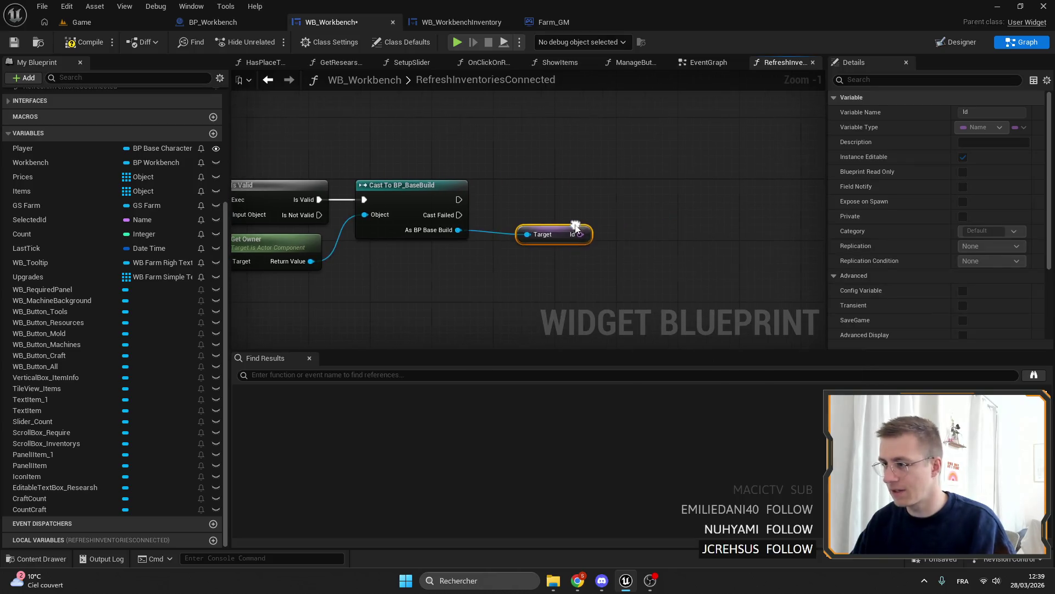
# Add a local variable MachinesByCount of type Name and switch its container to Map.
pyautogui.click(213, 540)
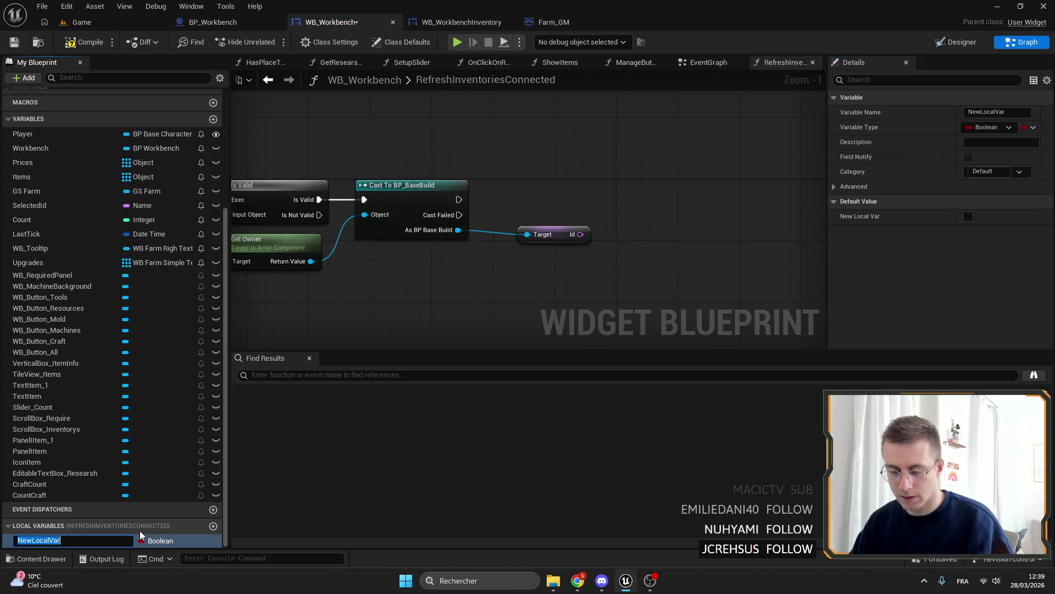
pyautogui.write('M')
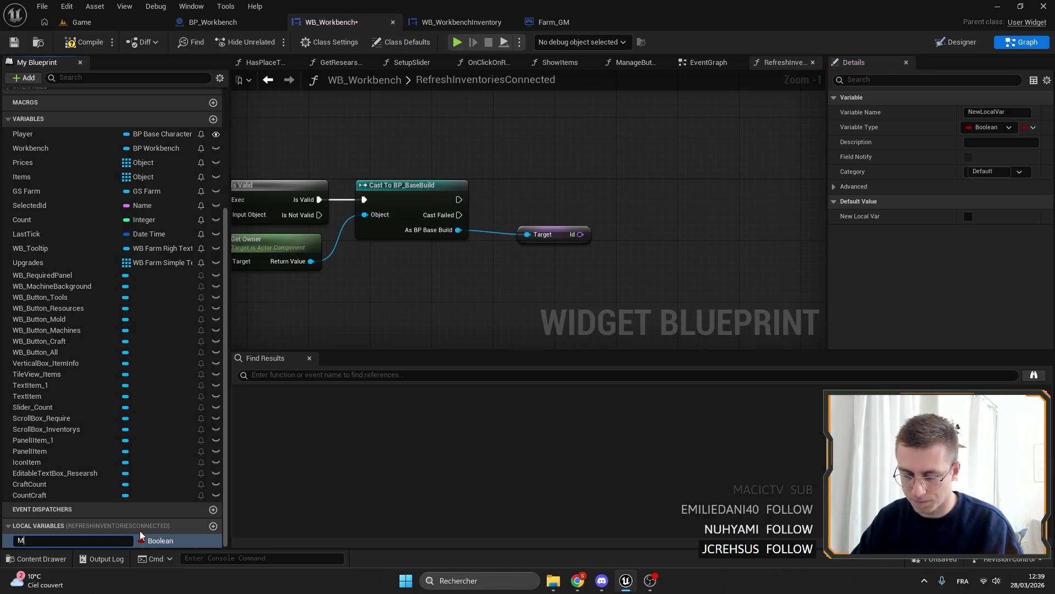
pyautogui.write('achinesByCount')
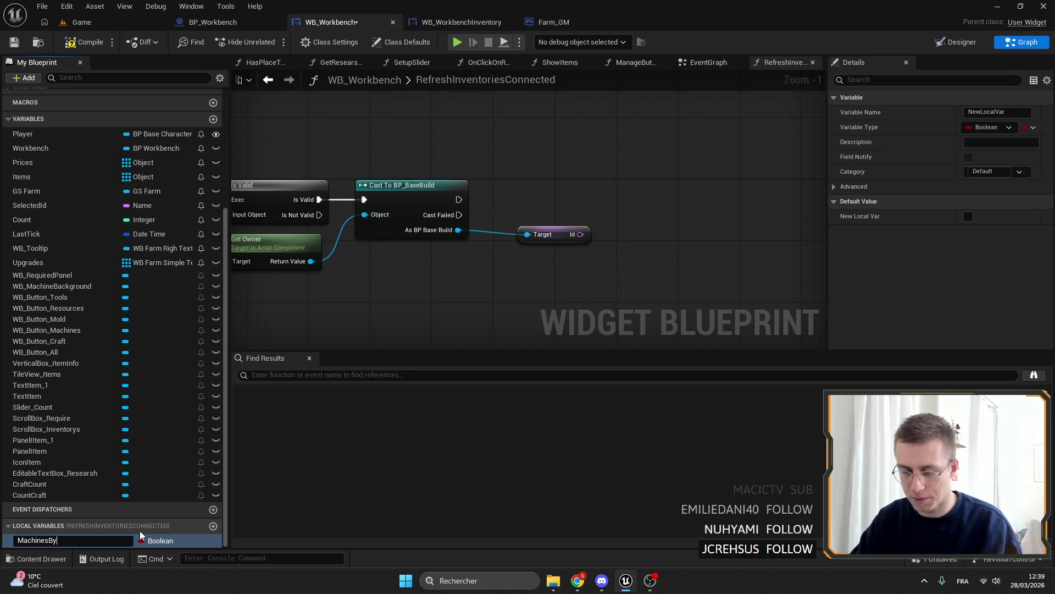
pyautogui.press('Return')
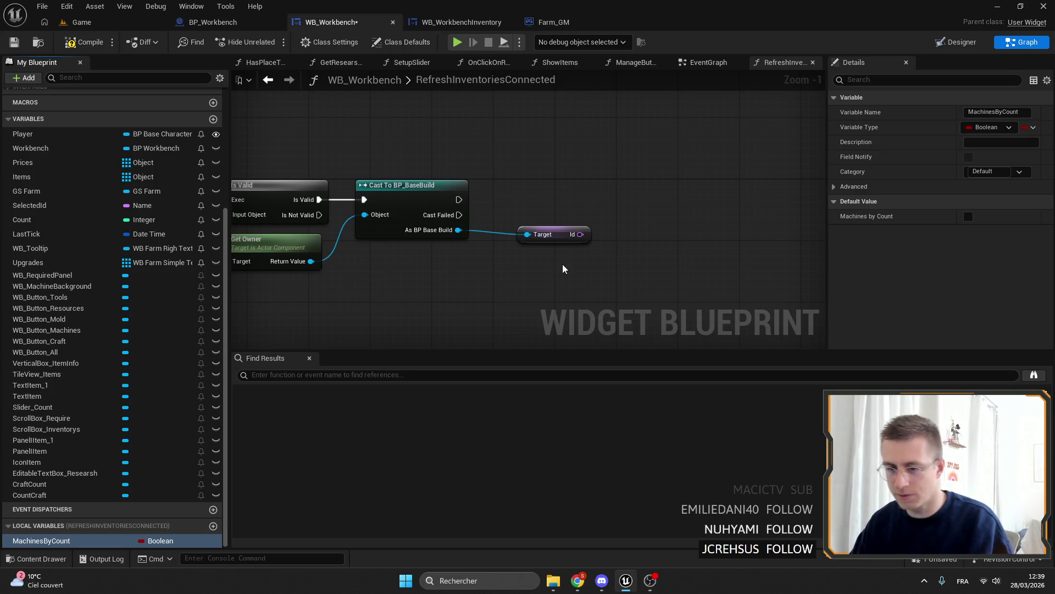
pyautogui.click(1001, 127)
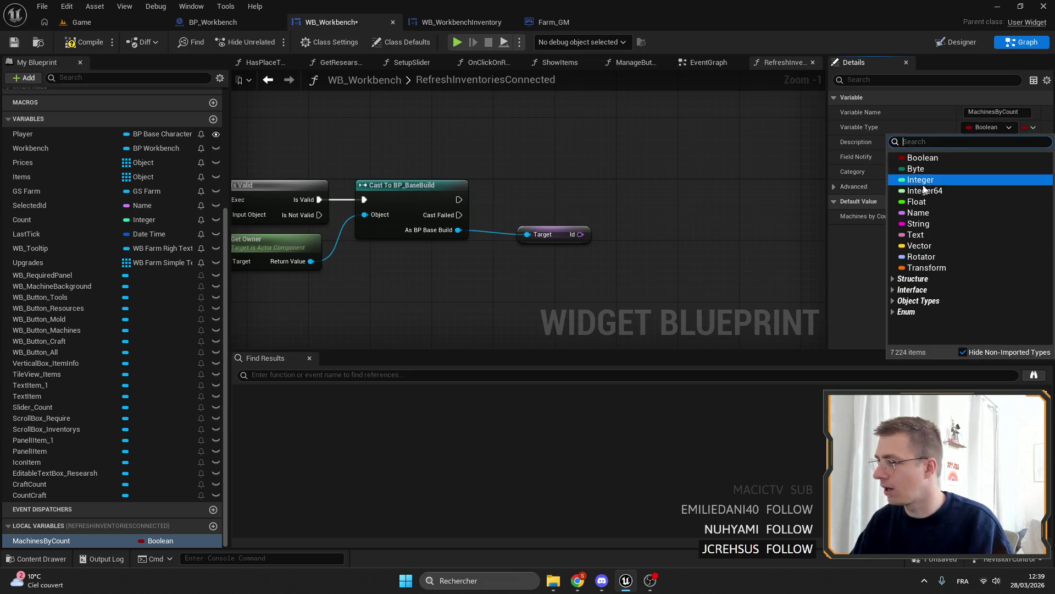
pyautogui.click(918, 213)
pyautogui.click(1027, 128)
pyautogui.click(1021, 186)
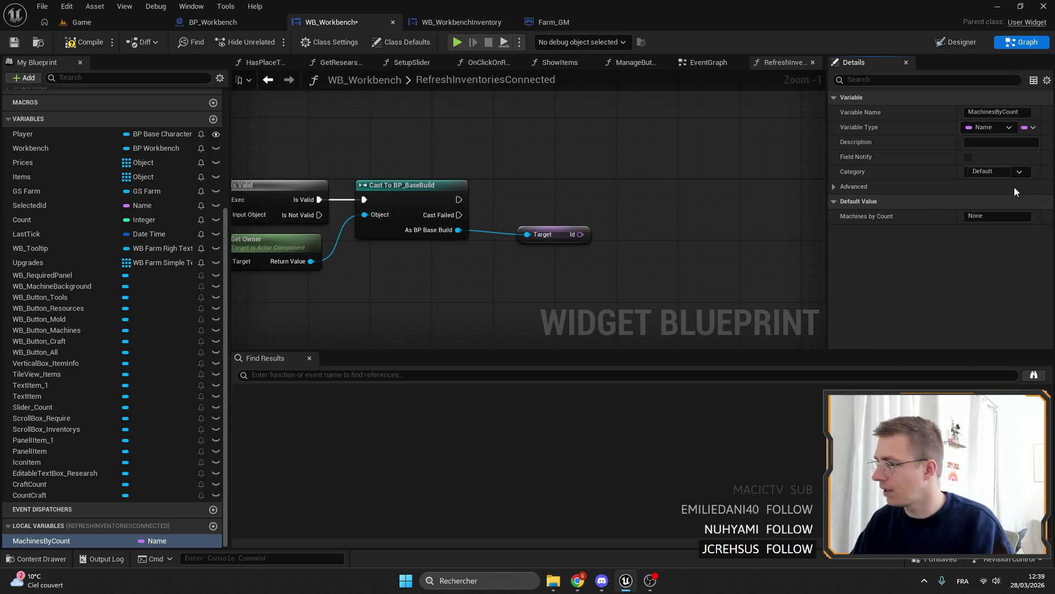
# Place a Machines by Count getter and add a map Find node from it.
pyautogui.moveTo(42, 540); pyautogui.dragTo(520, 185)
pyautogui.moveTo(596, 184); pyautogui.dragTo(618, 188)
pyautogui.write('find')
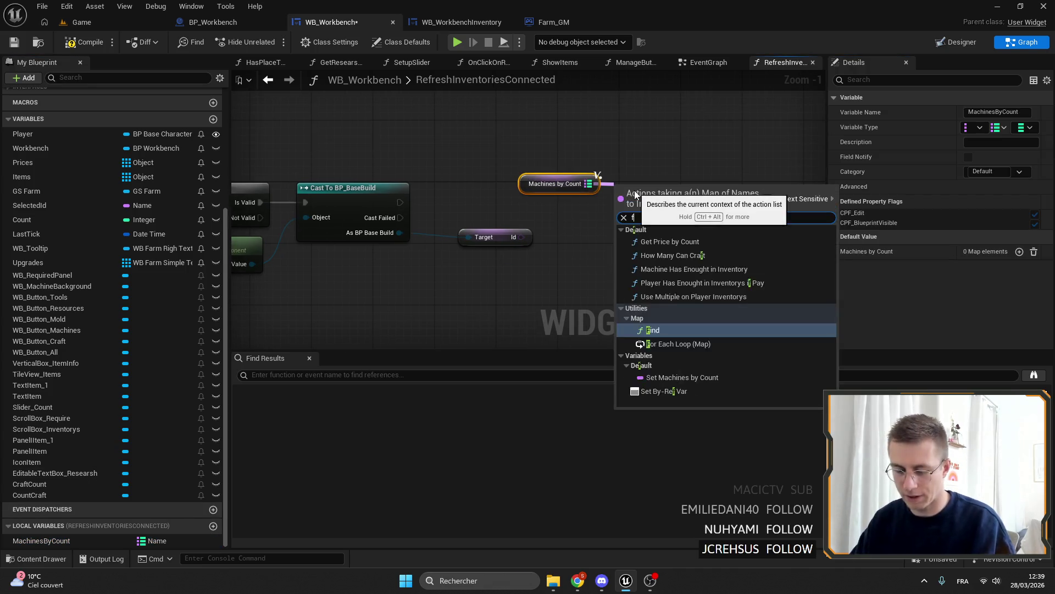
pyautogui.press('Return')
pyautogui.moveTo(504, 242)
pyautogui.mouseDown()
pyautogui.moveTo(540, 240)
pyautogui.moveTo(462, 242)
pyautogui.moveTo(633, 207)
pyautogui.moveTo(622, 207)
pyautogui.moveTo(561, 223)
pyautogui.moveTo(634, 220)
pyautogui.mouseUp()
# Add a Branch on the Find result driven by the cast's execution, then switch to the browser.
pyautogui.write('branch')
pyautogui.press('Return')
pyautogui.moveTo(400, 202)
pyautogui.mouseDown()
pyautogui.moveTo(652, 240)
pyautogui.moveTo(669, 199)
pyautogui.mouseUp()
pyautogui.moveTo(547, 161)
pyautogui.mouseDown()
pyautogui.moveTo(586, 240)
pyautogui.moveTo(487, 252)
pyautogui.mouseUp()
pyautogui.keyDown('ctrl'); pyautogui.click(464, 236); pyautogui.keyUp('ctrl')
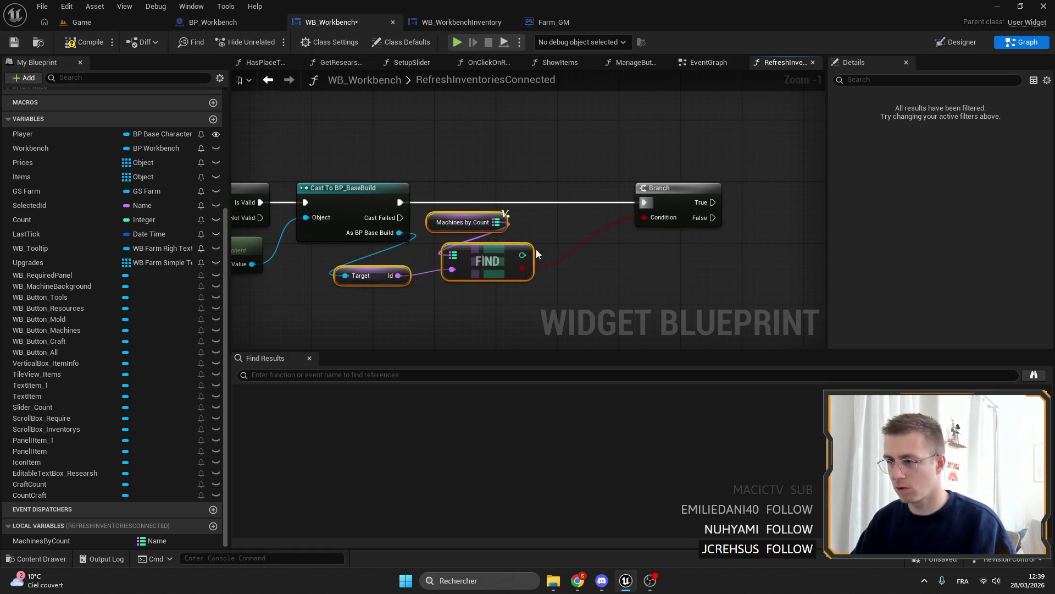
pyautogui.moveTo(682, 200); pyautogui.dragTo(597, 201)
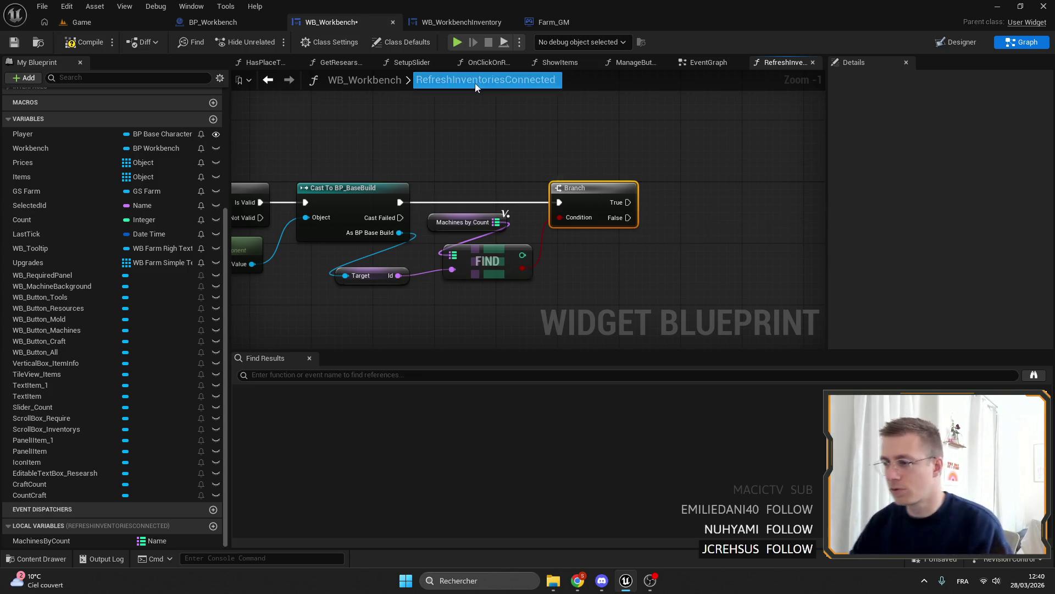
pyautogui.click(588, 584)
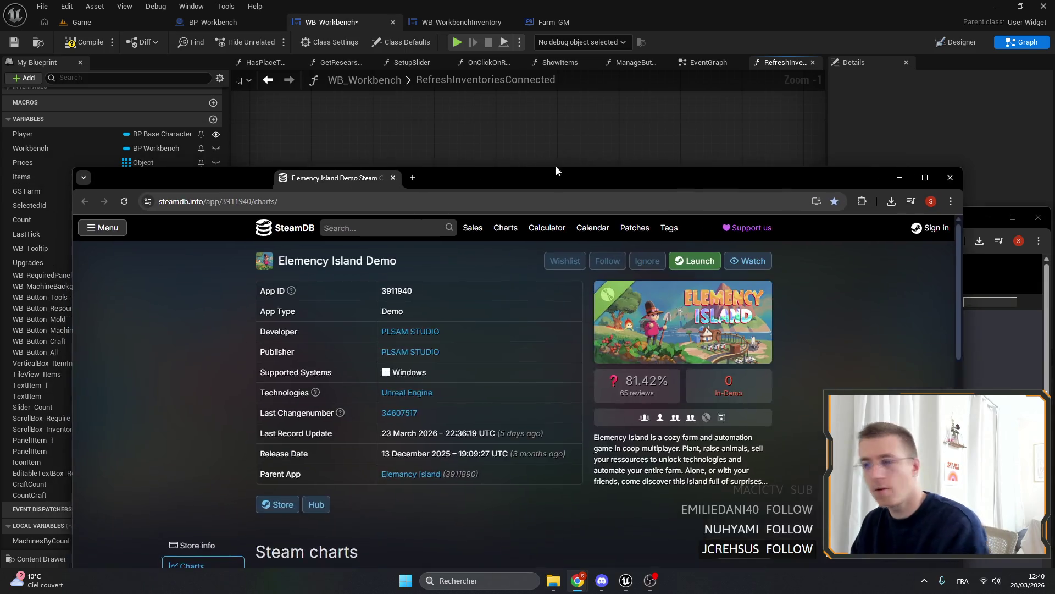
# Maximize the SteamDB Elemency Island Demo page and scroll down to its charts.
pyautogui.doubleClick(556, 171)
pyautogui.scroll(-3, 725, 207)
pyautogui.scroll(3, 692, 233)
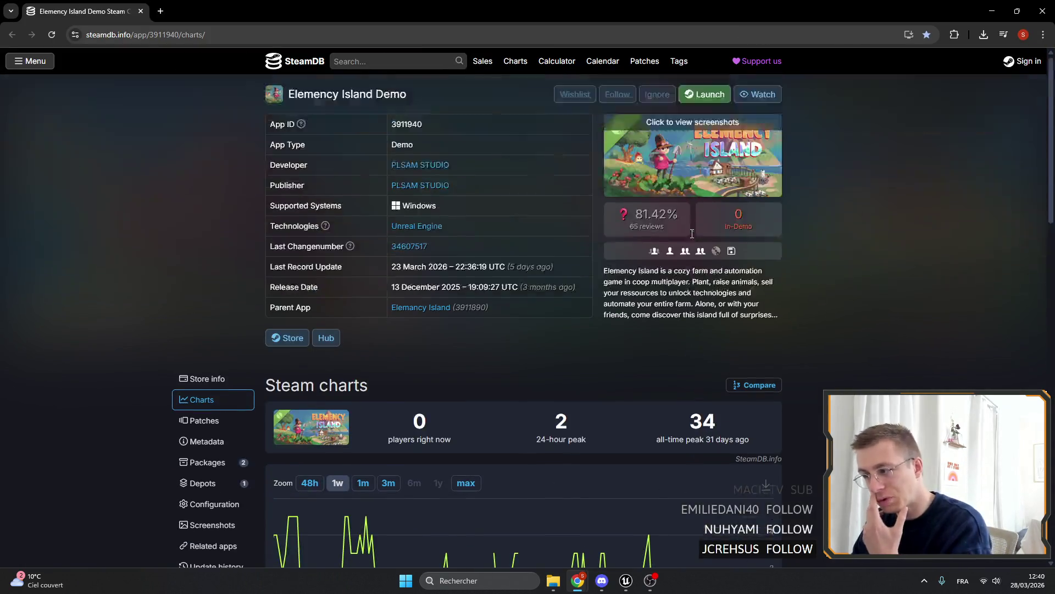
pyautogui.scroll(-4, 692, 234)
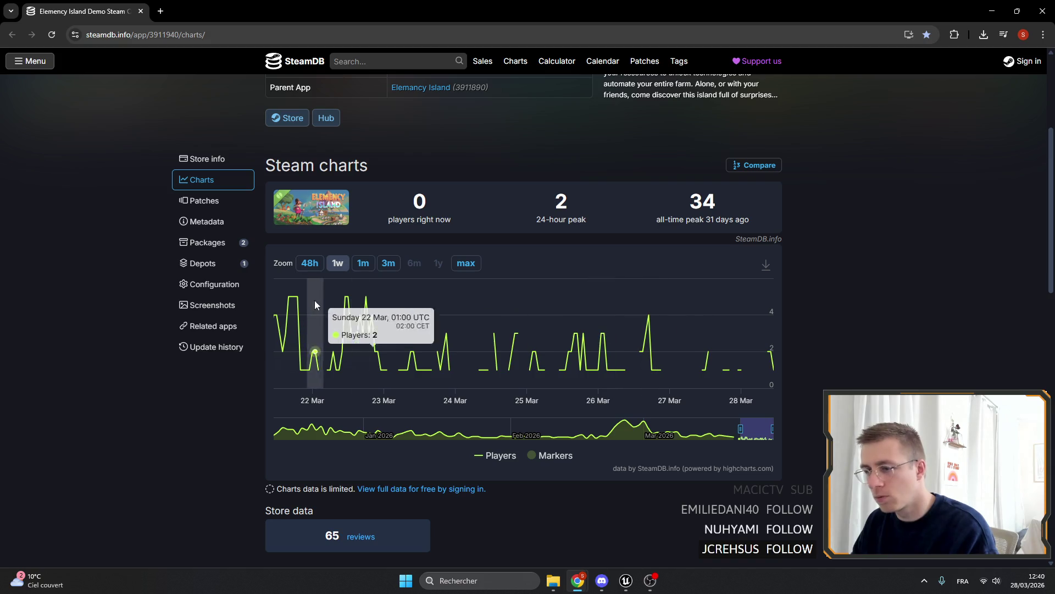
pyautogui.scroll(2, 663, 367)
pyautogui.scroll(-2, 663, 368)
# Narrow the player chart to the last week, then close the SteamDB window.
pyautogui.moveTo(741, 429); pyautogui.dragTo(571, 428)
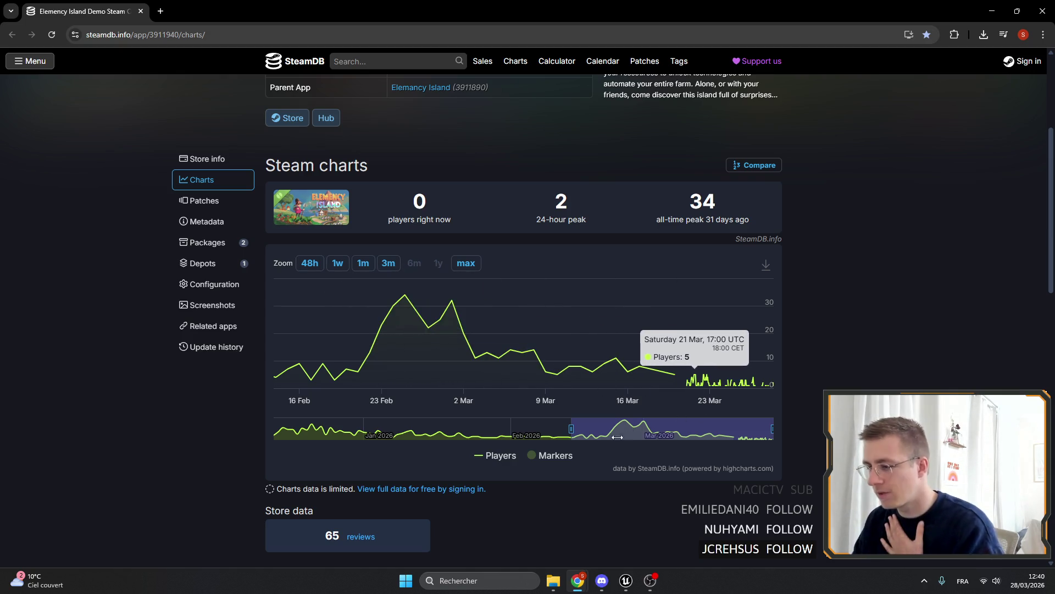
pyautogui.moveTo(571, 429); pyautogui.dragTo(742, 428)
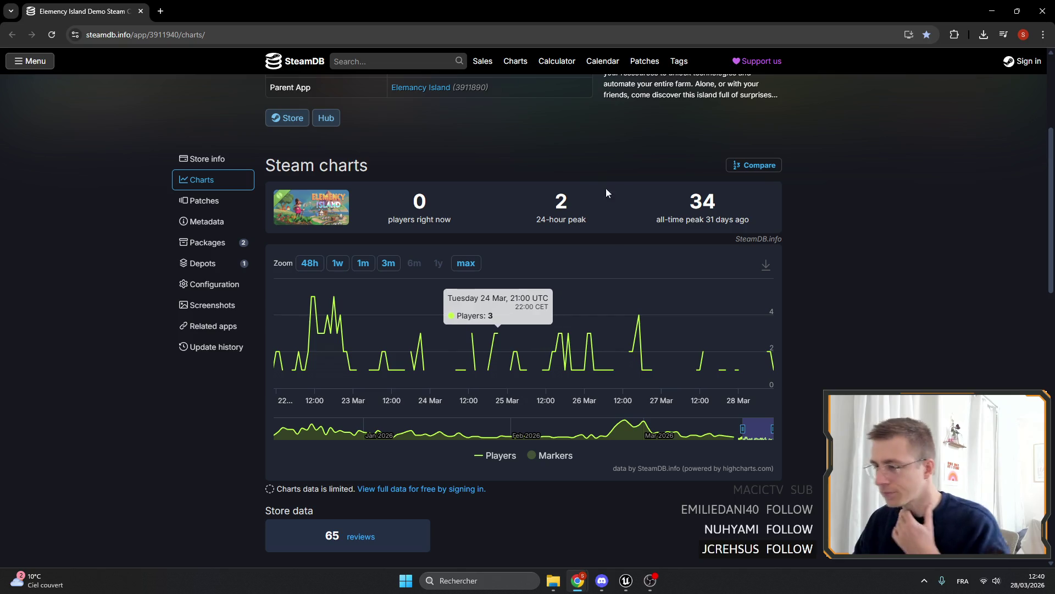
pyautogui.scroll(4, 613, 191)
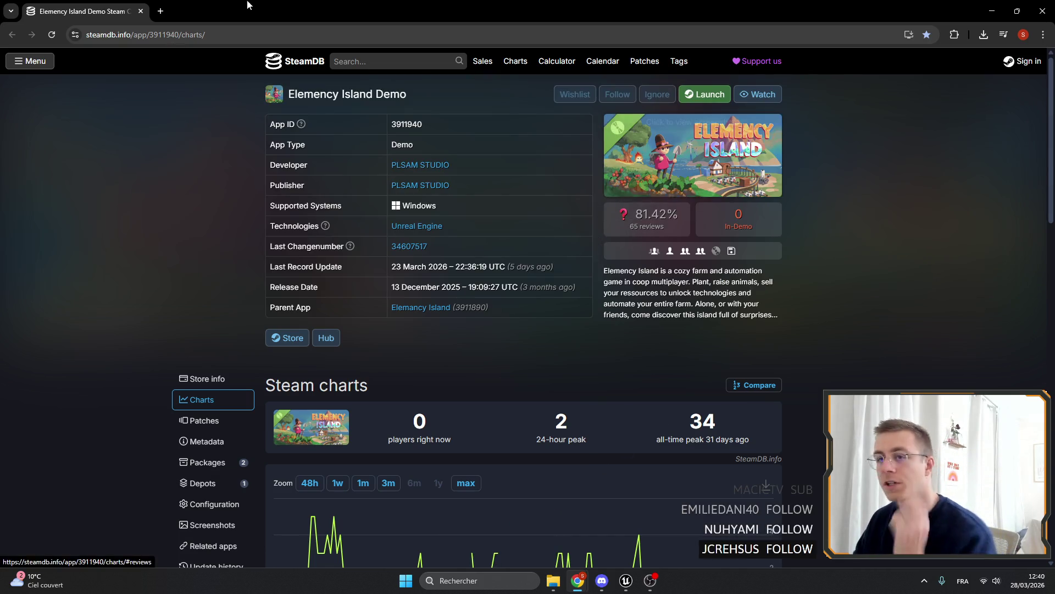
pyautogui.click(1043, 11)
# Maximize the Steamworks Wishlist Actions report and check additions, deletions and outstanding wishes.
pyautogui.doubleClick(598, 217)
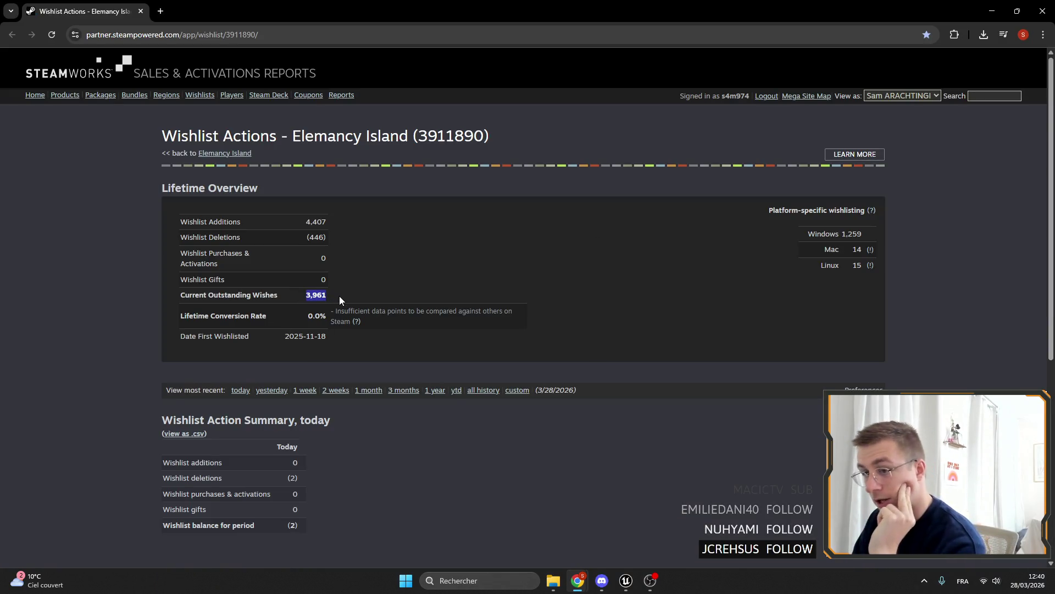
pyautogui.doubleClick(316, 222)
pyautogui.moveTo(328, 239); pyautogui.dragTo(291, 224)
pyautogui.click(439, 270)
pyautogui.doubleClick(310, 292)
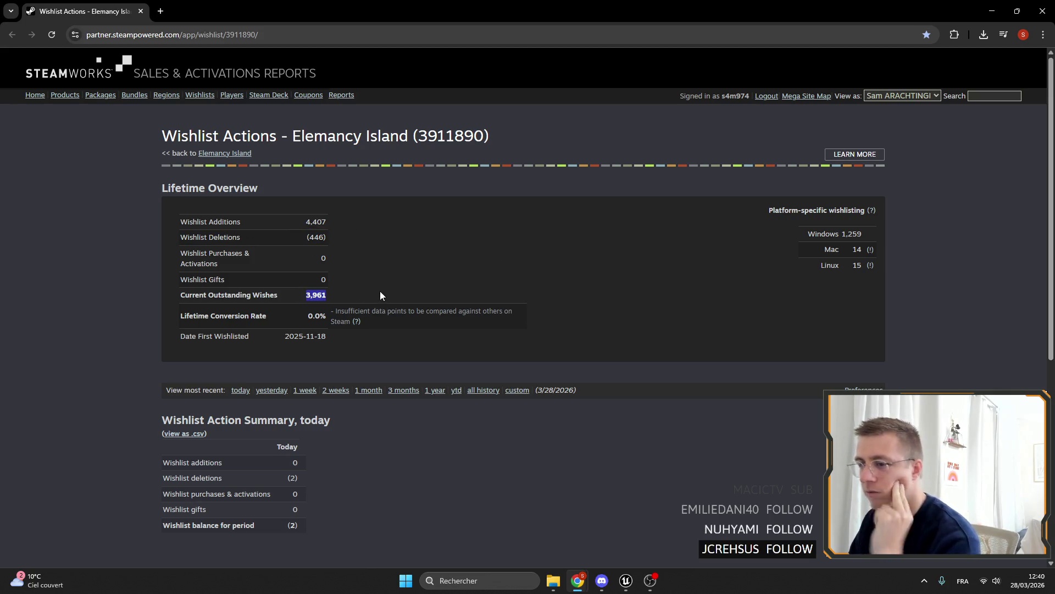
pyautogui.scroll(-2, 385, 341)
pyautogui.scroll(2, 398, 347)
# Review the wishlist summary table rows, then minimize the browser back to Unreal Engine.
pyautogui.moveTo(323, 494)
pyautogui.mouseDown()
pyautogui.moveTo(279, 474)
pyautogui.moveTo(431, 465)
pyautogui.mouseUp()
pyautogui.click(278, 475)
pyautogui.click(344, 310)
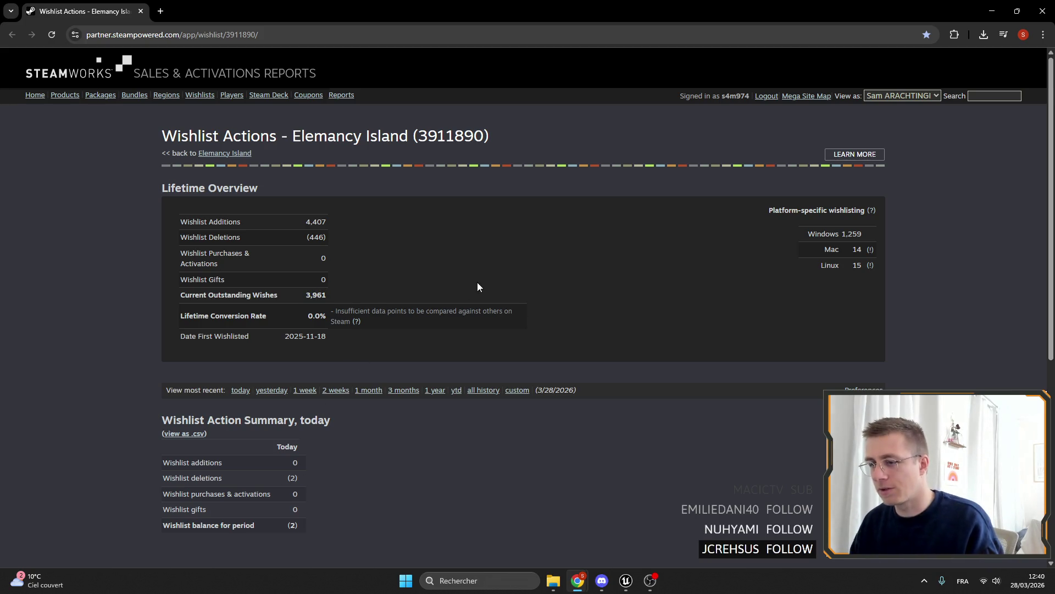
pyautogui.click(419, 302)
pyautogui.scroll(-6, 483, 388)
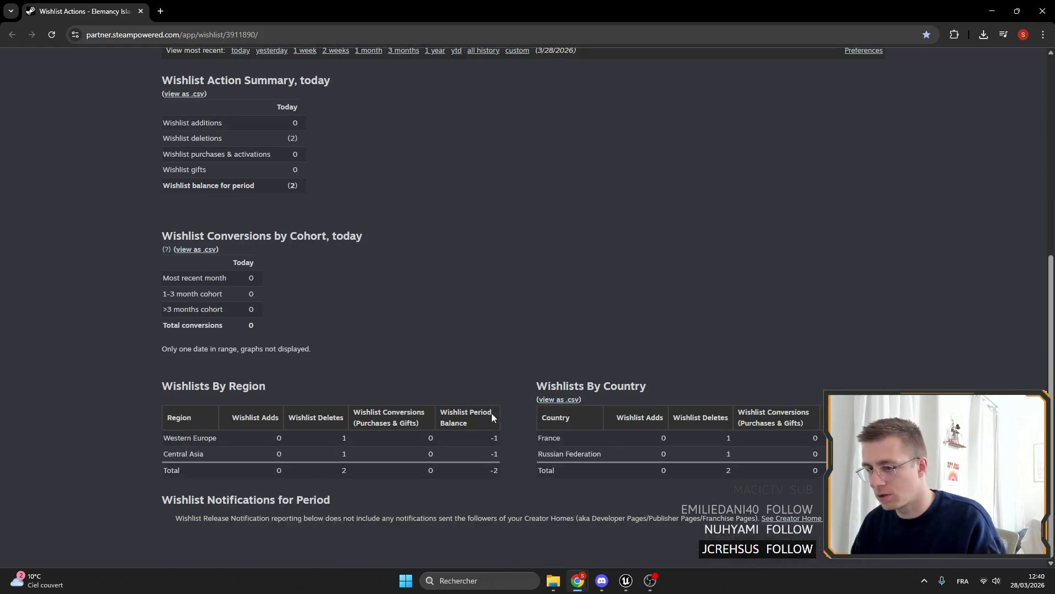
pyautogui.scroll(6, 490, 416)
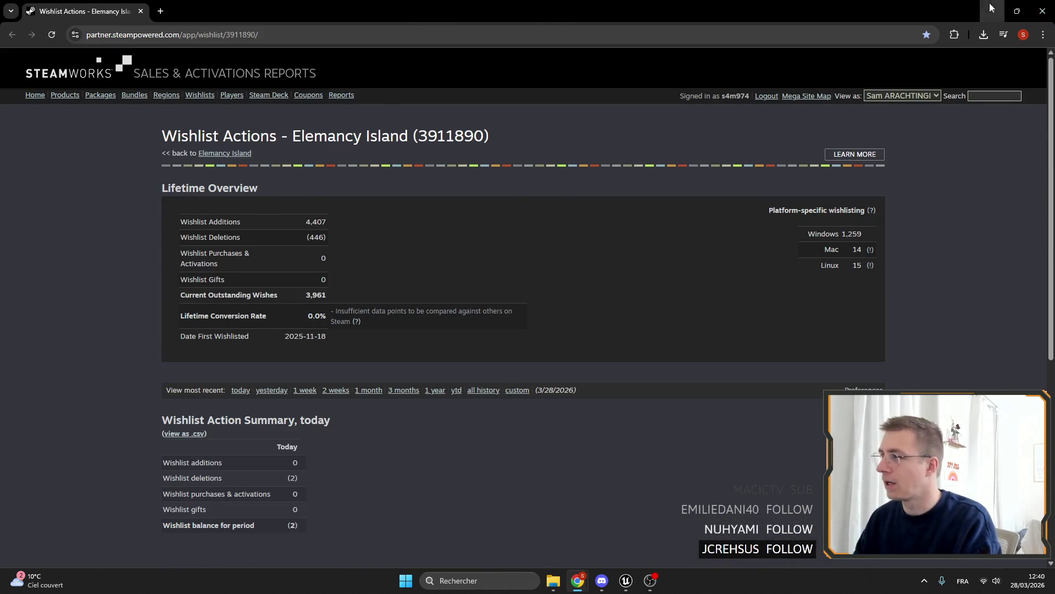
pyautogui.click(992, 11)
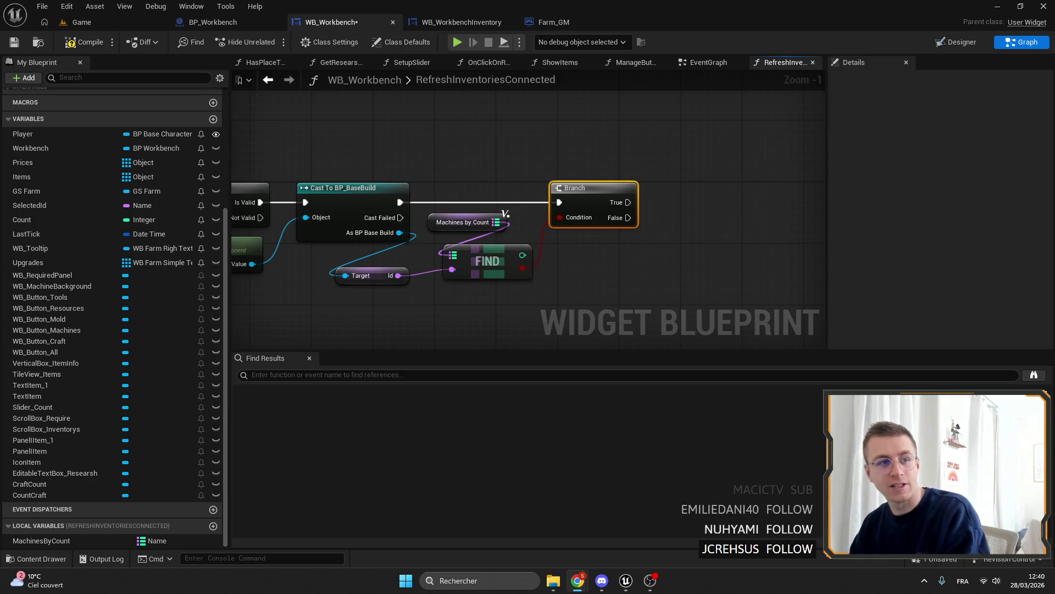
# Compile and save the WB_Workbench widget blueprint.
pyautogui.scroll(-3, 631, 189)
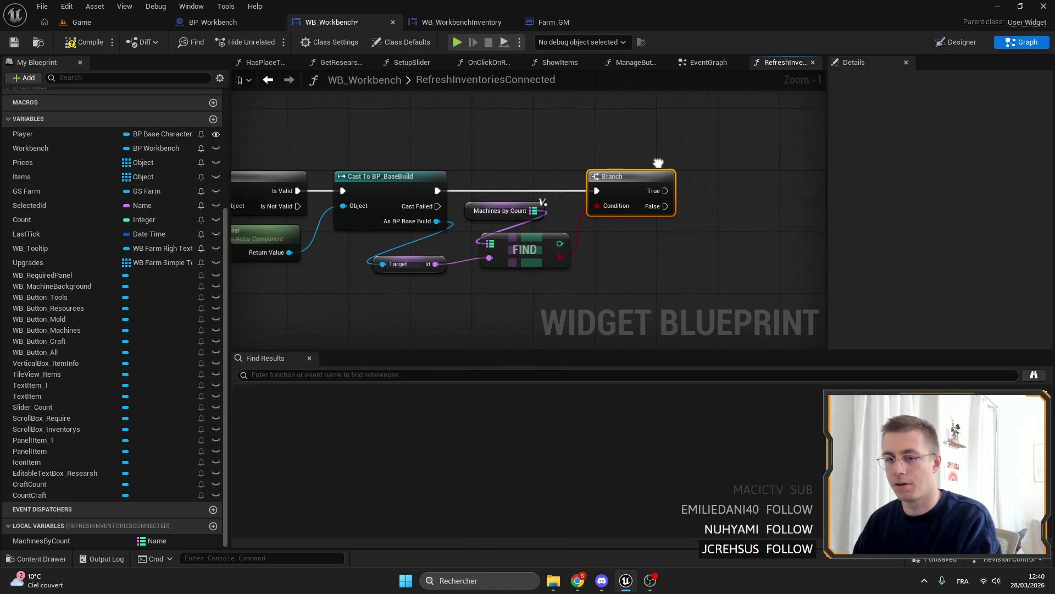
pyautogui.scroll(4, 623, 189)
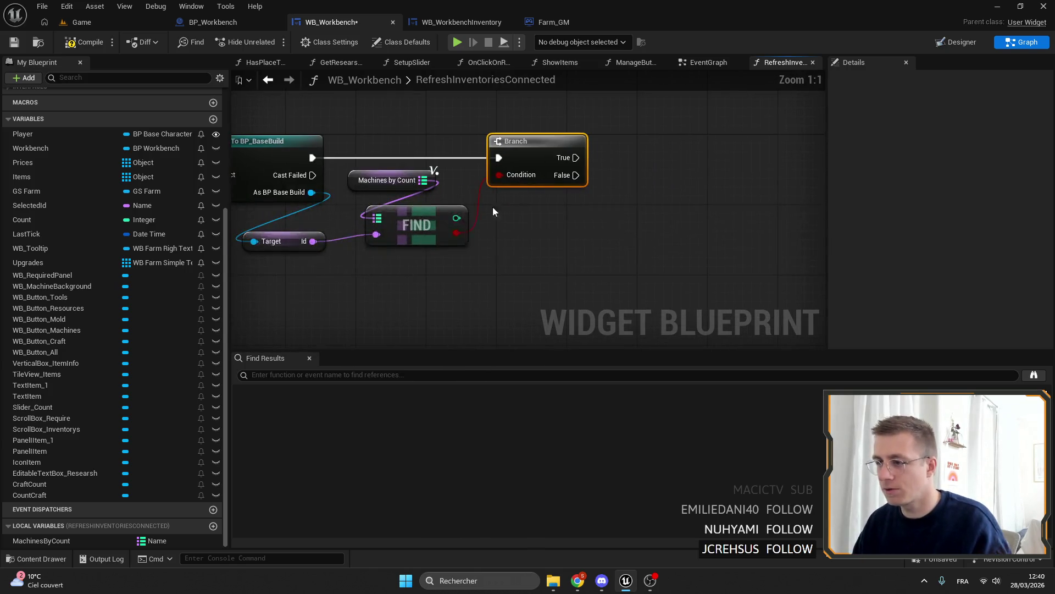
pyautogui.click(409, 214)
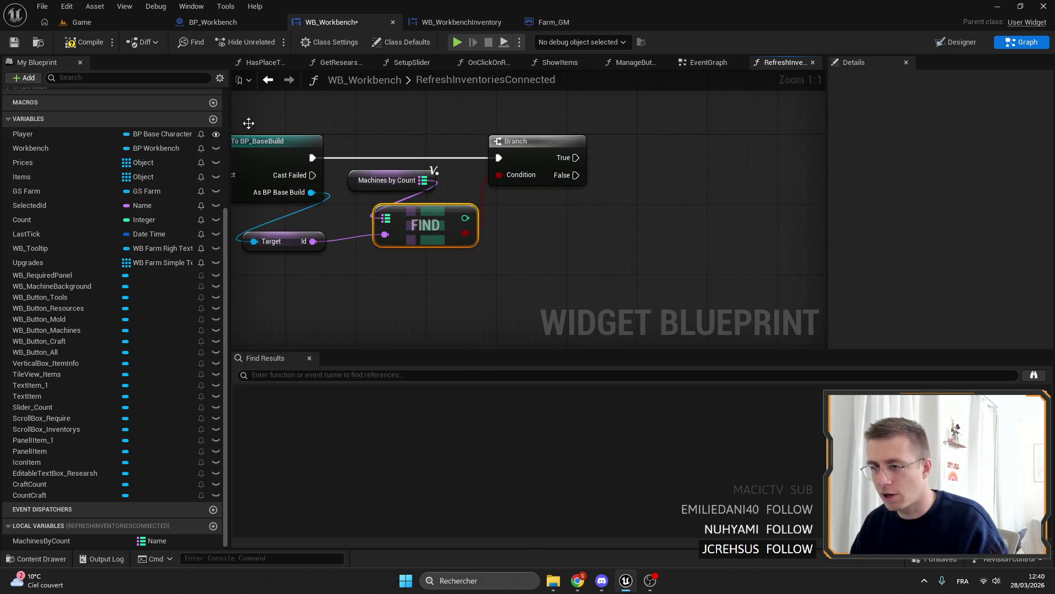
pyautogui.click(17, 44)
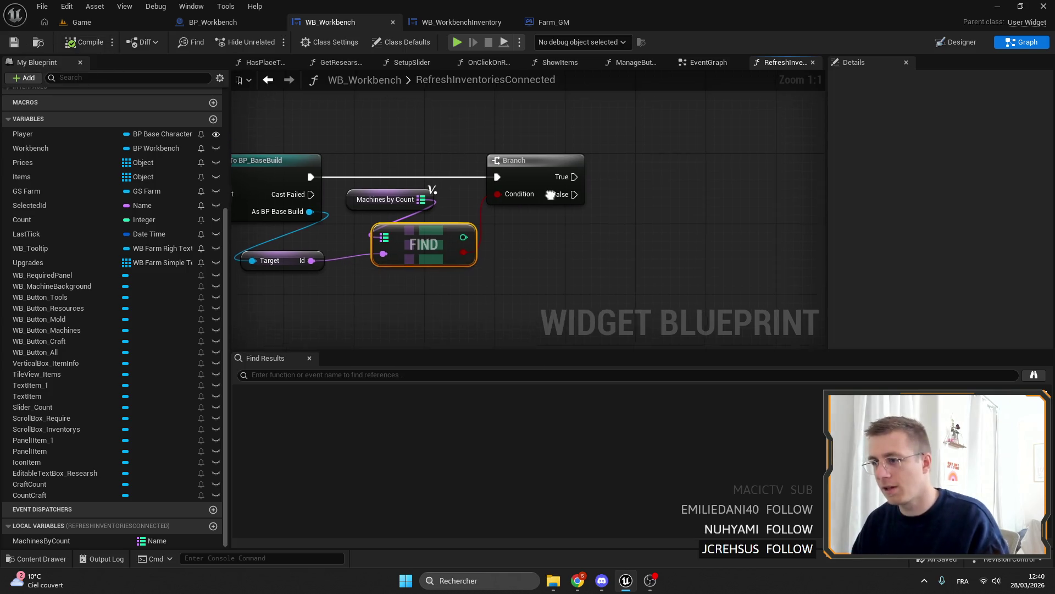
# Connect the Id output to the Find node's key input.
pyautogui.moveTo(320, 283)
pyautogui.mouseDown()
pyautogui.moveTo(317, 275)
pyautogui.moveTo(392, 276)
pyautogui.mouseUp()
pyautogui.click(278, 283)
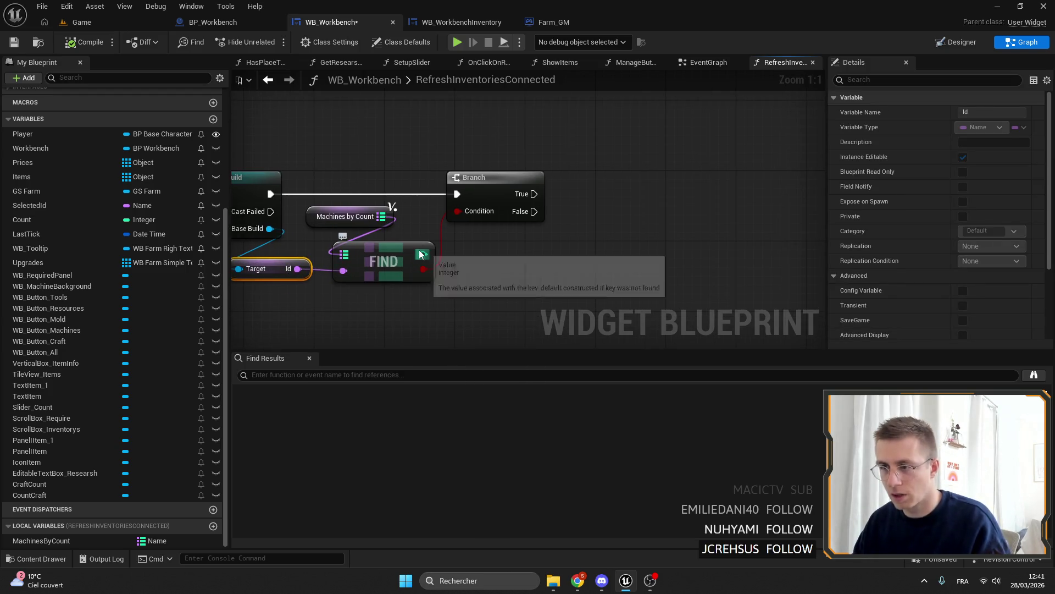
pyautogui.scroll(-2, 599, 170)
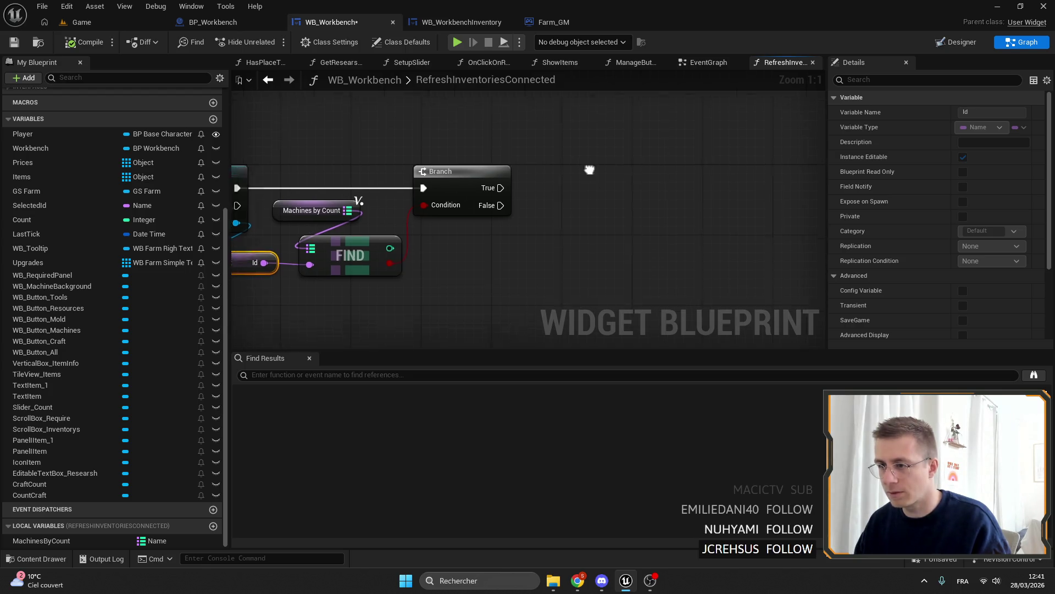
pyautogui.scroll(2, 526, 213)
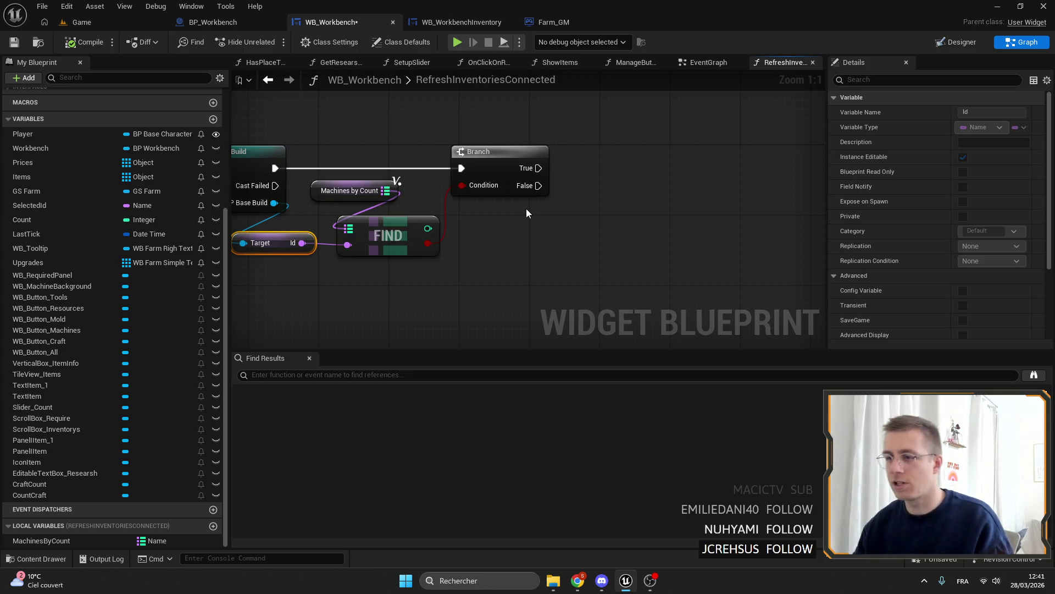
pyautogui.moveTo(522, 206); pyautogui.dragTo(466, 201)
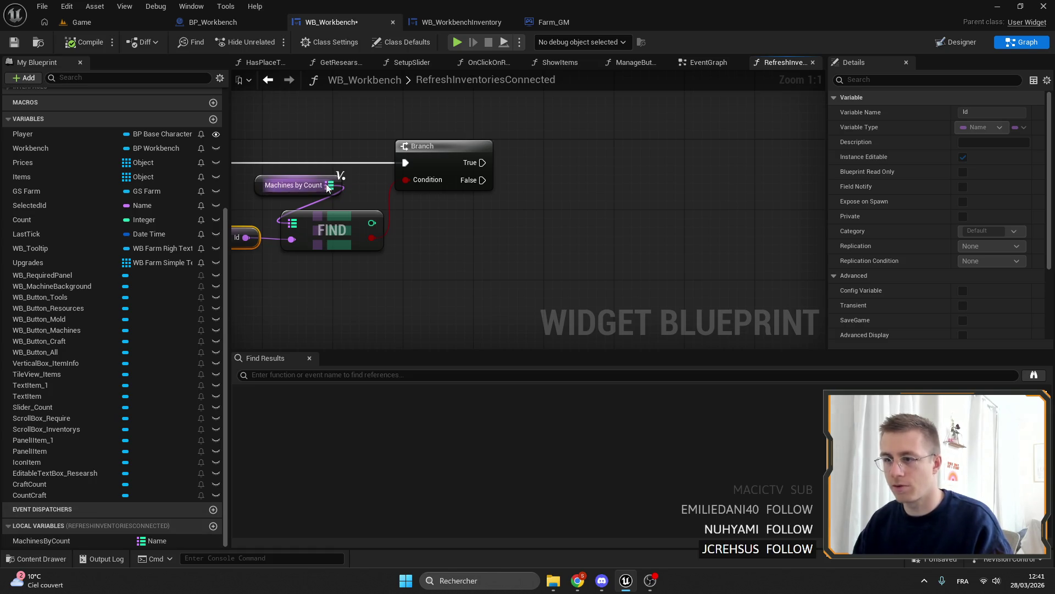
# Add a map Add node on Machines by Count, run from the Branch's True path, and wire its key.
pyautogui.moveTo(330, 185); pyautogui.dragTo(458, 204)
pyautogui.write('add')
pyautogui.press('Return')
pyautogui.moveTo(494, 242); pyautogui.dragTo(583, 172)
pyautogui.moveTo(482, 162); pyautogui.dragTo(602, 163)
pyautogui.moveTo(581, 198)
pyautogui.mouseDown()
pyautogui.moveTo(157, 209)
pyautogui.moveTo(970, 210)
pyautogui.moveTo(493, 246)
pyautogui.moveTo(461, 238)
pyautogui.mouseUp()
# Feed the Add node's value with the Find result plus 1 via an integer + node.
pyautogui.moveTo(601, 232); pyautogui.dragTo(562, 235)
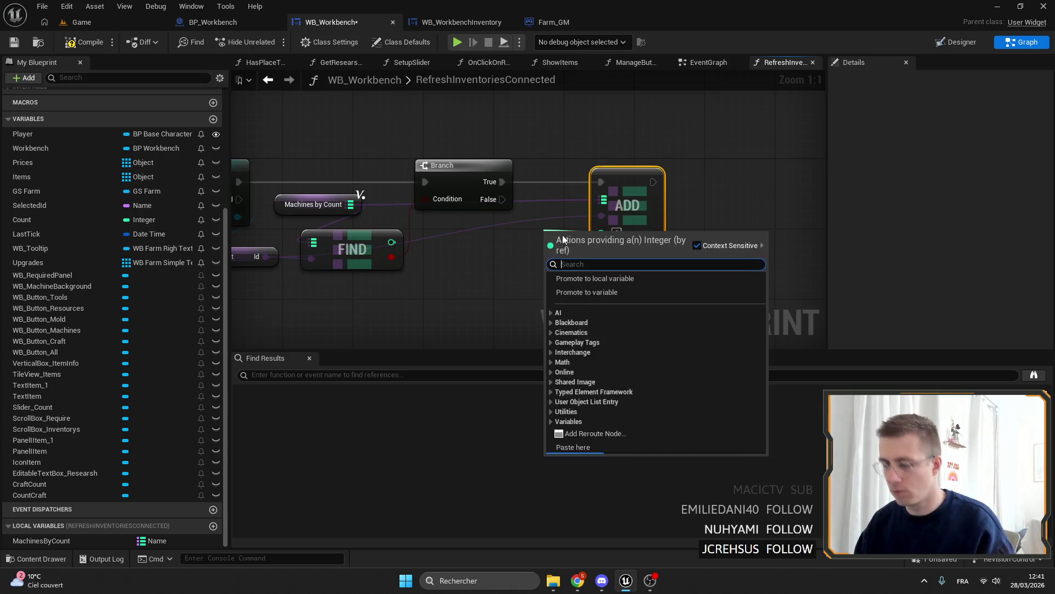
pyautogui.write('+')
pyautogui.press('Return')
pyautogui.moveTo(391, 242); pyautogui.dragTo(531, 243)
pyautogui.moveTo(229, 287)
pyautogui.mouseDown()
pyautogui.moveTo(446, 262)
pyautogui.moveTo(294, 262)
pyautogui.mouseUp()
pyautogui.write('1')
pyautogui.moveTo(662, 241); pyautogui.dragTo(516, 236)
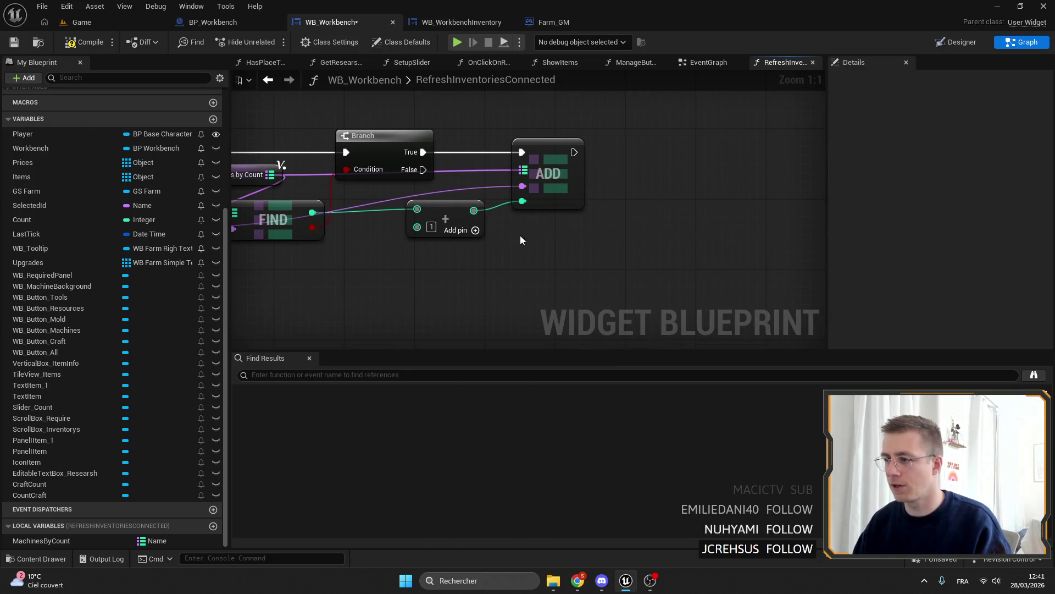
pyautogui.moveTo(446, 216); pyautogui.dragTo(411, 216)
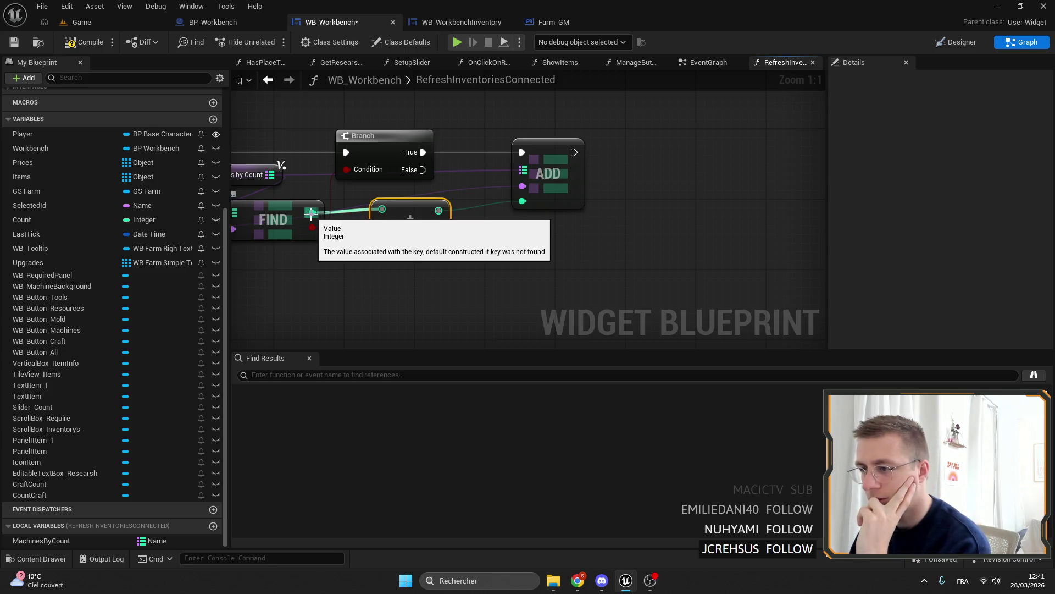
pyautogui.moveTo(311, 215); pyautogui.dragTo(375, 213)
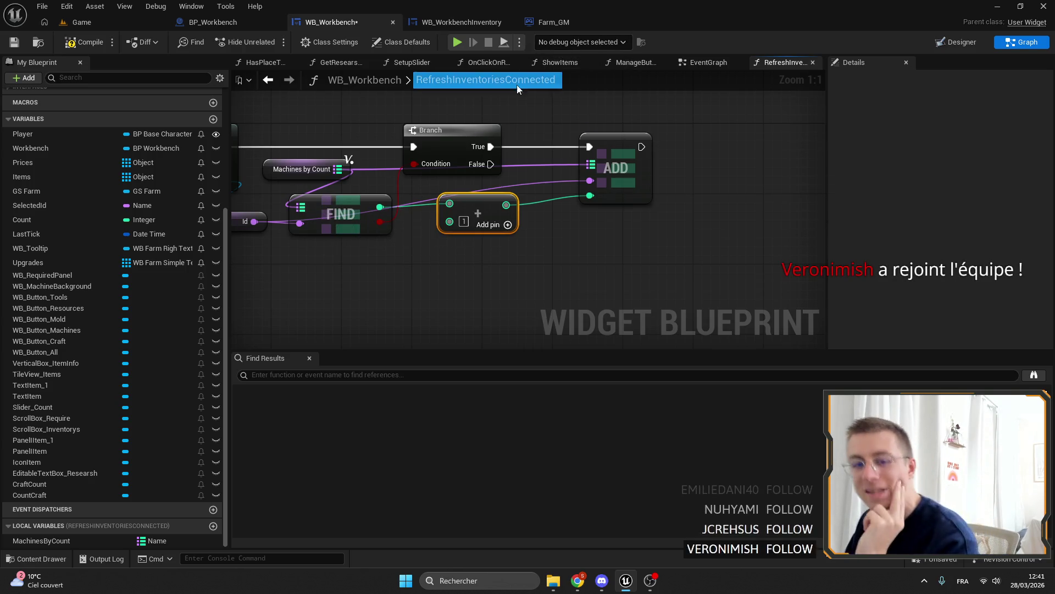
pyautogui.moveTo(506, 212); pyautogui.dragTo(583, 225)
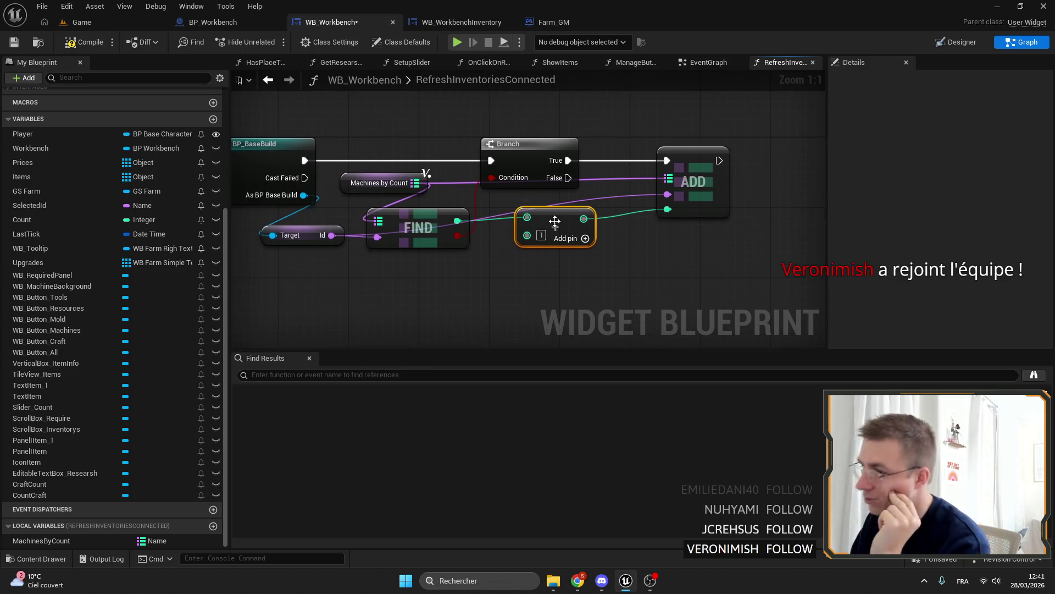
pyautogui.moveTo(699, 248)
pyautogui.mouseDown()
pyautogui.moveTo(660, 227)
pyautogui.moveTo(667, 220)
pyautogui.mouseUp()
pyautogui.click(674, 193)
# Duplicate the ADD node and run the copy from the Branch's False path.
pyautogui.hotkey('ctrl', 'c')
pyautogui.hotkey('ctrl', 'v')
pyautogui.moveTo(525, 163)
pyautogui.mouseDown()
pyautogui.moveTo(634, 229)
pyautogui.moveTo(623, 224)
pyautogui.mouseUp()
pyautogui.moveTo(367, 173); pyautogui.dragTo(697, 250)
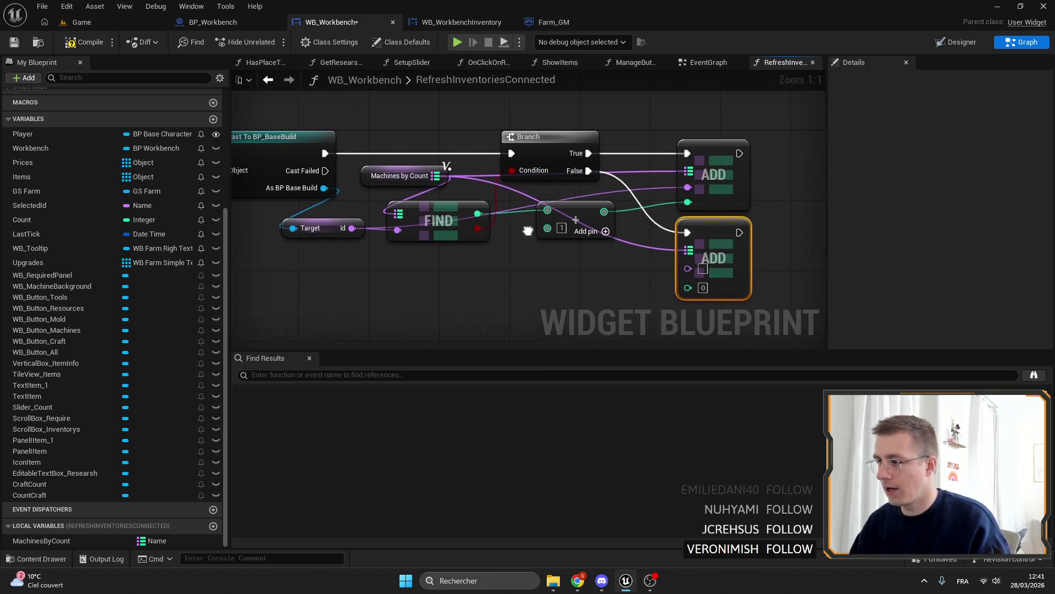
pyautogui.moveTo(707, 287)
pyautogui.mouseDown()
pyautogui.moveTo(336, 224)
pyautogui.moveTo(374, 264)
pyautogui.moveTo(426, 257)
pyautogui.mouseUp()
# Connect the Id getter's Target to the cast's As BP Base Build output.
pyautogui.moveTo(277, 224); pyautogui.dragTo(401, 262)
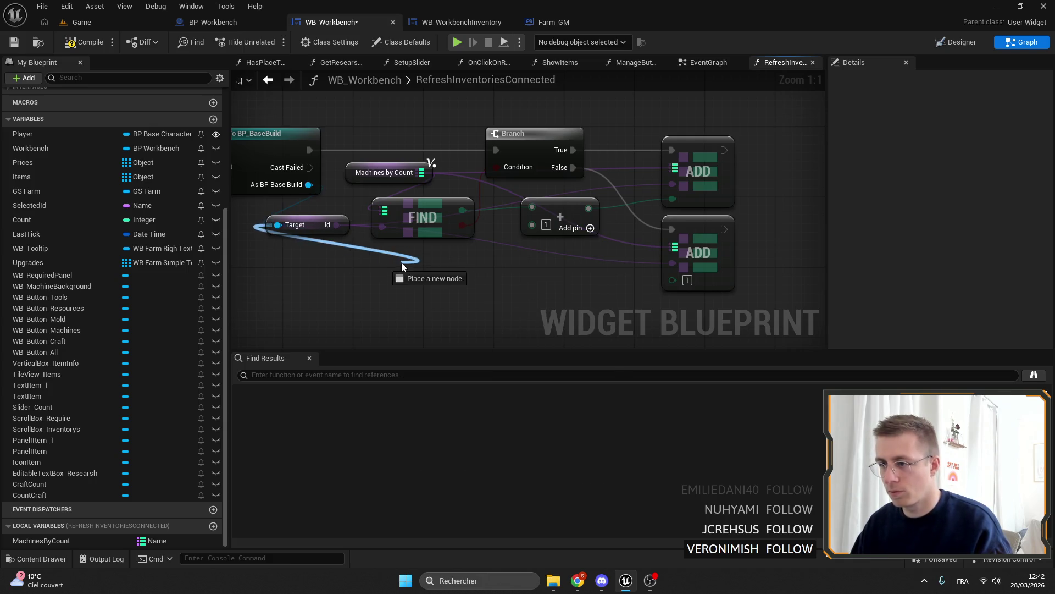
pyautogui.moveTo(318, 219)
pyautogui.mouseDown()
pyautogui.moveTo(428, 270)
pyautogui.moveTo(420, 247)
pyautogui.moveTo(362, 244)
pyautogui.moveTo(449, 224)
pyautogui.mouseUp()
pyautogui.click(509, 259)
pyautogui.scroll(-2, 449, 224)
pyautogui.moveTo(557, 217)
pyautogui.mouseDown()
pyautogui.moveTo(494, 209)
pyautogui.moveTo(526, 190)
pyautogui.moveTo(554, 205)
pyautogui.moveTo(437, 164)
pyautogui.mouseUp()
pyautogui.moveTo(461, 200)
pyautogui.mouseDown()
pyautogui.moveTo(743, 189)
pyautogui.moveTo(532, 174)
pyautogui.mouseUp()
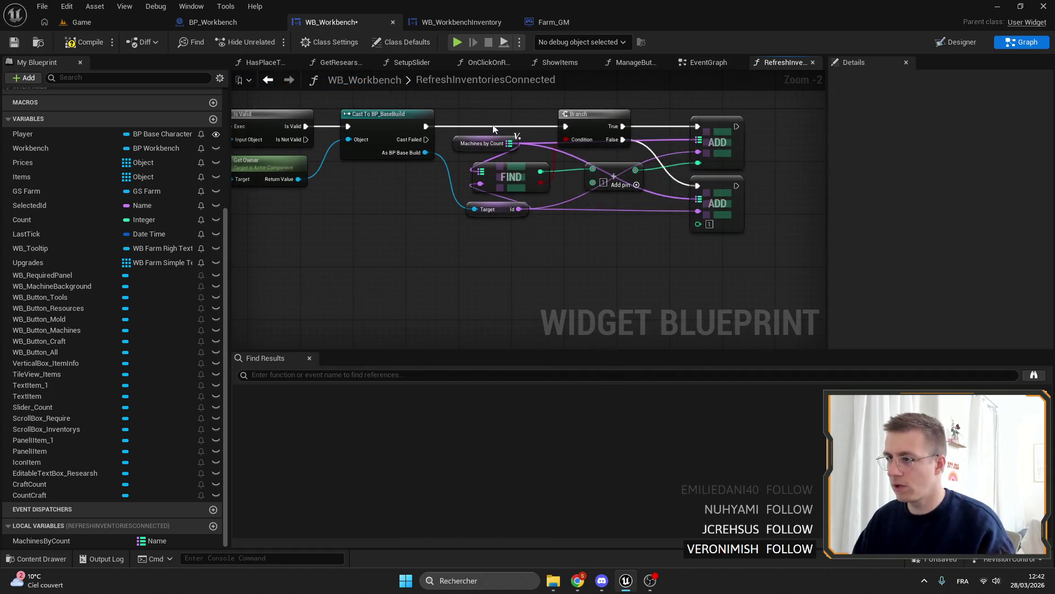
# Add a For Each Loop (Map) over a copied Machines by Count getter, run on chest loop Completed.
pyautogui.click(493, 120)
pyautogui.hotkey('ctrl', 'c')
pyautogui.hotkey('ctrl', 'v')
pyautogui.moveTo(474, 265); pyautogui.dragTo(510, 275)
pyautogui.write('for each')
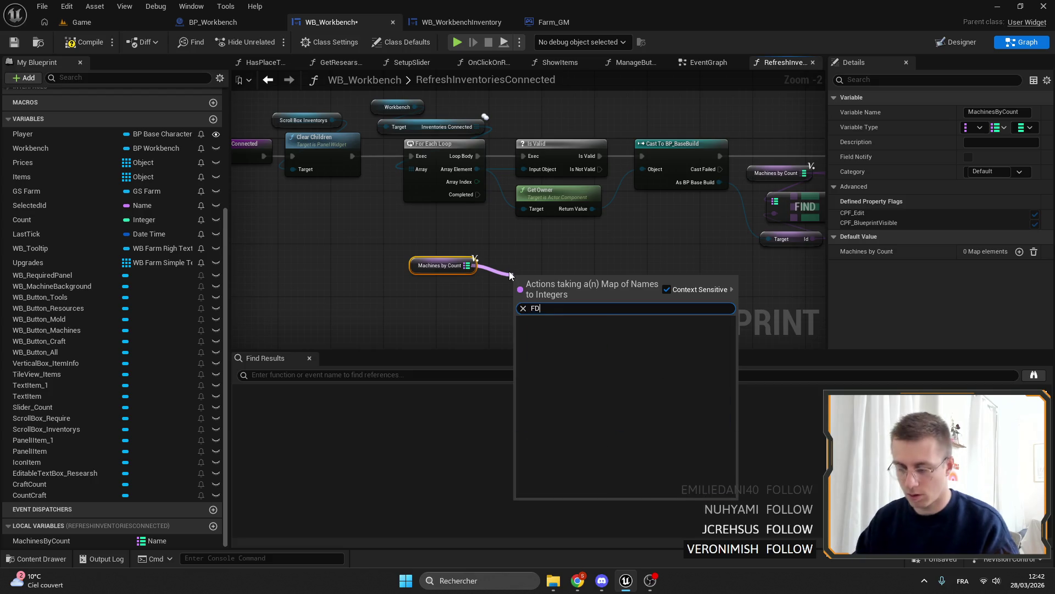
pyautogui.press('Return')
pyautogui.moveTo(478, 194)
pyautogui.mouseDown()
pyautogui.moveTo(517, 288)
pyautogui.moveTo(563, 249)
pyautogui.mouseUp()
pyautogui.moveTo(444, 270); pyautogui.dragTo(449, 270)
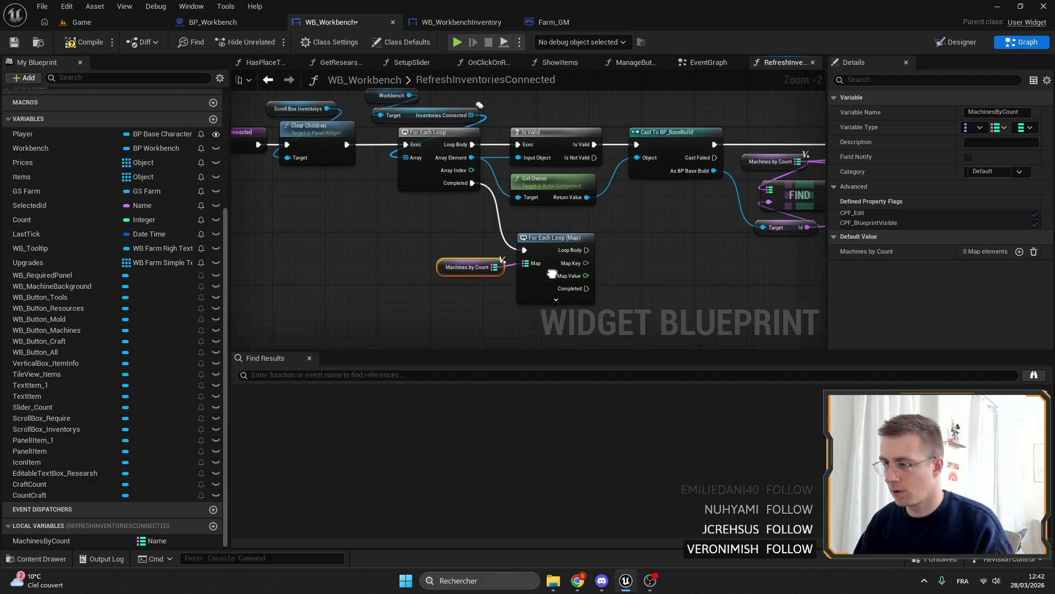
pyautogui.click(480, 197)
pyautogui.keyDown('shift'); pyautogui.click(391, 205); pyautogui.keyUp('shift')
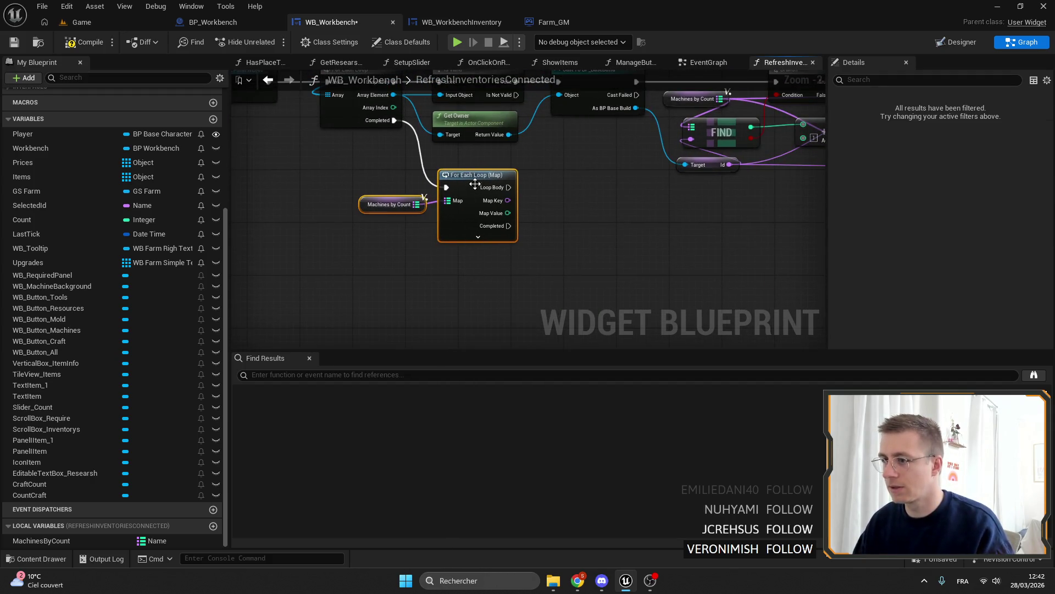
pyautogui.moveTo(390, 204); pyautogui.dragTo(423, 250)
pyautogui.click(510, 223)
# Name the map loop's key Id and value Count, and reposition the loop nodes.
pyautogui.click(989, 112)
pyautogui.press('BackSpace')
pyautogui.click(1003, 125)
pyautogui.write('Count')
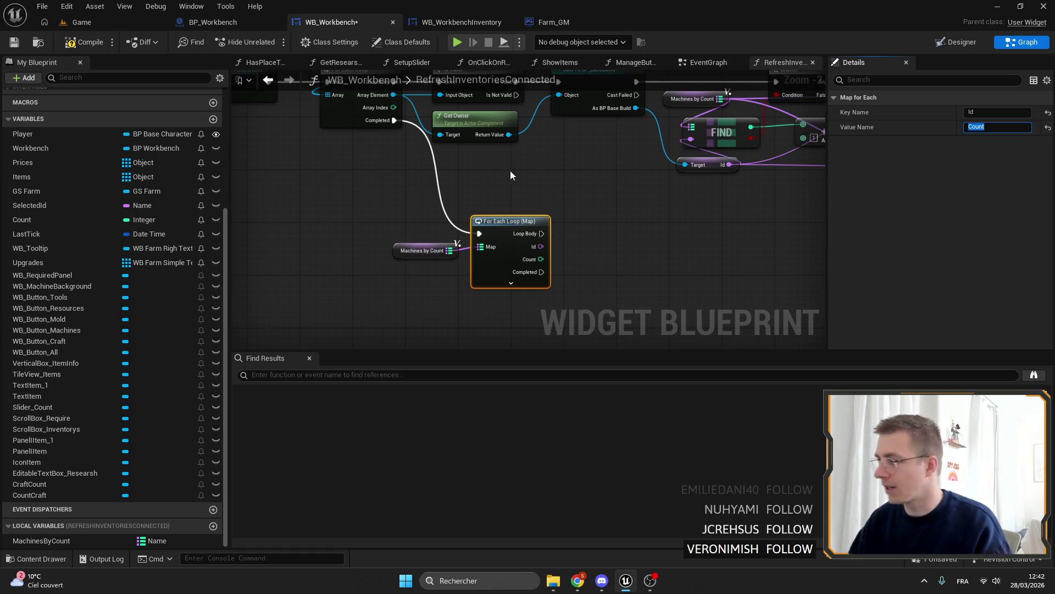
pyautogui.click(354, 215)
pyautogui.moveTo(353, 215)
pyautogui.mouseDown()
pyautogui.moveTo(425, 263)
pyautogui.moveTo(431, 290)
pyautogui.mouseUp()
pyautogui.moveTo(515, 207); pyautogui.dragTo(476, 208)
pyautogui.moveTo(371, 202)
pyautogui.mouseDown()
pyautogui.moveTo(443, 266)
pyautogui.moveTo(468, 269)
pyautogui.moveTo(497, 256)
pyautogui.moveTo(346, 201)
pyautogui.moveTo(492, 184)
pyautogui.mouseUp()
pyautogui.scroll(2, 271, 229)
pyautogui.scroll(-3, 450, 279)
pyautogui.moveTo(450, 212); pyautogui.dragTo(482, 213)
# Add a Create Widget node to the map loop body with class WB_WorkbenchInventory.
pyautogui.write('crea')
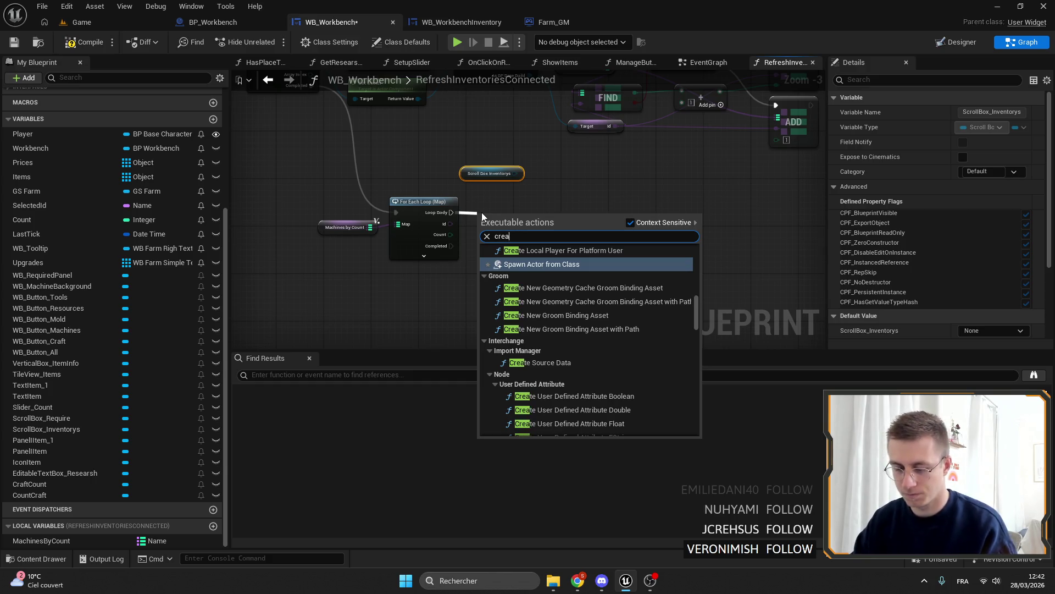
pyautogui.write('te widget')
pyautogui.press('Return')
pyautogui.scroll(3, 522, 225)
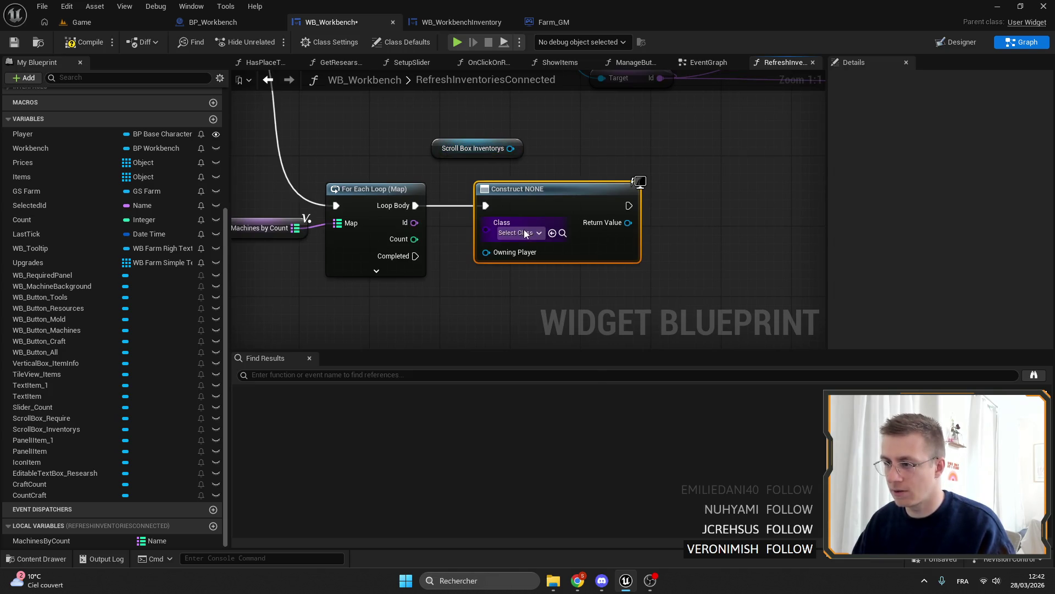
pyautogui.click(528, 232)
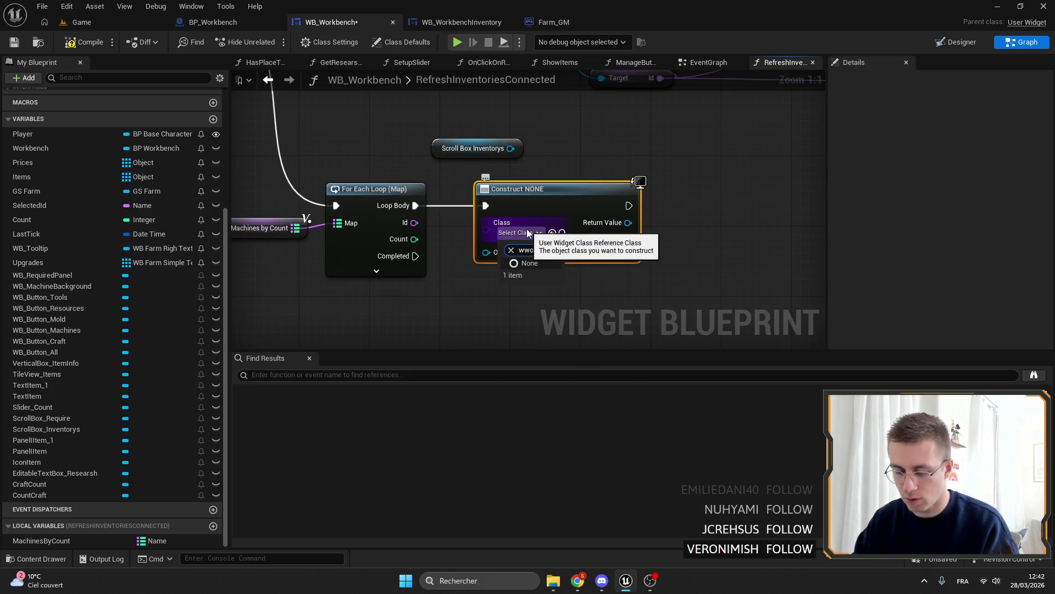
pyautogui.press('BackSpace')
pyautogui.press('BackSpace')
pyautogui.press('BackSpace')
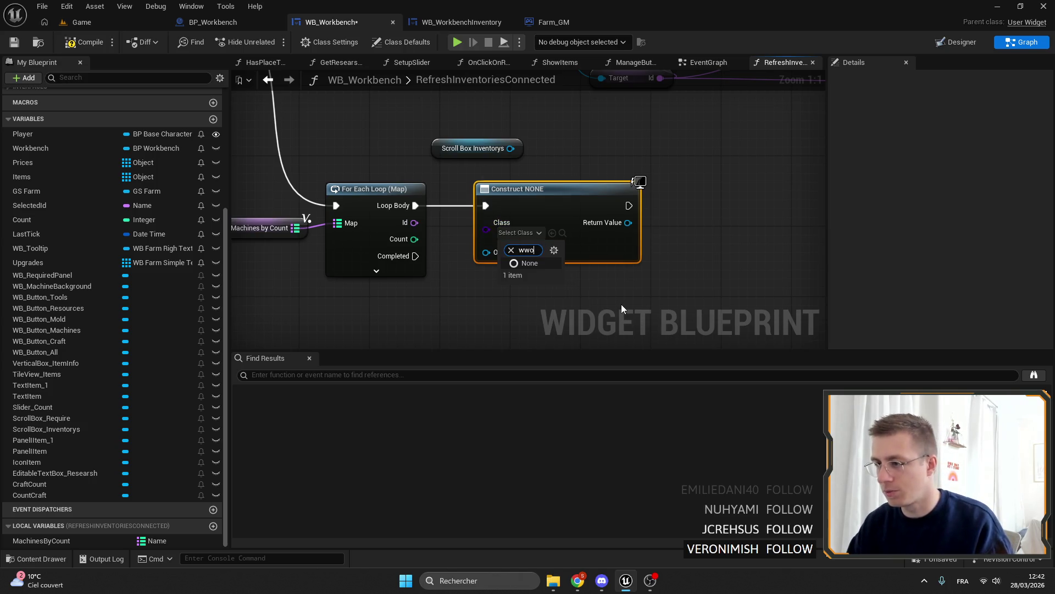
pyautogui.write('work')
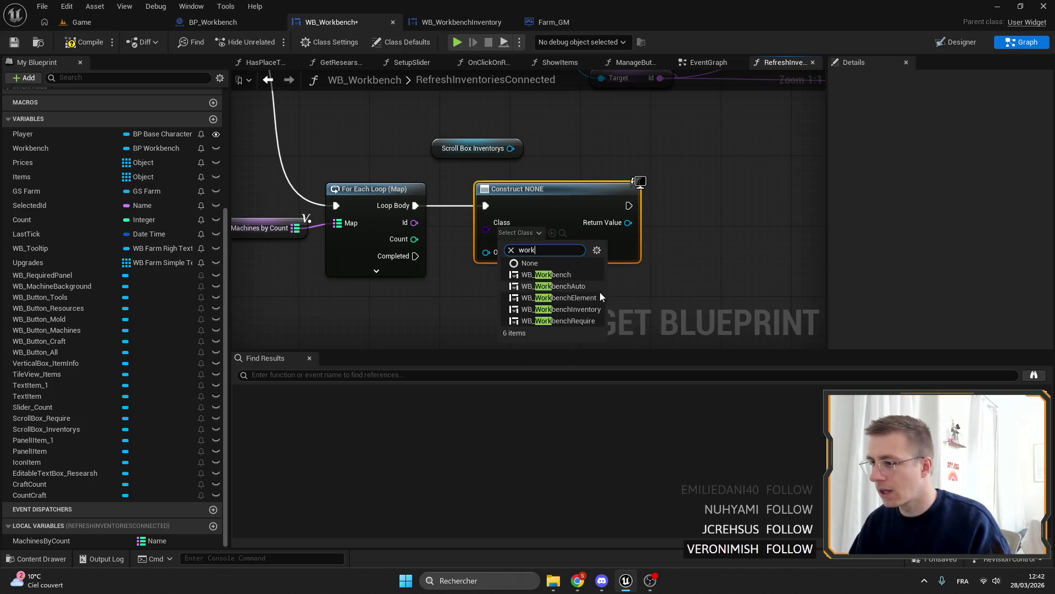
pyautogui.click(561, 309)
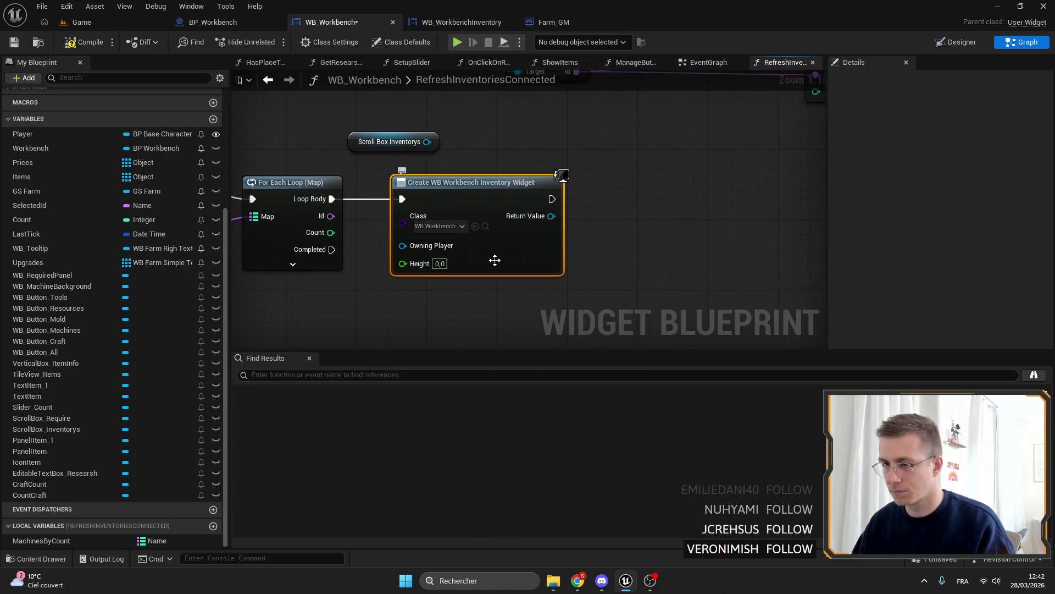
# In WB_WorkbenchInventory, make Id and Count Instance Editable and expose Count on spawn.
pyautogui.click(213, 23)
pyautogui.click(421, 19)
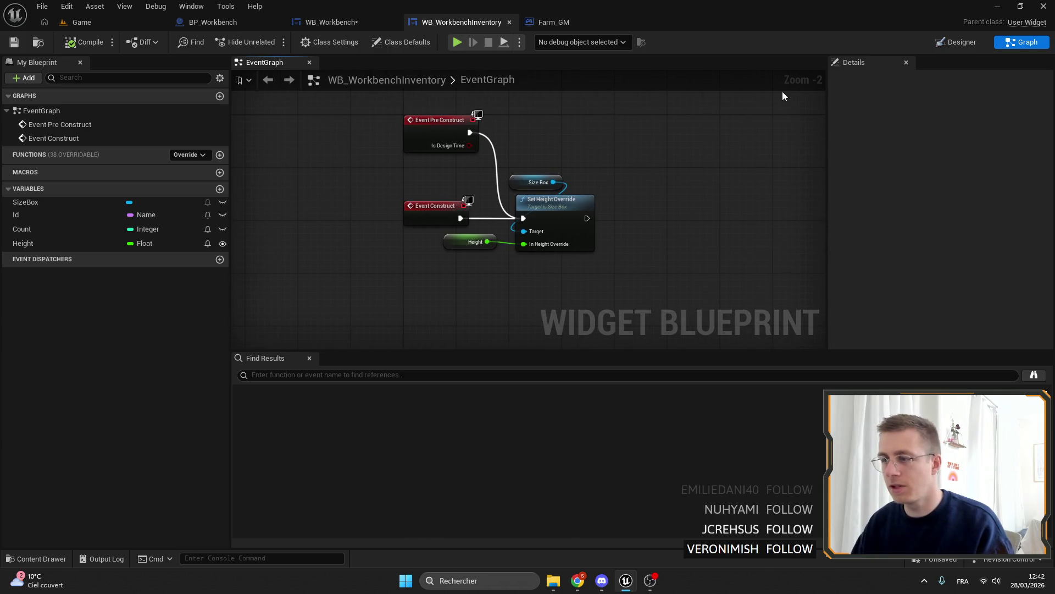
pyautogui.click(38, 215)
pyautogui.click(968, 157)
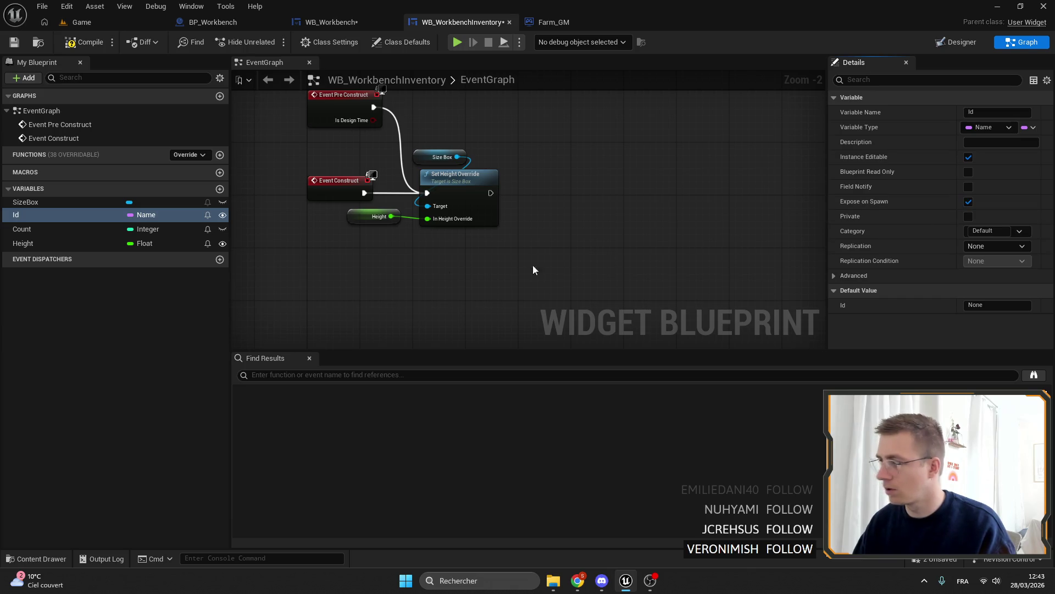
pyautogui.click(77, 228)
pyautogui.click(963, 157)
pyautogui.click(963, 201)
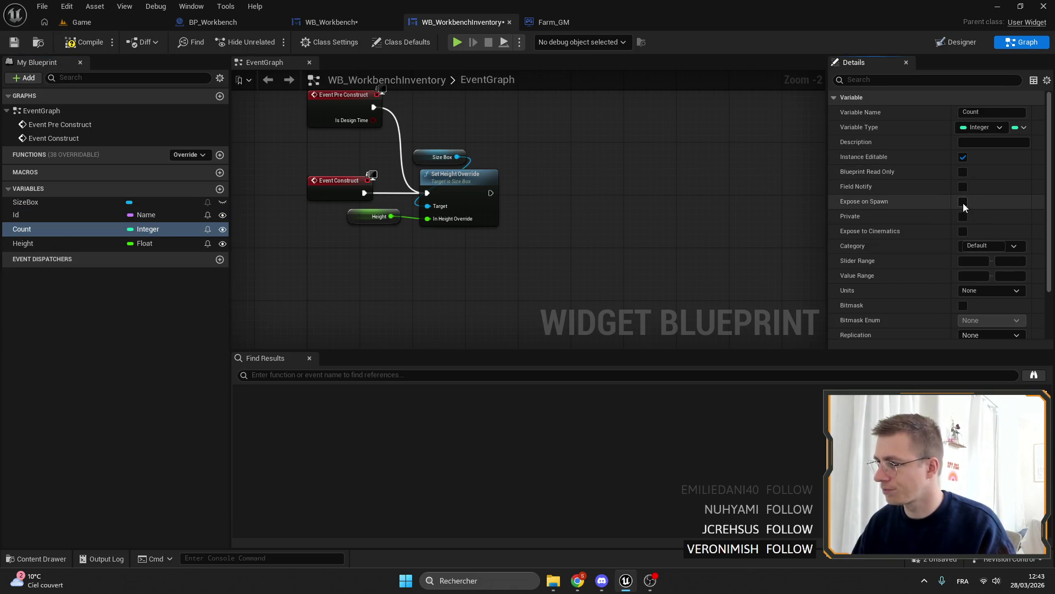
pyautogui.moveTo(288, 238); pyautogui.dragTo(242, 237)
pyautogui.moveTo(459, 174); pyautogui.dragTo(564, 203)
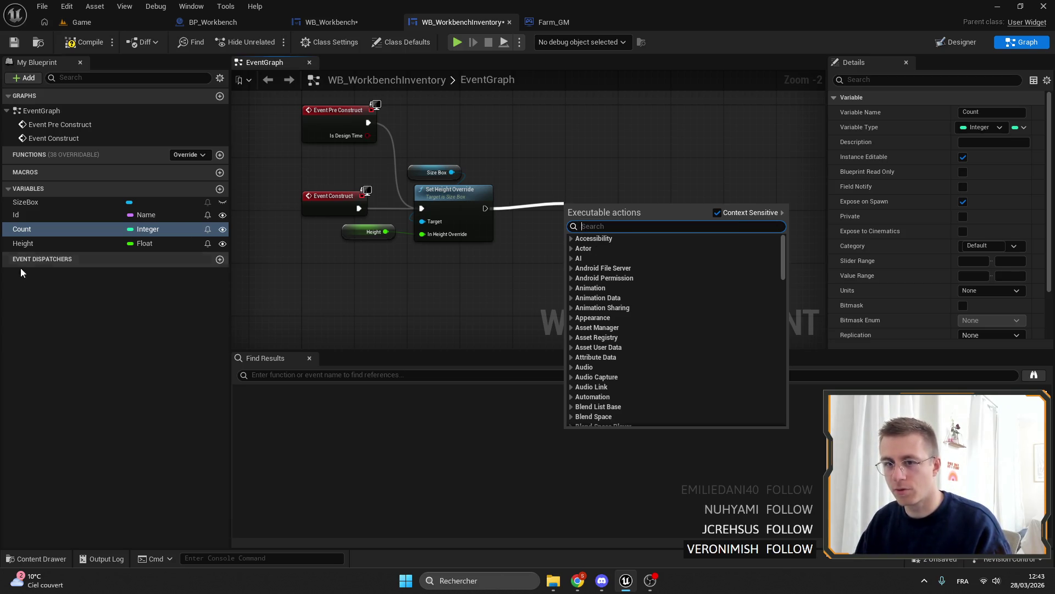
# Place an Id getter and add a Get Inventory Data node taking Id from it.
pyautogui.click(28, 214)
pyautogui.moveTo(565, 291); pyautogui.dragTo(544, 264)
pyautogui.moveTo(577, 265); pyautogui.dragTo(615, 256)
pyautogui.write('inventory')
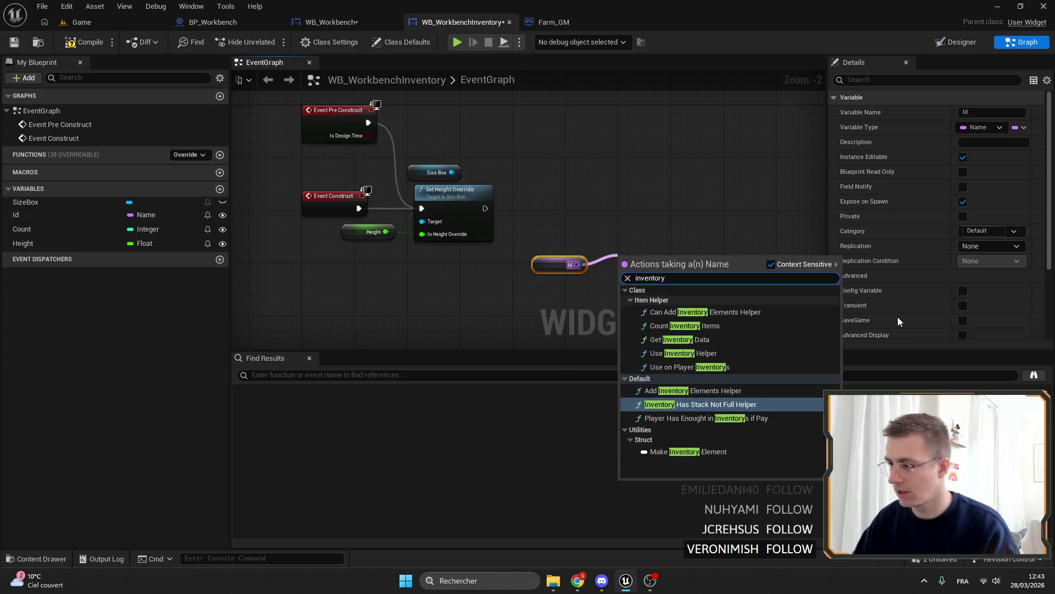
pyautogui.scroll(2, 642, 206)
pyautogui.click(715, 341)
# Move Get Inventory Data down-left beside the Compute Name nodes, panning toward Event Construct.
pyautogui.moveTo(614, 294); pyautogui.dragTo(575, 327)
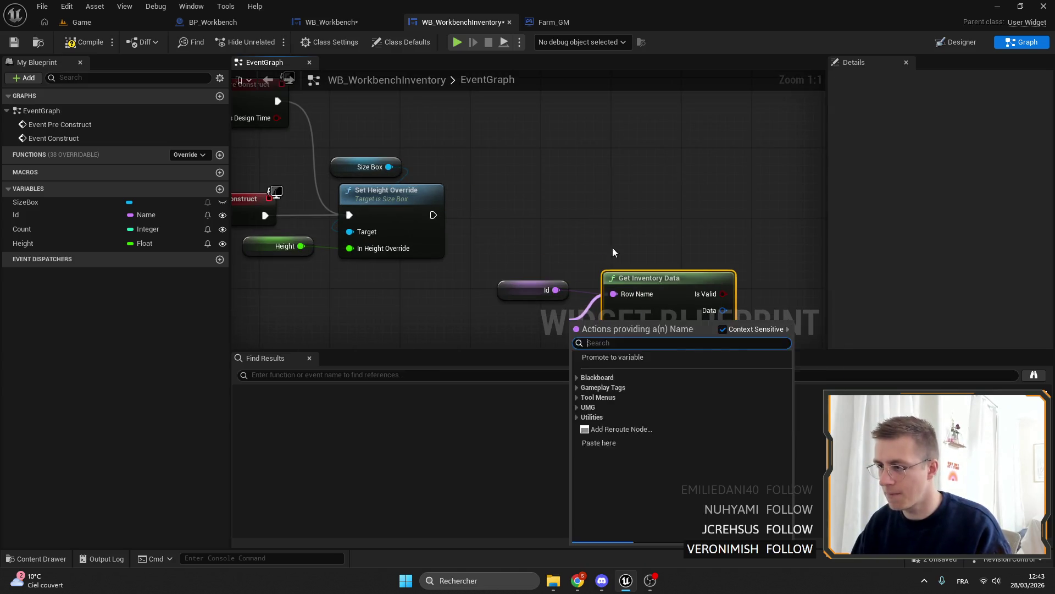
pyautogui.click(614, 252)
pyautogui.moveTo(591, 242)
pyautogui.mouseDown()
pyautogui.moveTo(546, 275)
pyautogui.moveTo(355, 268)
pyautogui.moveTo(379, 252)
pyautogui.mouseUp()
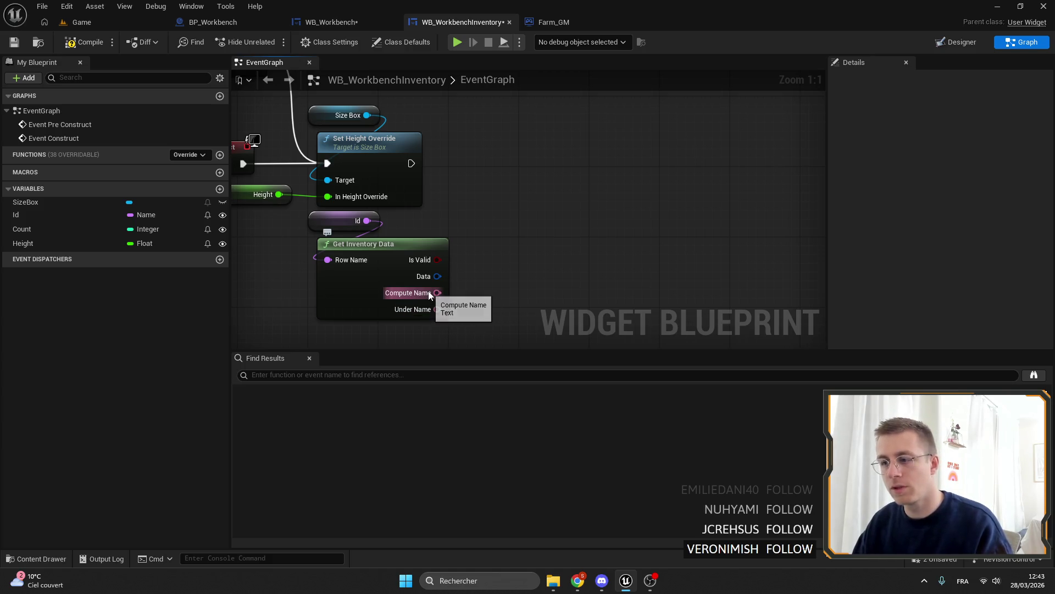
pyautogui.moveTo(437, 292); pyautogui.dragTo(577, 177)
pyautogui.click(464, 225)
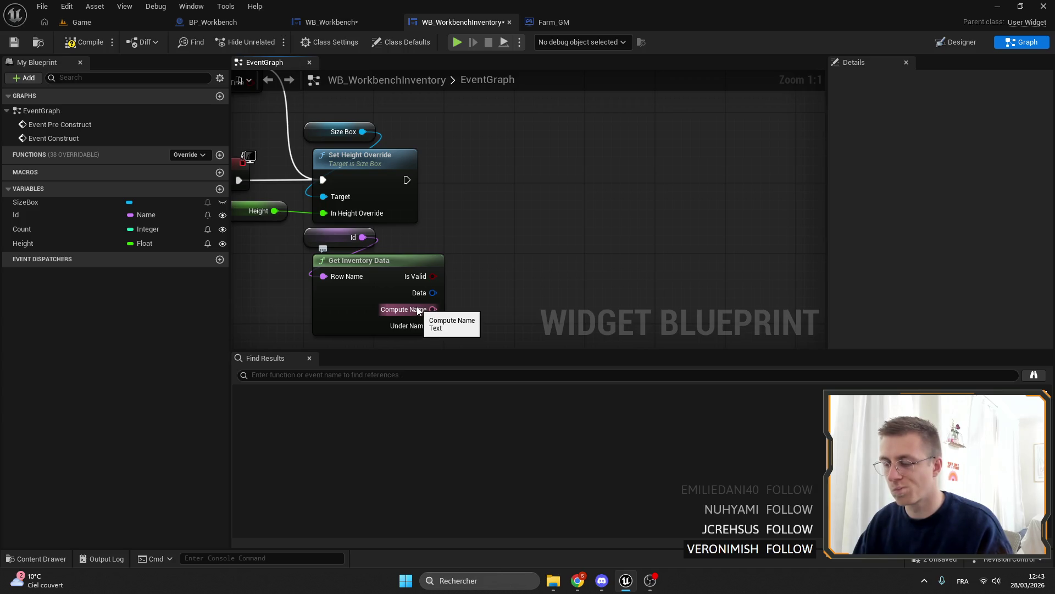
pyautogui.moveTo(451, 311)
pyautogui.mouseDown()
pyautogui.moveTo(483, 276)
pyautogui.moveTo(575, 285)
pyautogui.moveTo(528, 245)
pyautogui.mouseUp()
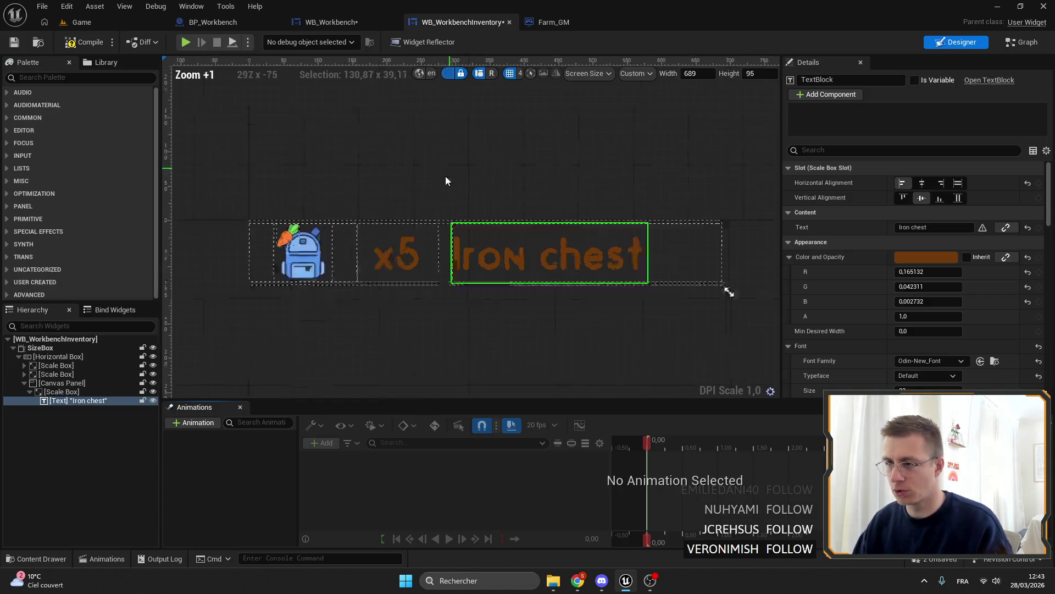
# Rename the x5 text widget to CountText.
pyautogui.scroll(5, 354, 298)
pyautogui.click(354, 298)
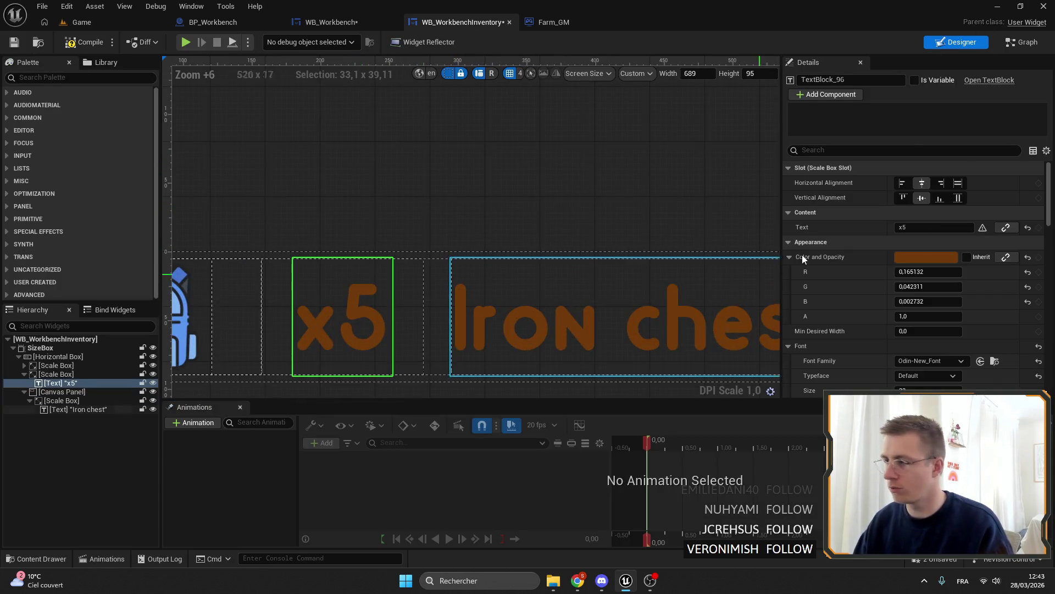
pyautogui.click(870, 82)
pyautogui.write('te')
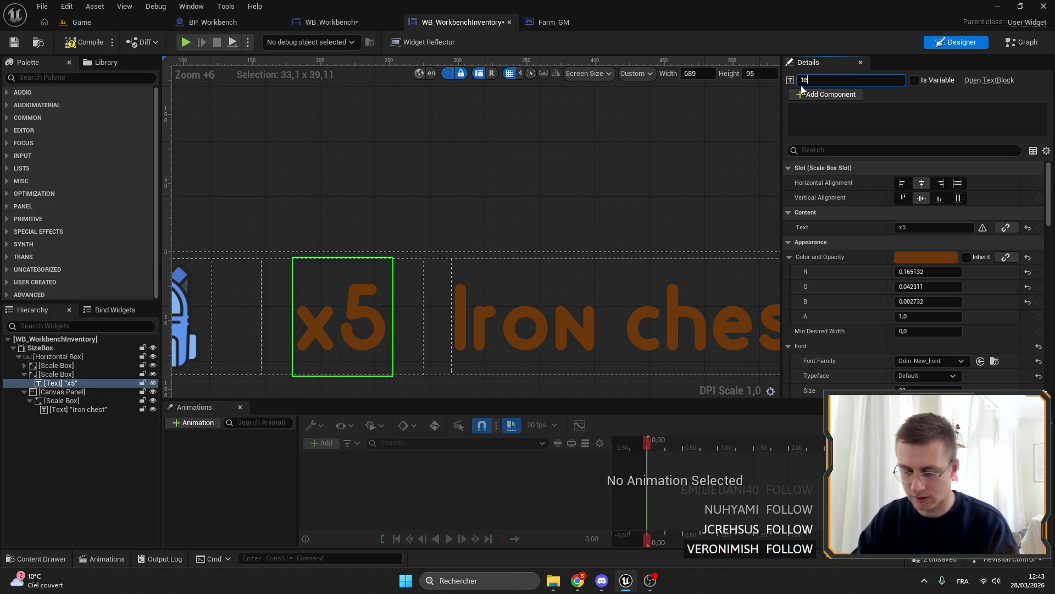
pyautogui.press('BackSpace')
pyautogui.write('CountText')
pyautogui.press('Return')
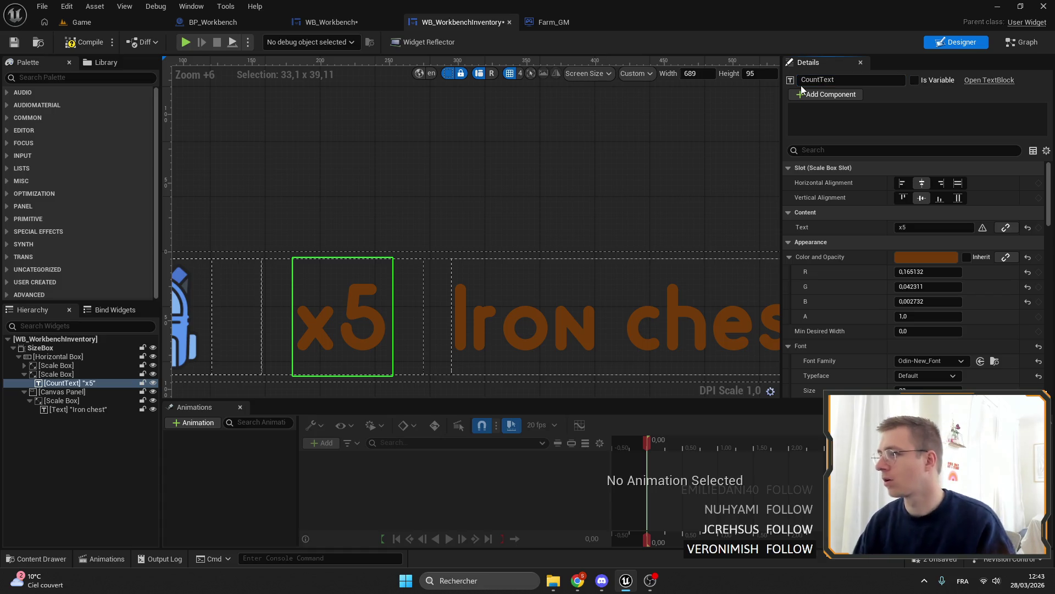
# Rename the Iron chest text widget to IdText.
pyautogui.click(571, 298)
pyautogui.click(819, 80)
pyautogui.press('BackSpace')
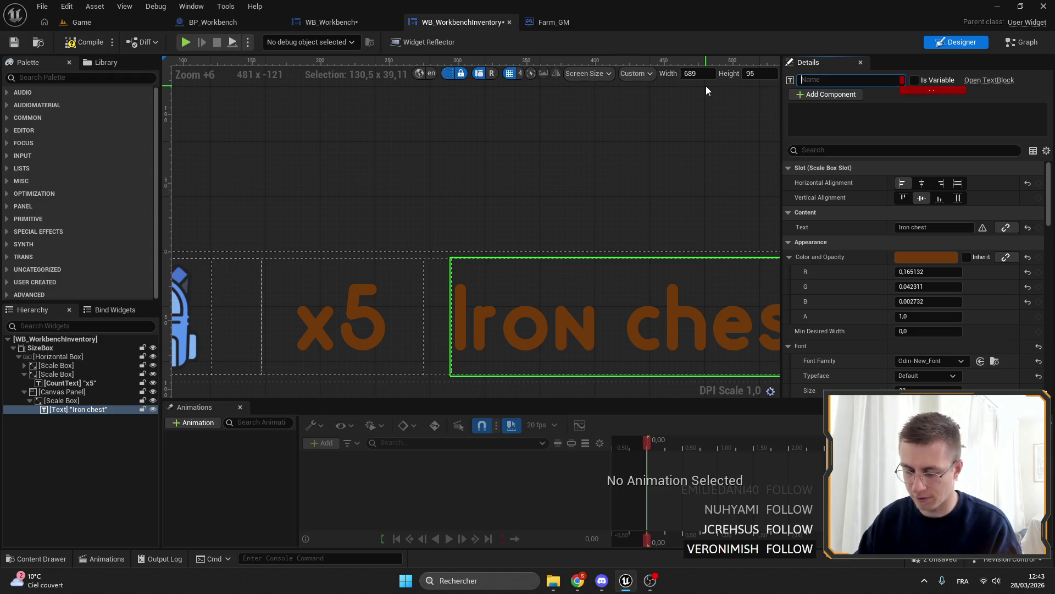
pyautogui.write('IdN')
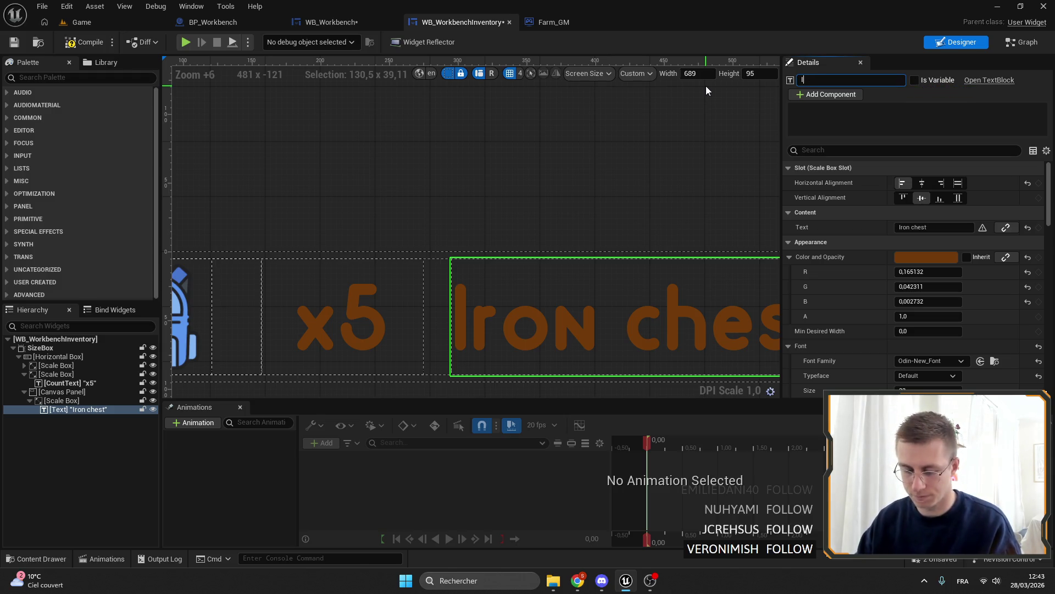
pyautogui.press('BackSpace')
pyautogui.write('Text')
pyautogui.press('Return')
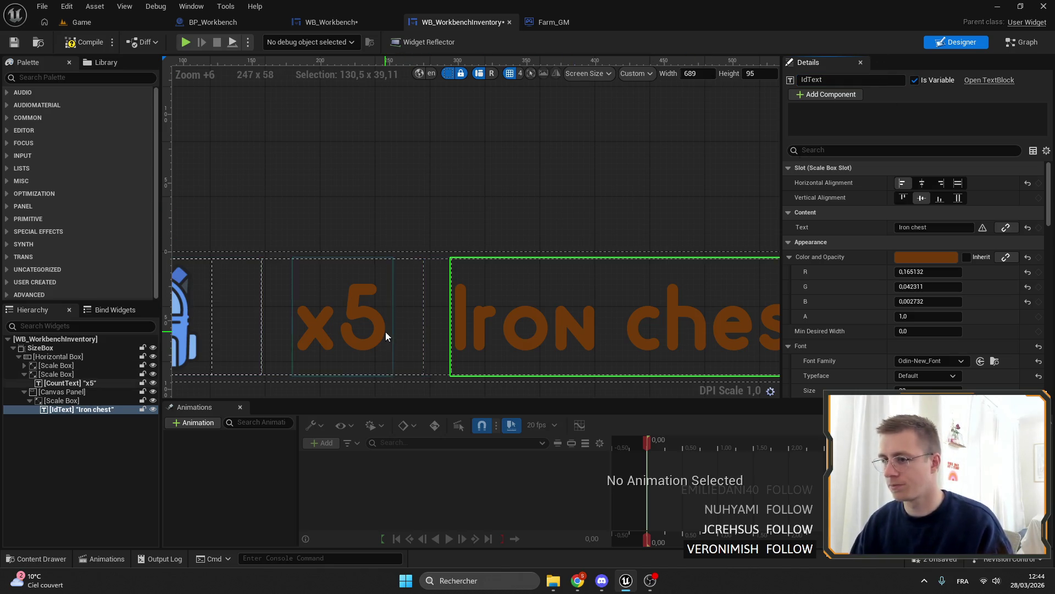
# Select the item icon widget in the row and tick Is Variable.
pyautogui.click(391, 332)
pyautogui.scroll(-2, 616, 325)
pyautogui.click(617, 326)
pyautogui.scroll(-3, 616, 325)
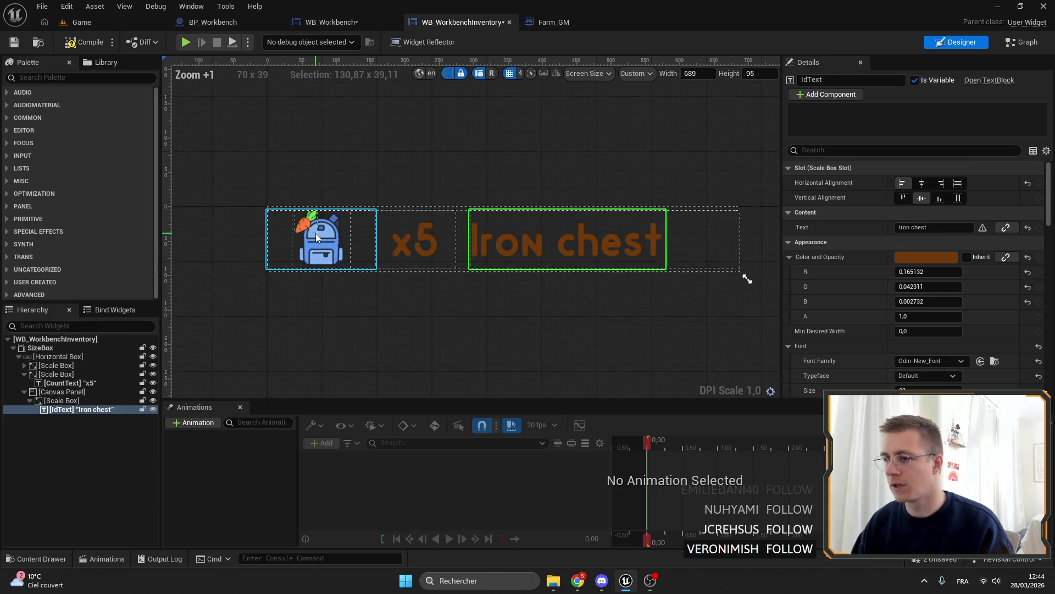
pyautogui.click(322, 237)
pyautogui.click(915, 80)
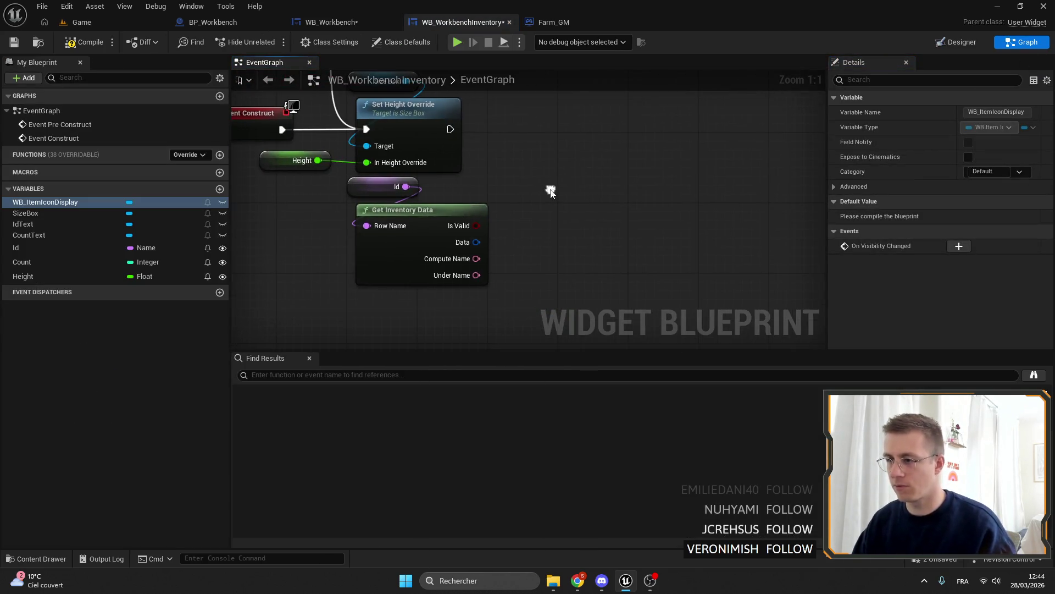
# Add an Init All call on WB_ItemIconDisplay, executed after Set Height Override.
pyautogui.rightClick(526, 147)
pyautogui.write('WB_ItemIconDisplay')
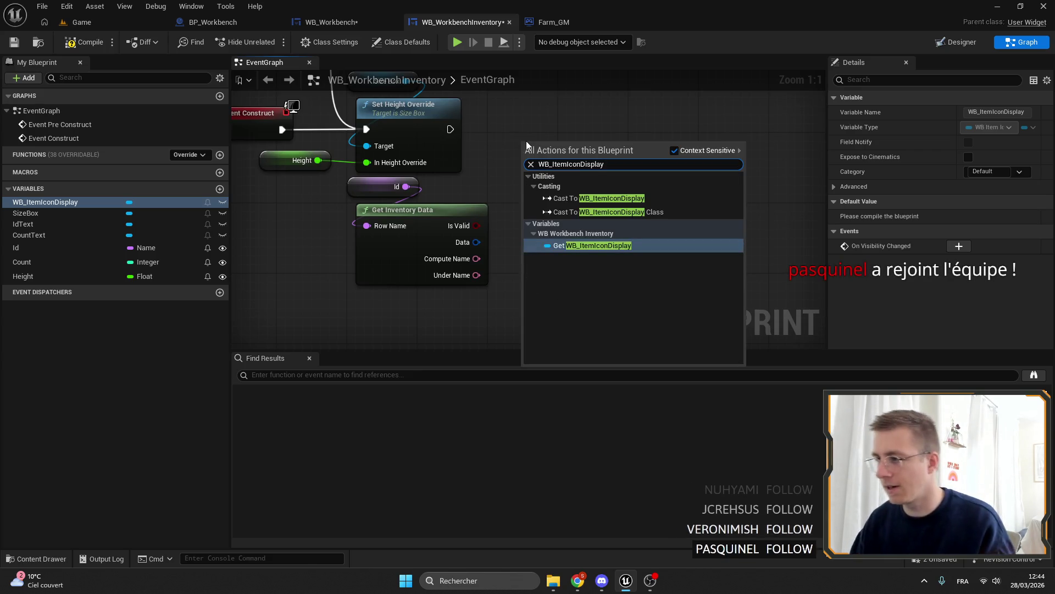
pyautogui.click(591, 245)
pyautogui.moveTo(397, 260); pyautogui.dragTo(440, 255)
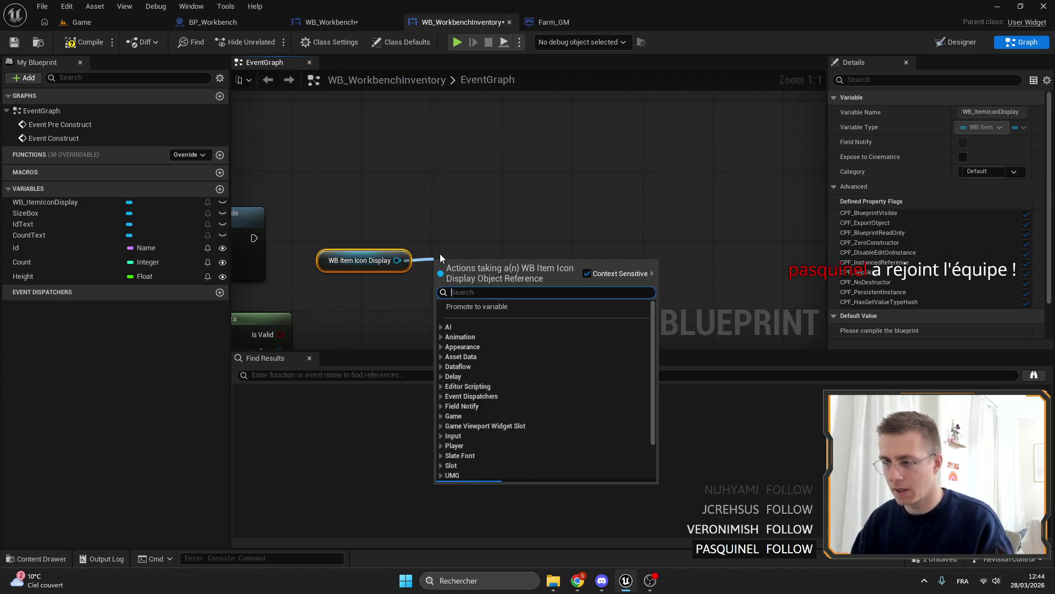
pyautogui.write('init')
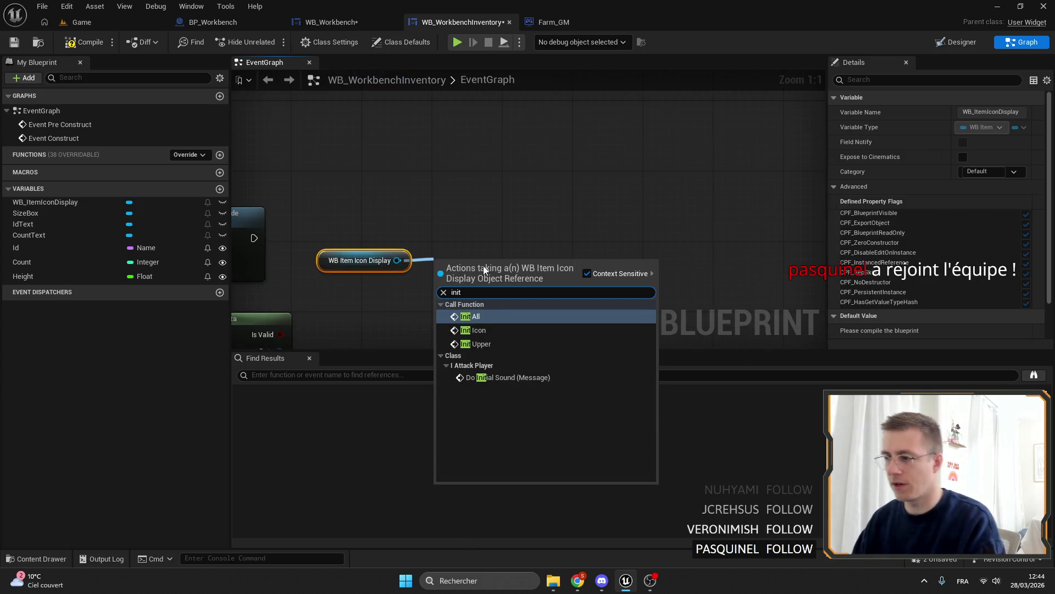
pyautogui.click(483, 318)
pyautogui.moveTo(388, 137); pyautogui.dragTo(577, 191)
pyautogui.moveTo(472, 156)
pyautogui.mouseDown()
pyautogui.moveTo(570, 140)
pyautogui.moveTo(484, 80)
pyautogui.mouseUp()
pyautogui.moveTo(405, 243)
pyautogui.mouseDown()
pyautogui.moveTo(585, 185)
pyautogui.moveTo(506, 183)
pyautogui.mouseUp()
# Break Get Inventory Data's Data output with a Break Inventory Item Struct node beside Init All.
pyautogui.moveTo(370, 154)
pyautogui.mouseDown()
pyautogui.moveTo(484, 173)
pyautogui.moveTo(357, 189)
pyautogui.mouseUp()
pyautogui.moveTo(529, 206); pyautogui.dragTo(497, 220)
pyautogui.moveTo(351, 220); pyautogui.dragTo(416, 222)
pyautogui.write('bre')
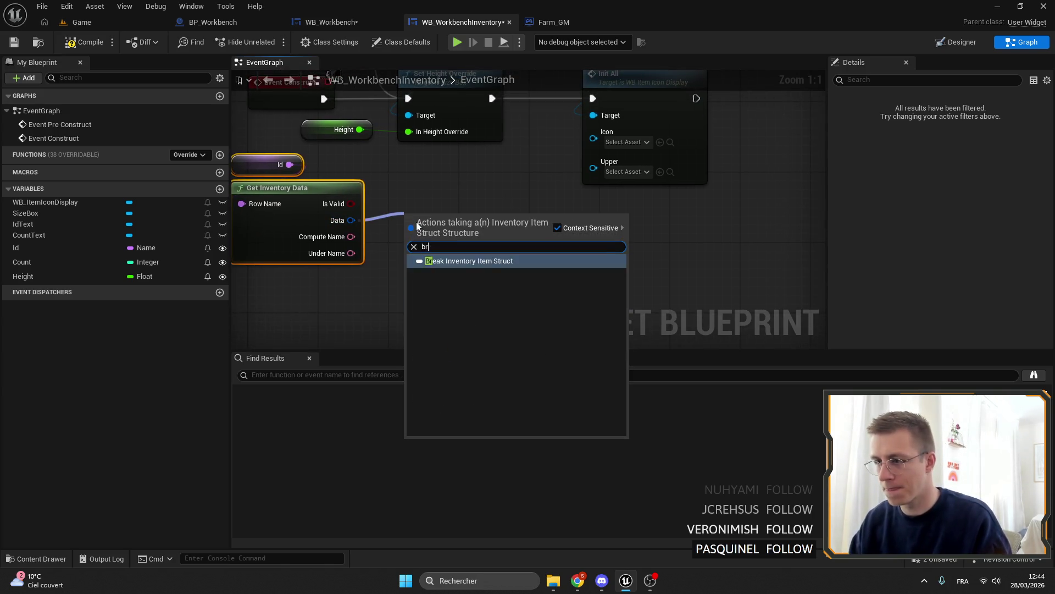
pyautogui.press('BackSpace')
pyautogui.write('re')
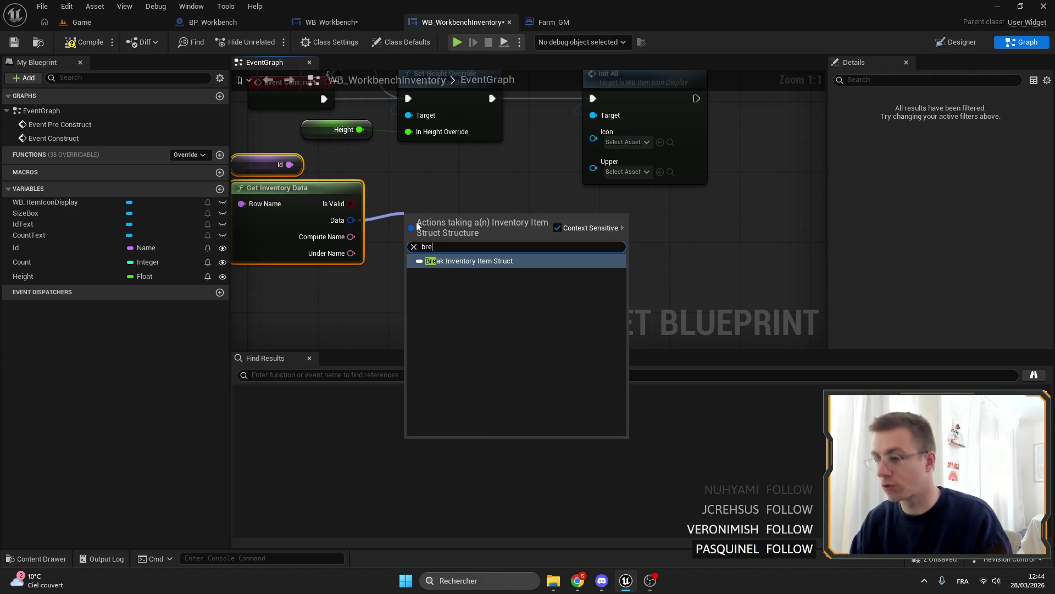
pyautogui.press('Return')
pyautogui.moveTo(506, 210)
pyautogui.mouseDown()
pyautogui.moveTo(489, 184)
pyautogui.moveTo(595, 138)
pyautogui.moveTo(602, 155)
pyautogui.moveTo(595, 149)
pyautogui.mouseUp()
pyautogui.moveTo(465, 203)
pyautogui.mouseDown()
pyautogui.moveTo(489, 160)
pyautogui.moveTo(675, 177)
pyautogui.moveTo(315, 225)
pyautogui.moveTo(350, 234)
pyautogui.mouseUp()
pyautogui.keyDown('ctrl'); pyautogui.click(467, 206); pyautogui.keyUp('ctrl')
pyautogui.moveTo(462, 214); pyautogui.dragTo(463, 188)
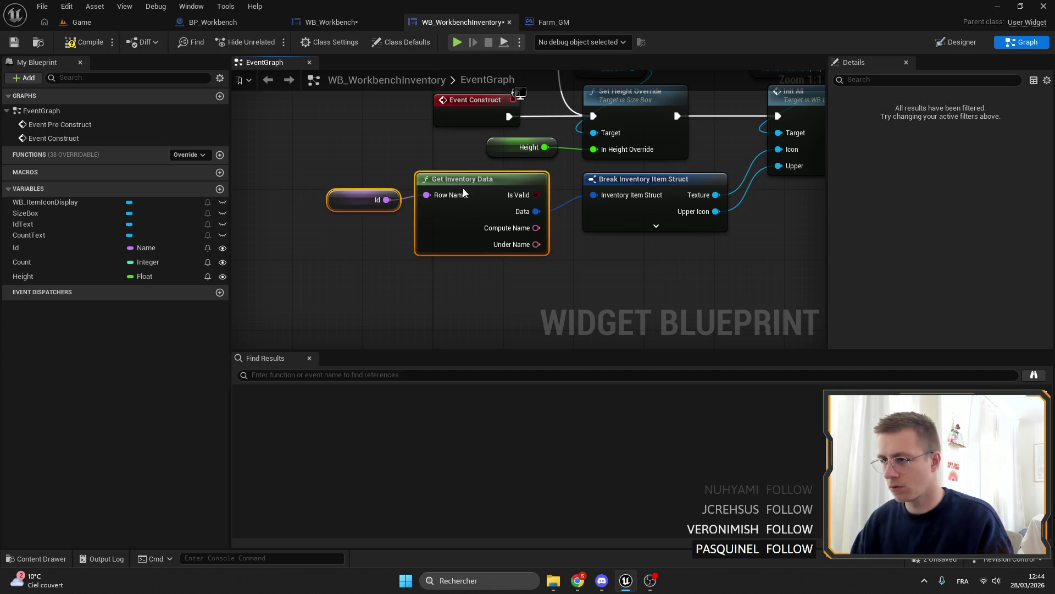
# Add an IdText Set Text after Init All, fed by Compute Name.
pyautogui.scroll(-2, 514, 196)
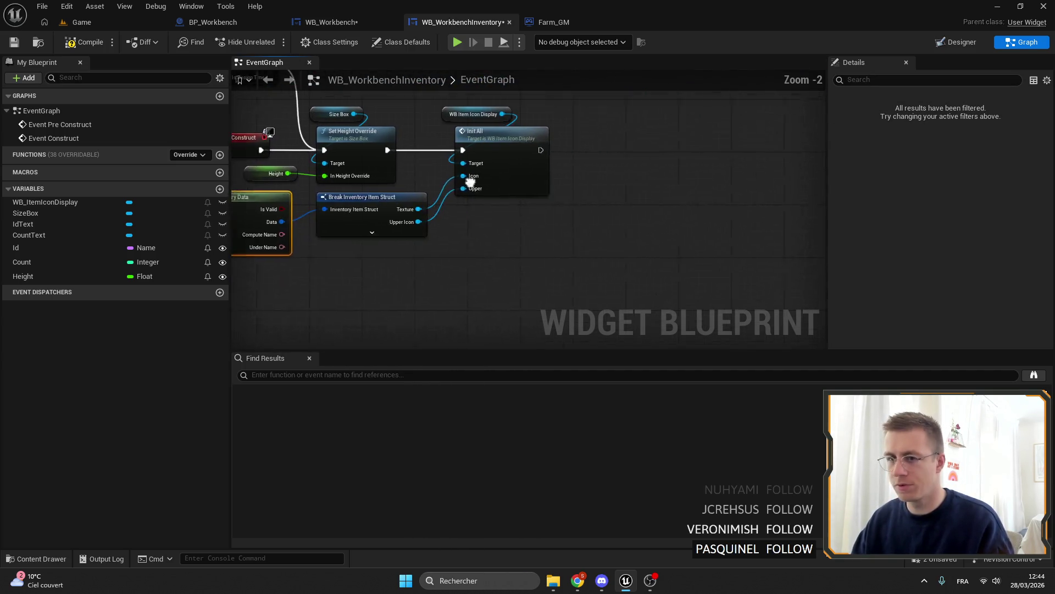
pyautogui.moveTo(53, 224)
pyautogui.mouseDown()
pyautogui.moveTo(168, 223)
pyautogui.moveTo(572, 129)
pyautogui.moveTo(639, 126)
pyautogui.mouseUp()
pyautogui.click(573, 129)
pyautogui.write('set te')
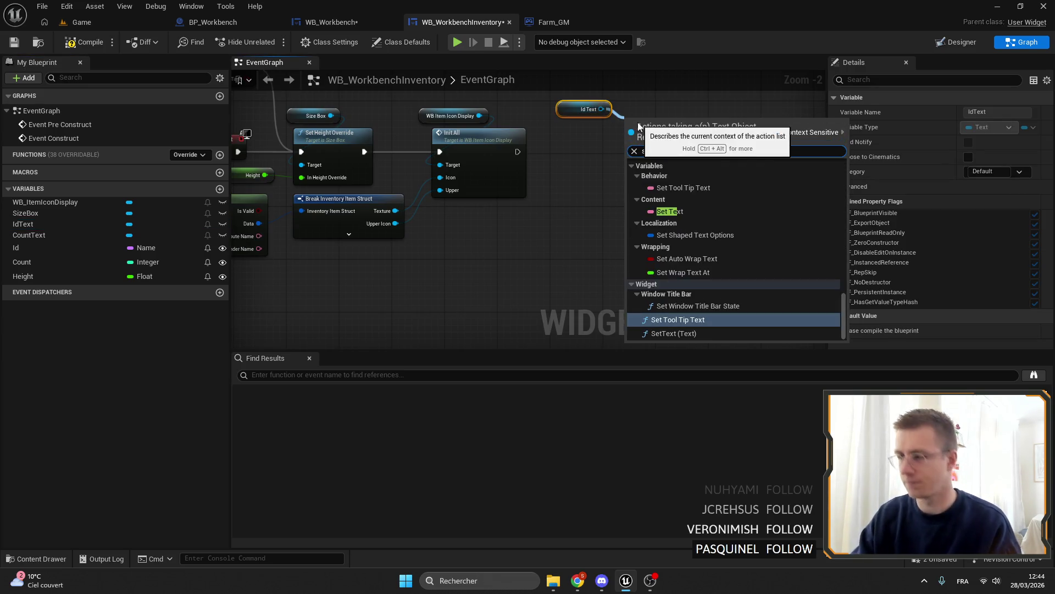
pyautogui.click(676, 333)
pyautogui.scroll(2, 550, 147)
pyautogui.moveTo(504, 154)
pyautogui.mouseDown()
pyautogui.moveTo(658, 137)
pyautogui.moveTo(602, 146)
pyautogui.mouseUp()
pyautogui.moveTo(586, 101); pyautogui.dragTo(575, 119)
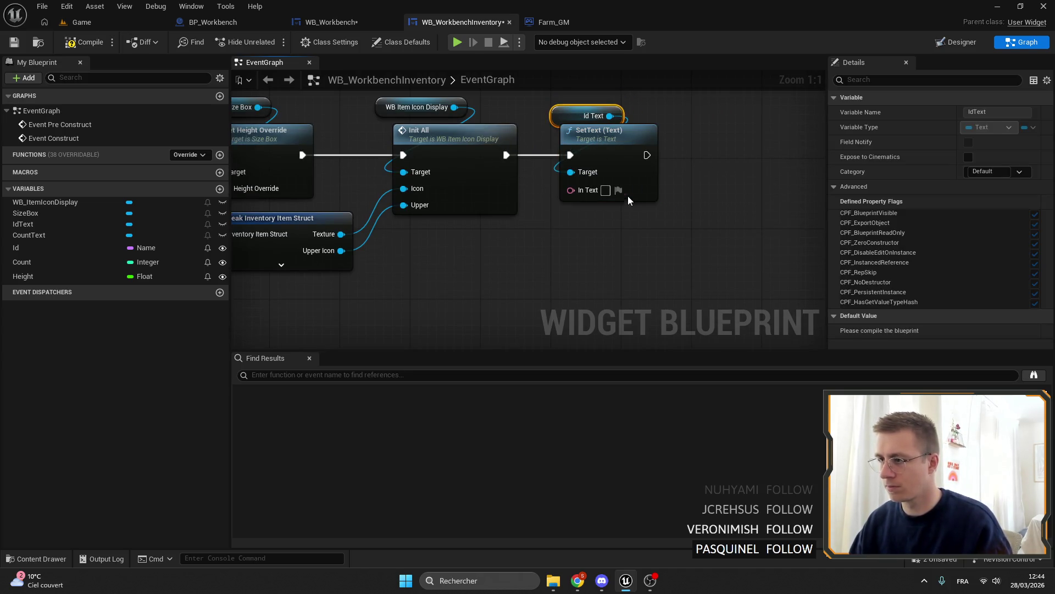
pyautogui.click(619, 190)
pyautogui.click(561, 115)
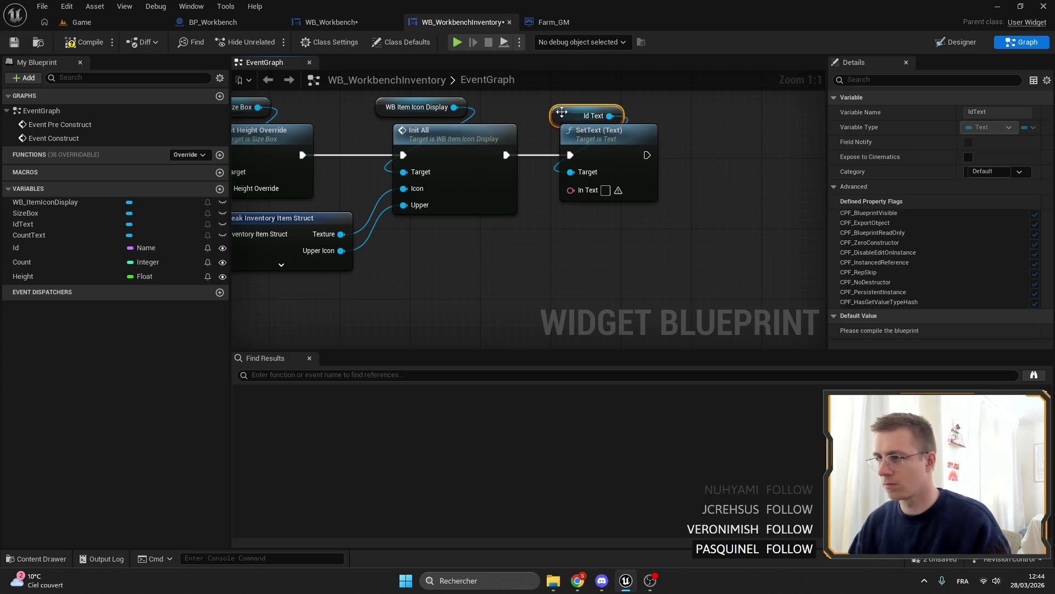
pyautogui.scroll(-4, 570, 206)
pyautogui.scroll(3, 495, 189)
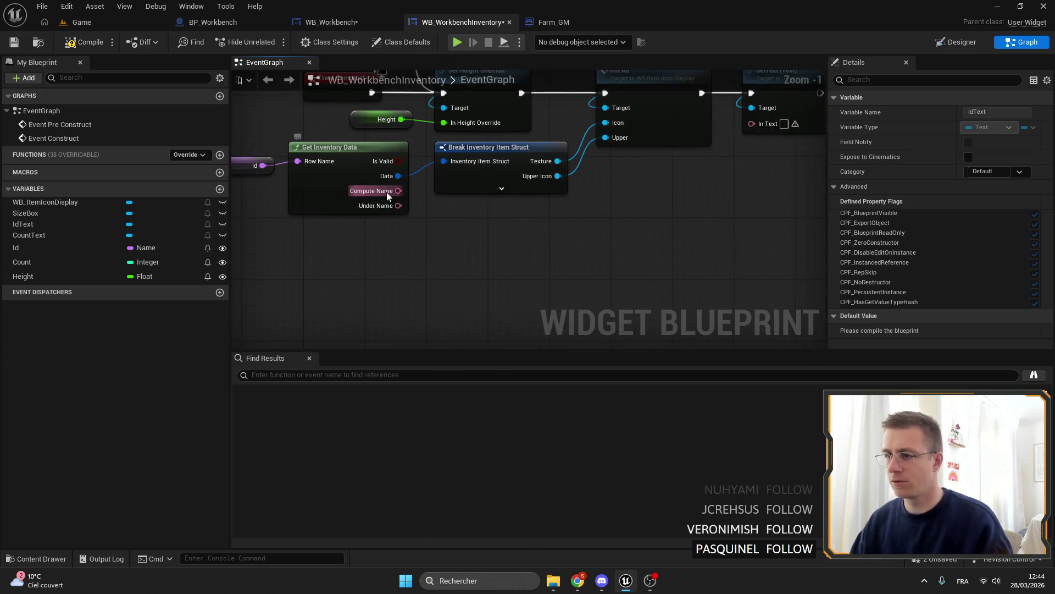
pyautogui.moveTo(387, 192)
pyautogui.mouseDown()
pyautogui.moveTo(775, 130)
pyautogui.moveTo(751, 124)
pyautogui.mouseUp()
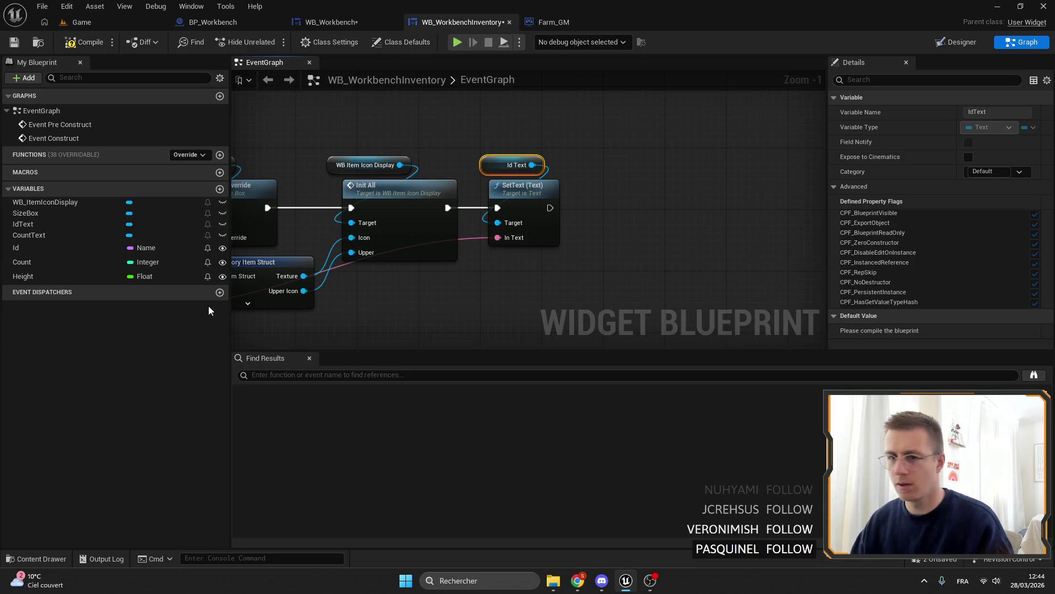
# Add a CountText Set Text that runs after the name text update.
pyautogui.moveTo(22, 262)
pyautogui.mouseDown()
pyautogui.moveTo(446, 226)
pyautogui.moveTo(664, 175)
pyautogui.mouseUp()
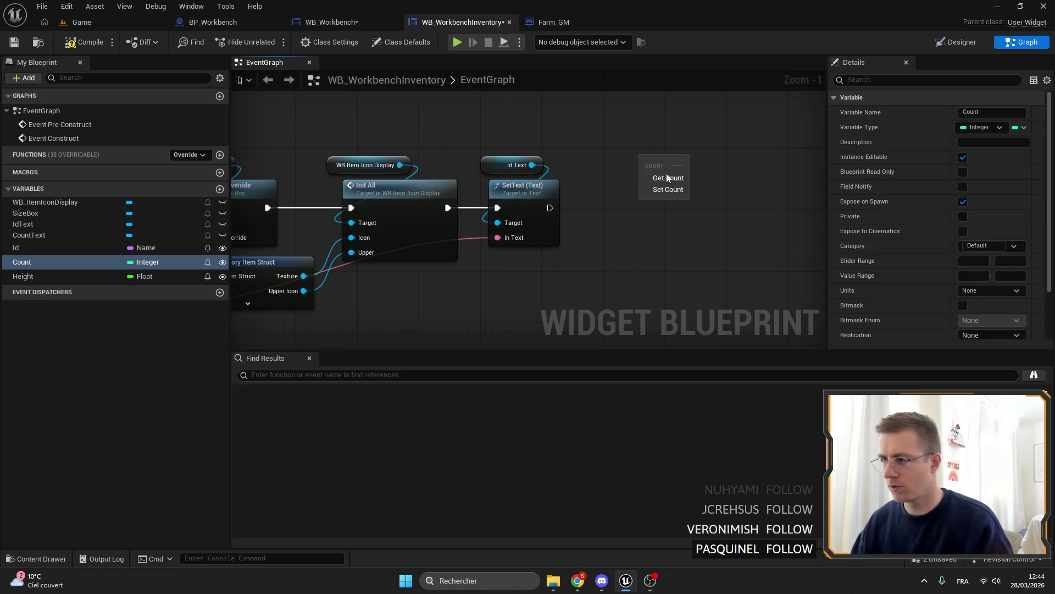
pyautogui.click(664, 177)
pyautogui.press('Delete')
pyautogui.moveTo(82, 235)
pyautogui.mouseDown()
pyautogui.moveTo(287, 222)
pyautogui.moveTo(721, 148)
pyautogui.mouseUp()
pyautogui.click(655, 154)
pyautogui.write('set text')
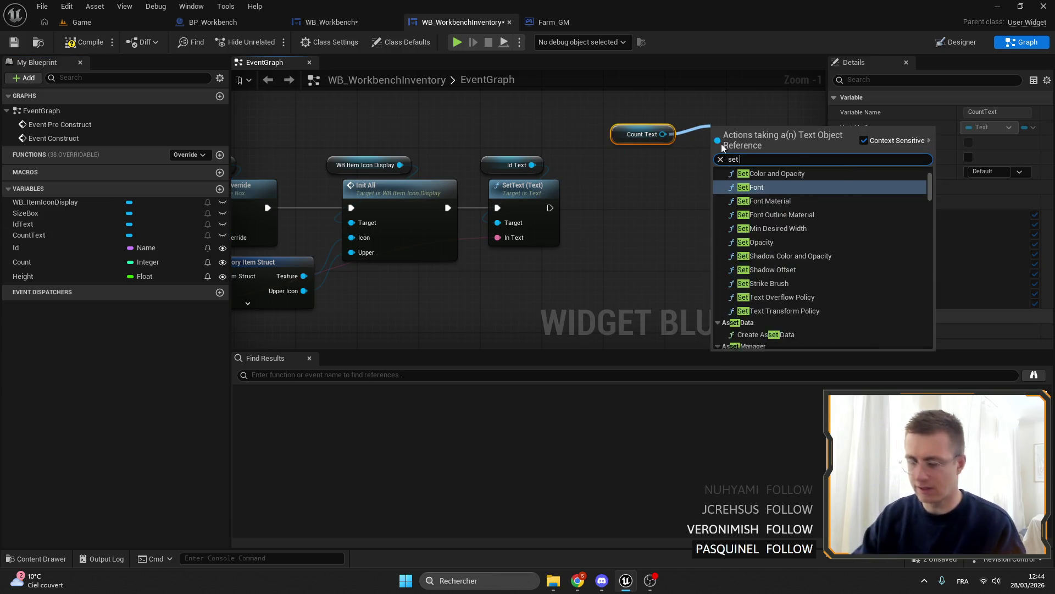
pyautogui.click(764, 341)
pyautogui.moveTo(550, 207)
pyautogui.mouseDown()
pyautogui.moveTo(715, 167)
pyautogui.moveTo(720, 156)
pyautogui.moveTo(644, 204)
pyautogui.mouseUp()
pyautogui.moveTo(627, 131); pyautogui.dragTo(628, 162)
# Feed CountText from a Format Text node 'x{count}' with Count plugged into count.
pyautogui.click(672, 239)
pyautogui.moveTo(629, 238)
pyautogui.mouseDown()
pyautogui.moveTo(604, 250)
pyautogui.moveTo(595, 285)
pyautogui.mouseUp()
pyautogui.write('forma')
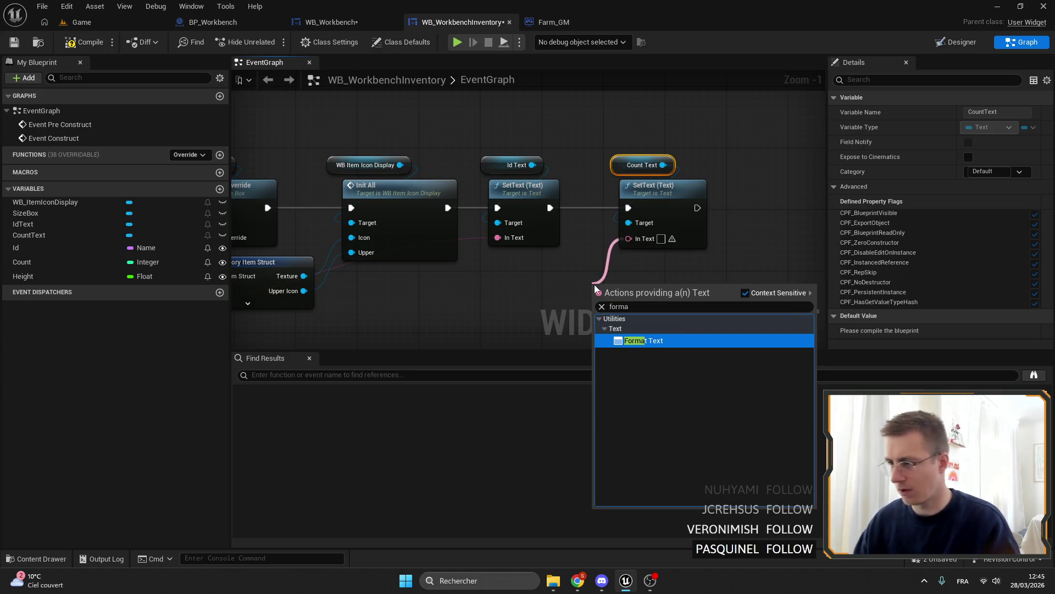
pyautogui.press('Return')
pyautogui.click(617, 248)
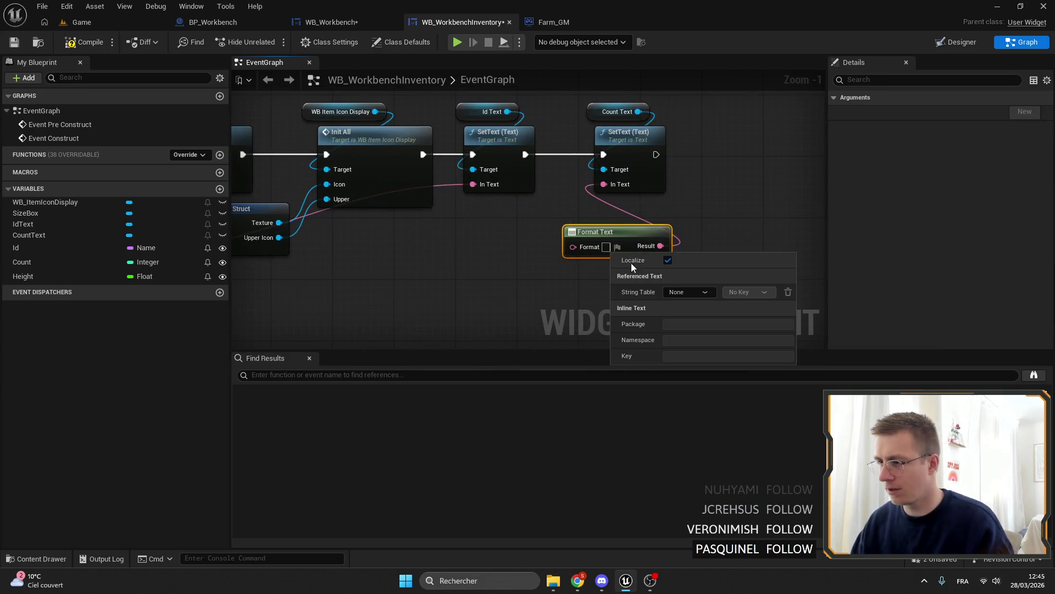
pyautogui.click(606, 247)
pyautogui.write('x')
pyautogui.press('Return')
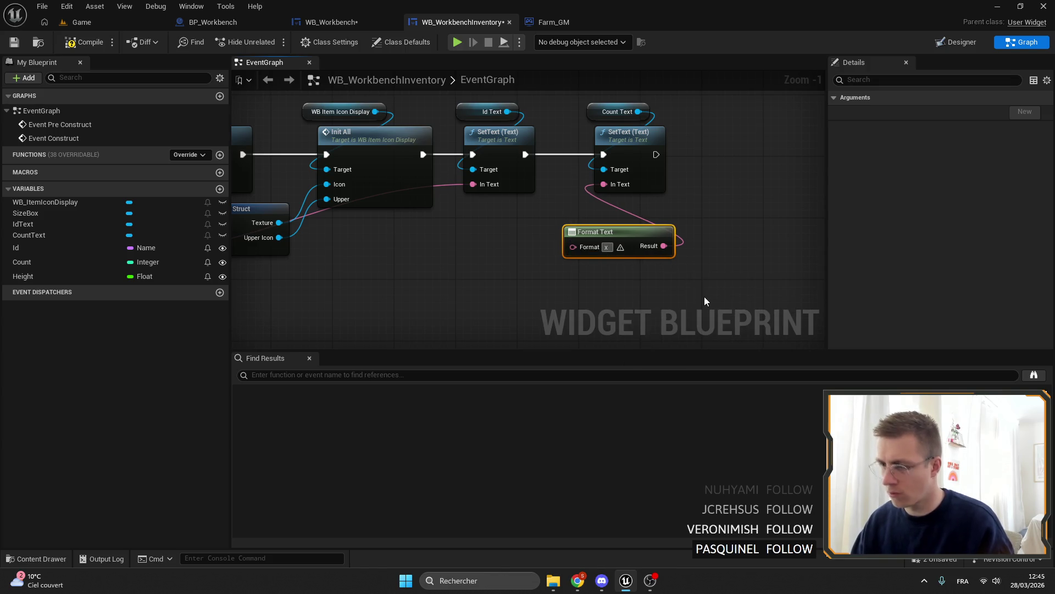
pyautogui.write('{cou')
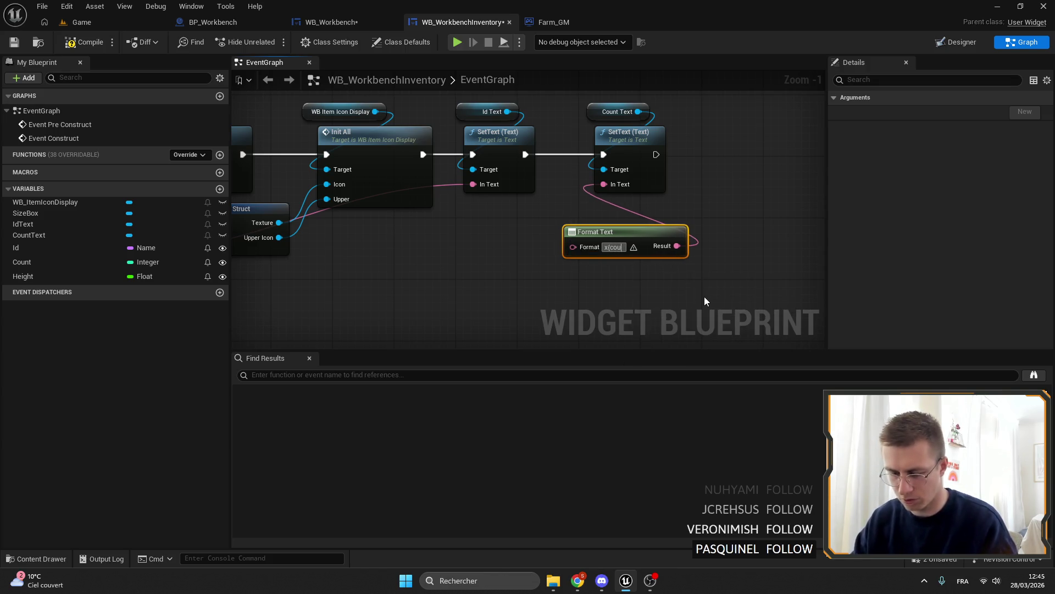
pyautogui.write('nt}')
pyautogui.press('Return')
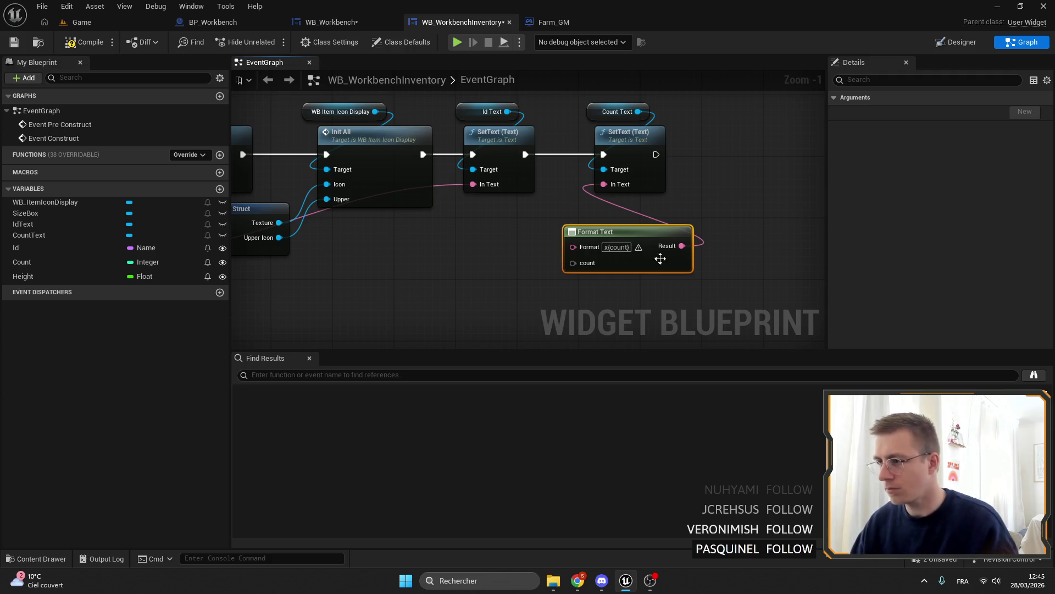
pyautogui.moveTo(640, 235); pyautogui.dragTo(609, 219)
pyautogui.click(22, 262)
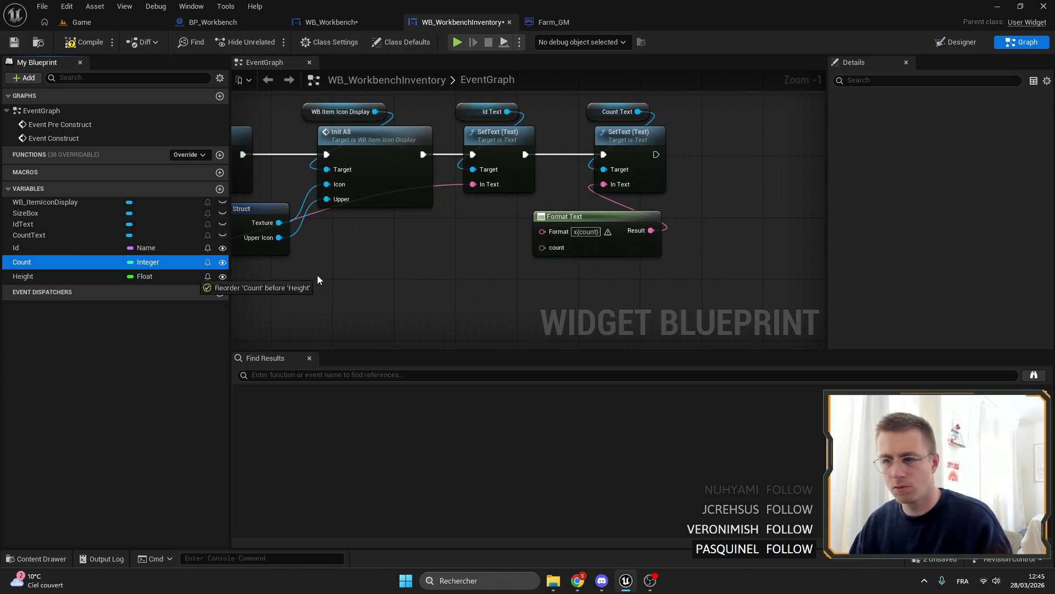
pyautogui.moveTo(543, 248); pyautogui.dragTo(481, 250)
# Compile and save the inventory row blueprint, then return to WB_Workbench.
pyautogui.click(517, 274)
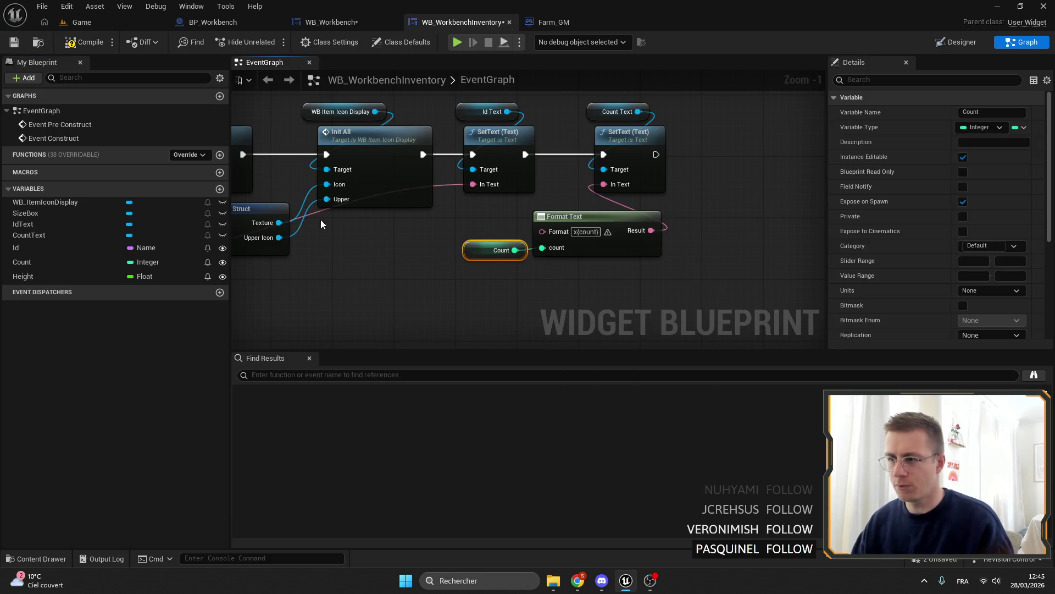
pyautogui.click(15, 42)
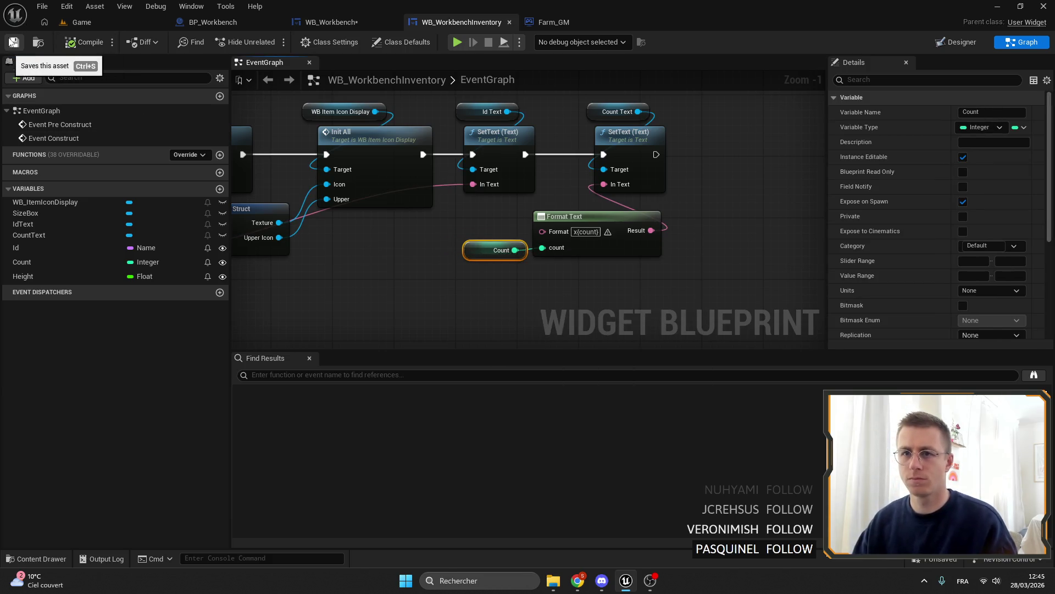
pyautogui.click(351, 23)
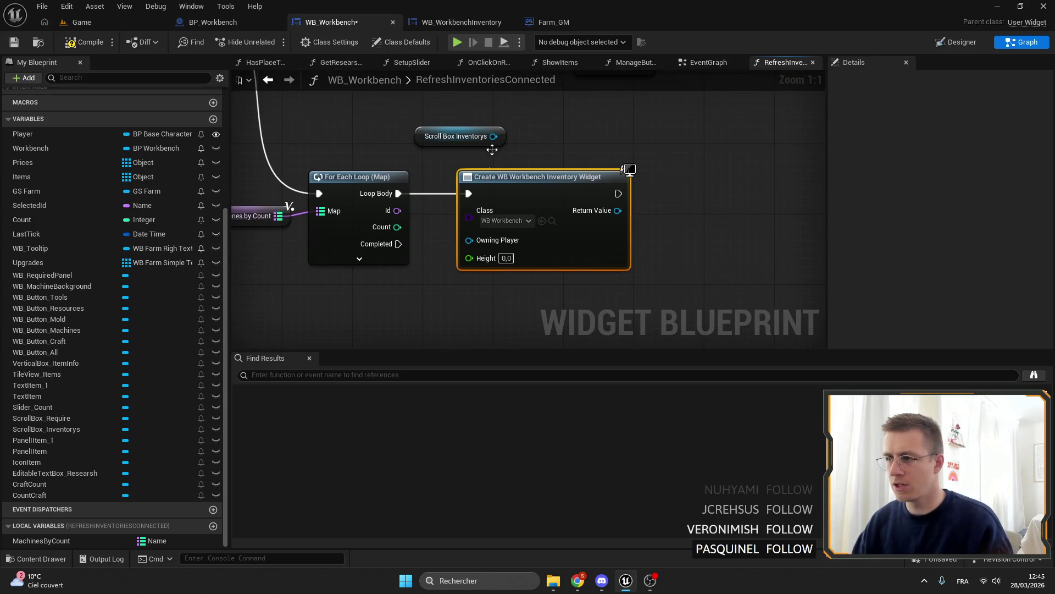
# Refresh Create Widget to expose Id and Count, wire the loop's Id, set height 50.
pyautogui.rightClick(574, 199)
pyautogui.click(611, 278)
pyautogui.moveTo(416, 180)
pyautogui.mouseDown()
pyautogui.moveTo(488, 226)
pyautogui.moveTo(420, 209)
pyautogui.moveTo(488, 243)
pyautogui.mouseUp()
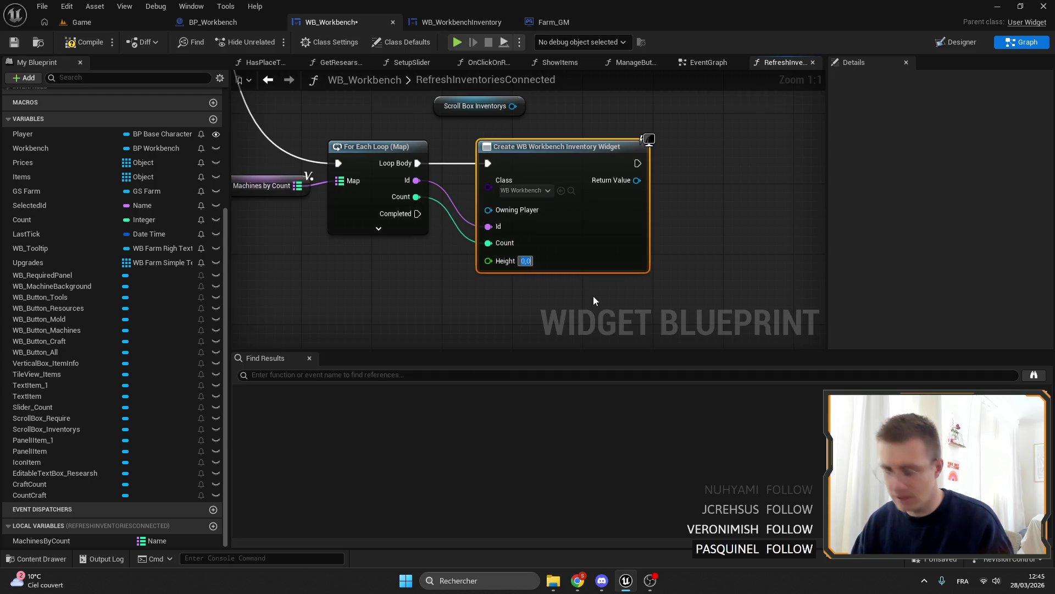
pyautogui.write('0')
pyautogui.press('Return')
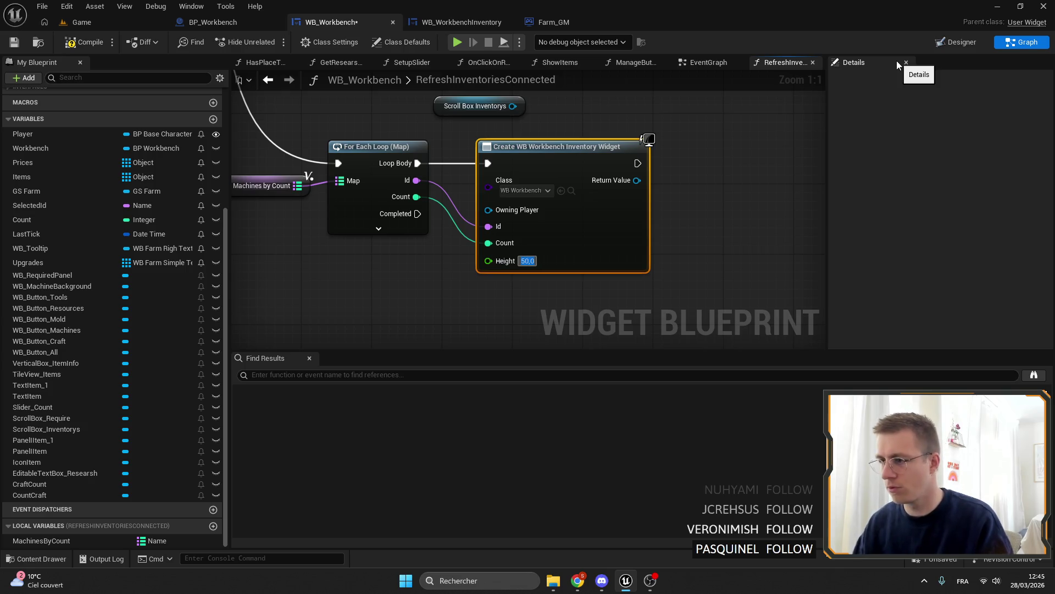
# Add an Add Child node from Scroll Box Inventorys.
pyautogui.moveTo(461, 126)
pyautogui.mouseDown()
pyautogui.moveTo(564, 168)
pyautogui.moveTo(430, 128)
pyautogui.mouseUp()
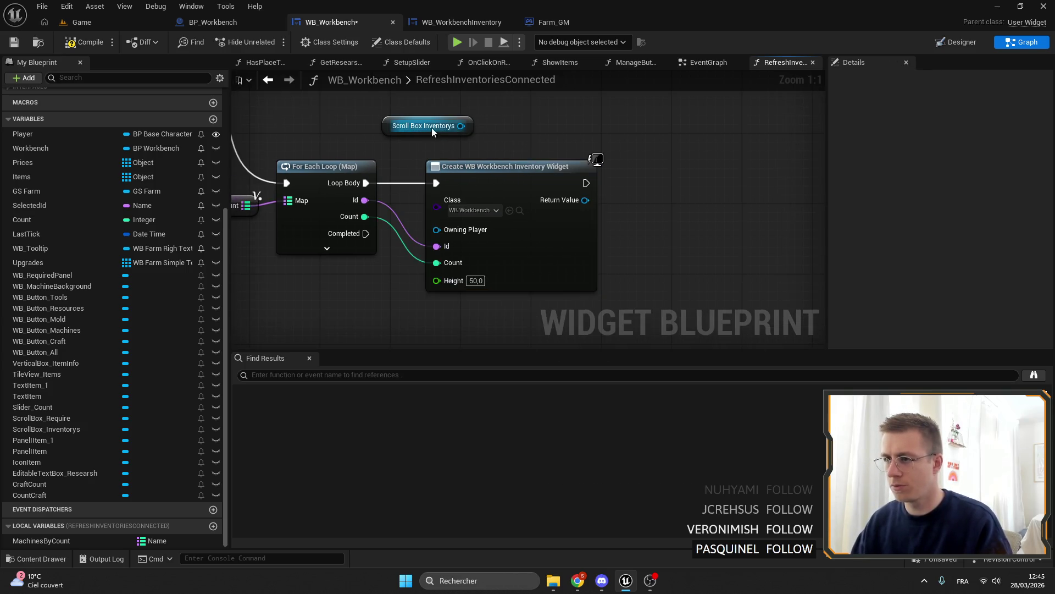
pyautogui.moveTo(323, 129); pyautogui.dragTo(500, 133)
pyautogui.write('add')
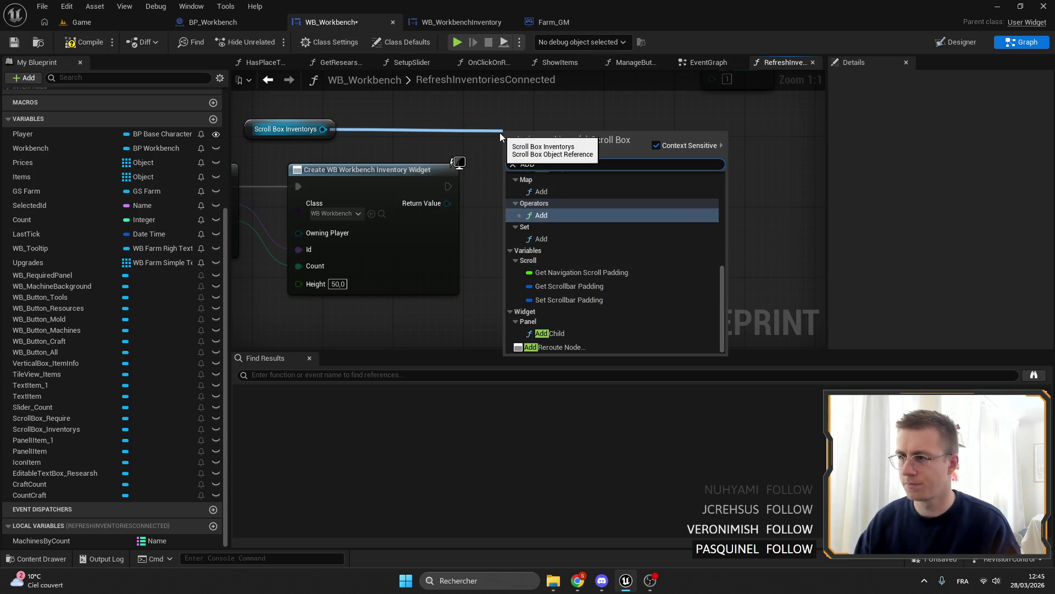
pyautogui.click(542, 184)
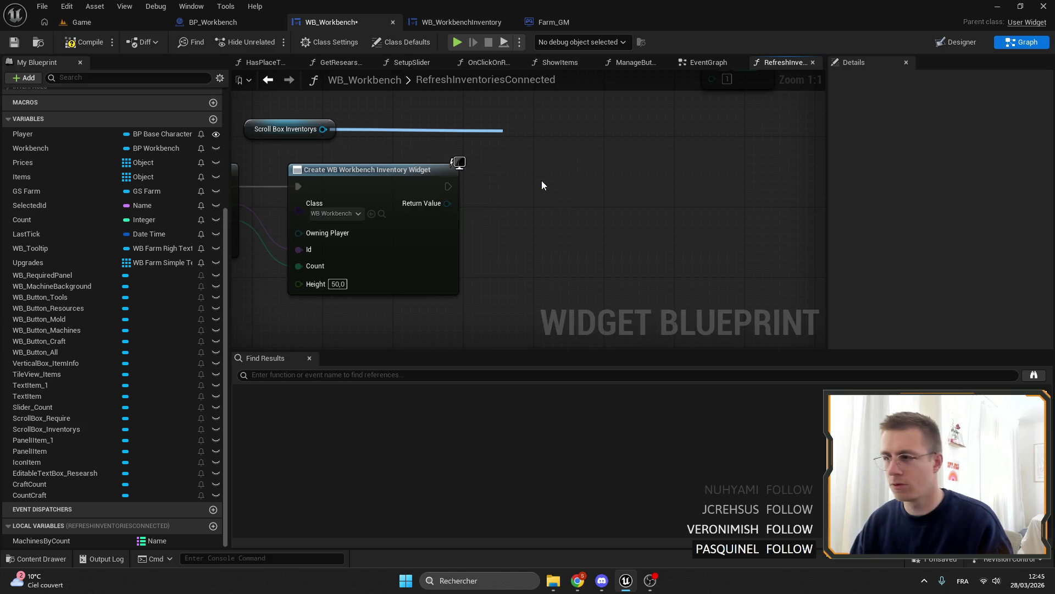
pyautogui.hotkey('ctrl', 'z')
pyautogui.moveTo(476, 176); pyautogui.dragTo(477, 176)
pyautogui.write('add child')
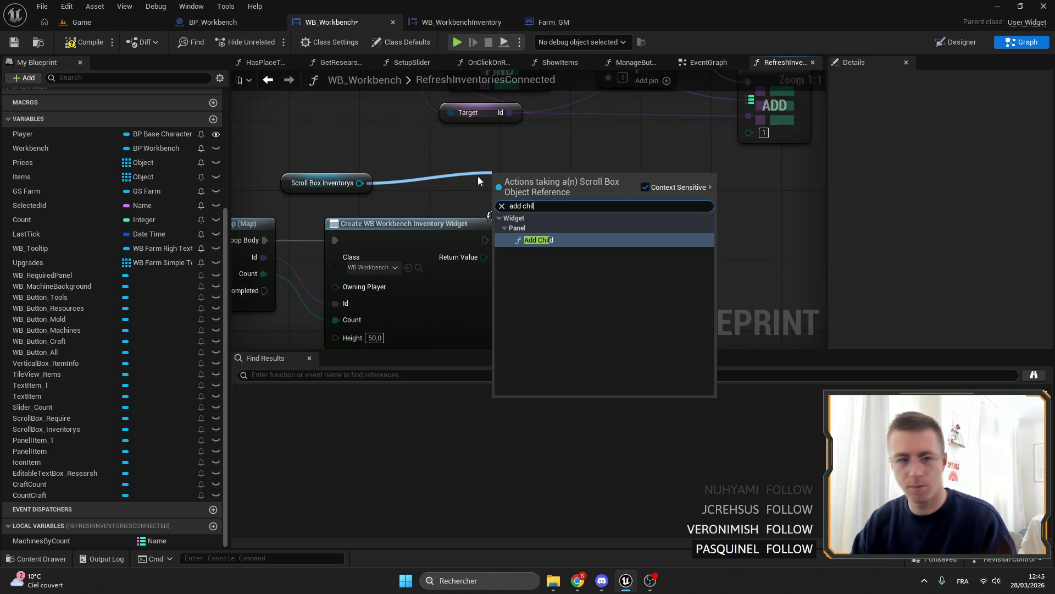
pyautogui.press('Return')
# Run Add Child after the inventory widget is created and view the whole loop.
pyautogui.moveTo(472, 235)
pyautogui.mouseDown()
pyautogui.moveTo(455, 238)
pyautogui.moveTo(590, 213)
pyautogui.mouseUp()
pyautogui.moveTo(333, 185)
pyautogui.mouseDown()
pyautogui.moveTo(551, 186)
pyautogui.moveTo(586, 219)
pyautogui.moveTo(424, 199)
pyautogui.mouseUp()
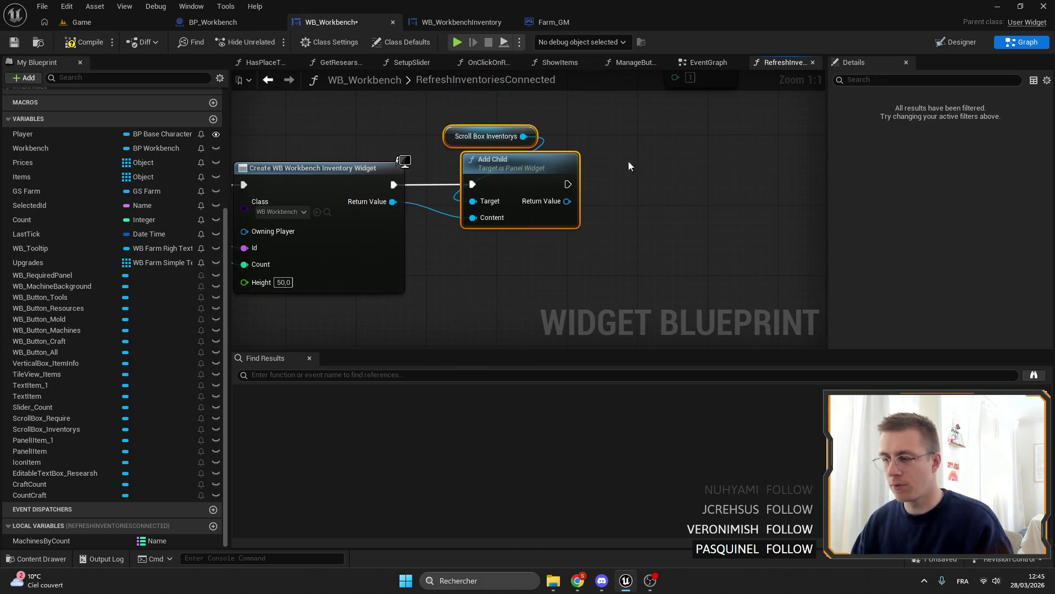
pyautogui.rightClick(511, 162)
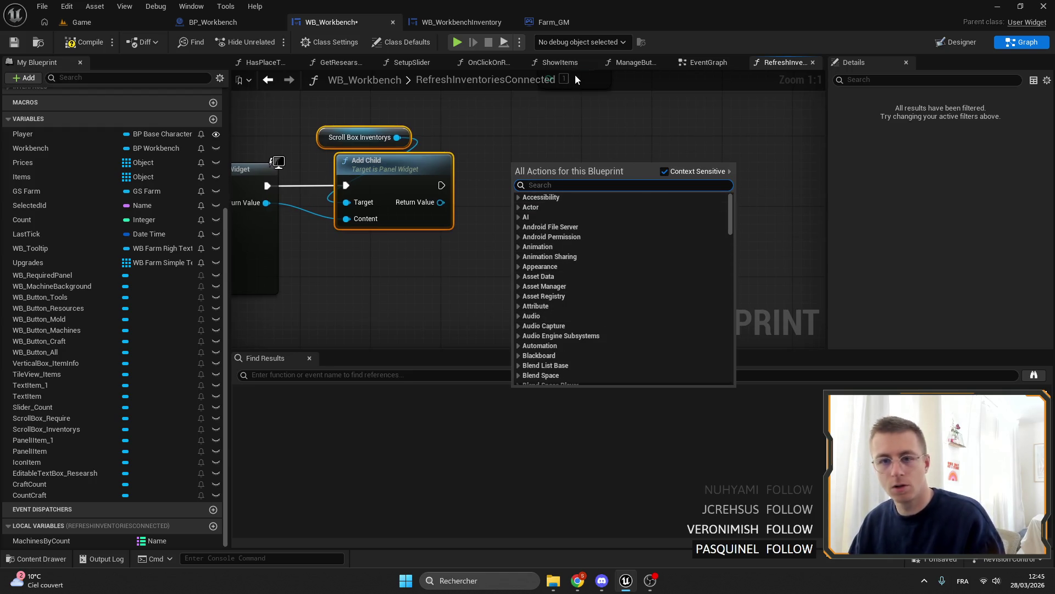
pyautogui.click(561, 160)
pyautogui.scroll(-3, 514, 188)
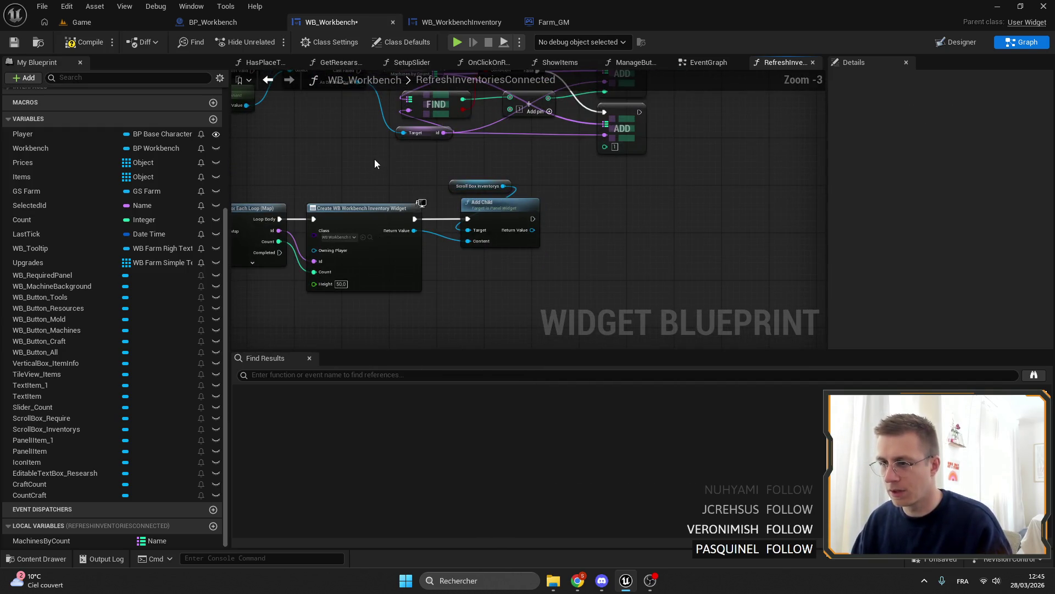
pyautogui.moveTo(517, 181); pyautogui.dragTo(613, 187)
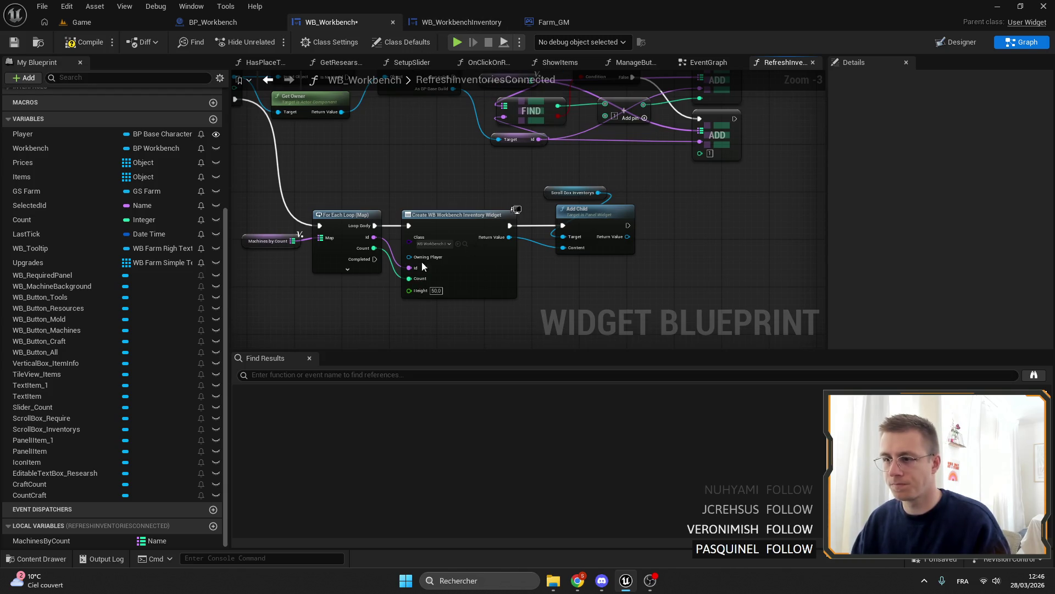
# Search references for 'create w' and jump through each Create Widget match.
pyautogui.rightClick(450, 224)
pyautogui.rightClick(448, 219)
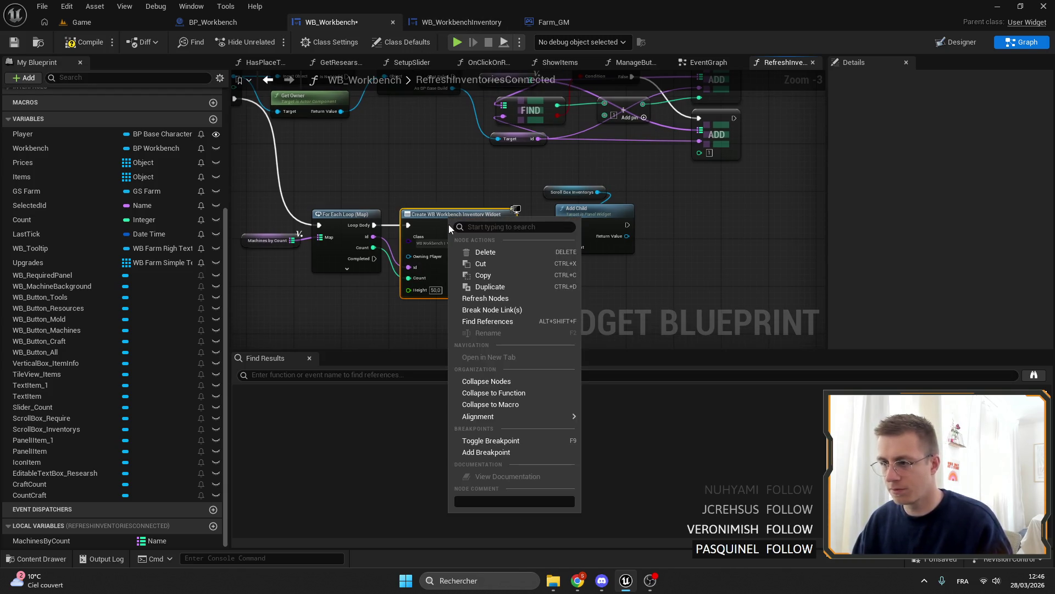
pyautogui.click(319, 375)
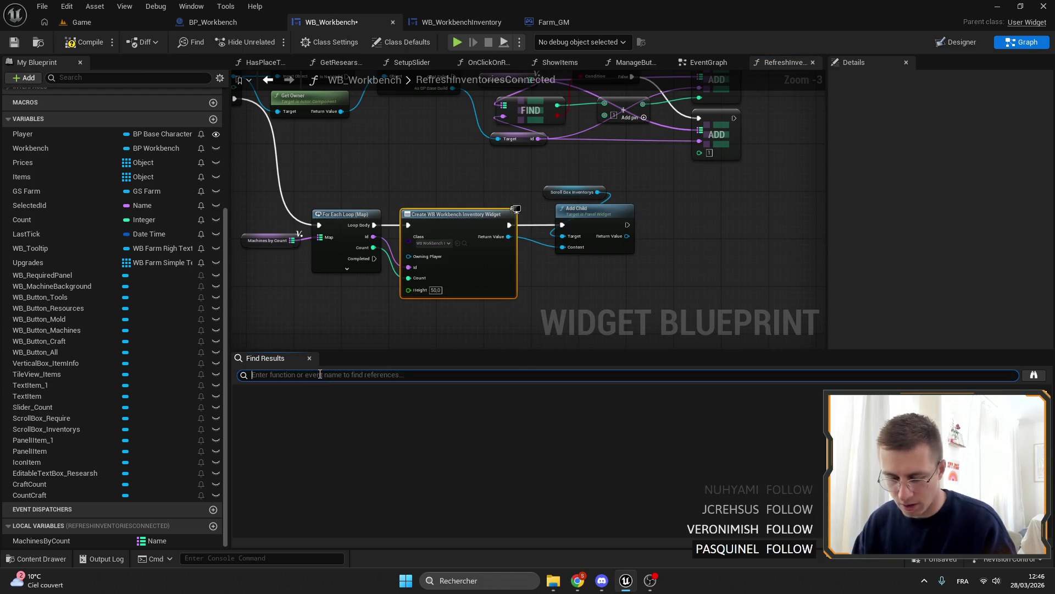
pyautogui.write('create w')
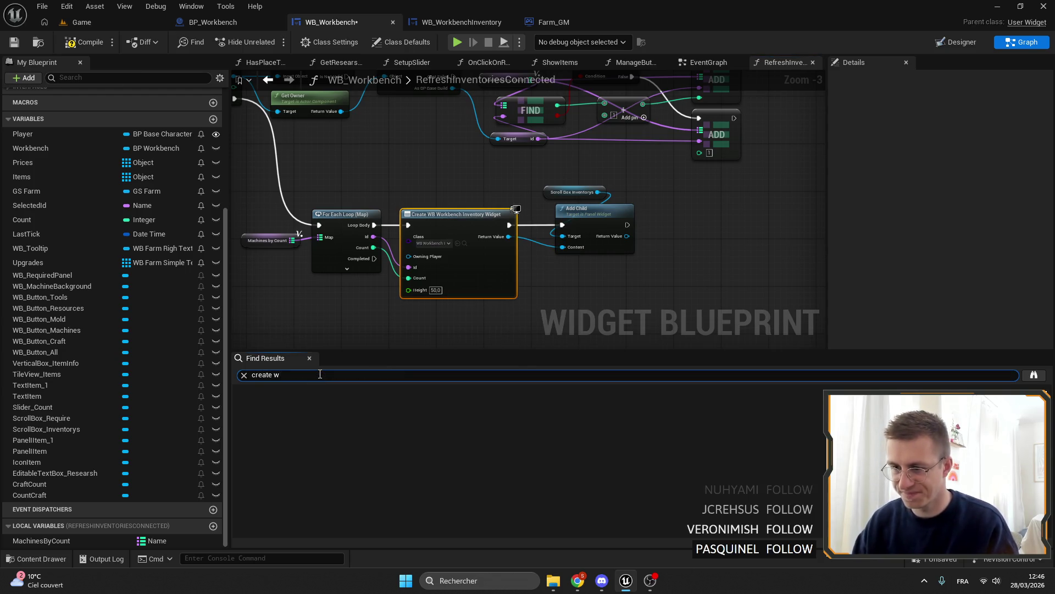
pyautogui.press('Return')
pyautogui.doubleClick(283, 403)
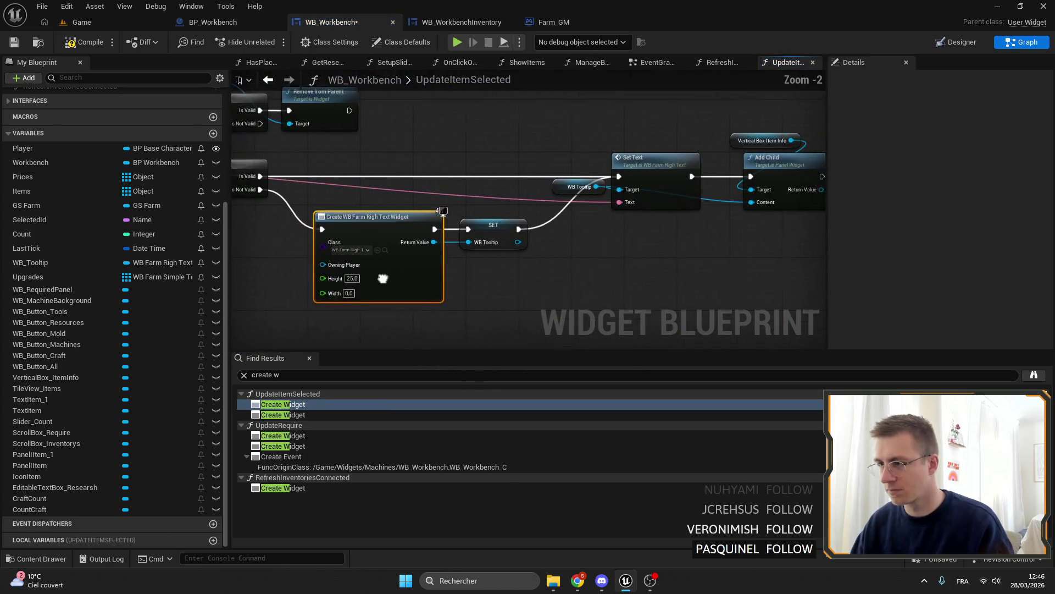
pyautogui.moveTo(361, 254); pyautogui.dragTo(691, 216)
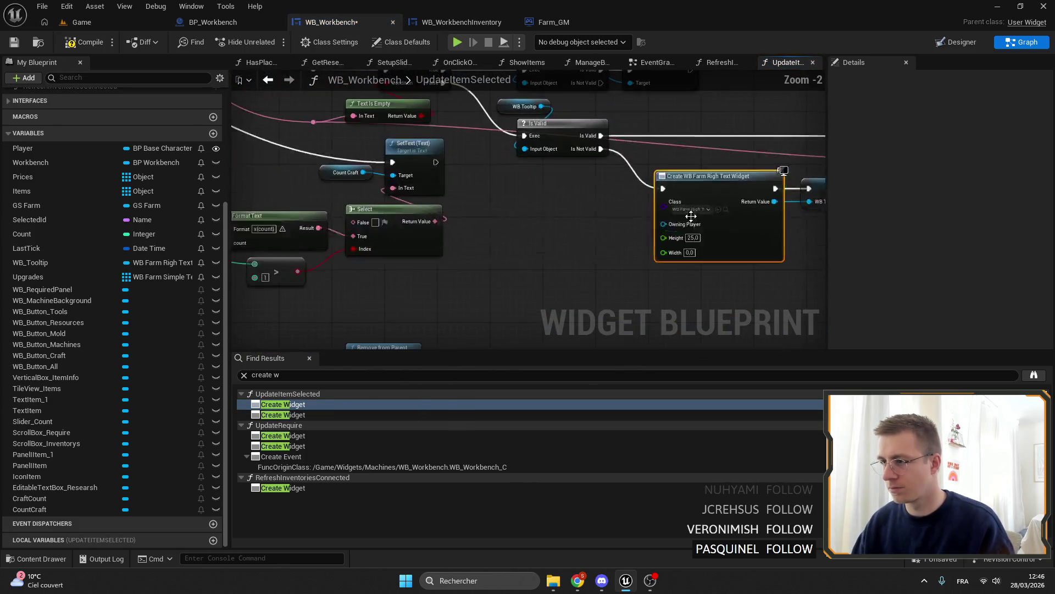
pyautogui.doubleClick(283, 414)
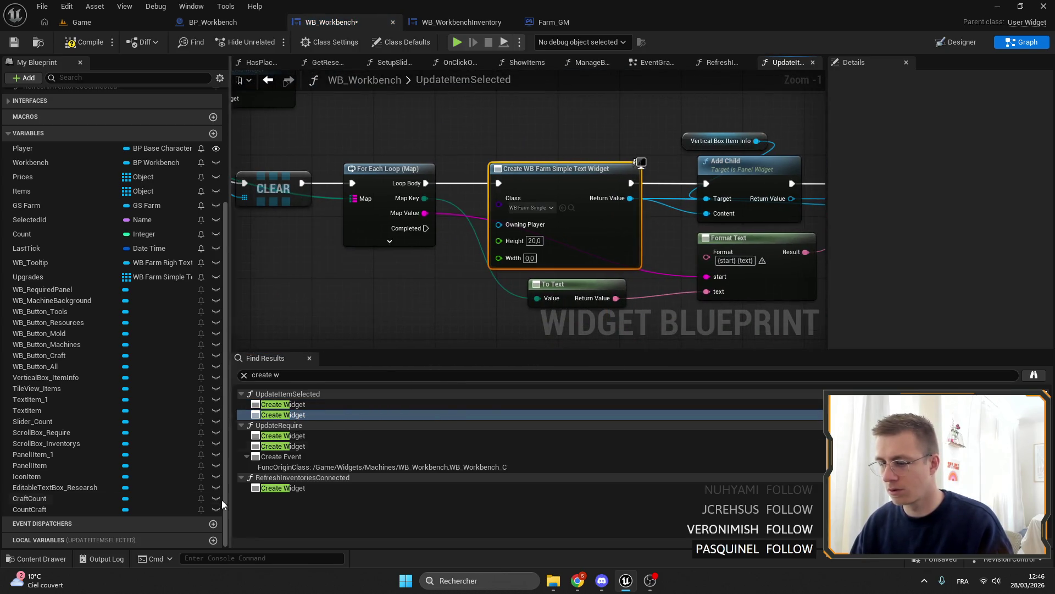
pyautogui.doubleClick(303, 435)
pyautogui.doubleClick(303, 446)
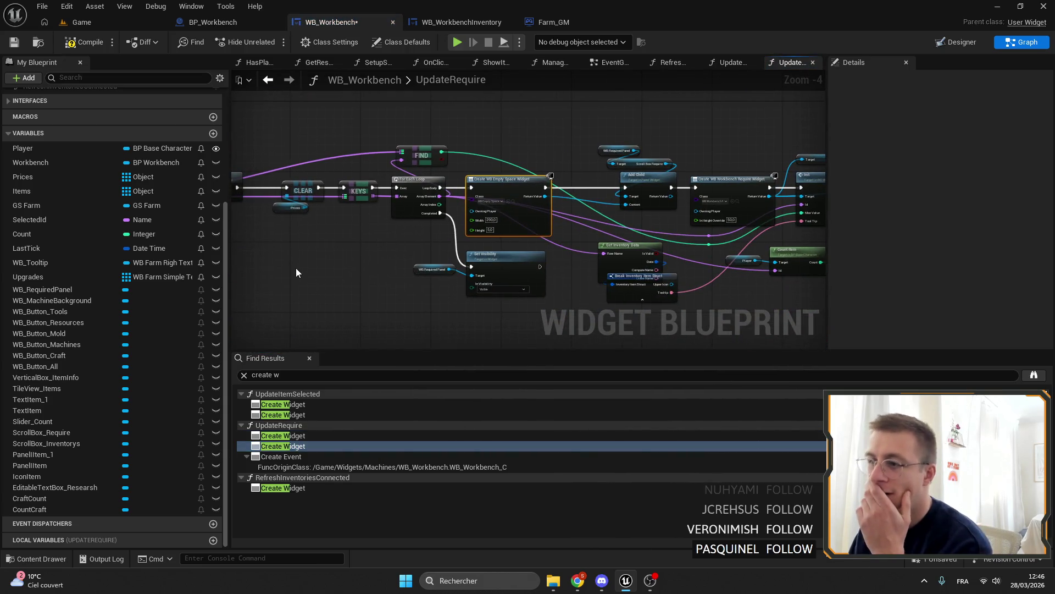
# Inspect UpdateRequire's spacer widget creation and Add Child nodes along its loop.
pyautogui.scroll(4, 535, 249)
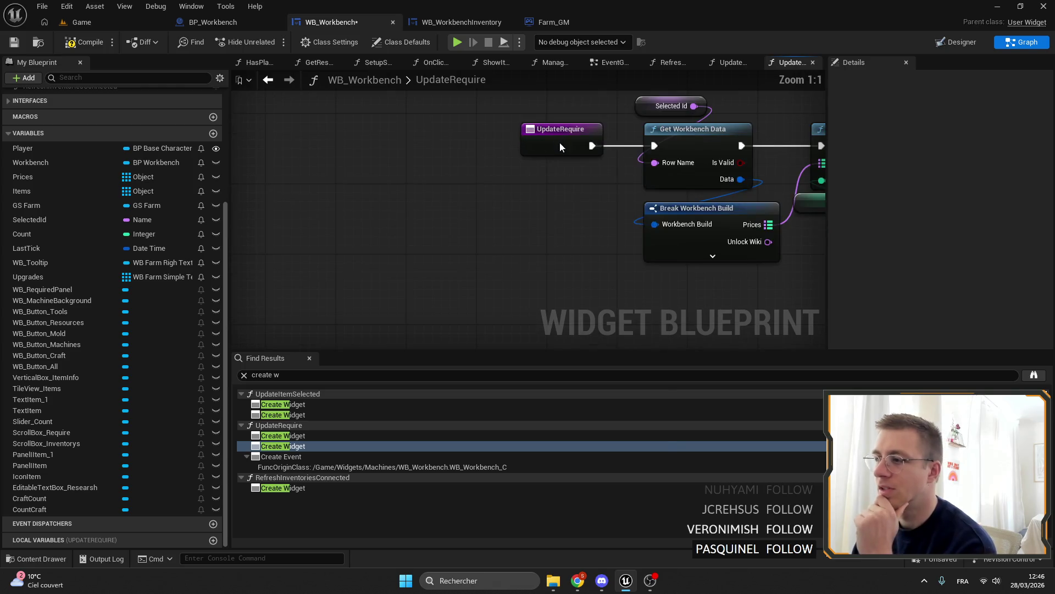
pyautogui.rightClick(557, 146)
pyautogui.rightClick(362, 229)
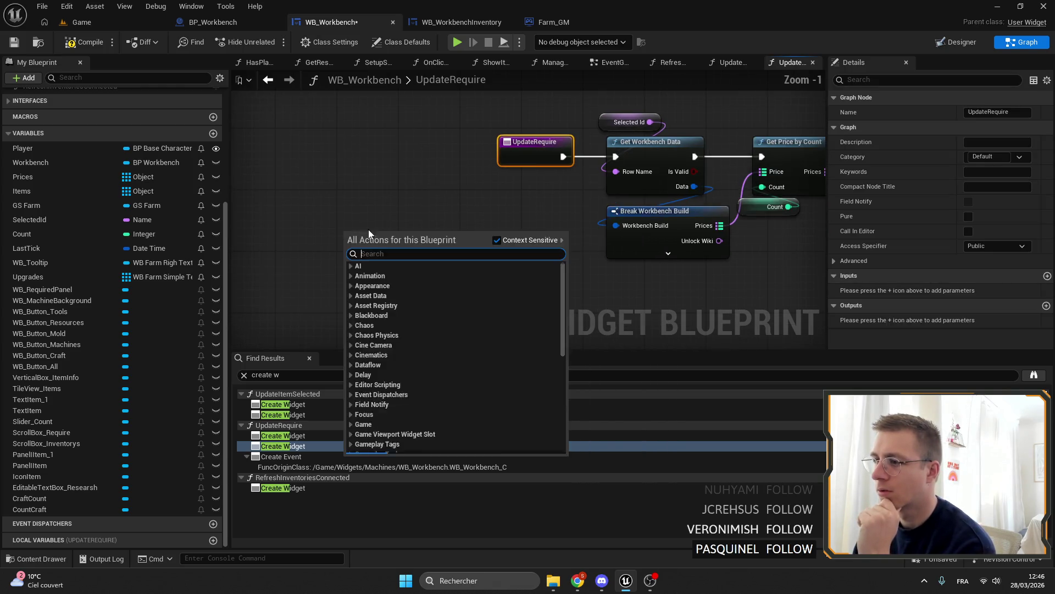
pyautogui.rightClick(317, 242)
pyautogui.scroll(-1, 426, 239)
pyautogui.moveTo(427, 243); pyautogui.dragTo(304, 242)
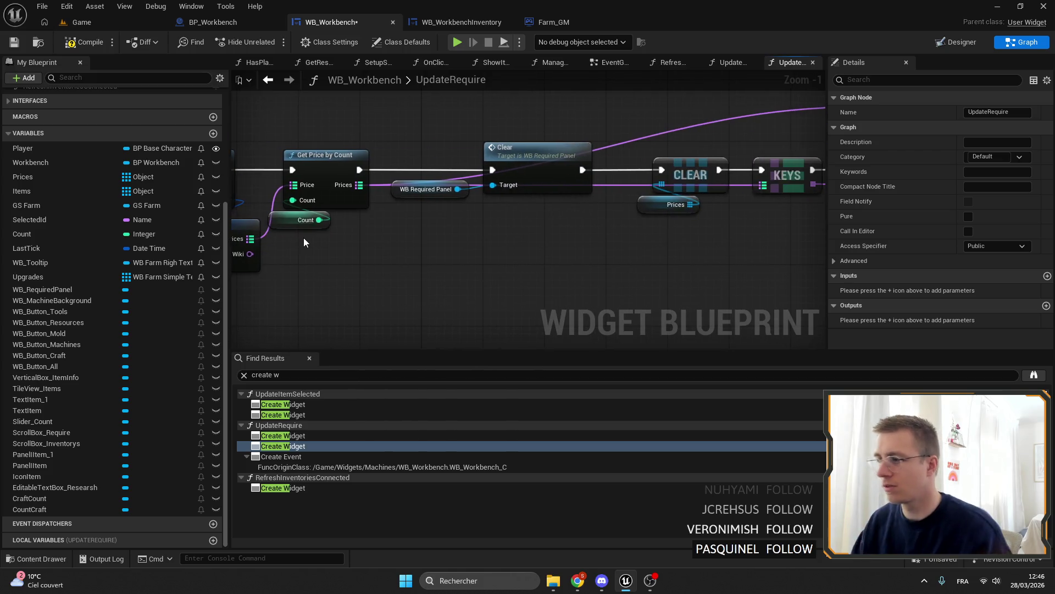
pyautogui.moveTo(648, 262); pyautogui.dragTo(349, 243)
pyautogui.moveTo(610, 258)
pyautogui.mouseDown()
pyautogui.moveTo(373, 250)
pyautogui.moveTo(236, 296)
pyautogui.moveTo(417, 258)
pyautogui.mouseUp()
pyautogui.scroll(-2, 325, 251)
pyautogui.moveTo(325, 250)
pyautogui.mouseDown()
pyautogui.moveTo(626, 242)
pyautogui.moveTo(262, 266)
pyautogui.mouseUp()
pyautogui.moveTo(604, 231)
pyautogui.mouseDown()
pyautogui.moveTo(388, 179)
pyautogui.moveTo(439, 184)
pyautogui.mouseUp()
pyautogui.scroll(3, 388, 184)
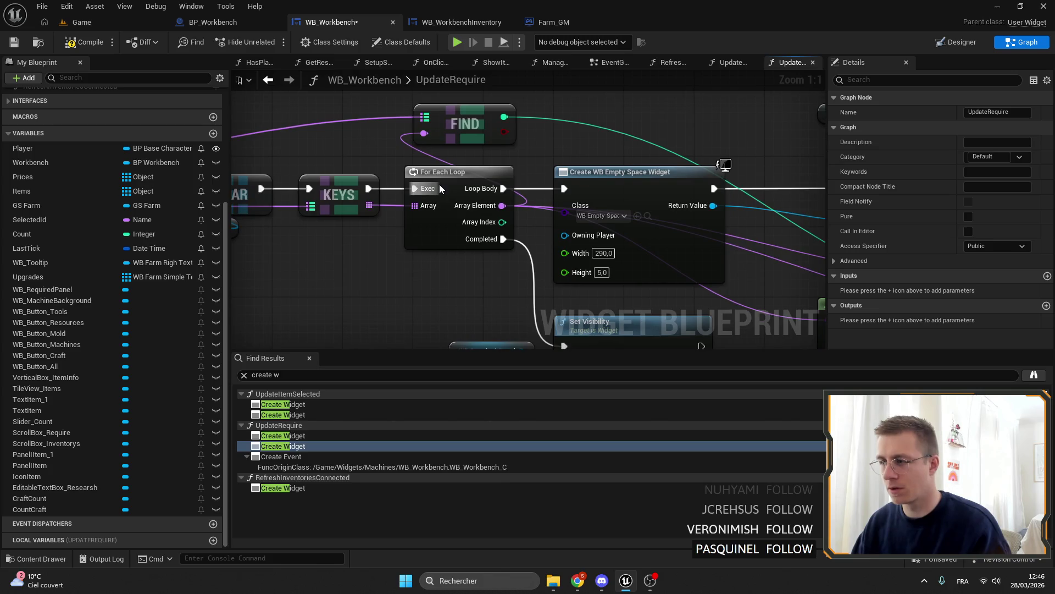
pyautogui.click(570, 182)
pyautogui.scroll(-3, 570, 182)
pyautogui.moveTo(570, 182)
pyautogui.mouseDown()
pyautogui.moveTo(351, 213)
pyautogui.moveTo(498, 244)
pyautogui.mouseUp()
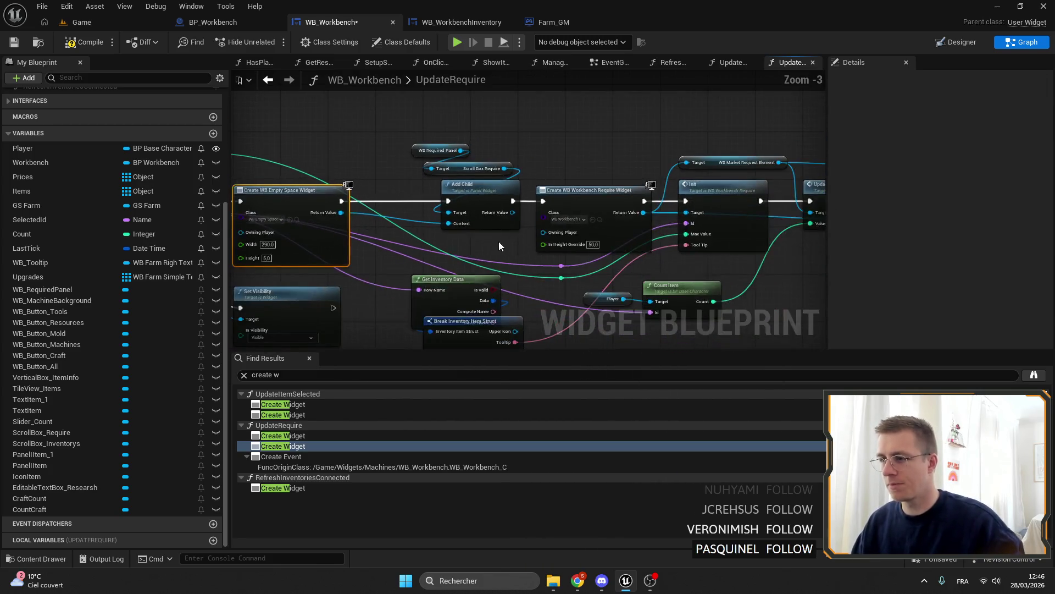
pyautogui.moveTo(687, 231); pyautogui.dragTo(454, 225)
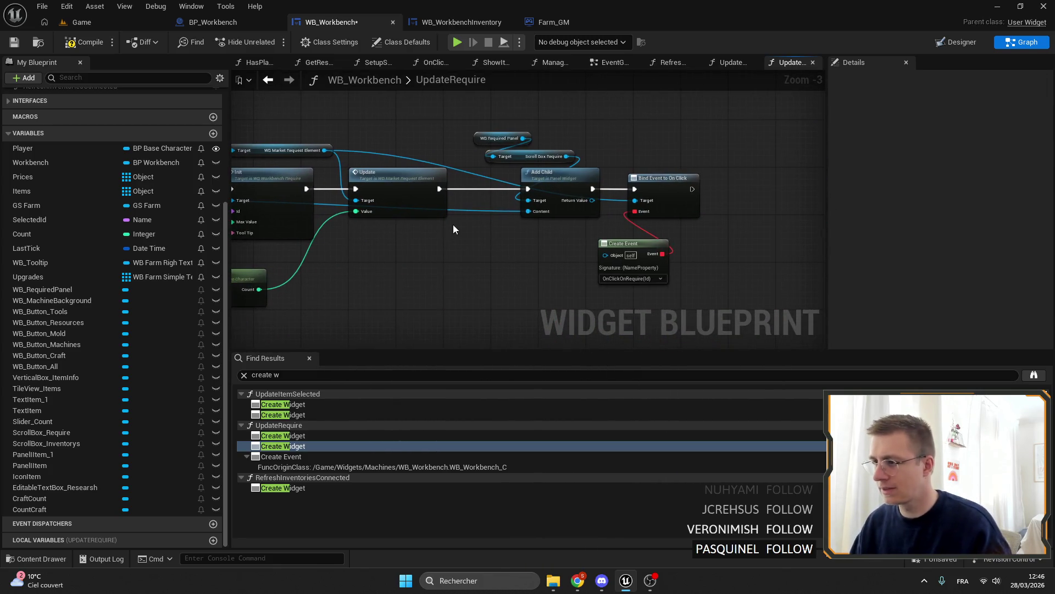
# Glance at the BP_Workbench event graph, then reopen the RefreshInventoriesConnected function.
pyautogui.click(241, 25)
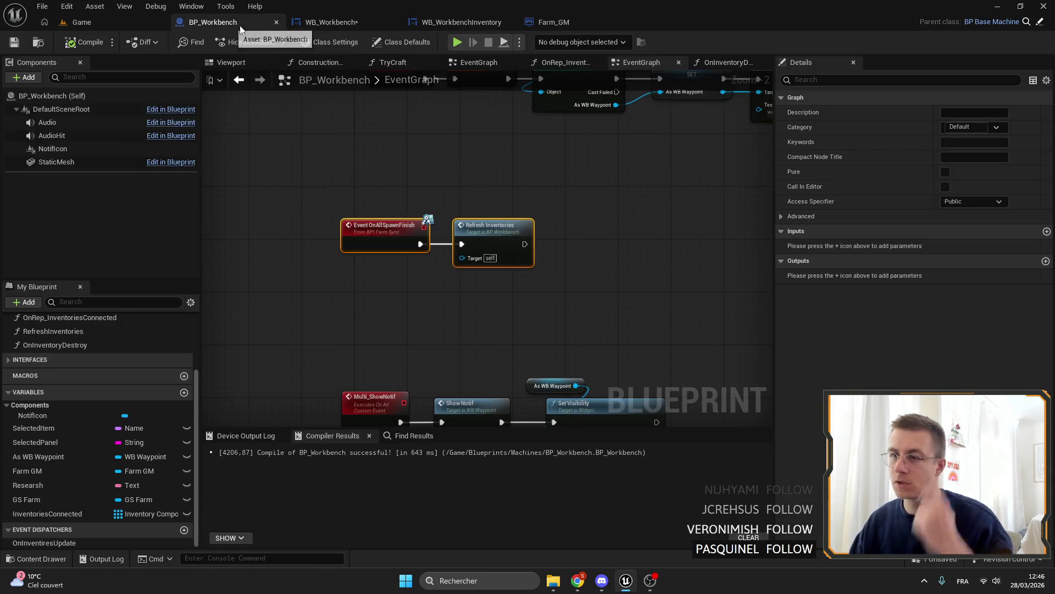
pyautogui.scroll(5, 90, 229)
pyautogui.click(111, 262)
pyautogui.doubleClick(111, 261)
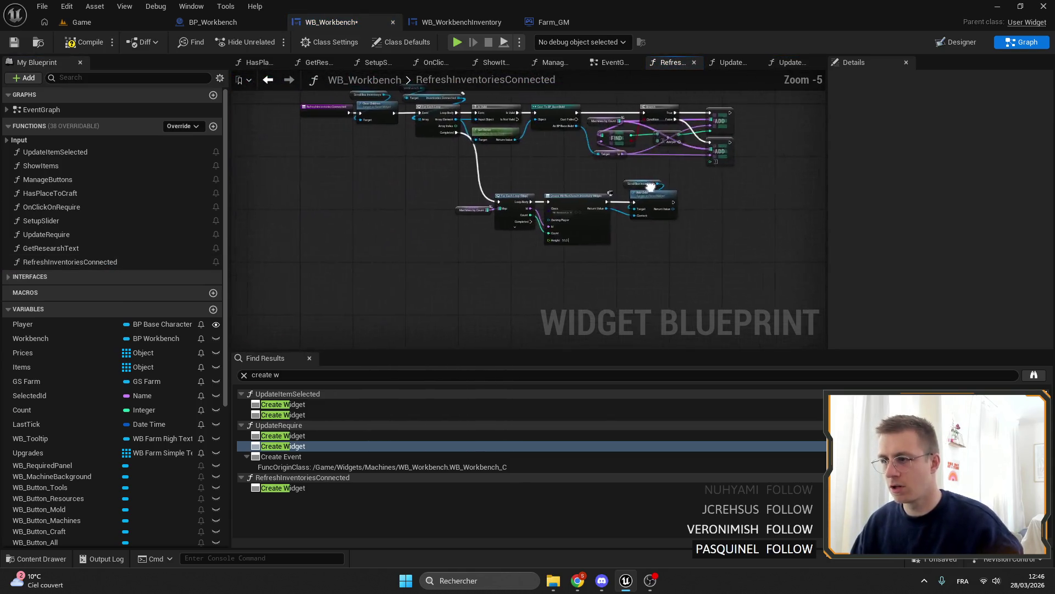
# Paste the Create WB Empty Space Widget and Add Child nodes after the first Add Child.
pyautogui.scroll(2, 431, 172)
pyautogui.hotkey('ctrl', 'v')
pyautogui.moveTo(381, 170); pyautogui.dragTo(430, 174)
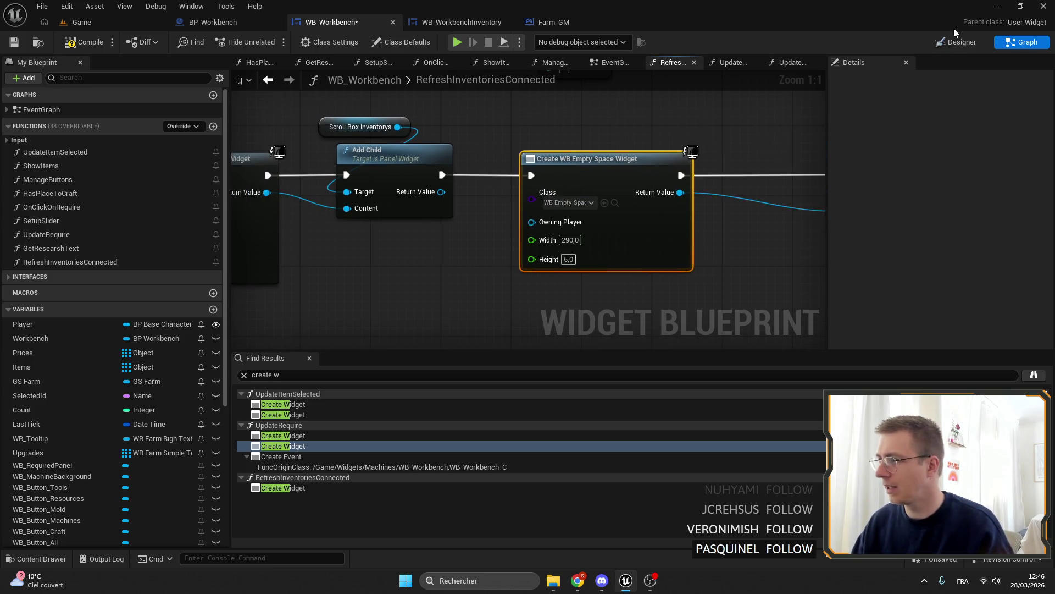
# Set the spacer widget's Width pin to 278.
pyautogui.click(956, 42)
pyautogui.scroll(8, 550, 198)
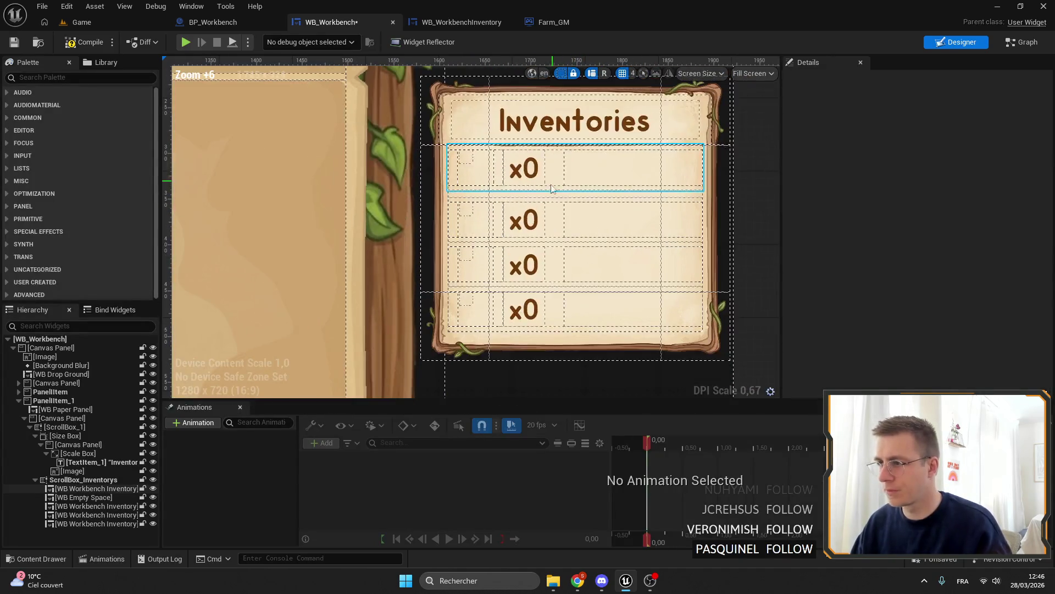
pyautogui.click(549, 193)
pyautogui.click(927, 257)
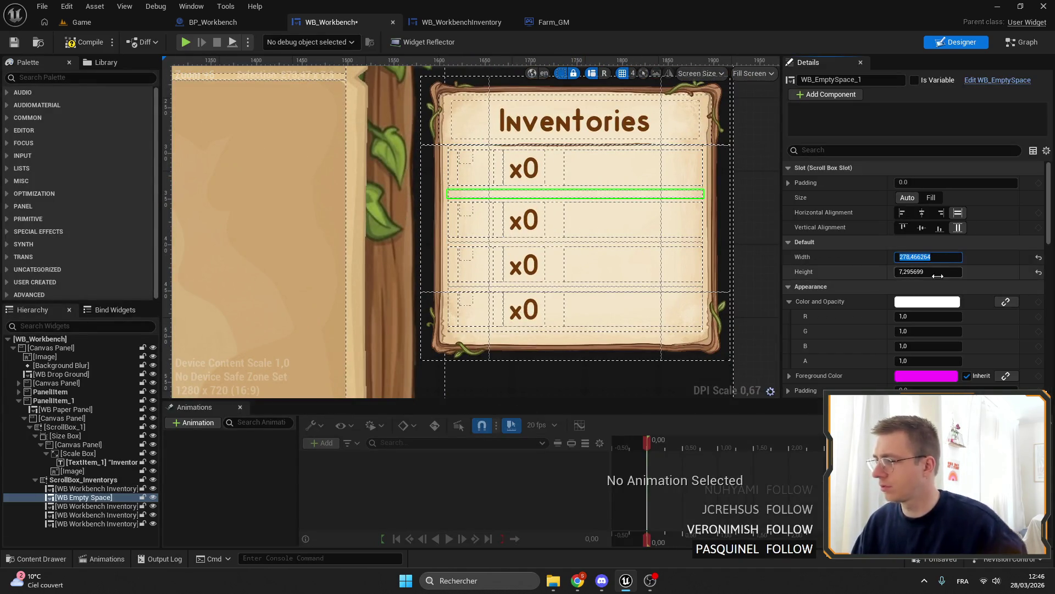
pyautogui.click(1022, 42)
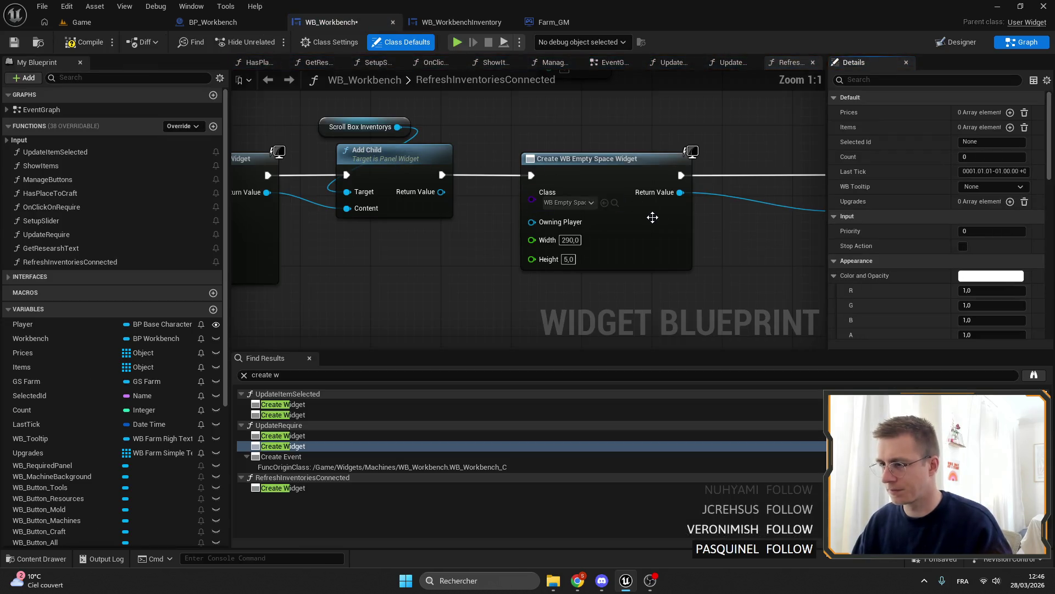
pyautogui.click(542, 250)
pyautogui.write('278,466264')
pyautogui.doubleClick(542, 250)
pyautogui.write('278')
pyautogui.press('Return')
# Target Scroll Box Inventorys with the new Add Child node, then compile and save WB_Workbench.
pyautogui.moveTo(597, 214); pyautogui.dragTo(516, 207)
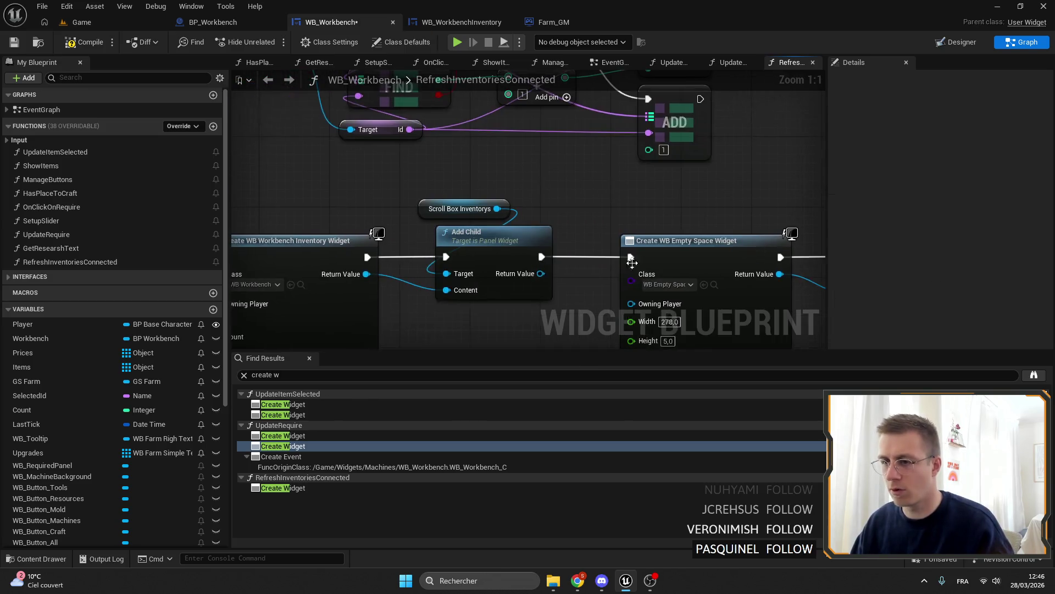
pyautogui.hotkey('ctrl', 'v')
pyautogui.moveTo(441, 224); pyautogui.dragTo(443, 326)
pyautogui.moveTo(394, 224); pyautogui.dragTo(439, 259)
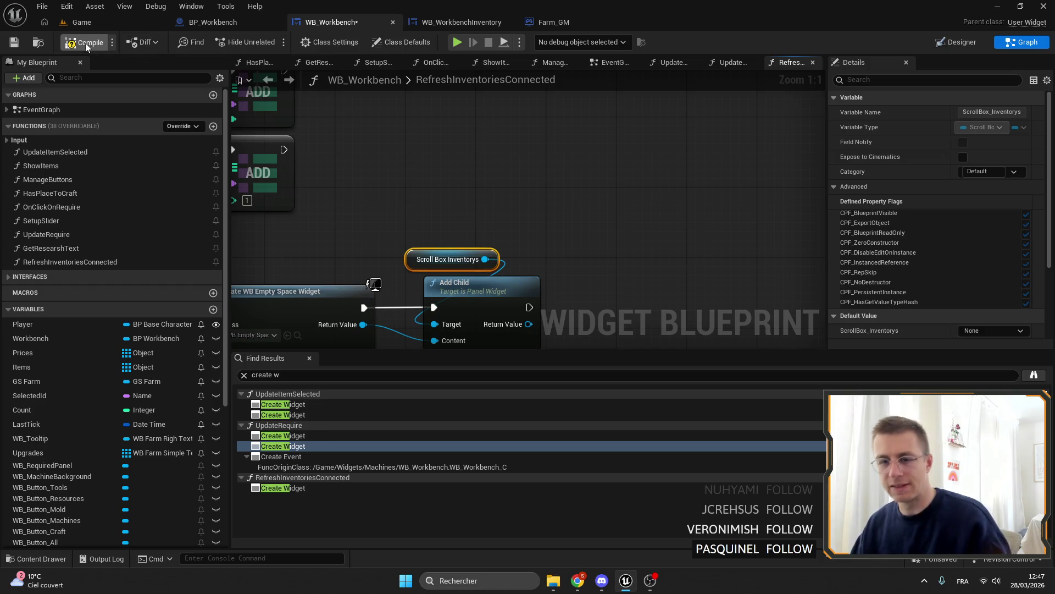
pyautogui.click(14, 42)
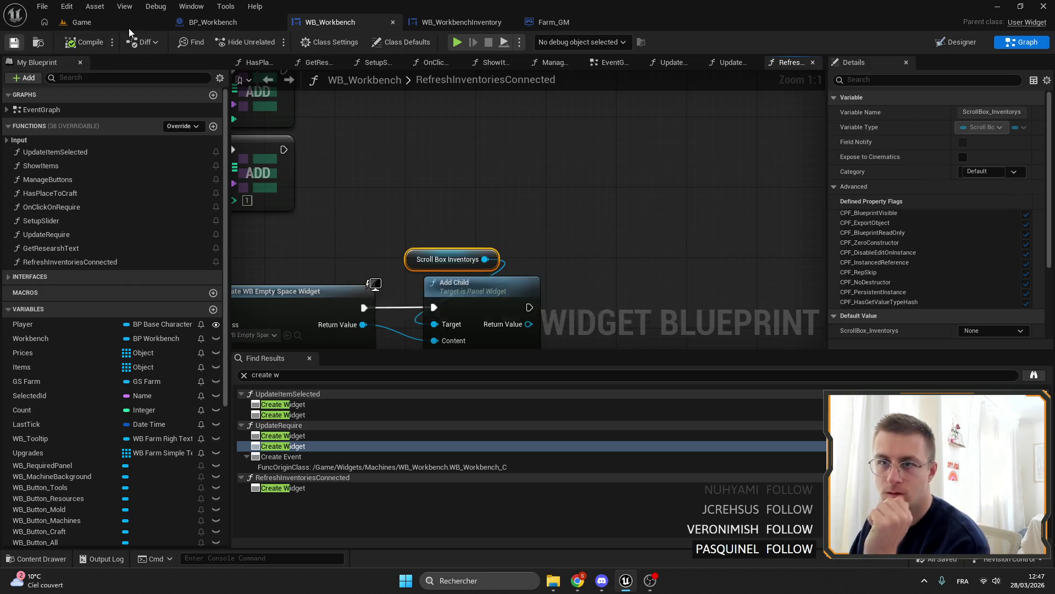
pyautogui.click(130, 22)
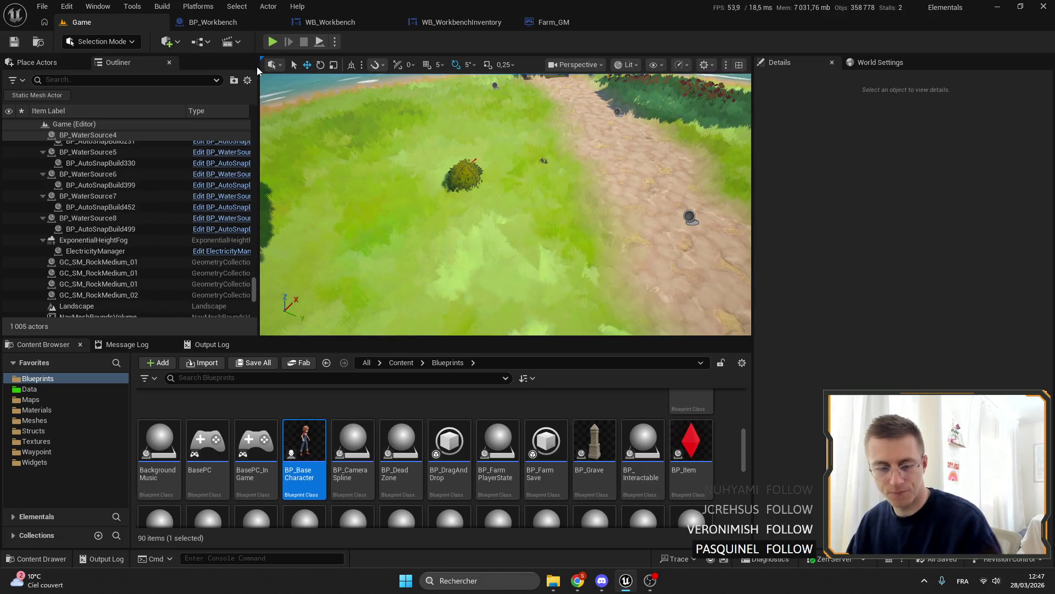
# Play in editor, place the workbench, glance at its still-empty Inventories list, then stop.
pyautogui.click(383, 158)
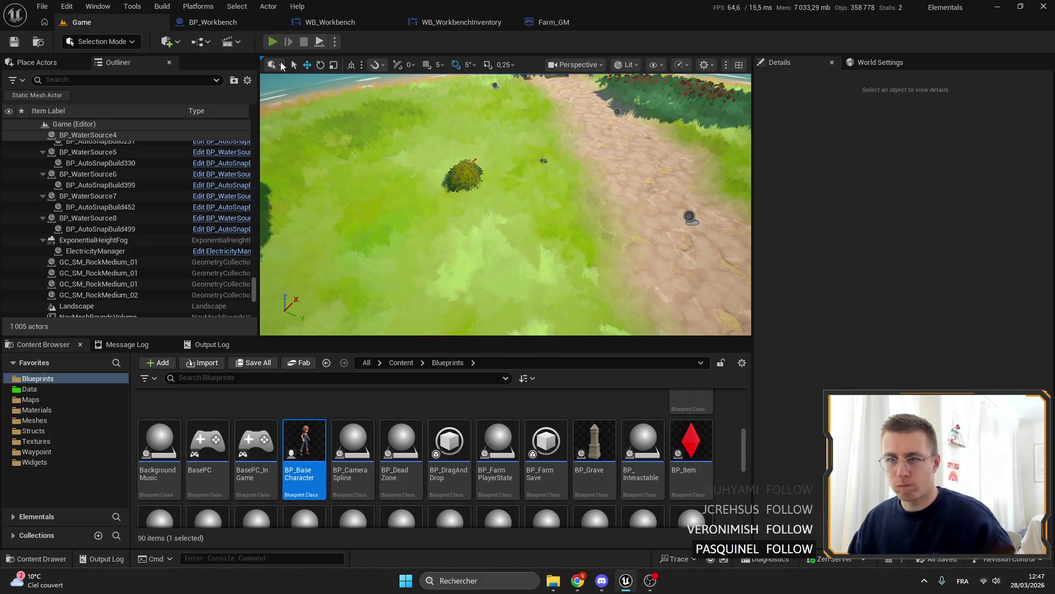
pyautogui.hotkey('alt', 'p')
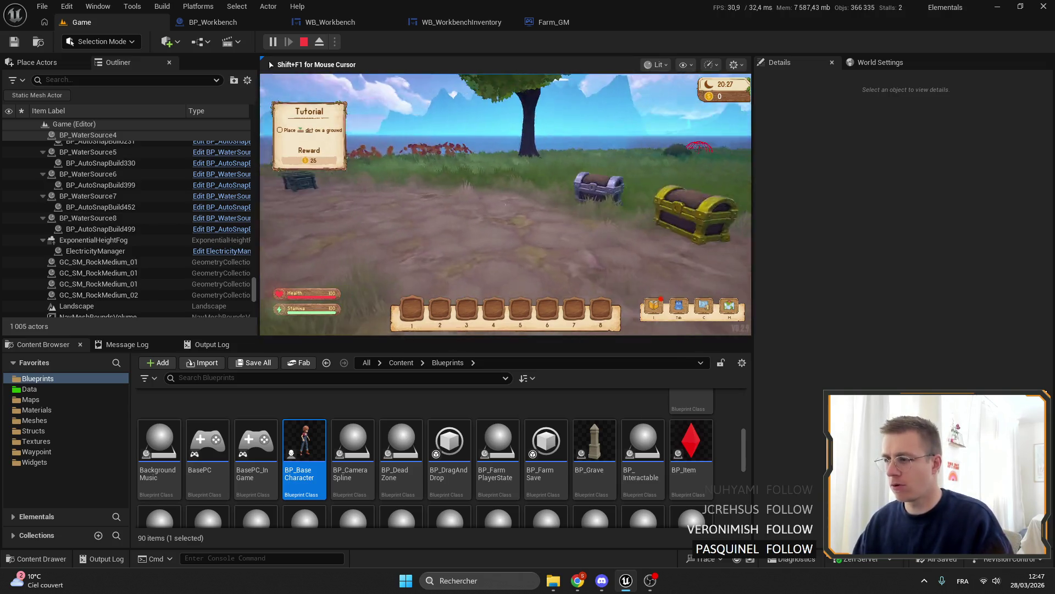
pyautogui.scroll(-10, 323, 96)
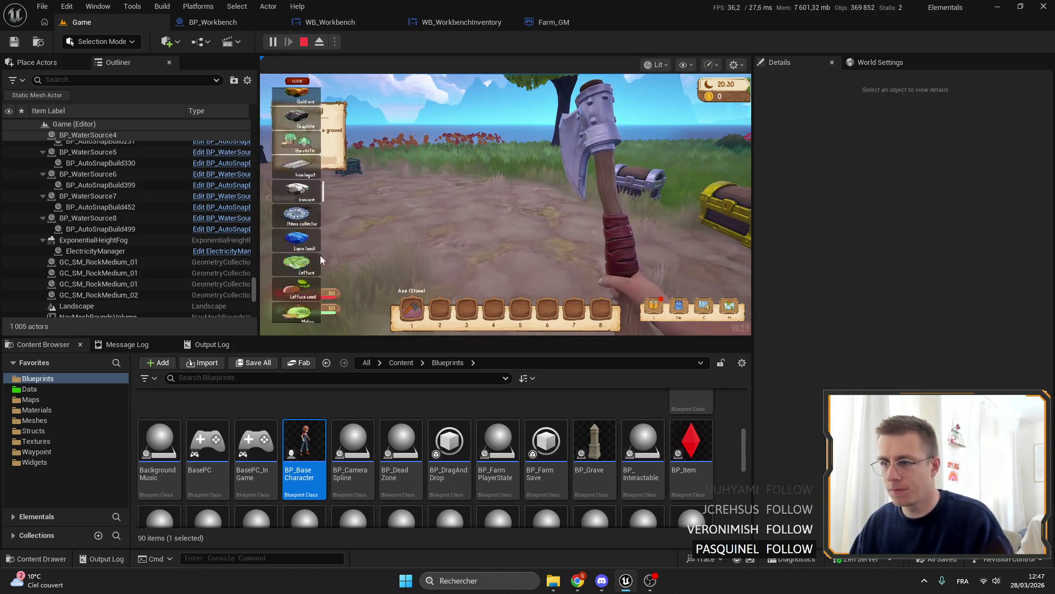
pyautogui.click(303, 82)
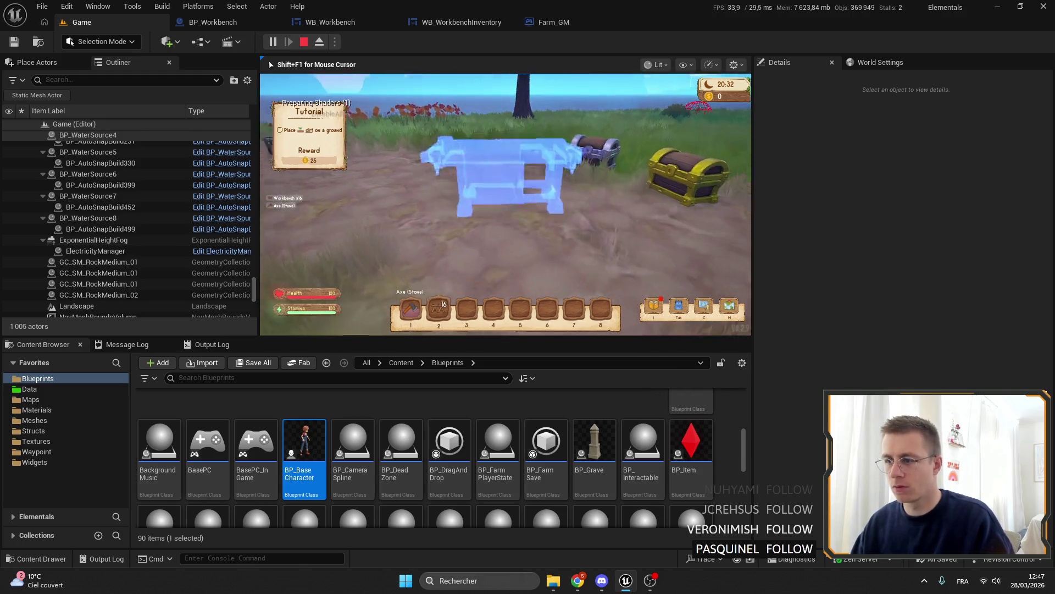
pyautogui.click(505, 205)
pyautogui.press('f')
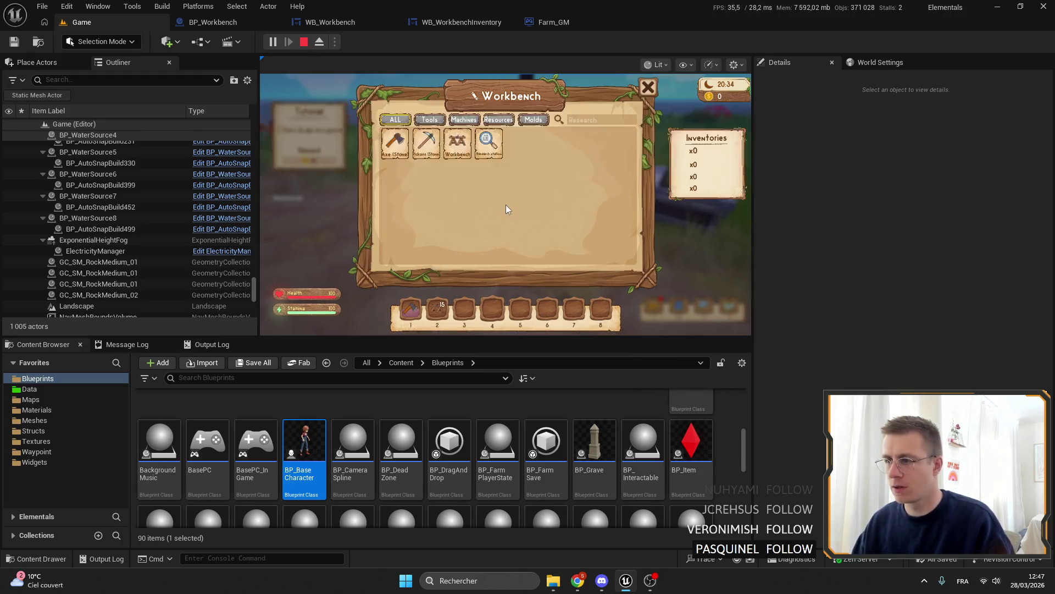
pyautogui.press('f')
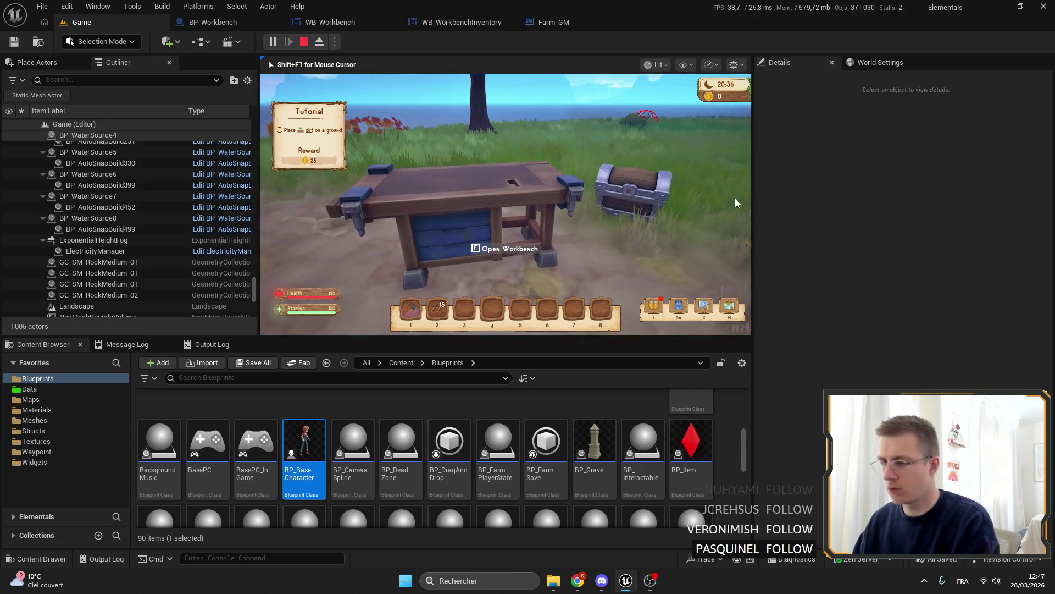
pyautogui.press('F11')
pyautogui.press('F11')
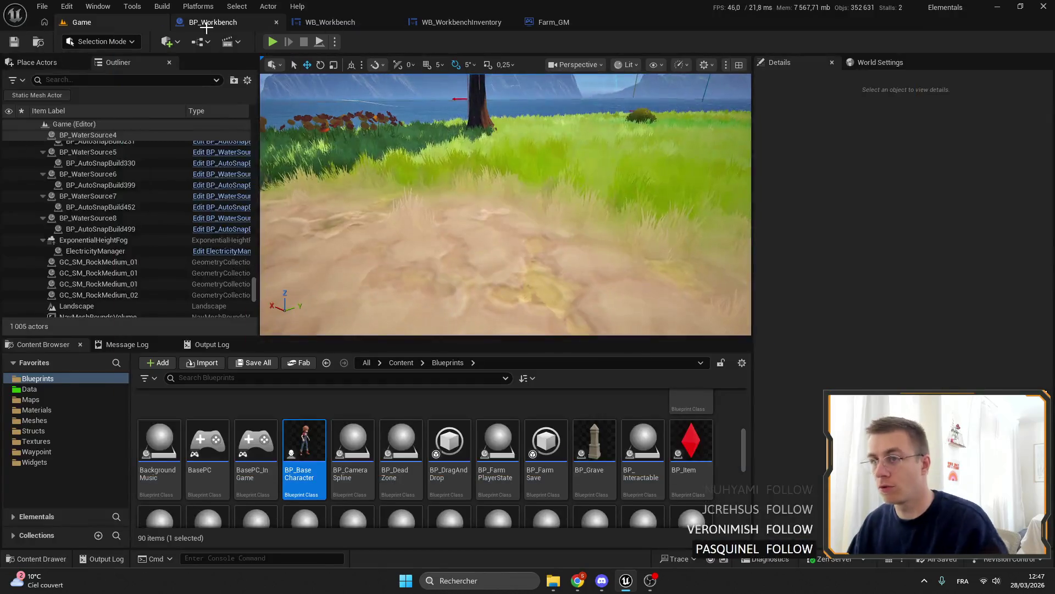
# In the WB_Workbench EventGraph, shift all nodes right to make room.
pyautogui.click(343, 22)
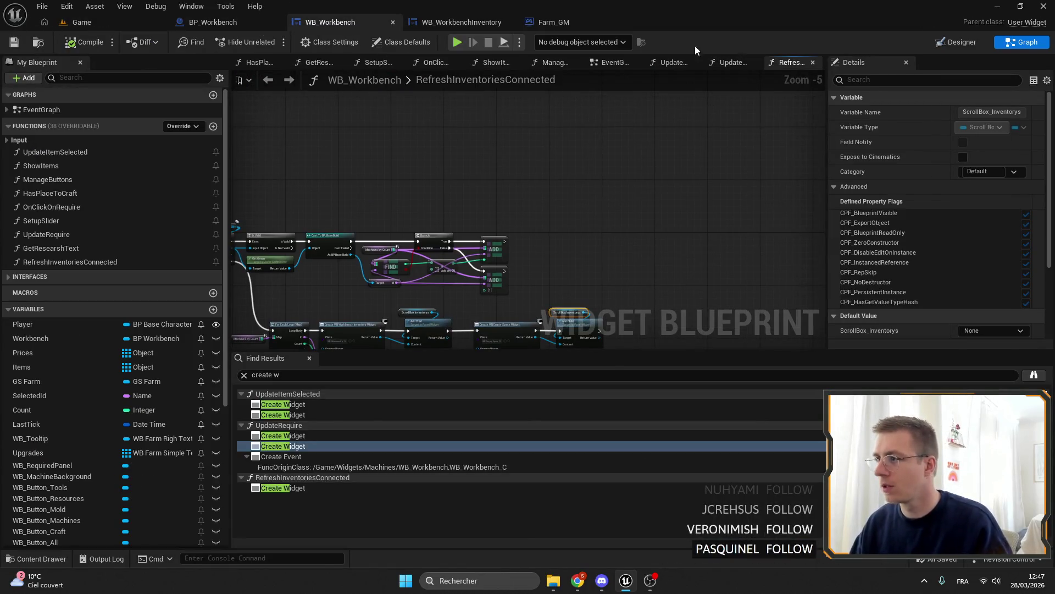
pyautogui.click(604, 62)
pyautogui.scroll(2, 467, 214)
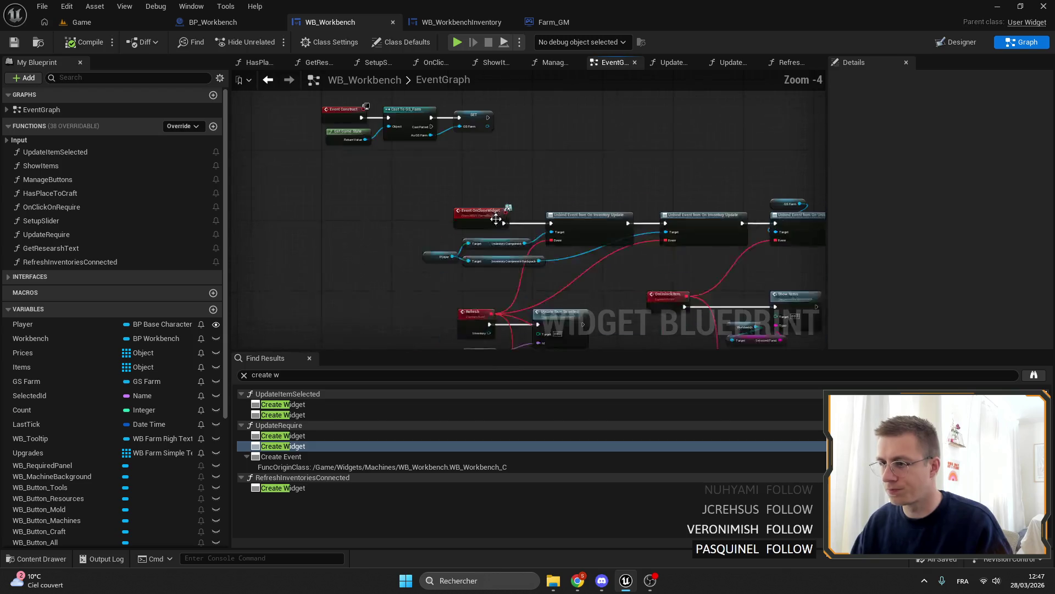
pyautogui.moveTo(467, 214); pyautogui.dragTo(668, 248)
pyautogui.hotkey('ctrl', 'a')
pyautogui.moveTo(516, 185); pyautogui.dragTo(604, 185)
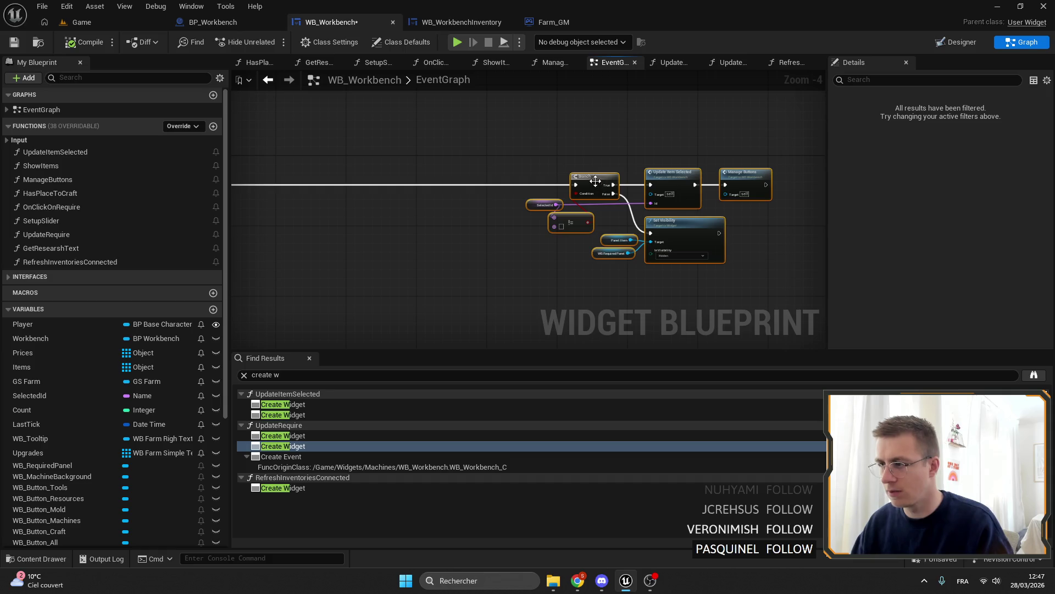
pyautogui.scroll(4, 384, 245)
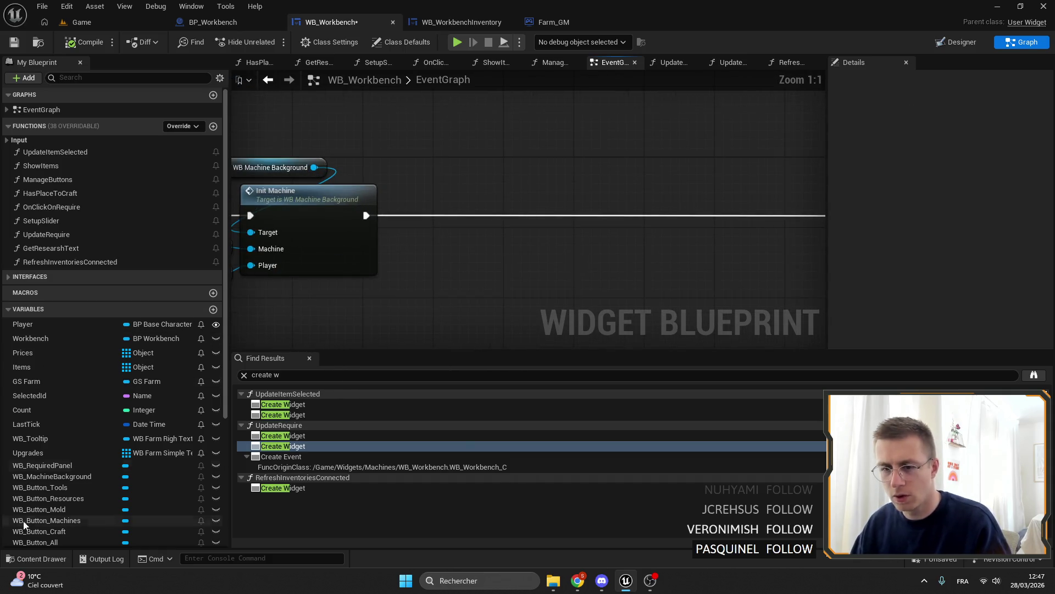
# Add a Workbench getter and a Bind Event to On Inventires Update after Init Machine.
pyautogui.moveTo(32, 337)
pyautogui.mouseDown()
pyautogui.moveTo(408, 163)
pyautogui.moveTo(522, 164)
pyautogui.mouseUp()
pyautogui.click(451, 179)
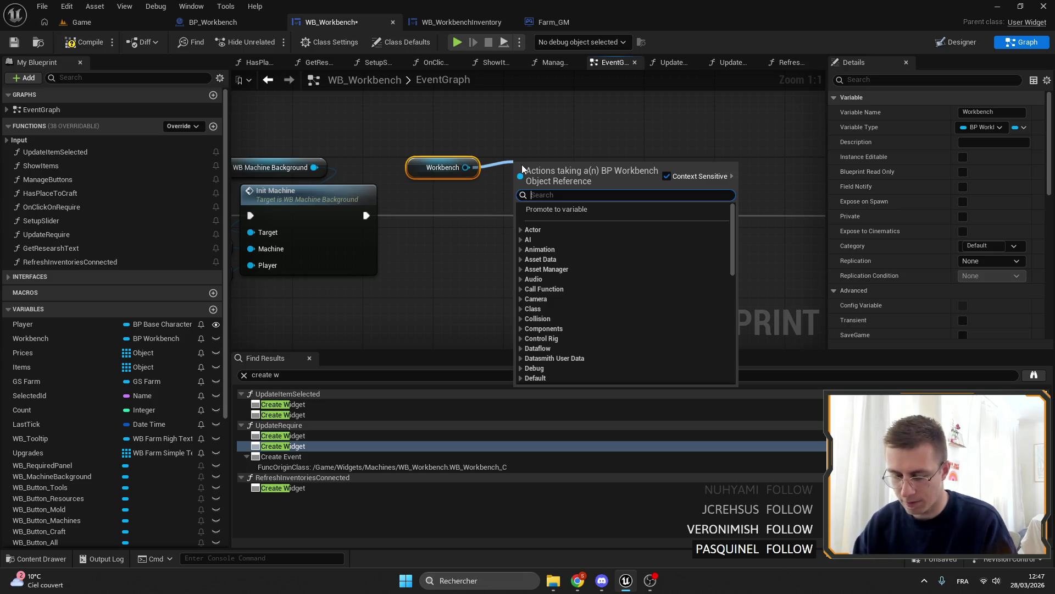
pyautogui.write('bind')
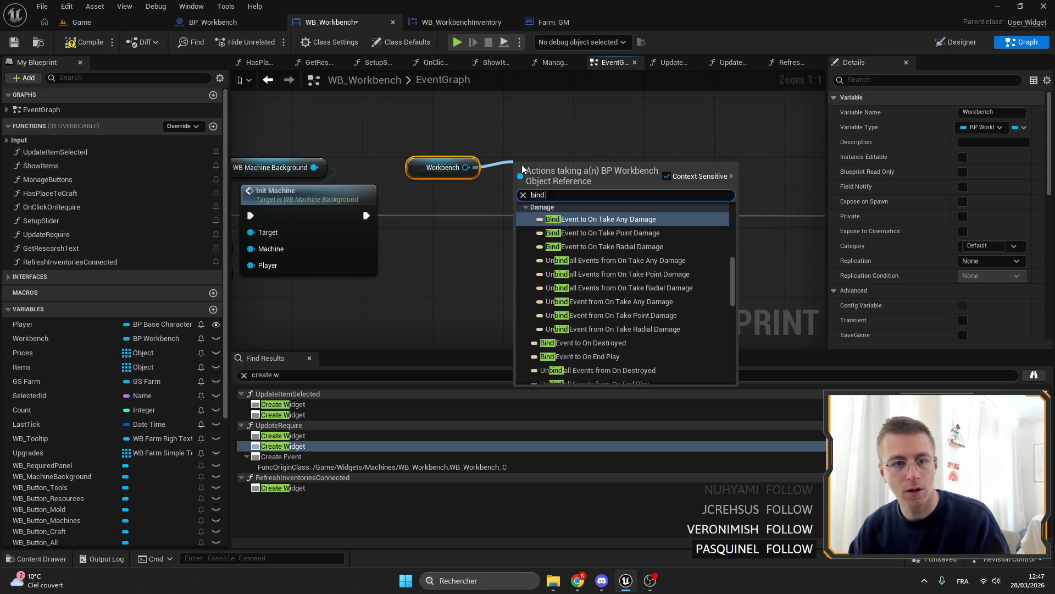
pyautogui.write(' on inve')
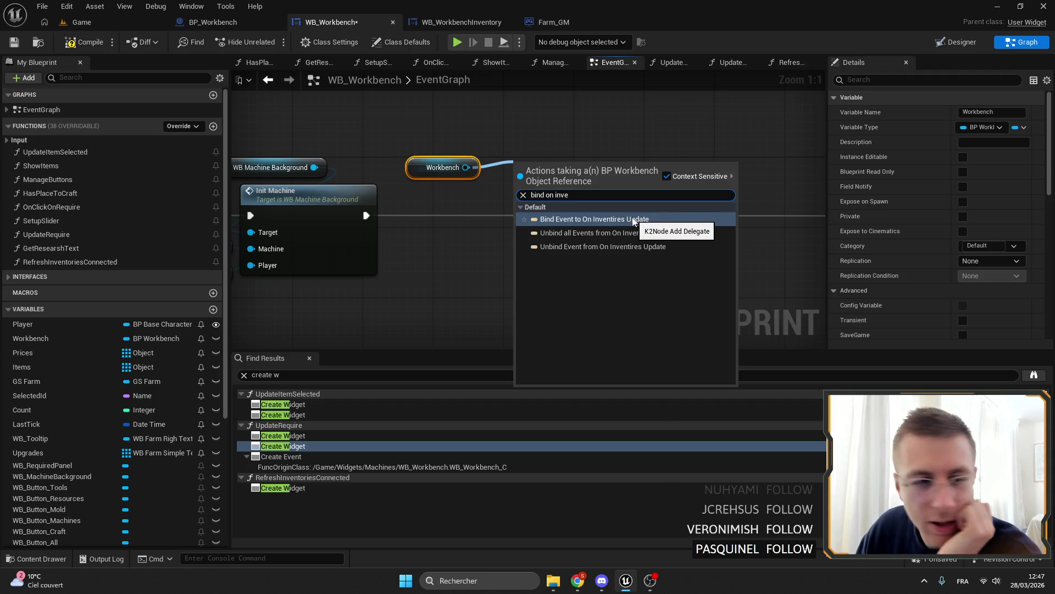
pyautogui.click(629, 220)
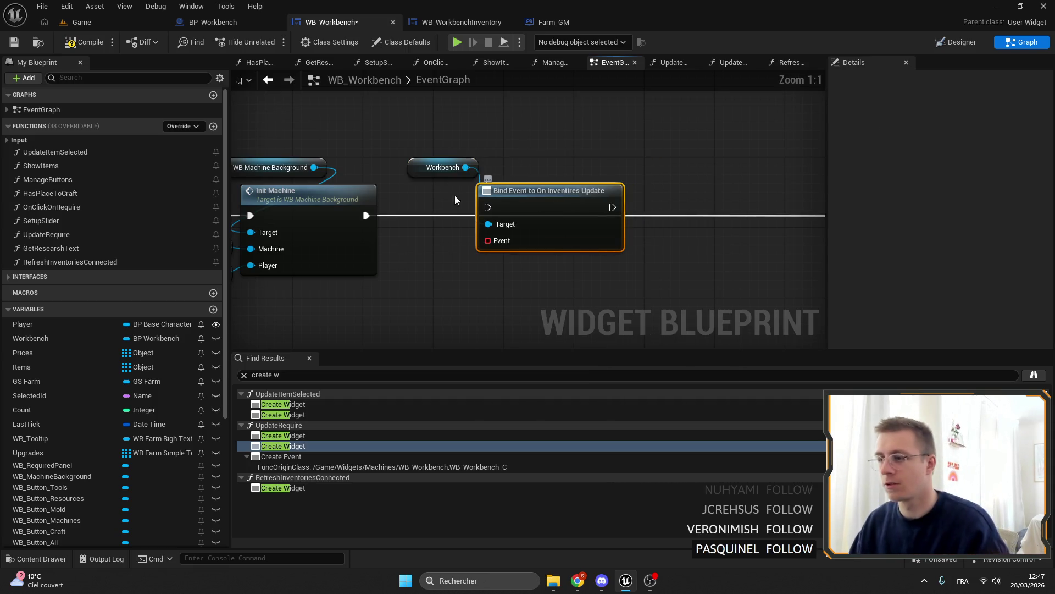
pyautogui.moveTo(366, 215)
pyautogui.mouseDown()
pyautogui.moveTo(486, 214)
pyautogui.moveTo(467, 212)
pyautogui.moveTo(482, 245)
pyautogui.mouseUp()
pyautogui.click(442, 168)
# Add a Create Event for the bind and wire it through Refresh Inventories Connected to the Branch.
pyautogui.write('creat')
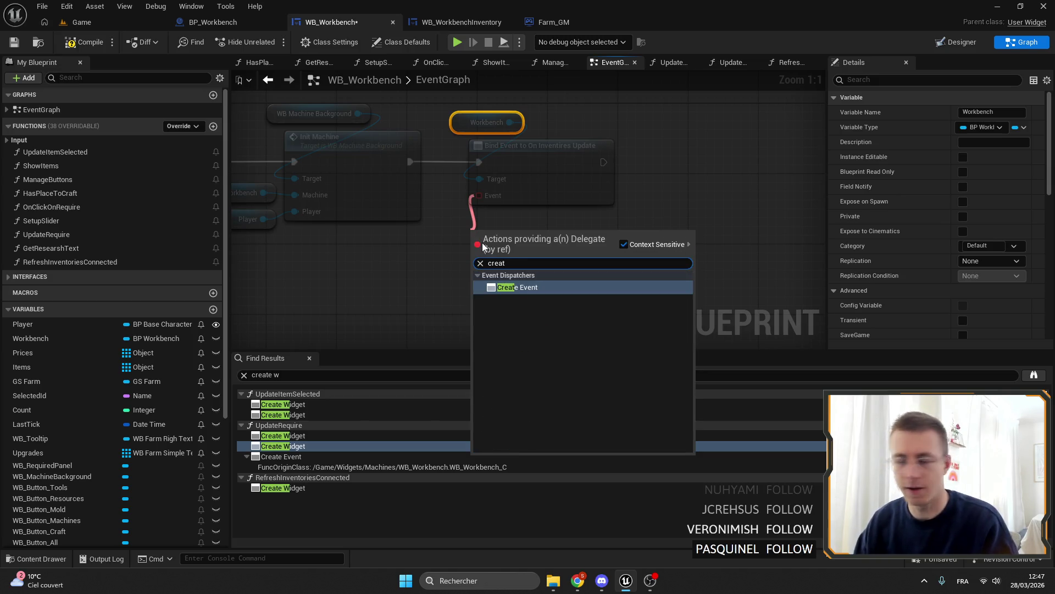
pyautogui.press('Return')
pyautogui.click(483, 283)
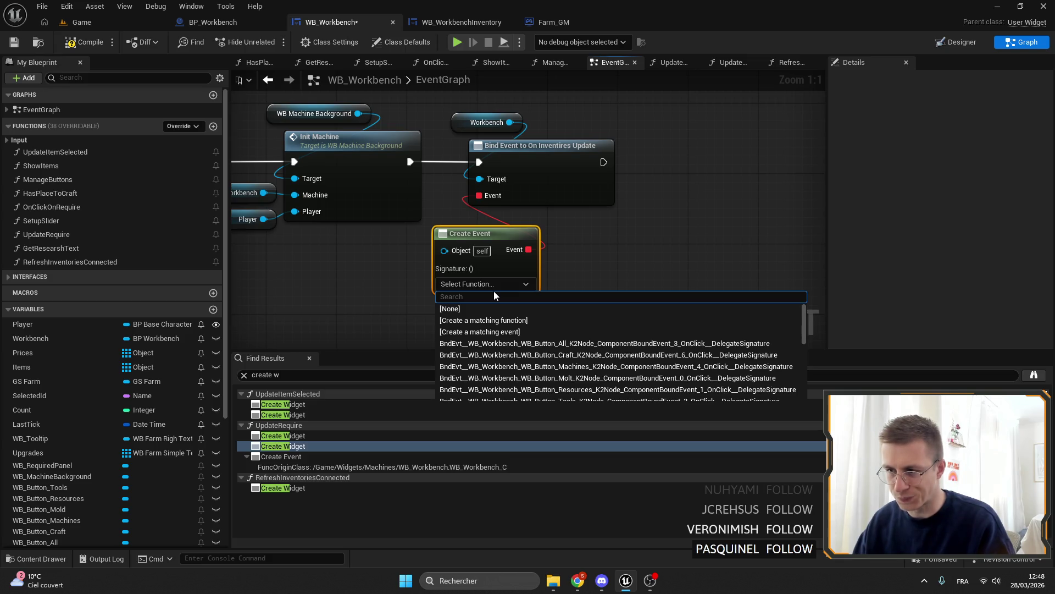
pyautogui.click(556, 256)
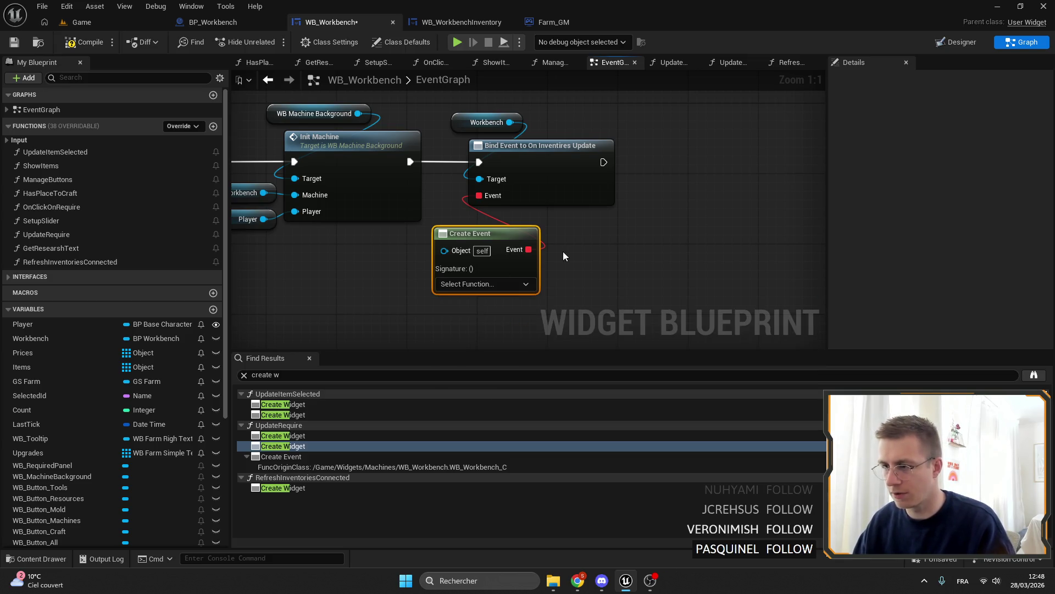
pyautogui.moveTo(70, 262)
pyautogui.mouseDown()
pyautogui.moveTo(540, 148)
pyautogui.moveTo(546, 175)
pyautogui.mouseUp()
pyautogui.moveTo(461, 186); pyautogui.dragTo(764, 183)
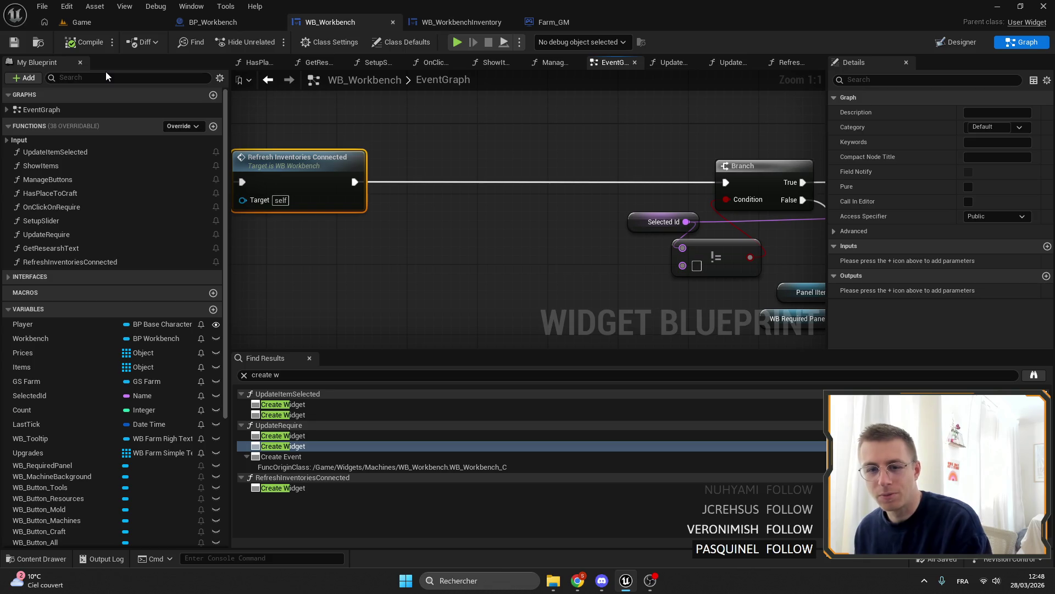
# Line up the Branch and neighbouring nodes, then save WB_Workbench.
pyautogui.scroll(-4, 530, 137)
pyautogui.moveTo(694, 272); pyautogui.dragTo(495, 143)
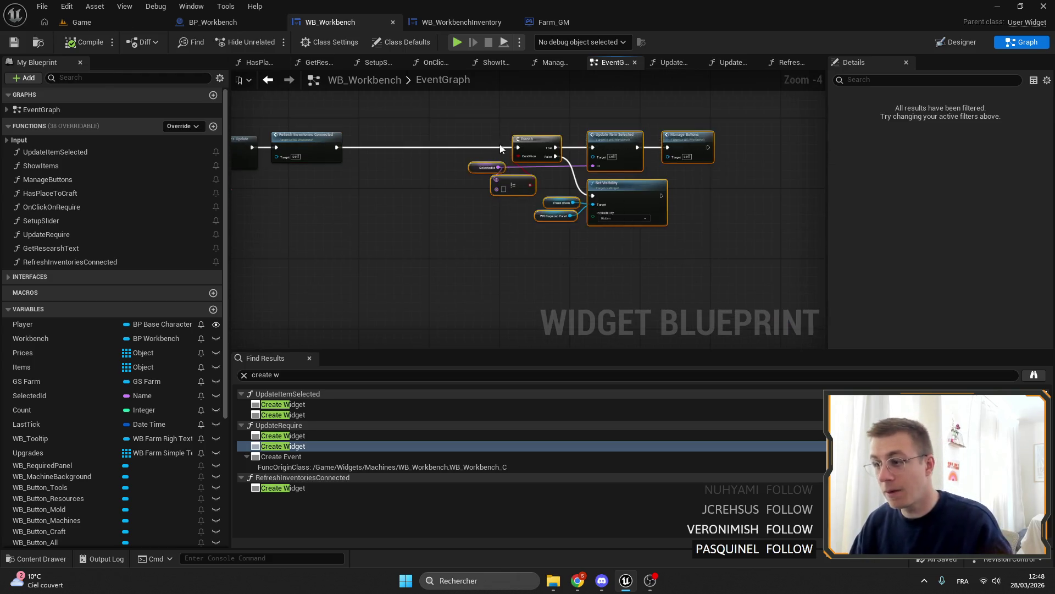
pyautogui.scroll(4, 495, 143)
pyautogui.moveTo(668, 177); pyautogui.dragTo(438, 181)
pyautogui.click(438, 181)
pyautogui.click(14, 41)
pyautogui.scroll(-4, 384, 137)
pyautogui.click(243, 22)
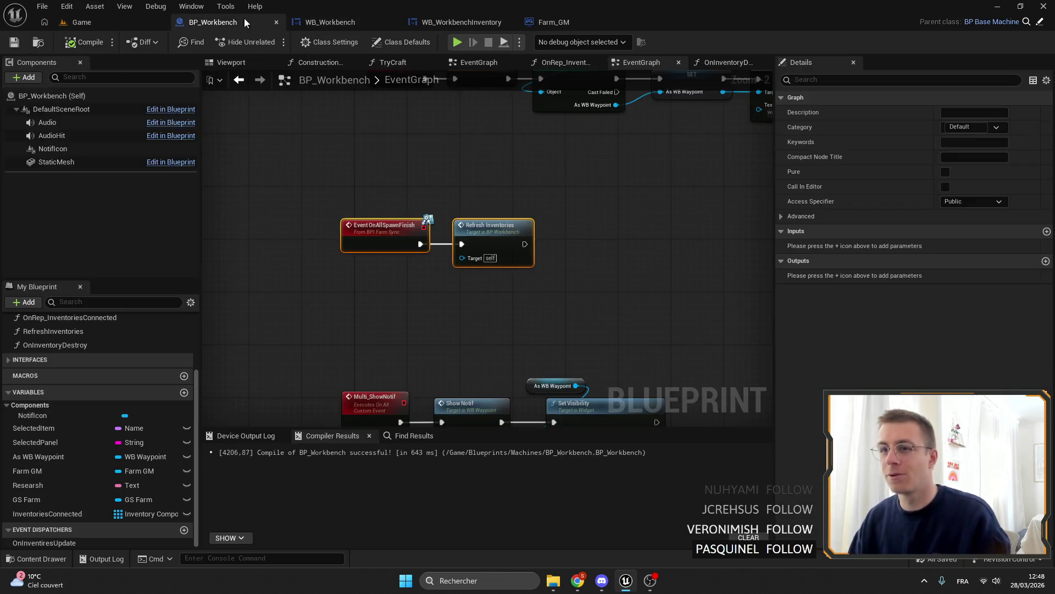
# In the running game, open the workbench window to check its Inventories list and the iron chest.
pyautogui.click(79, 22)
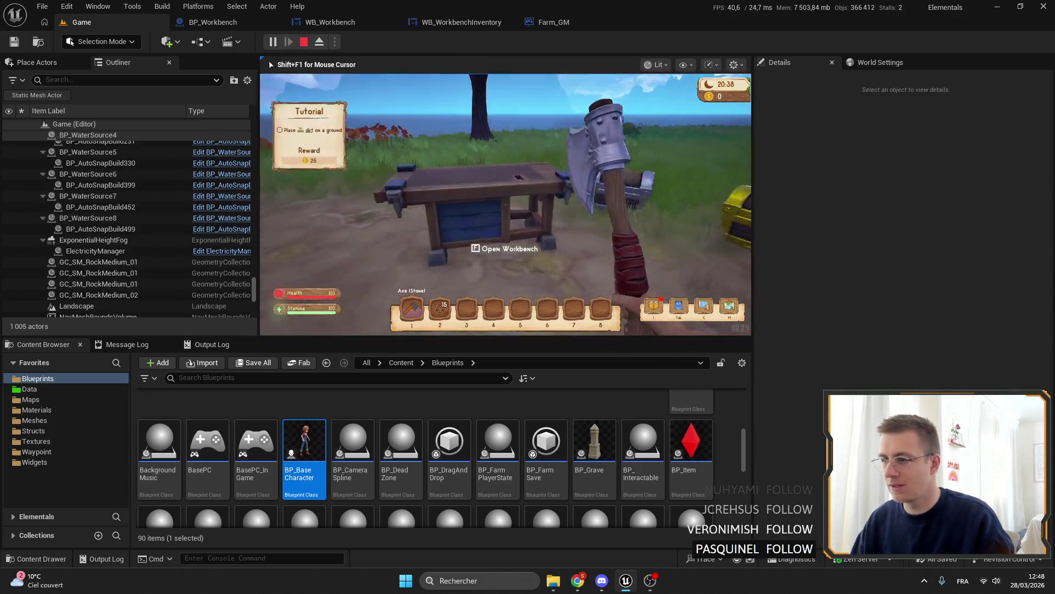
pyautogui.press('f')
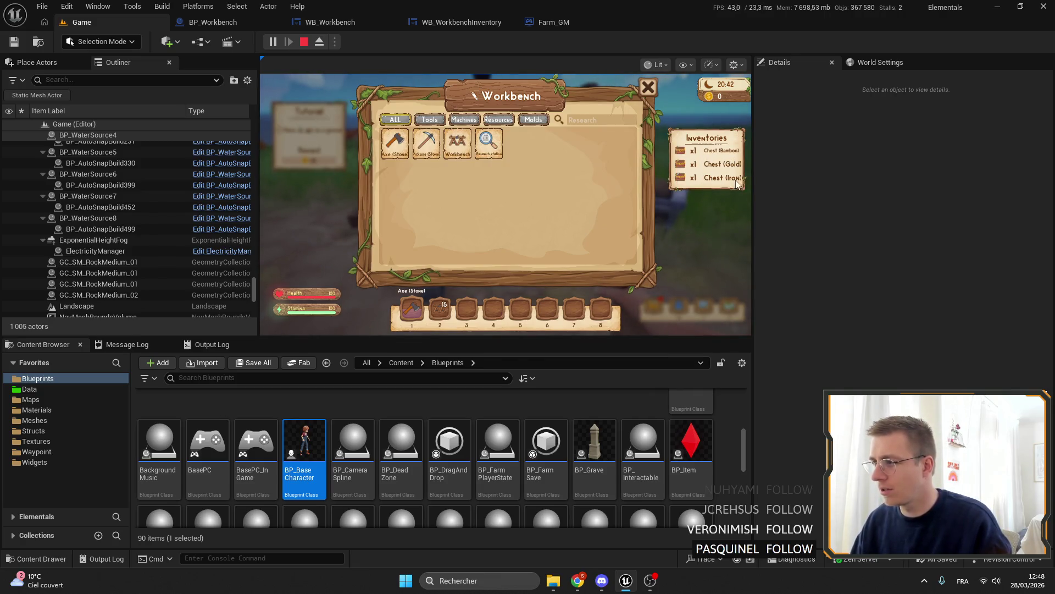
pyautogui.press('f')
pyautogui.press('F11')
pyautogui.press('f')
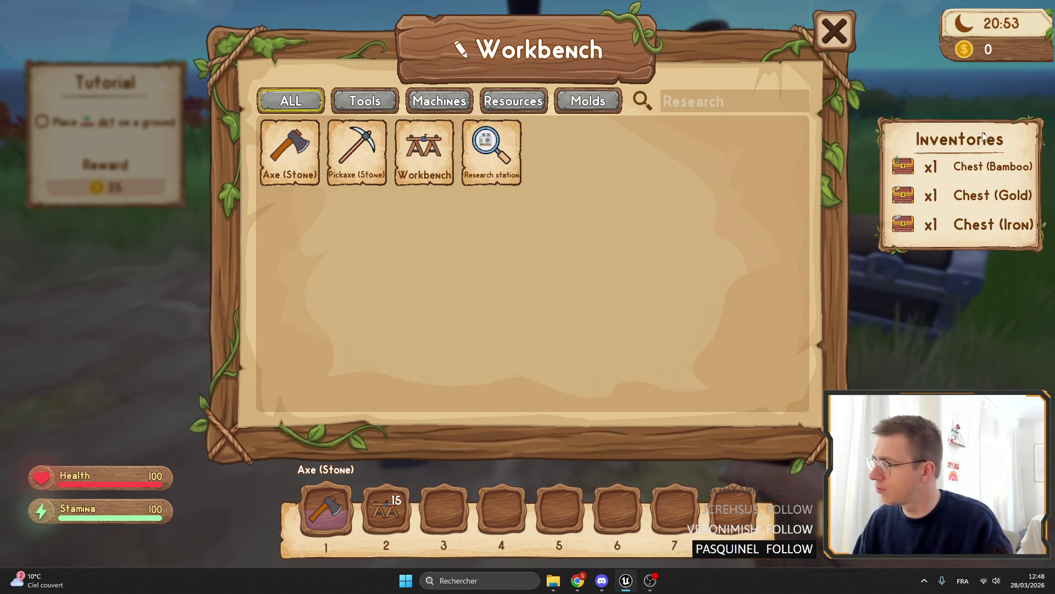
pyautogui.press('e')
pyautogui.press('e')
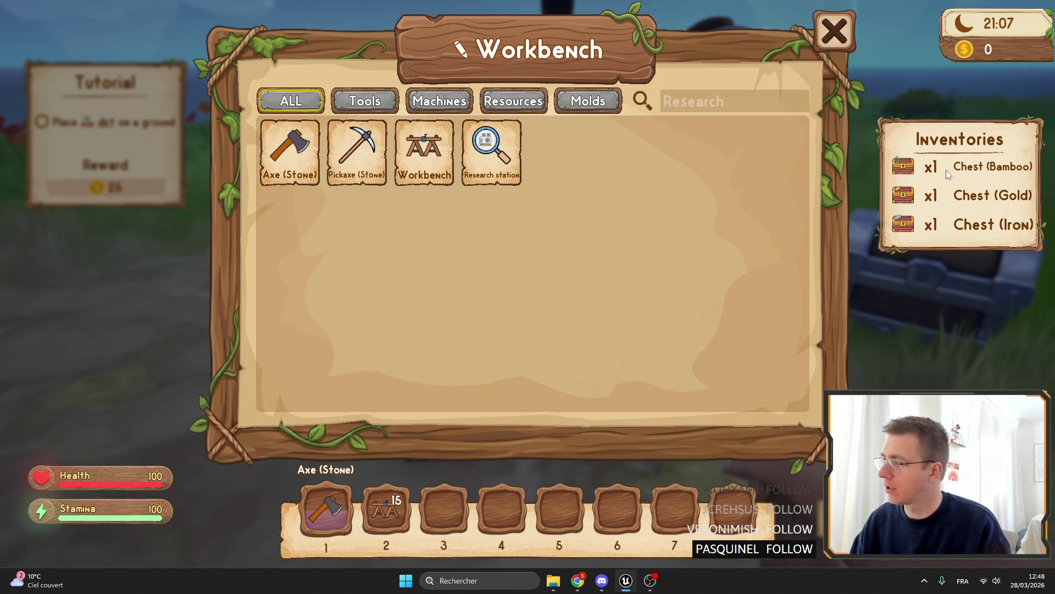
pyautogui.press('Escape')
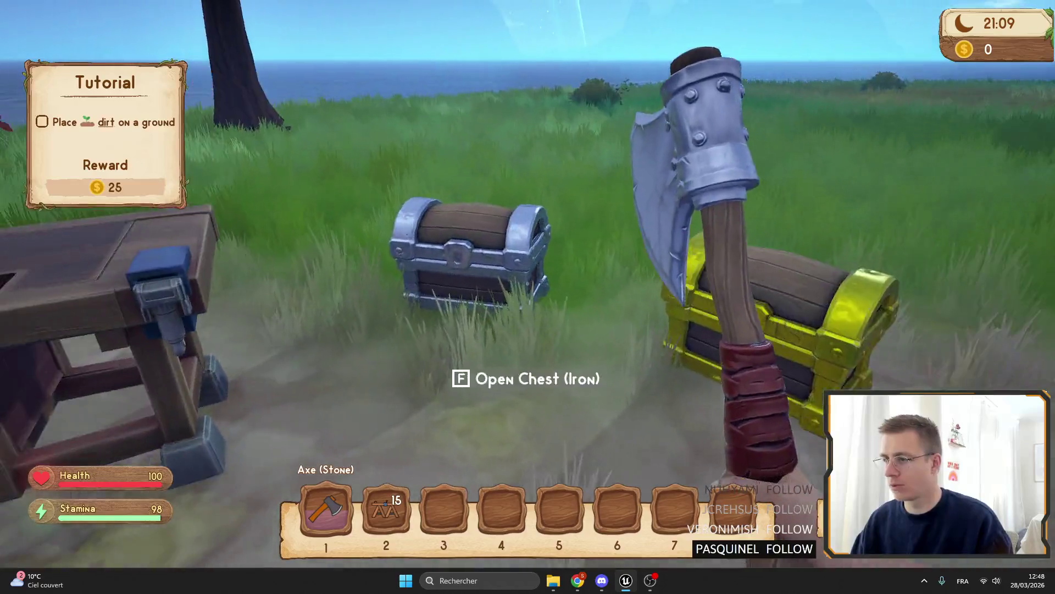
pyautogui.press('e')
pyautogui.press('Escape')
pyautogui.press('Escape')
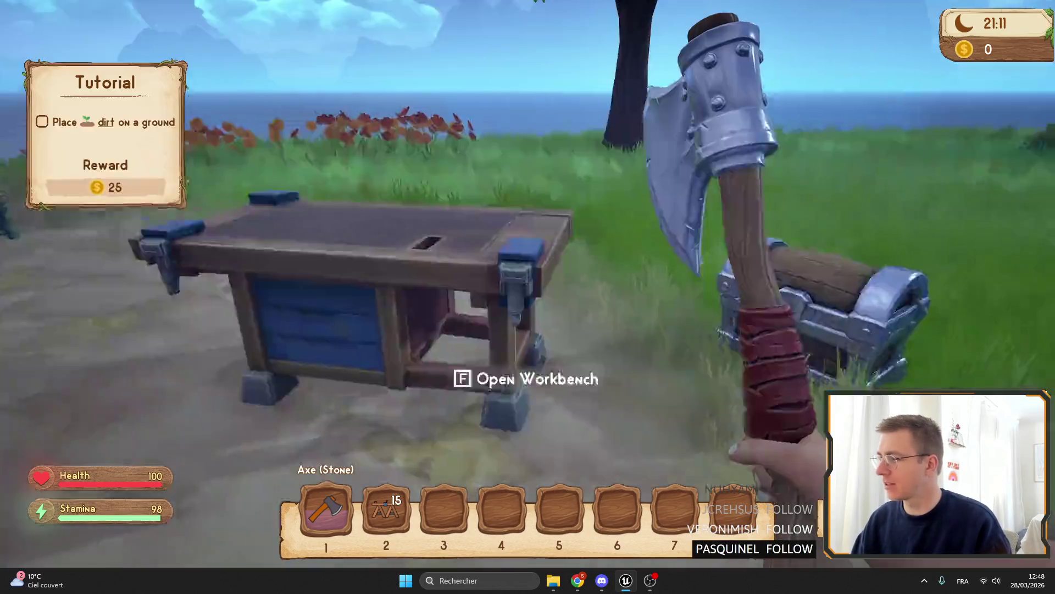
# Break the gold chest with the axe, then recheck the workbench list, backpack and iron chest.
pyautogui.click(527, 297)
pyautogui.click(527, 297)
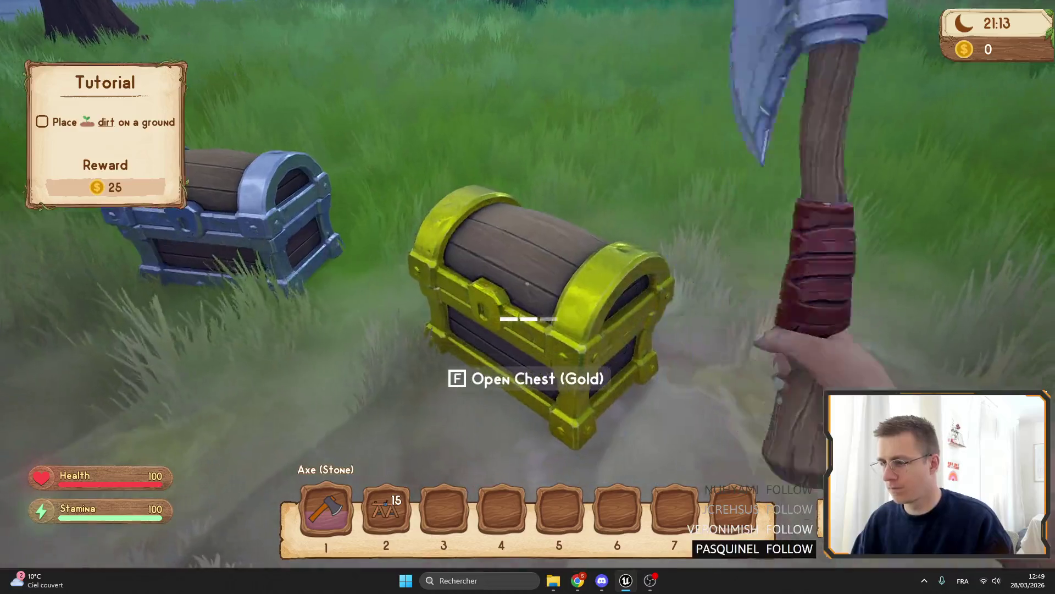
pyautogui.click(528, 296)
pyautogui.press('f')
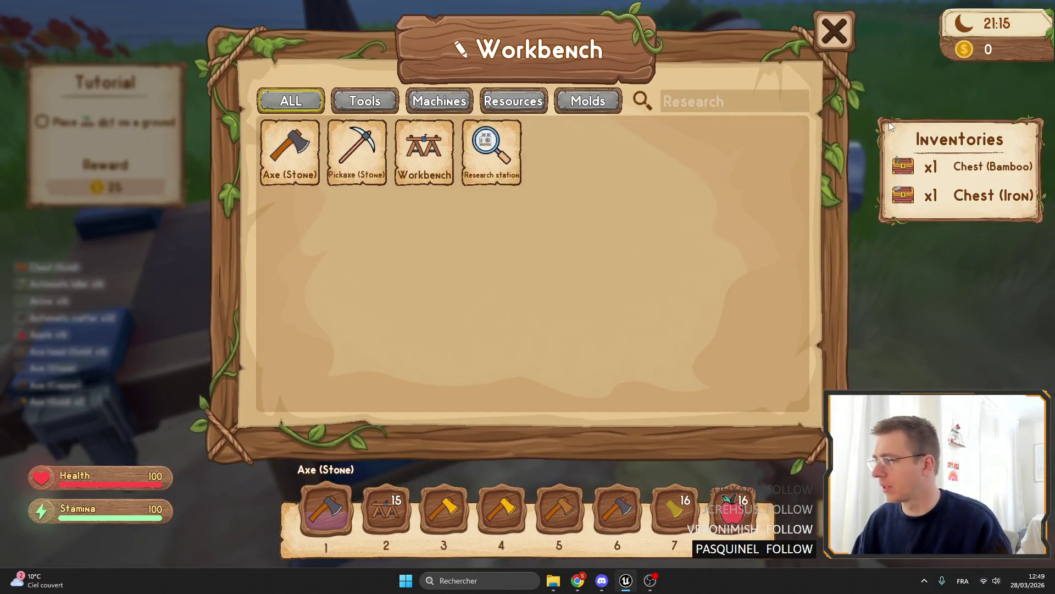
pyautogui.press('Escape')
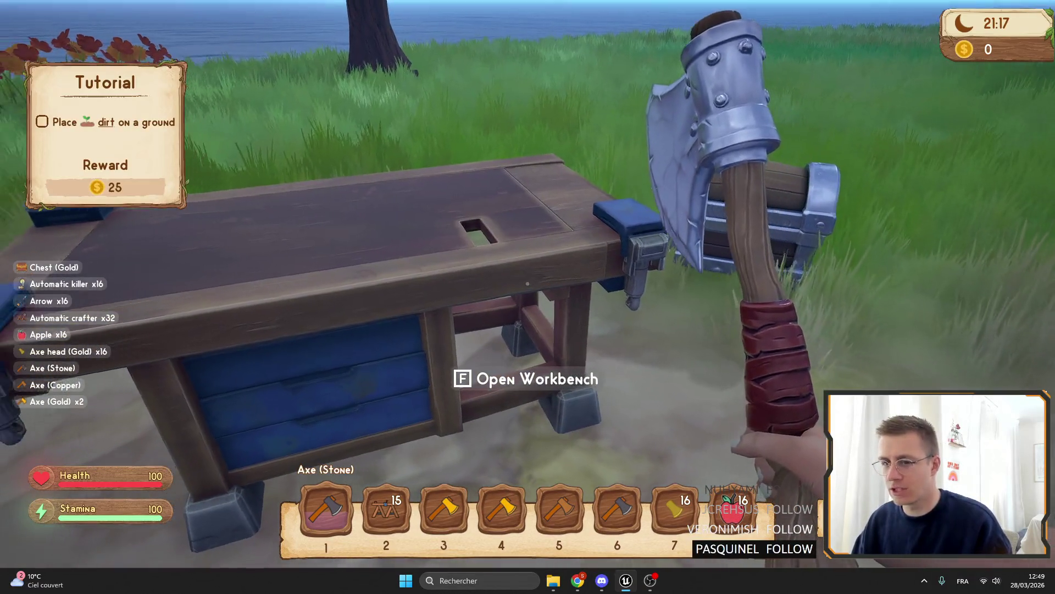
pyautogui.press('Tab')
pyautogui.press('Tab')
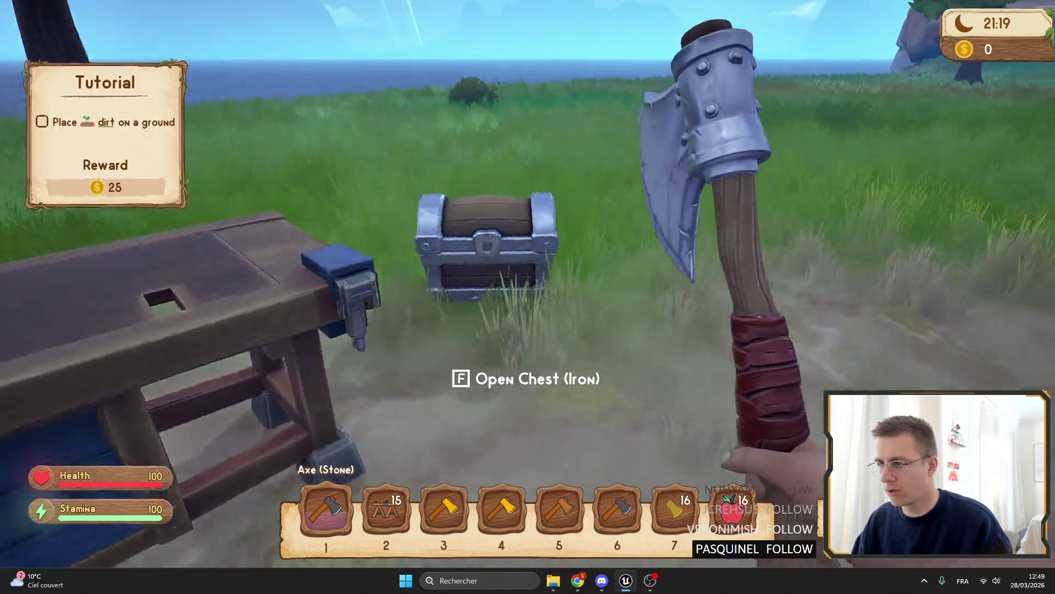
pyautogui.press('f')
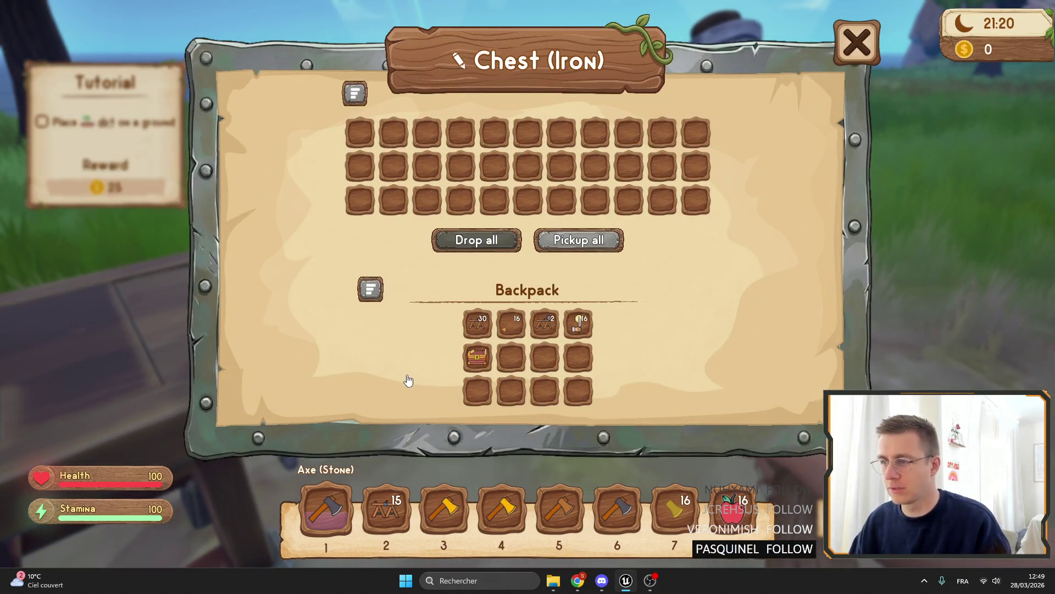
pyautogui.press('Escape')
# Reopen the workbench, view the Axe (Stone) recipe, then stop the game.
pyautogui.press('f')
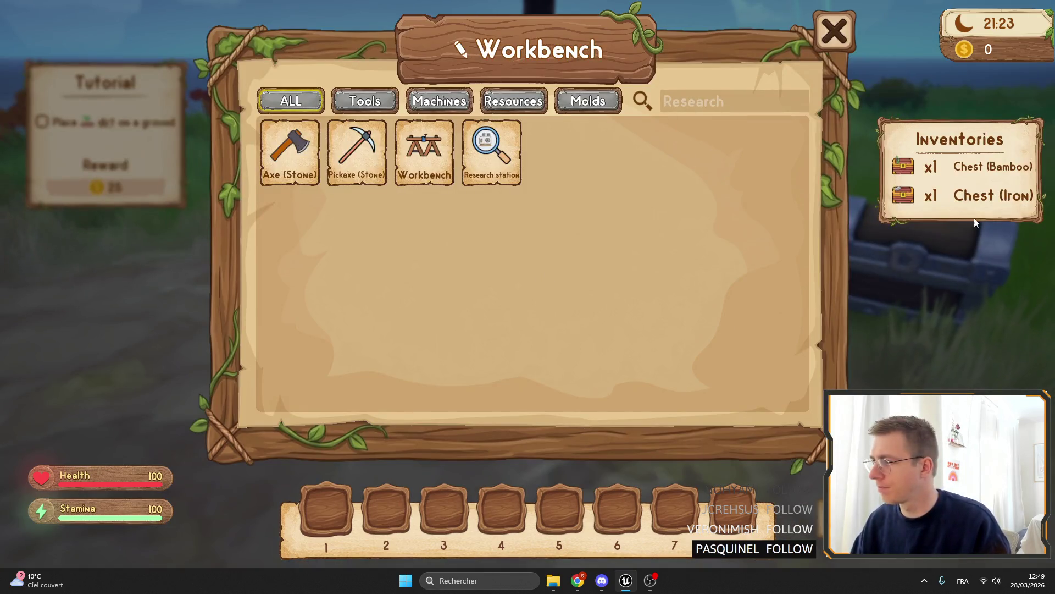
pyautogui.press('Escape')
pyautogui.press('f')
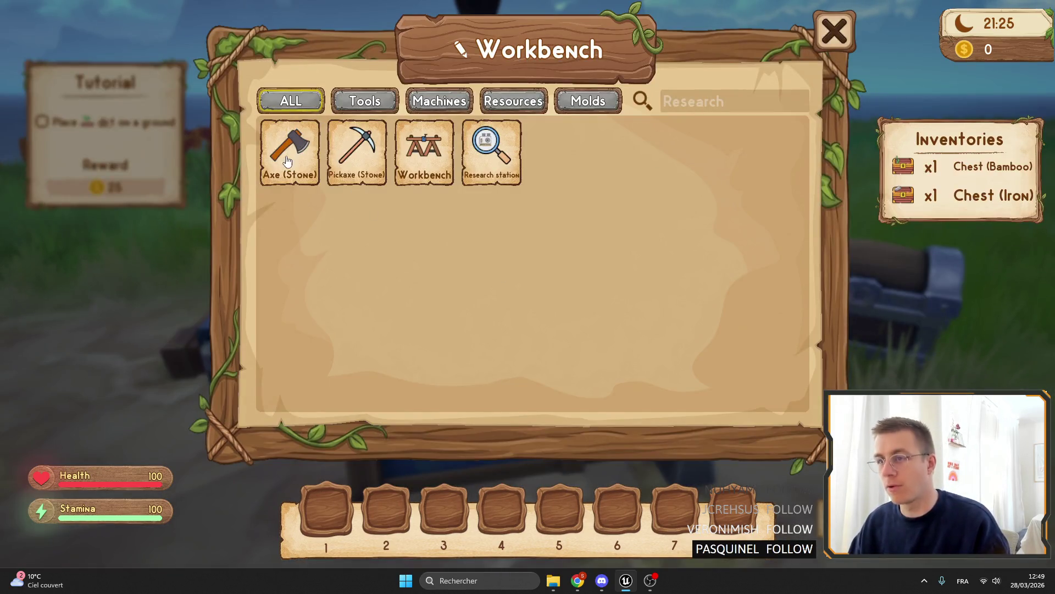
pyautogui.click(288, 160)
pyautogui.press('Escape')
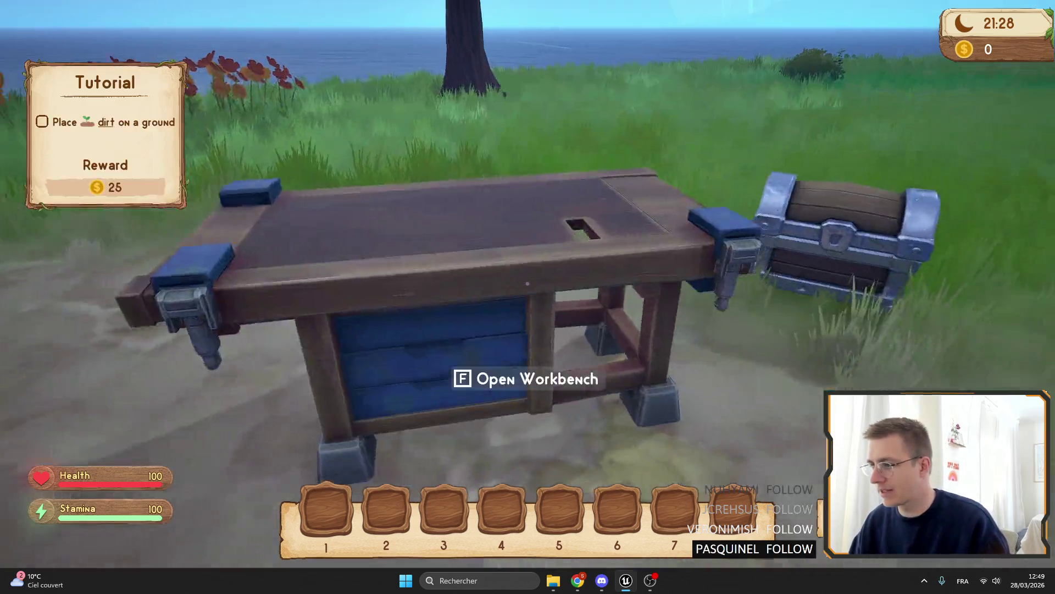
pyautogui.press('F11')
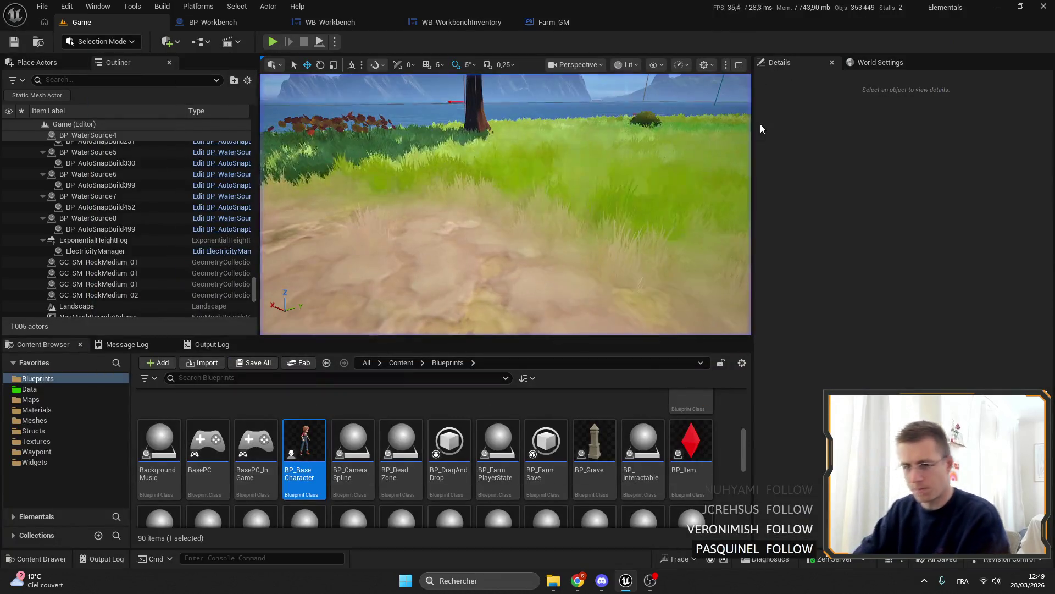
# In the WB_Workbench Designer, set the WB Empty Space Width to 278.
pyautogui.click(204, 25)
pyautogui.scroll(-1, 542, 197)
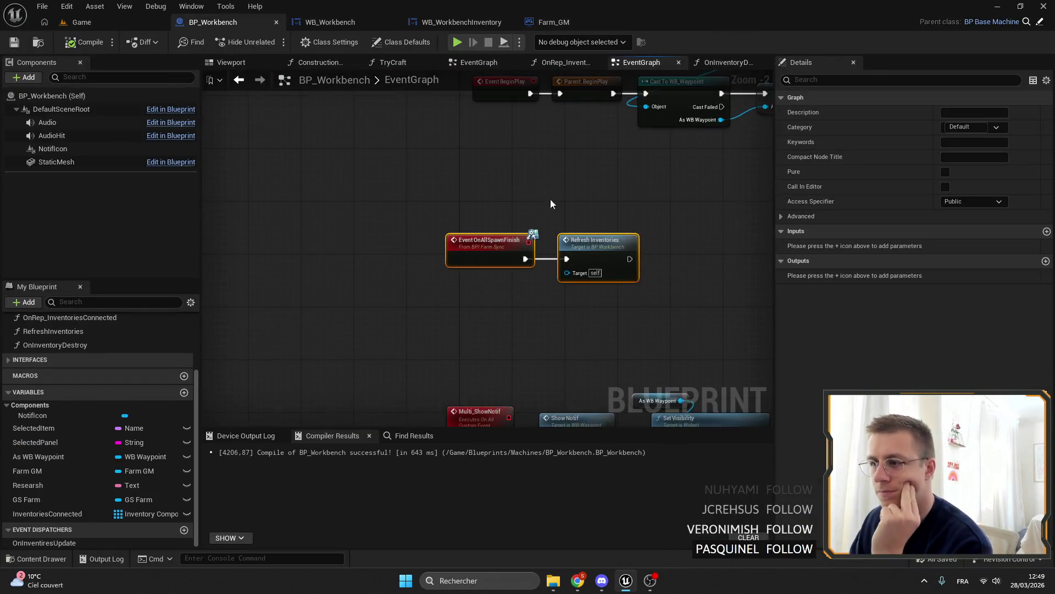
pyautogui.scroll(1, 401, 187)
pyautogui.click(326, 27)
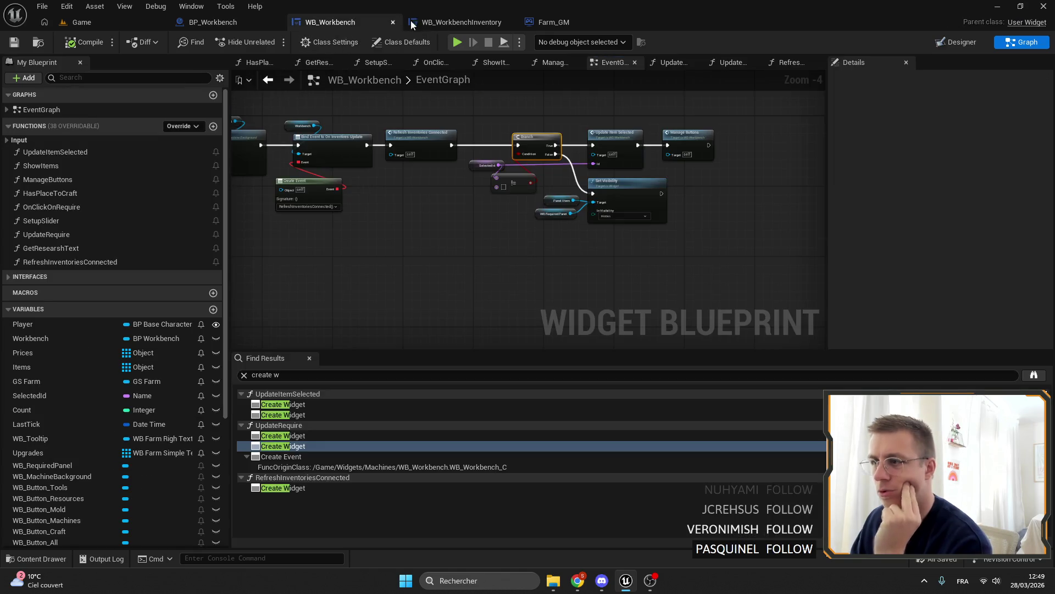
pyautogui.click(451, 23)
pyautogui.click(340, 23)
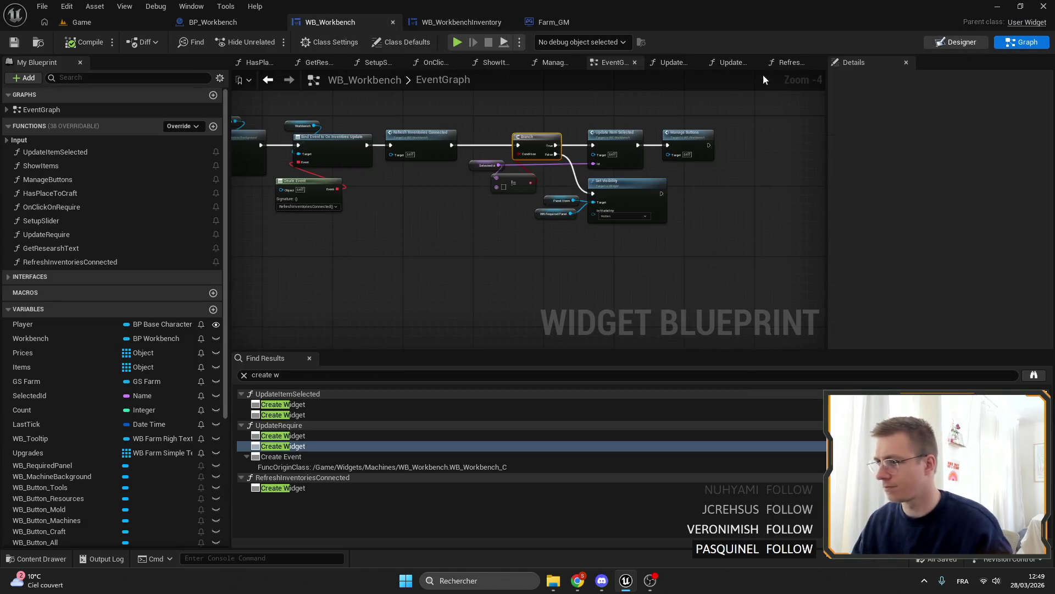
pyautogui.click(973, 44)
pyautogui.scroll(7, 633, 175)
pyautogui.scroll(1, 633, 175)
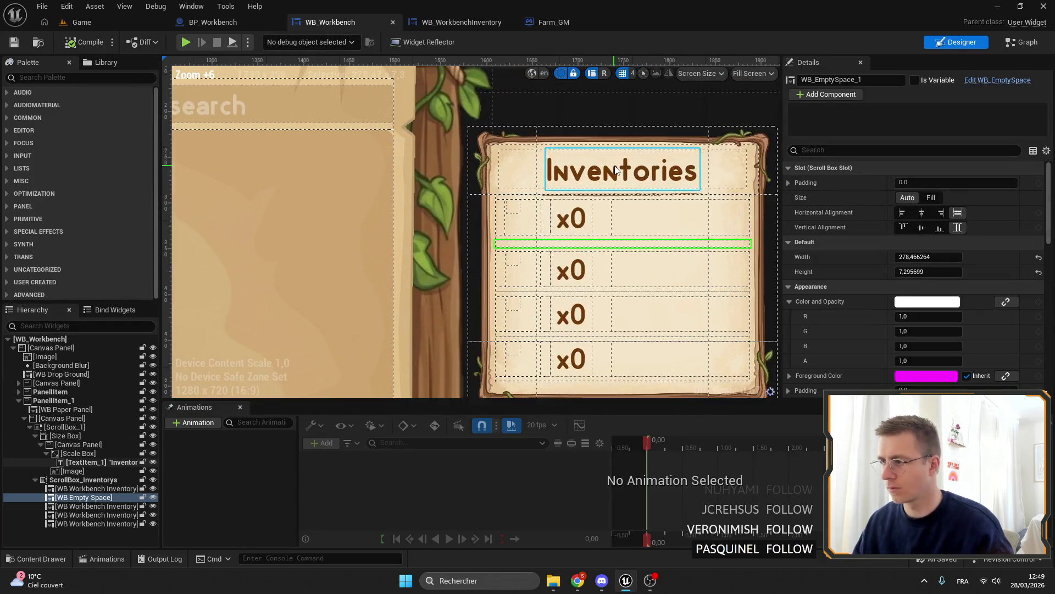
pyautogui.hotkey('ctrl', 'a')
pyautogui.write('278')
pyautogui.press('Return')
# Anchor PanelItem_1 at 0.91, 0.2, widen it to about 318, and save.
pyautogui.scroll(-4, 535, 148)
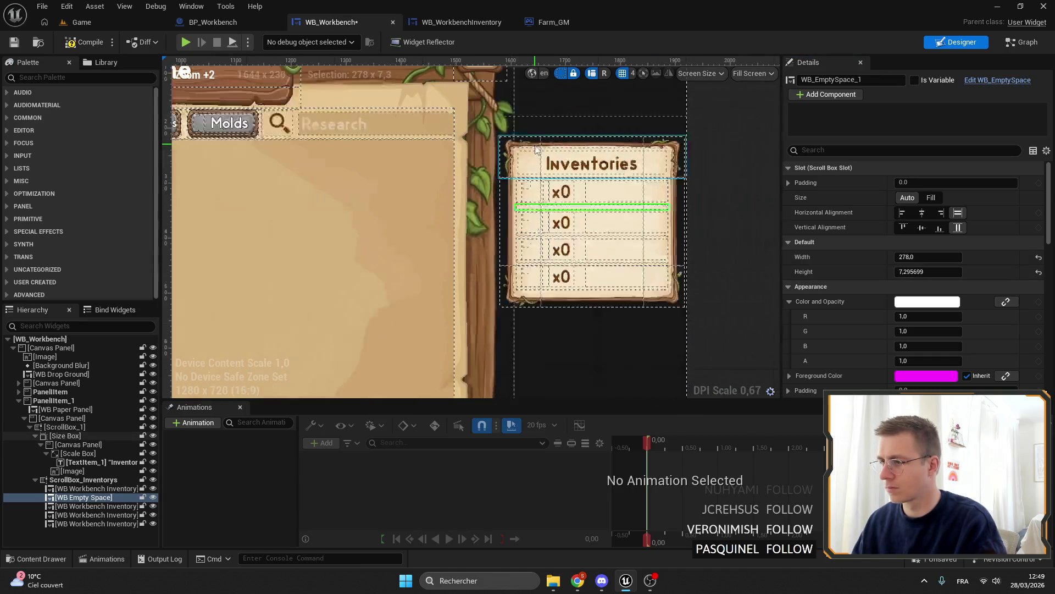
pyautogui.scroll(3, 568, 158)
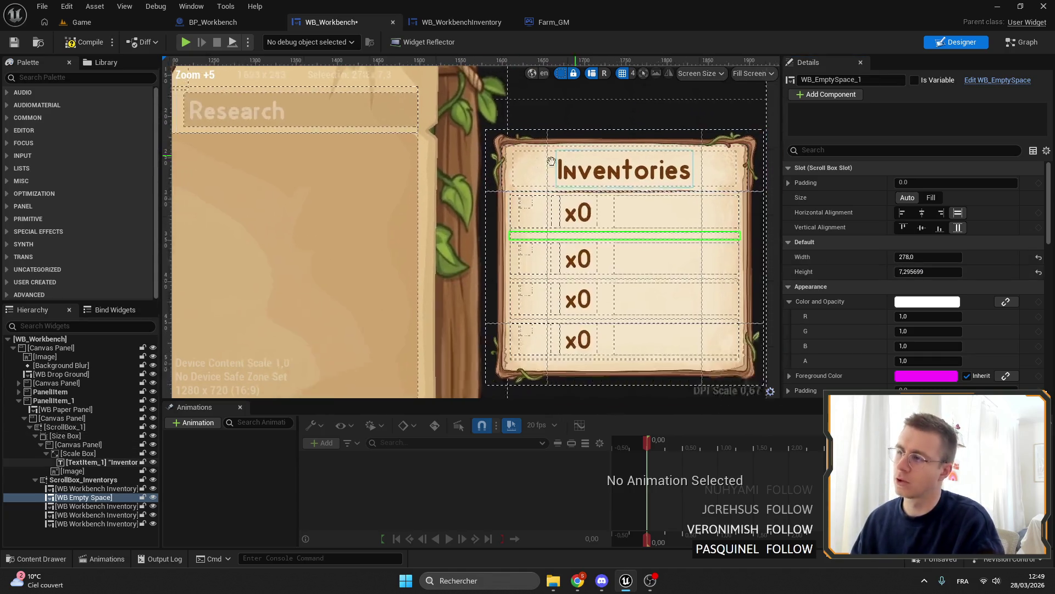
pyautogui.scroll(1, 567, 158)
pyautogui.scroll(-1, 568, 159)
pyautogui.click(90, 435)
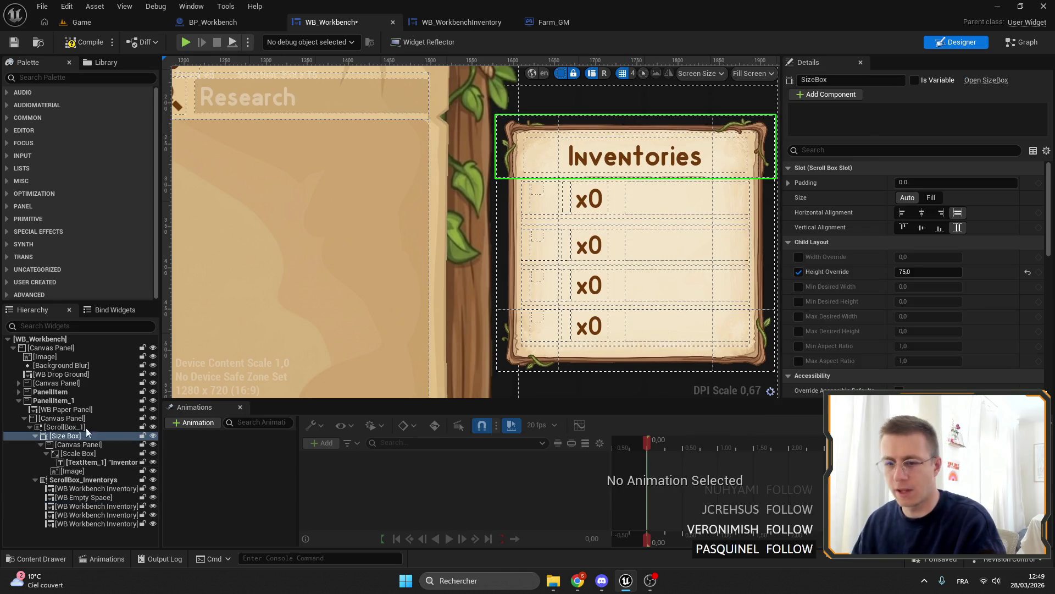
pyautogui.click(54, 400)
pyautogui.moveTo(637, 117)
pyautogui.mouseDown()
pyautogui.moveTo(654, 117)
pyautogui.moveTo(636, 117)
pyautogui.mouseUp()
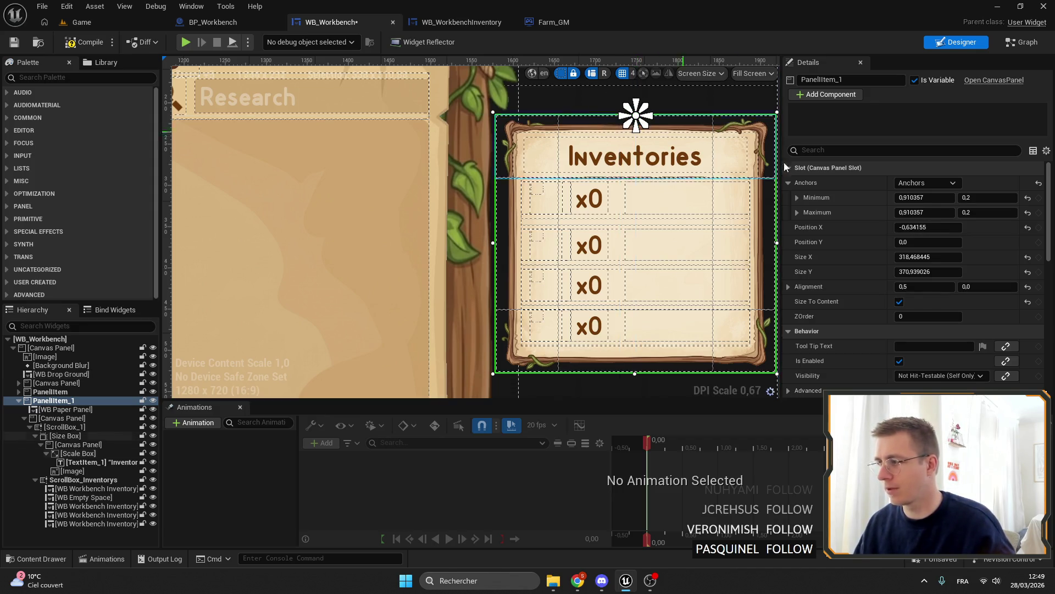
pyautogui.moveTo(958, 259); pyautogui.dragTo(935, 227)
pyautogui.hotkey('ctrl', 's')
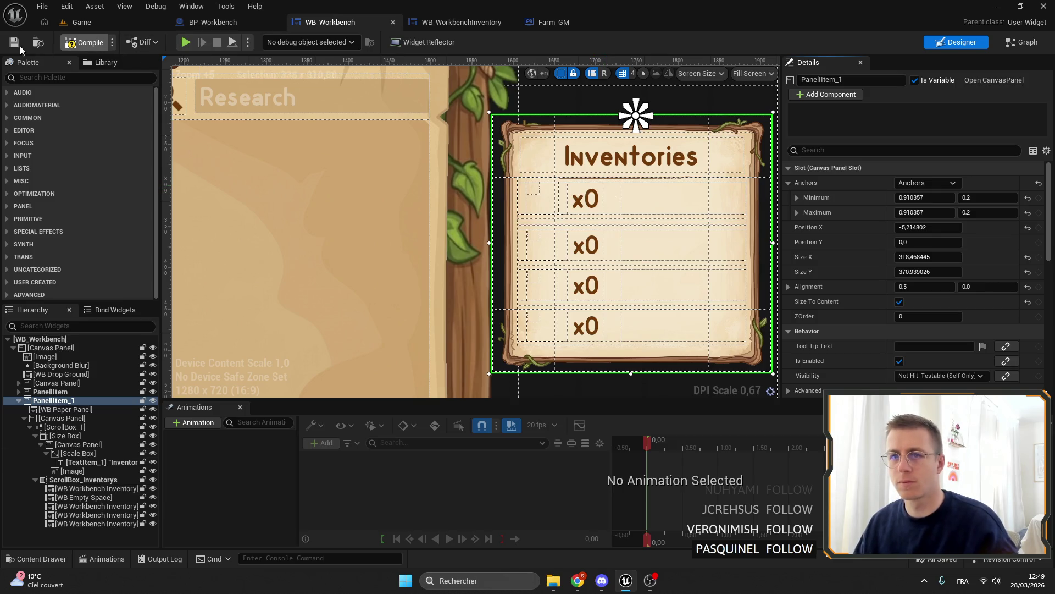
pyautogui.click(632, 206)
pyautogui.scroll(-5, 934, 230)
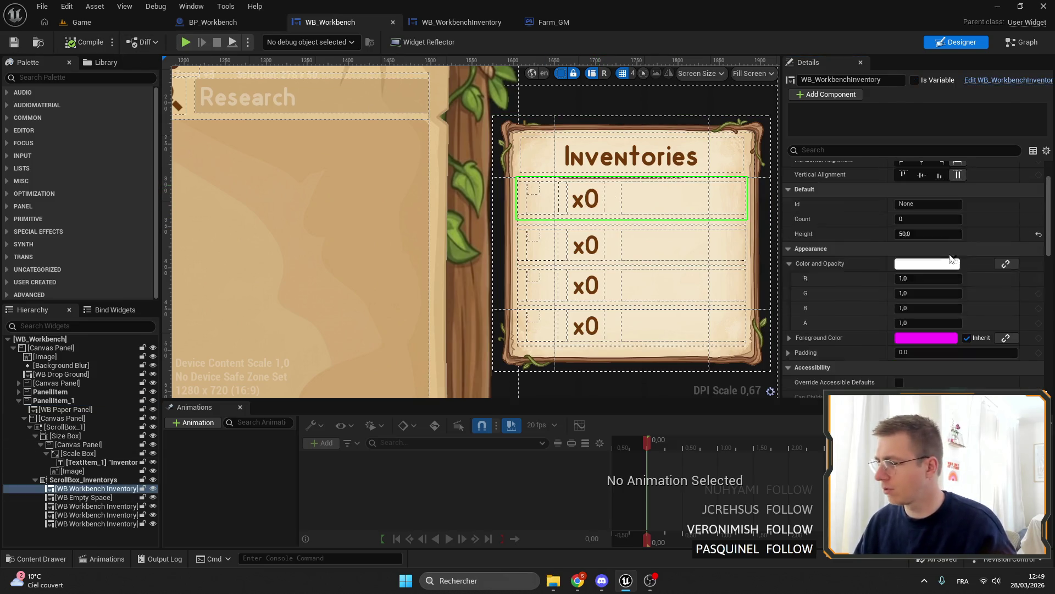
# Give the first inventory row Id ChestT1 and Count 10 so it shows x10 Chest (Wood).
pyautogui.write('ChestL')
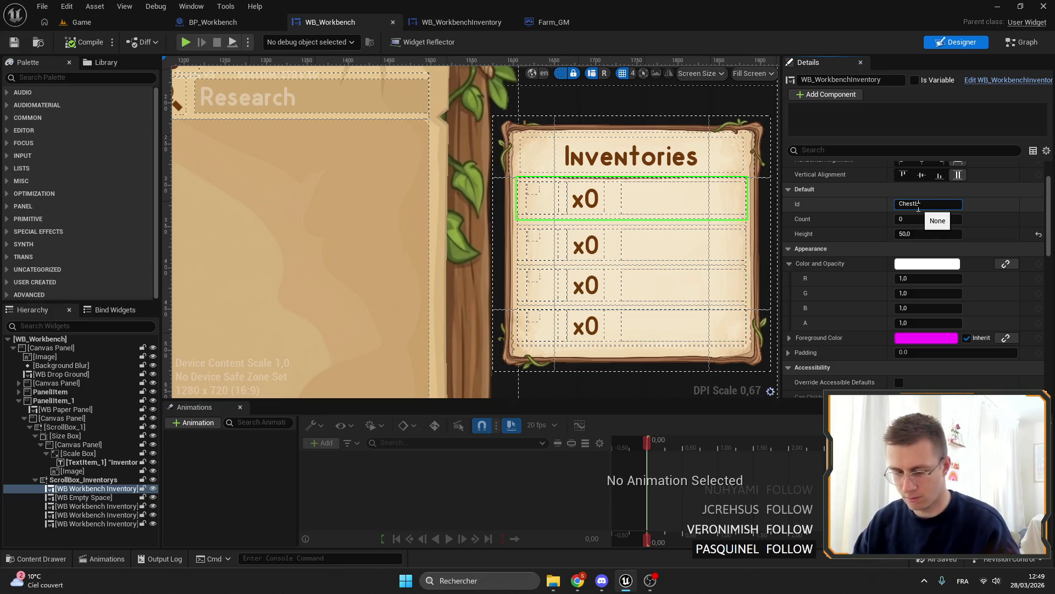
pyautogui.write('1')
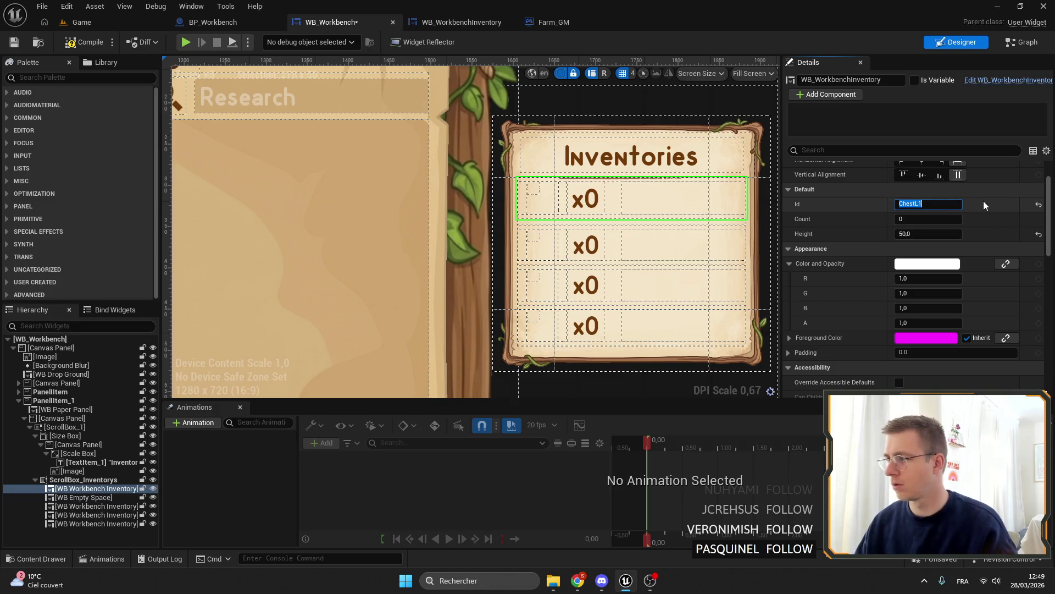
pyautogui.click(996, 215)
pyautogui.click(940, 218)
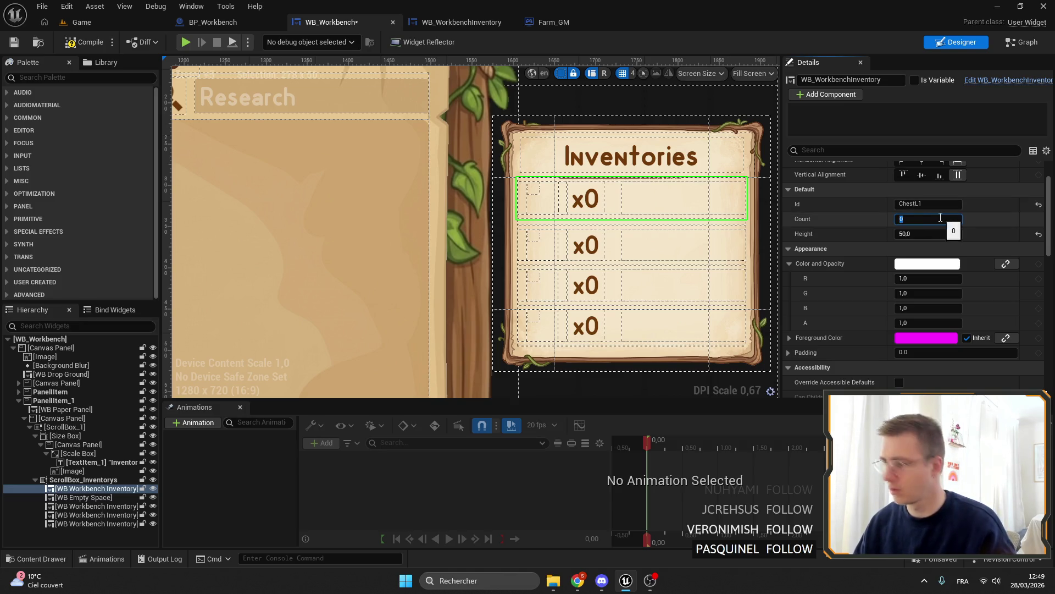
pyautogui.write('10')
pyautogui.press('Return')
pyautogui.click(937, 204)
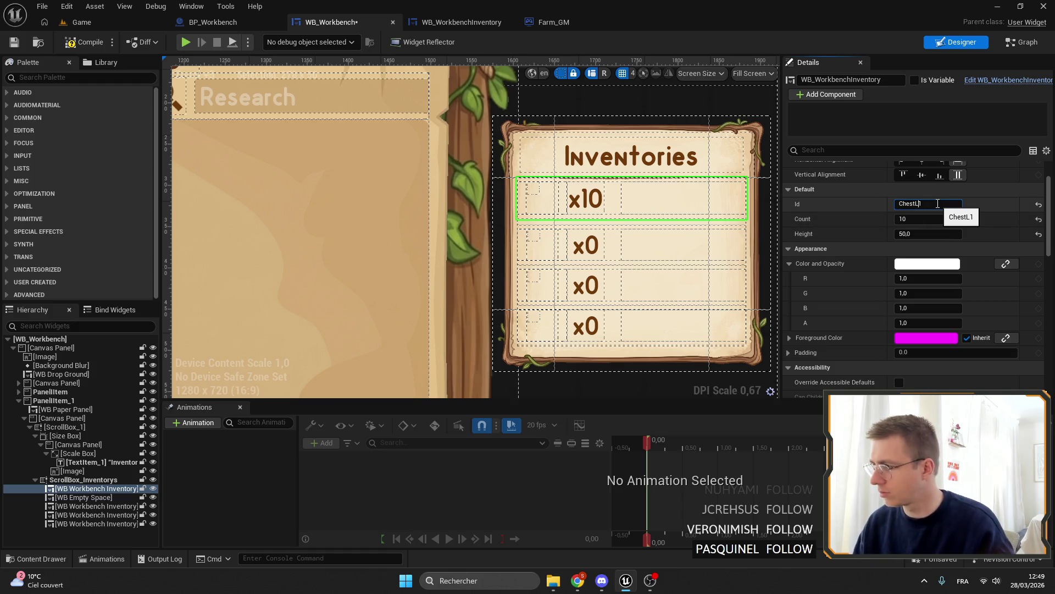
pyautogui.write('T')
pyautogui.press('Return')
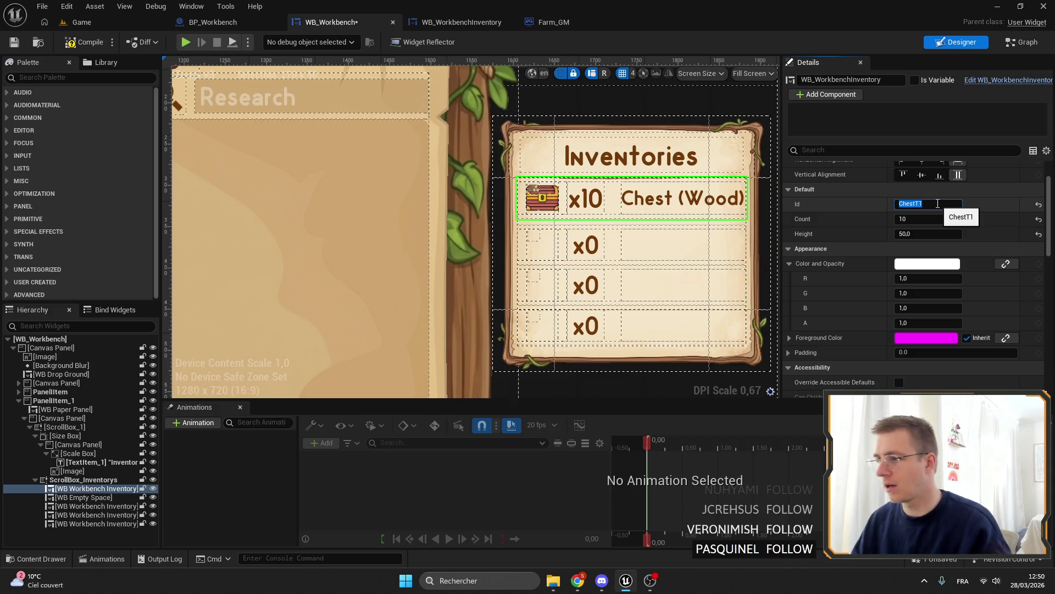
pyautogui.moveTo(595, 197); pyautogui.dragTo(448, 192)
pyautogui.scroll(4, 448, 192)
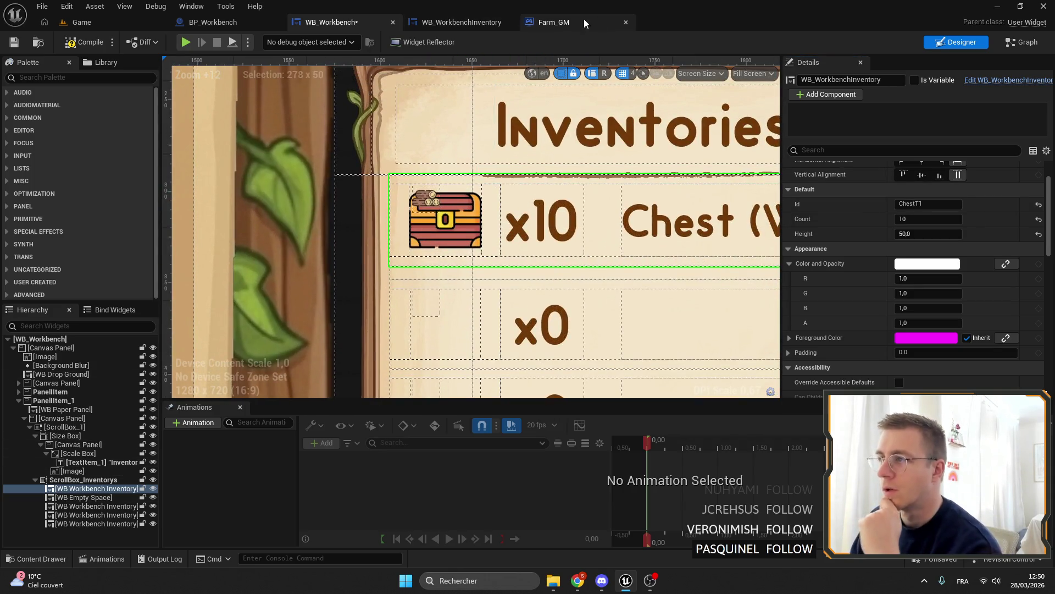
pyautogui.moveTo(429, 11)
pyautogui.mouseDown()
pyautogui.moveTo(480, 23)
pyautogui.moveTo(456, 1)
pyautogui.mouseUp()
pyautogui.click(448, 24)
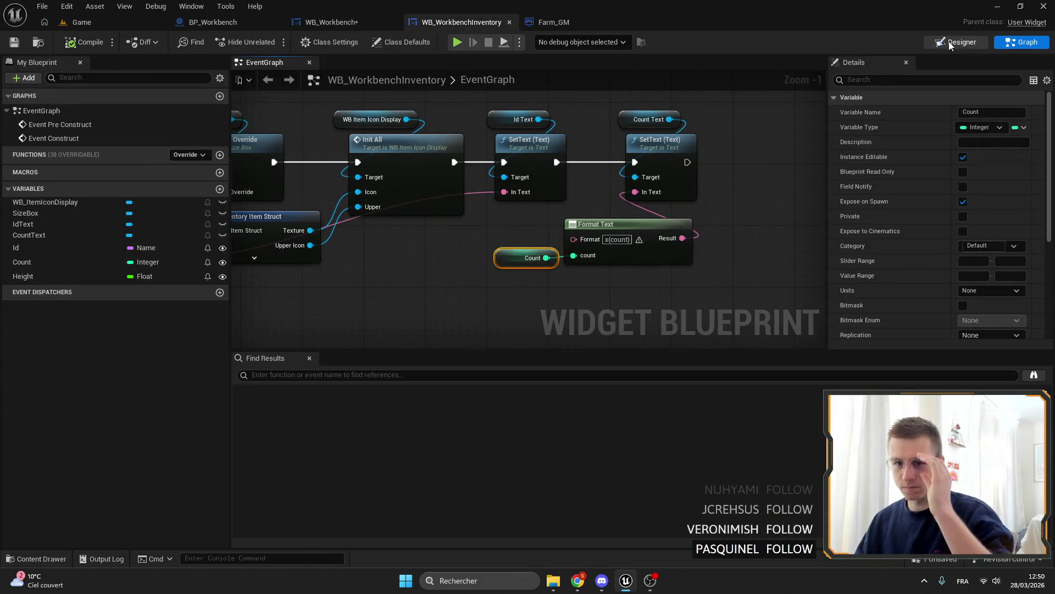
# Check the width of the spacer below the first row in WB_Workbench.
pyautogui.click(951, 44)
pyautogui.scroll(5, 612, 189)
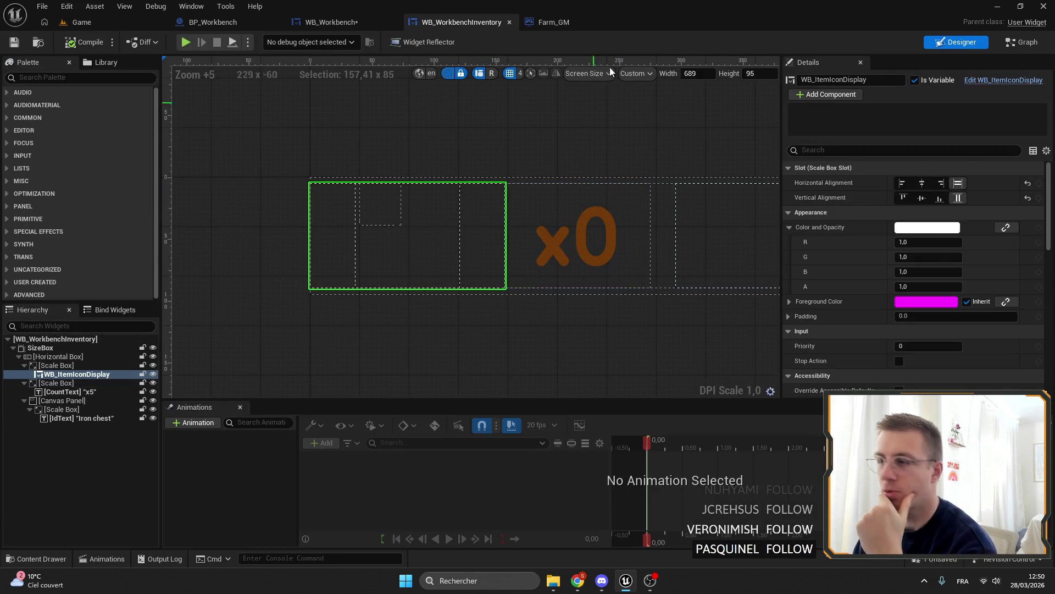
pyautogui.click(324, 20)
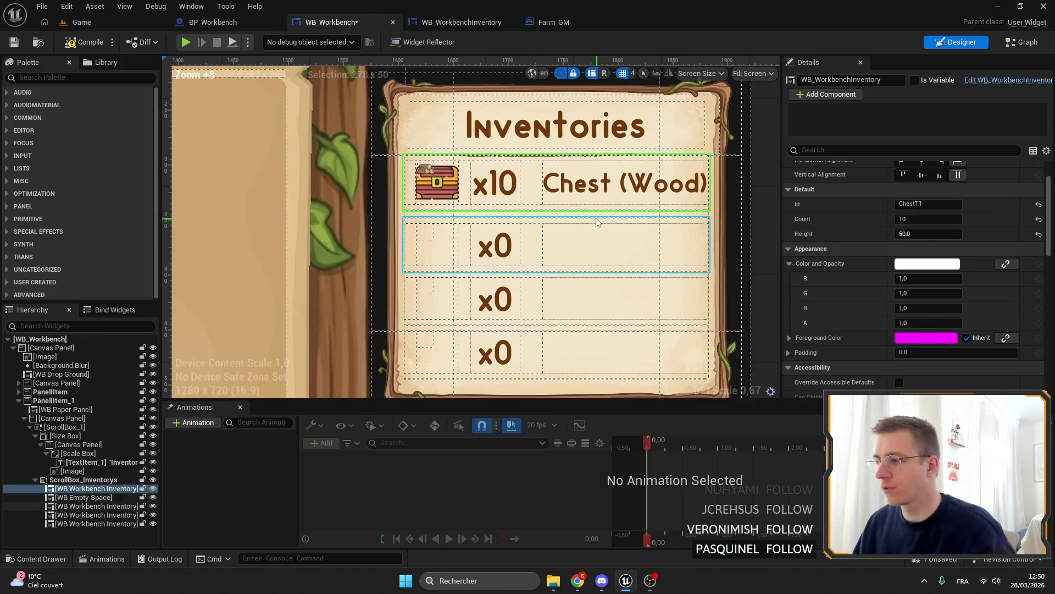
pyautogui.click(595, 217)
pyautogui.click(929, 206)
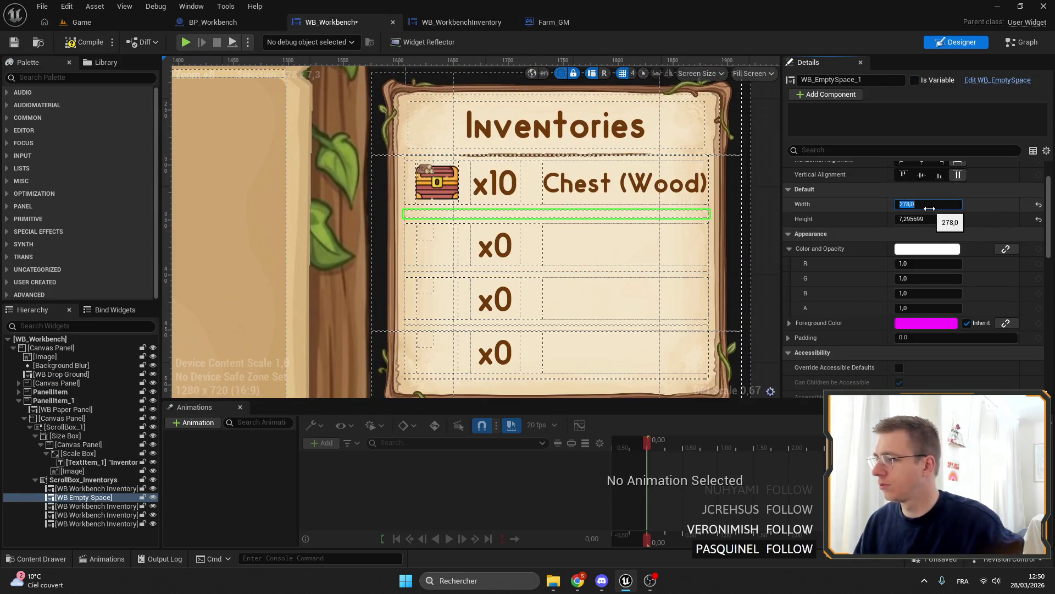
# Set the WB_WorkbenchInventory custom preview size to 278 × 50 and show its event graph.
pyautogui.click(549, 22)
pyautogui.click(462, 23)
pyautogui.scroll(-2, 648, 101)
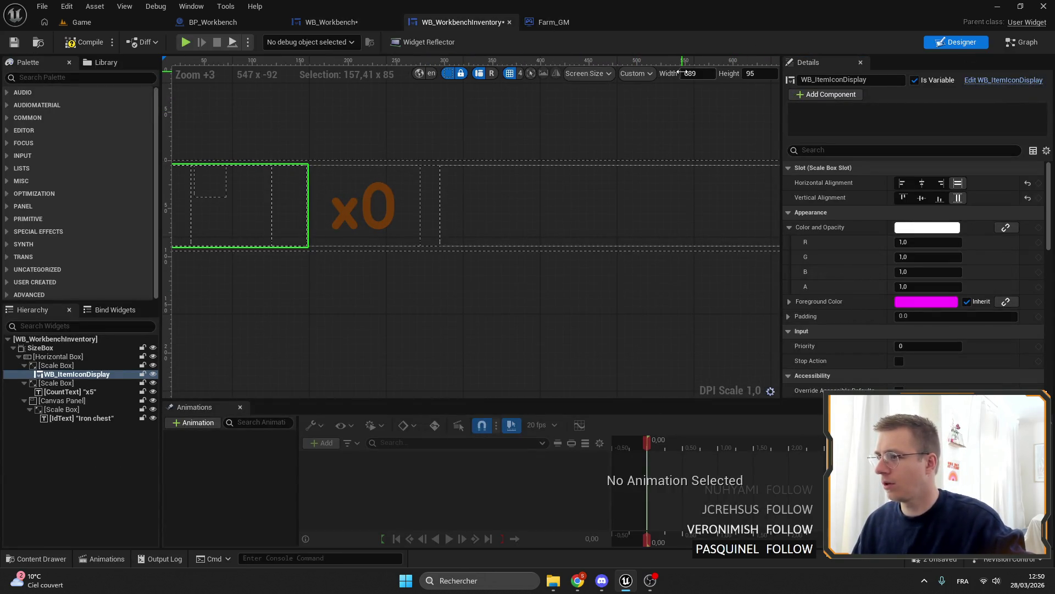
pyautogui.click(761, 73)
pyautogui.write('50')
pyautogui.press('Return')
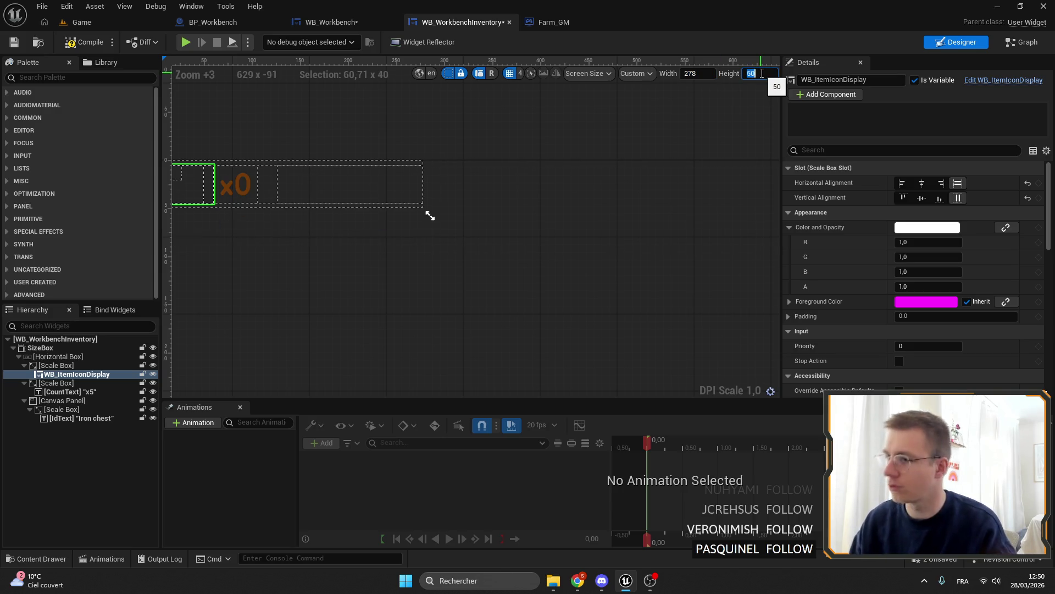
pyautogui.scroll(5, 433, 175)
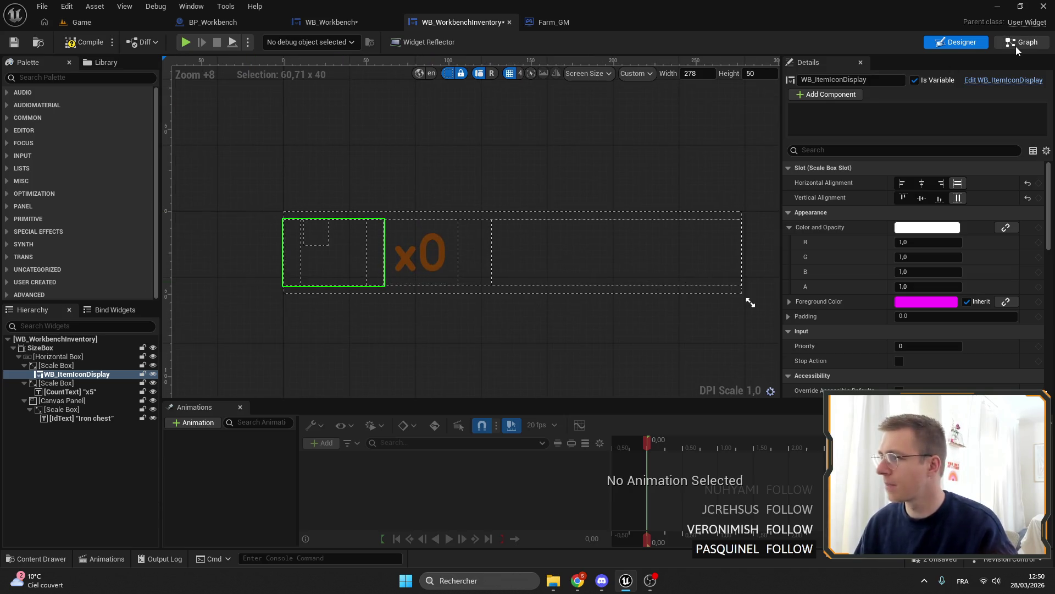
pyautogui.hotkey('ctrl', 'shift', 'g')
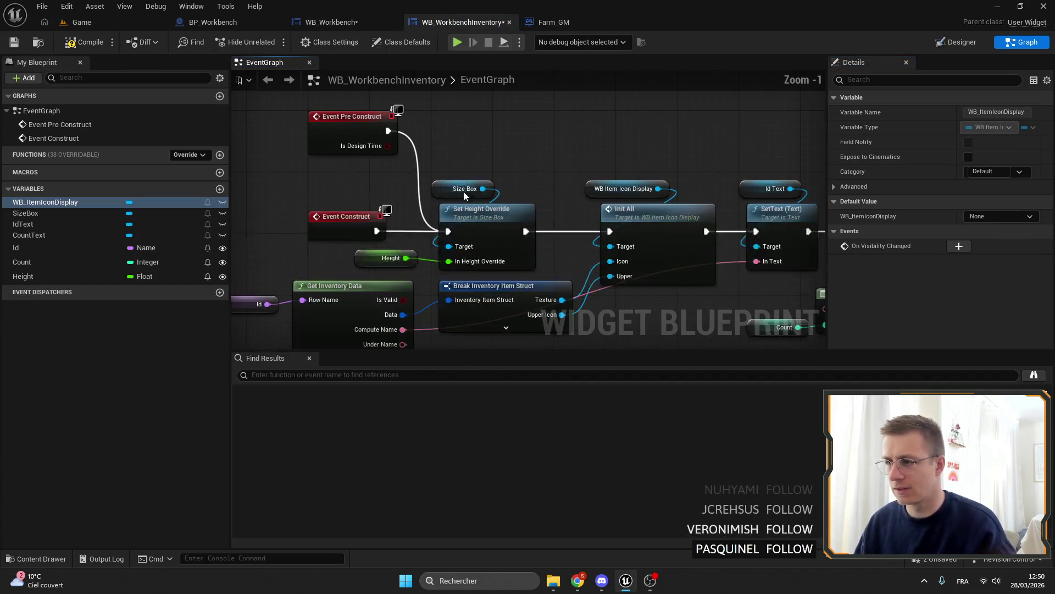
# Default the Id variable to ChestT2, then compile and save WB_WorkbenchInventory.
pyautogui.moveTo(383, 186); pyautogui.dragTo(545, 187)
pyautogui.click(391, 235)
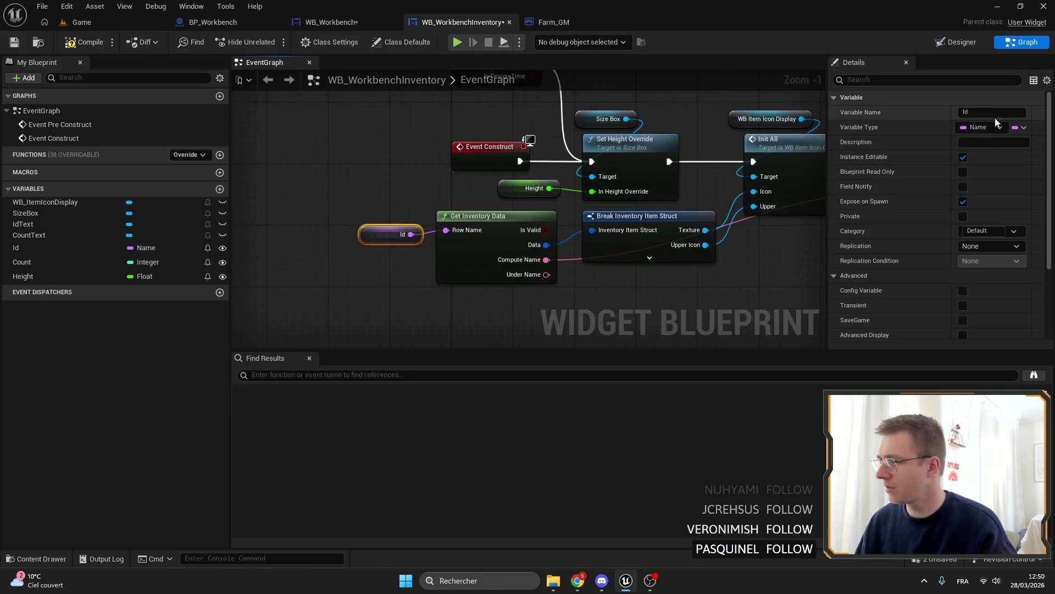
pyautogui.scroll(-5, 966, 292)
pyautogui.click(987, 330)
pyautogui.write('Chest2')
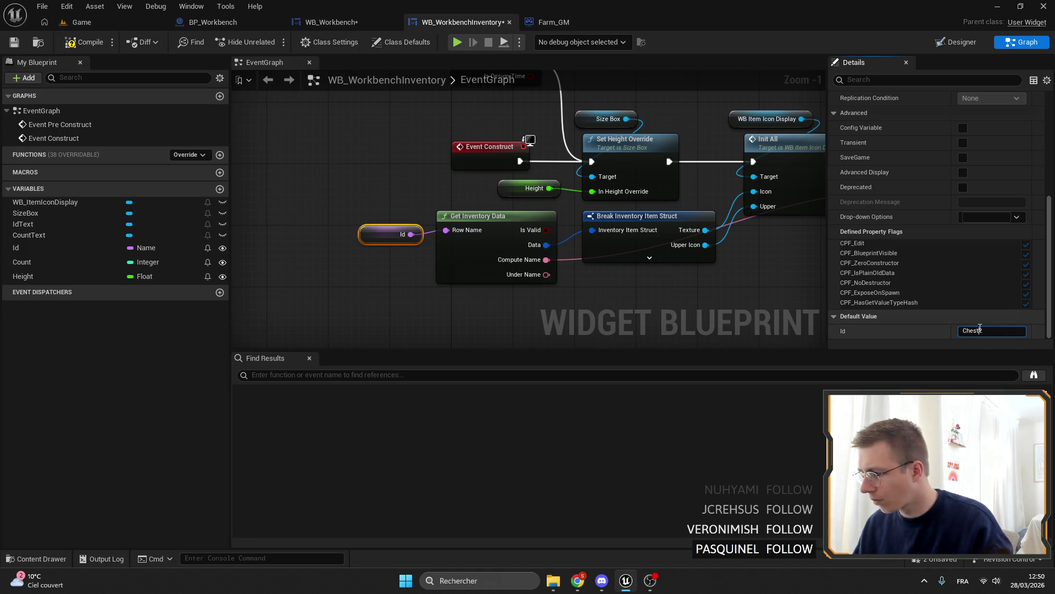
pyautogui.press('Return')
pyautogui.click(84, 42)
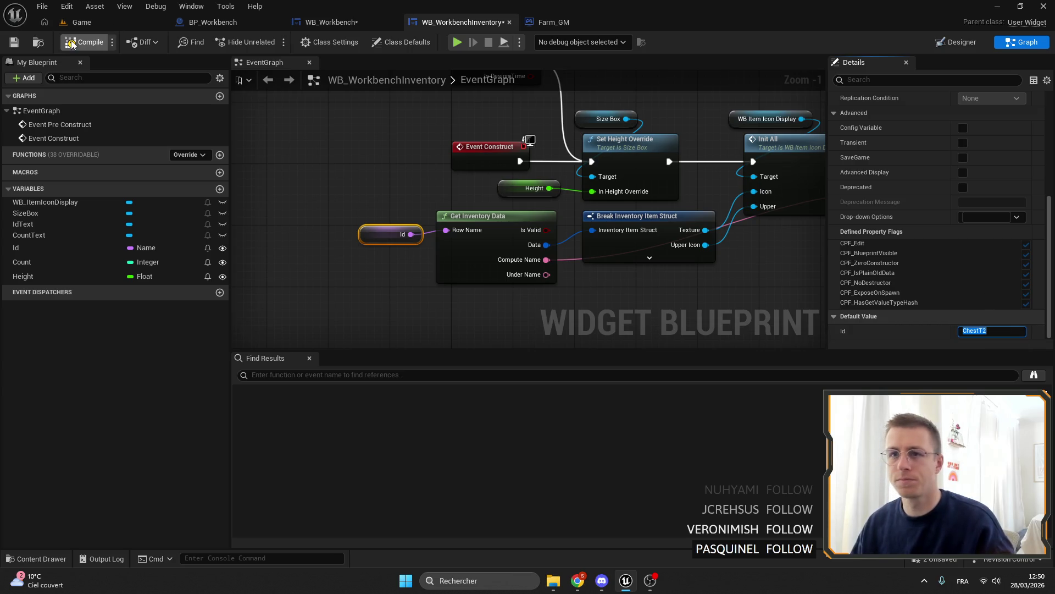
pyautogui.click(16, 43)
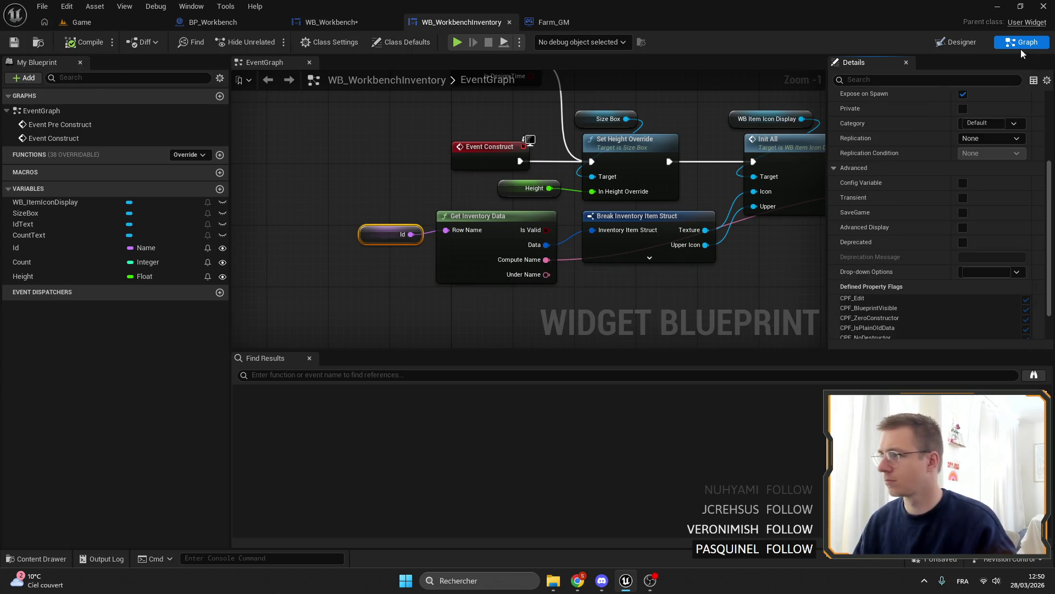
pyautogui.click(957, 42)
# Set the chest icon's Scale Box fill size to 0,3 and the count's to 0,25.
pyautogui.scroll(11, 466, 233)
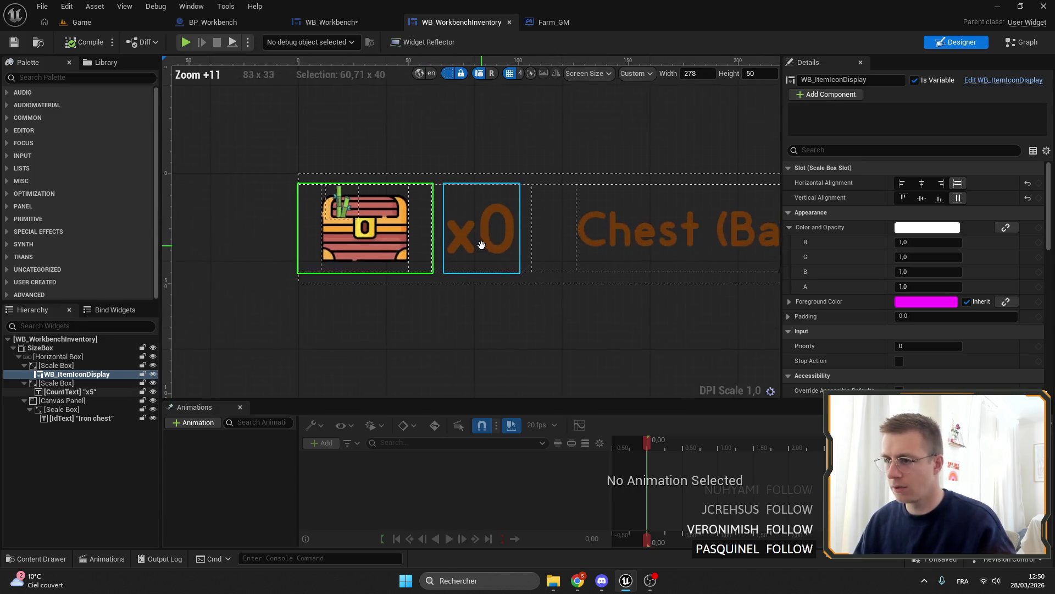
pyautogui.scroll(-2, 532, 273)
pyautogui.click(55, 364)
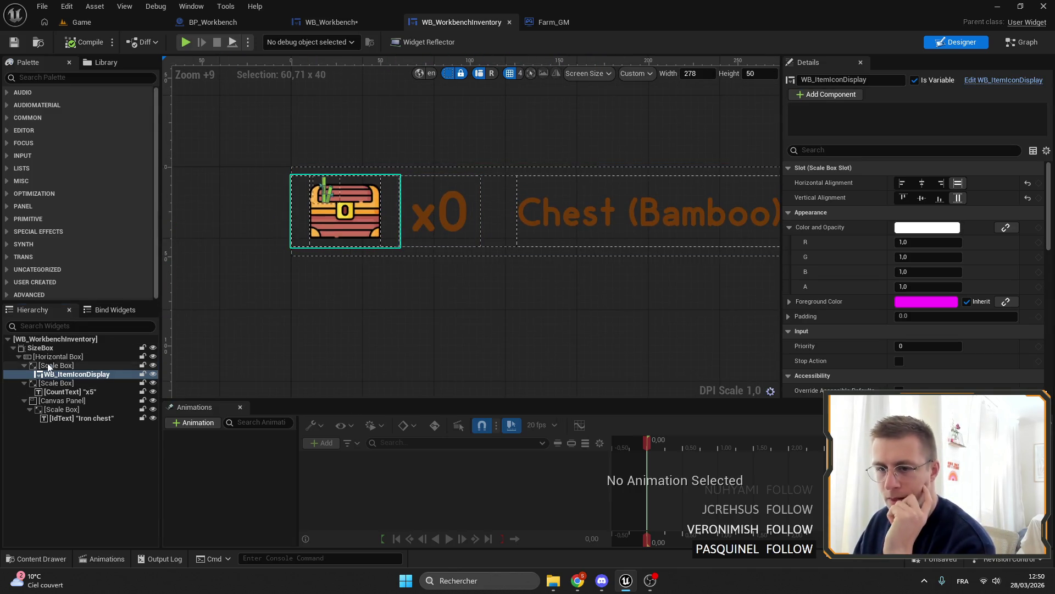
pyautogui.click(957, 183)
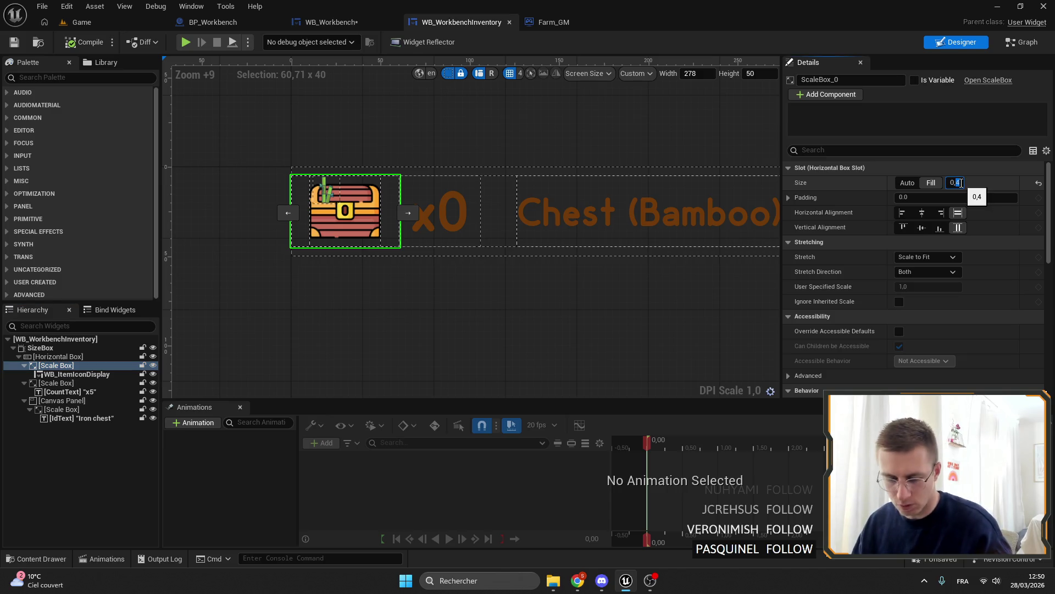
pyautogui.write('0,3')
pyautogui.press('Return')
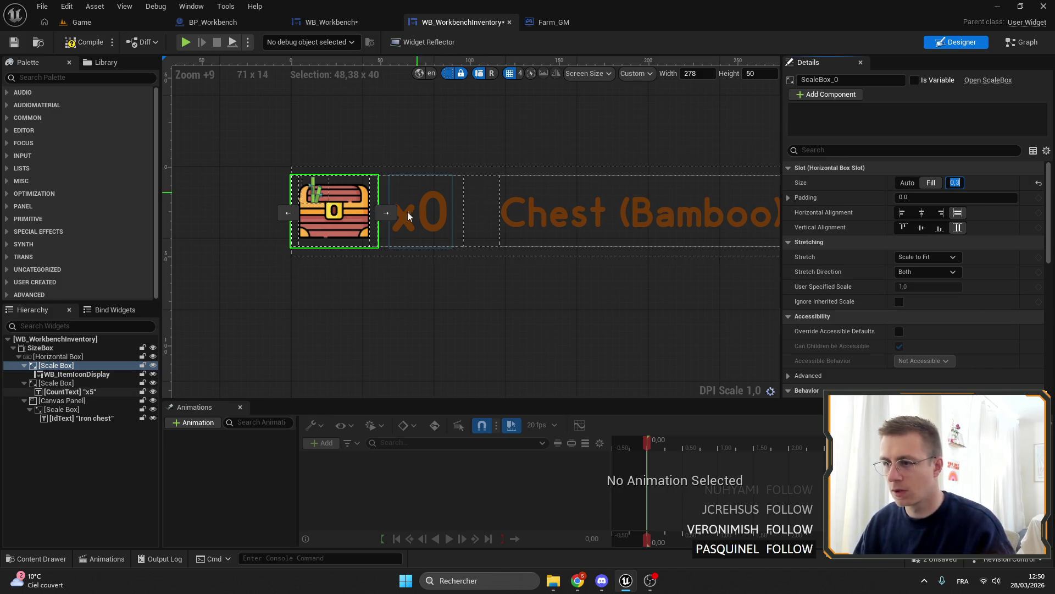
pyautogui.click(56, 383)
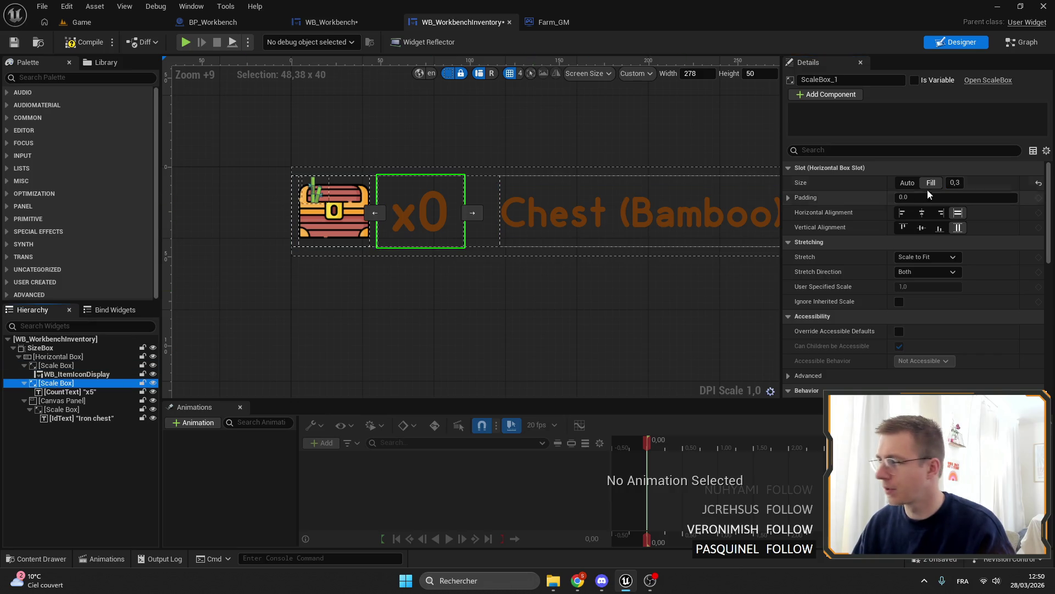
pyautogui.click(958, 182)
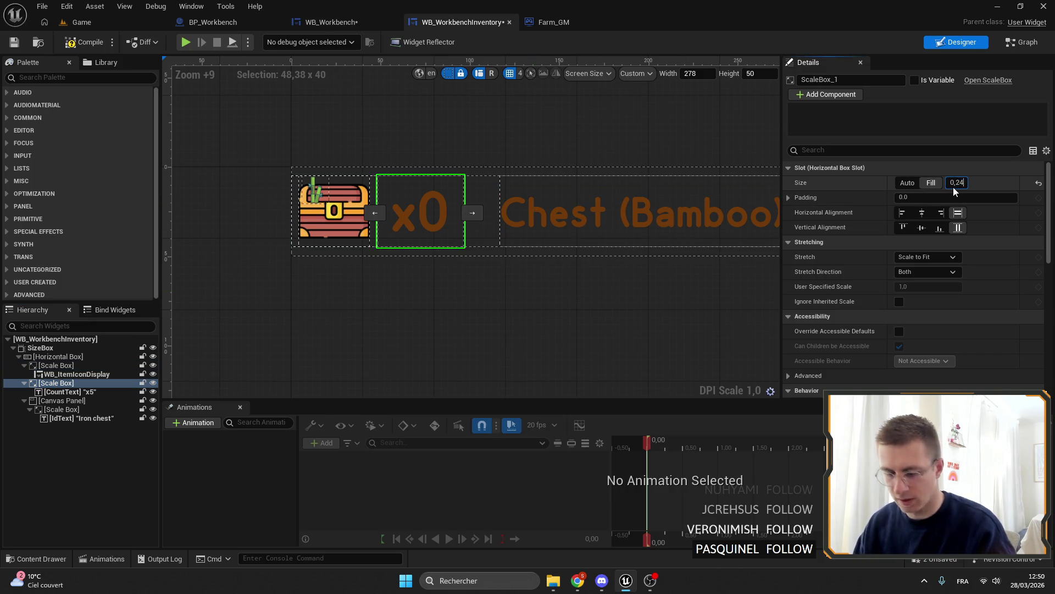
pyautogui.write('0,25')
pyautogui.press('Return')
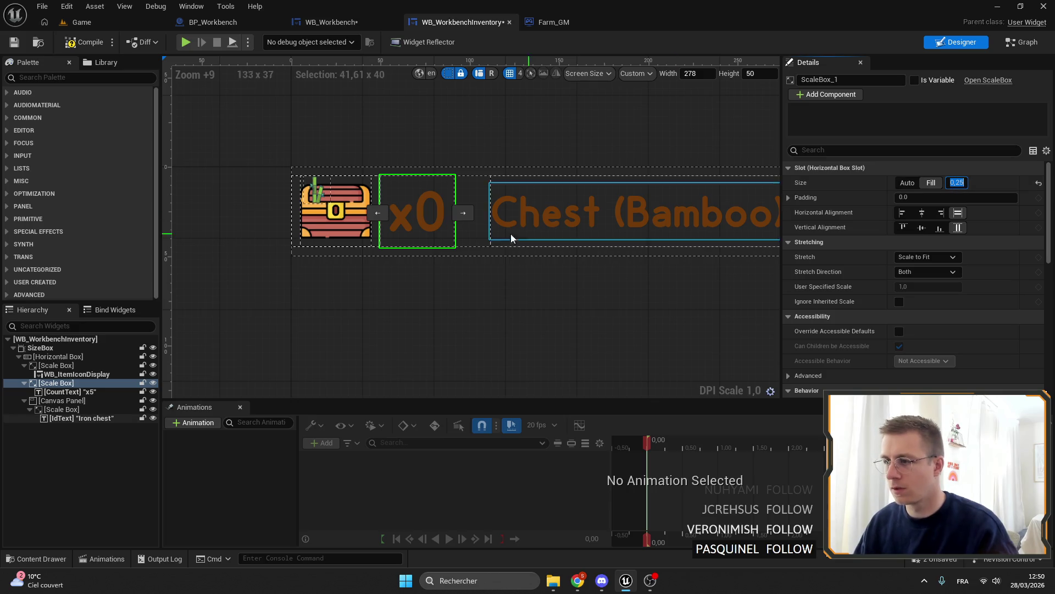
# Give the chest label's Canvas Panel slot a padding of 12 left and 5 right.
pyautogui.moveTo(480, 227); pyautogui.dragTo(399, 217)
pyautogui.click(401, 219)
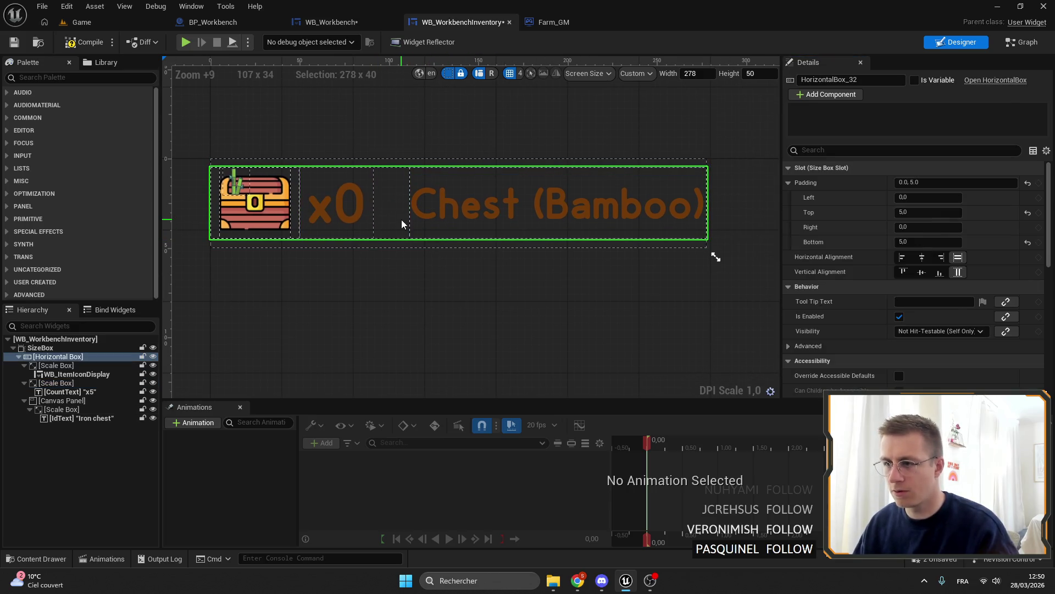
pyautogui.click(443, 231)
pyautogui.click(61, 401)
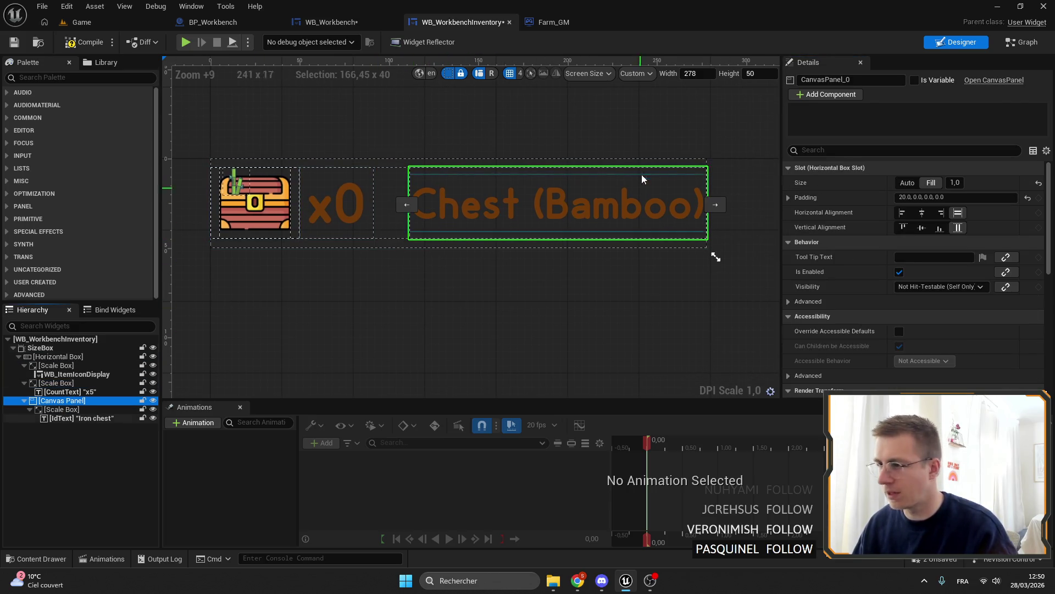
pyautogui.click(929, 211)
pyautogui.write('12')
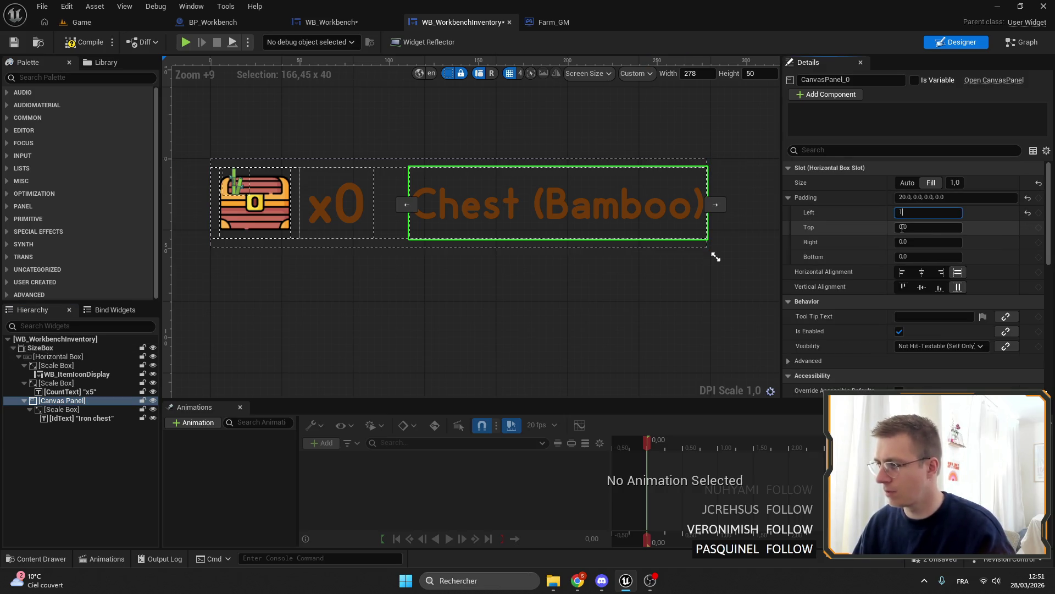
pyautogui.press('Return')
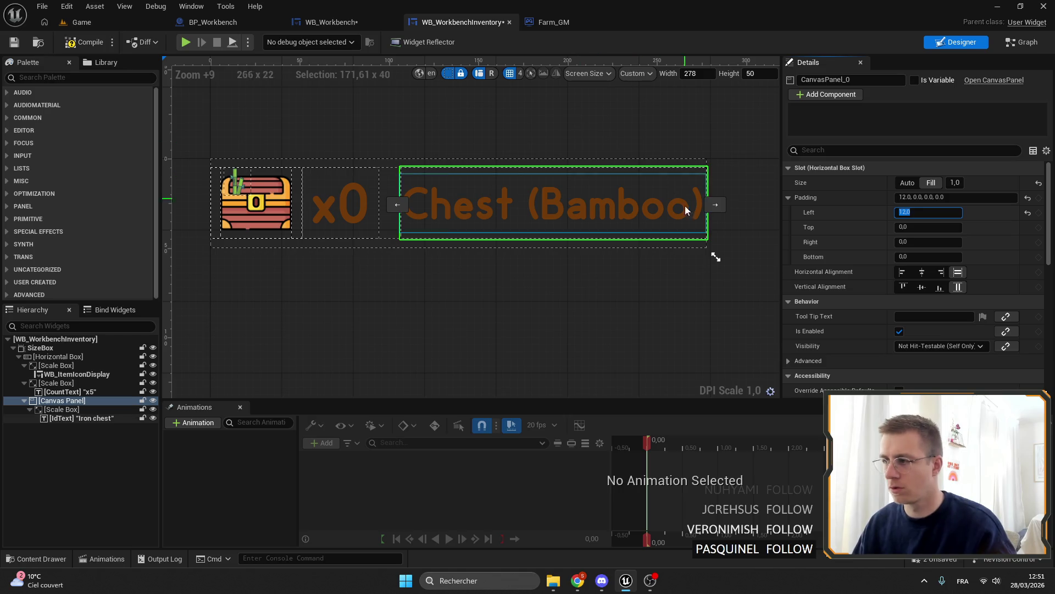
pyautogui.press('Tab')
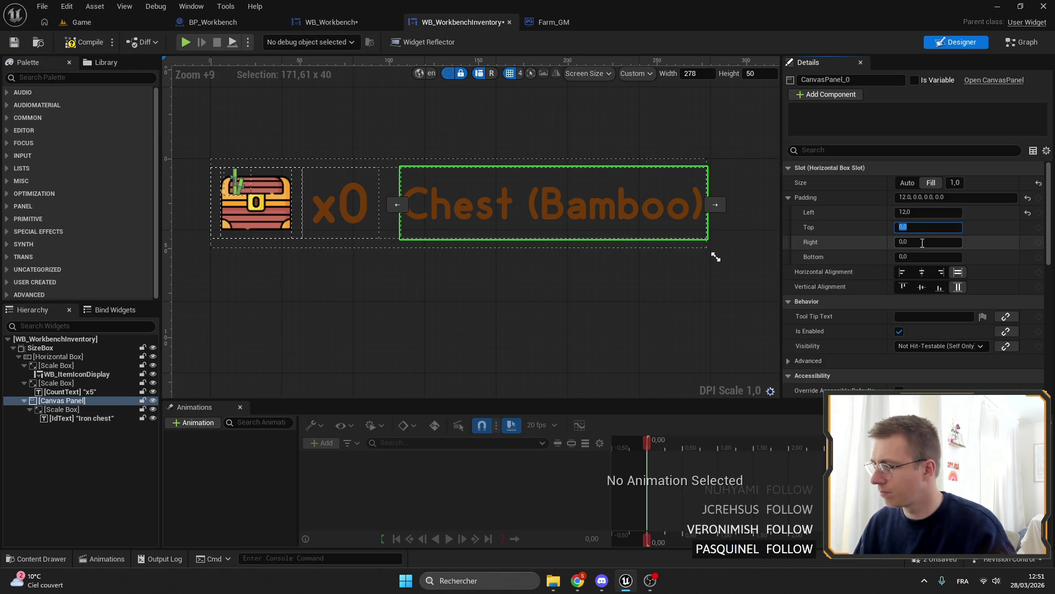
pyautogui.write('5')
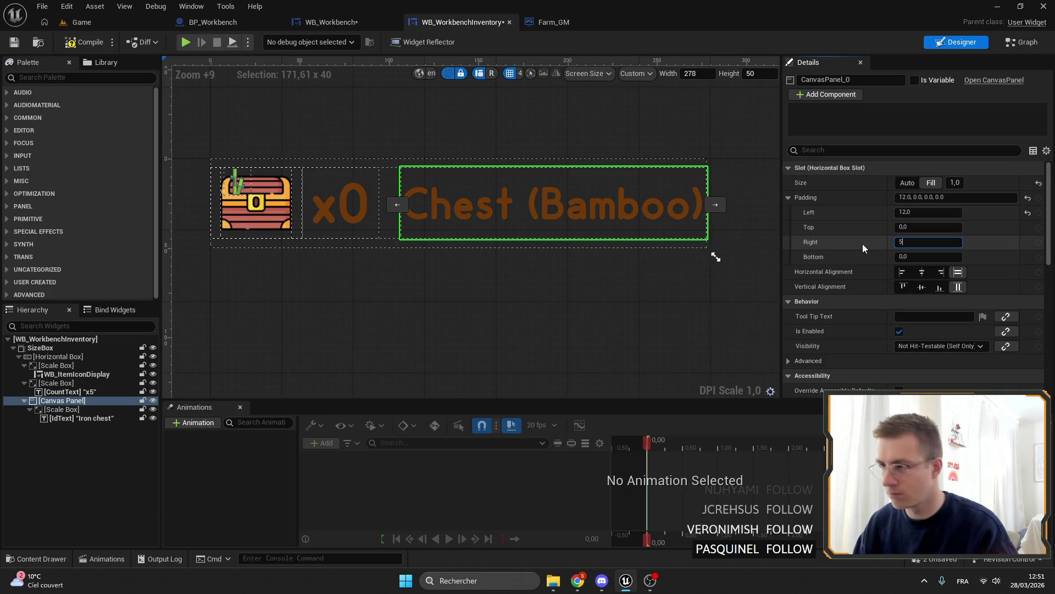
pyautogui.press('Return')
pyautogui.click(497, 329)
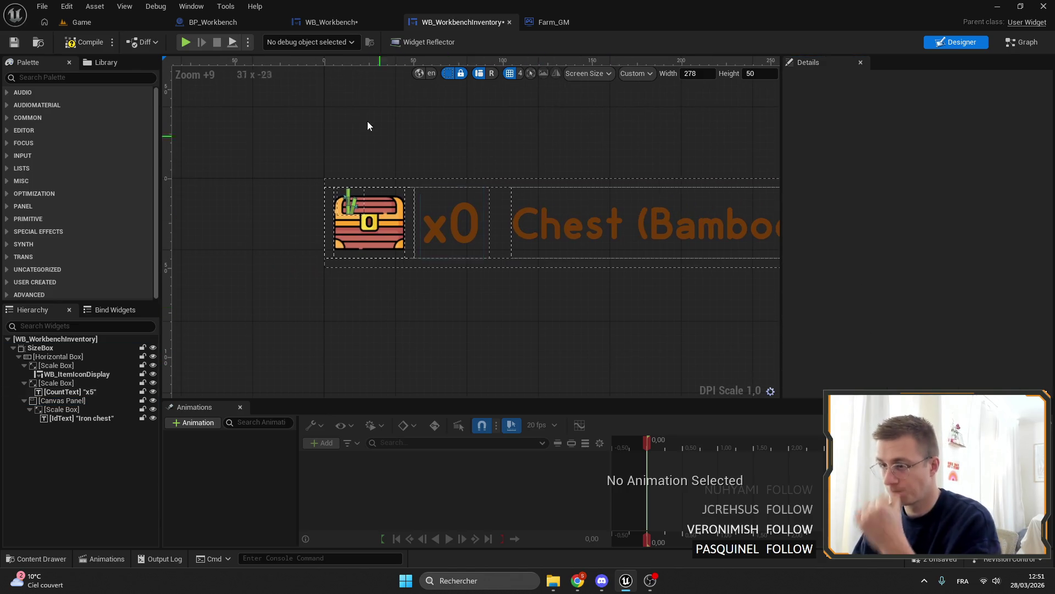
# Save WB_WorkbenchInventory and bring up the WB_Workbench designer's Inventories panel.
pyautogui.click(15, 44)
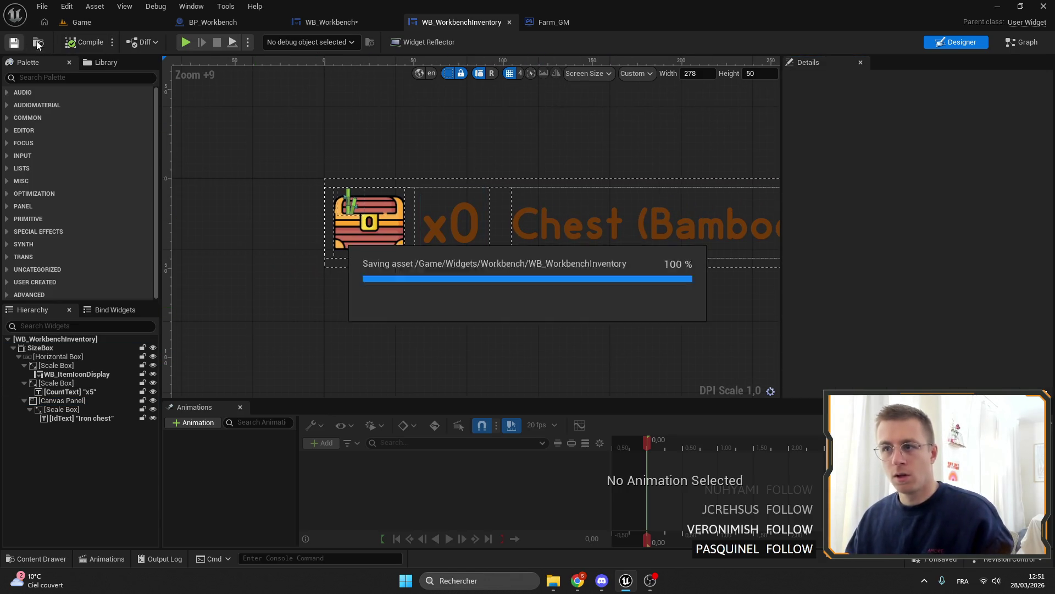
pyautogui.click(333, 23)
pyautogui.scroll(3, 606, 175)
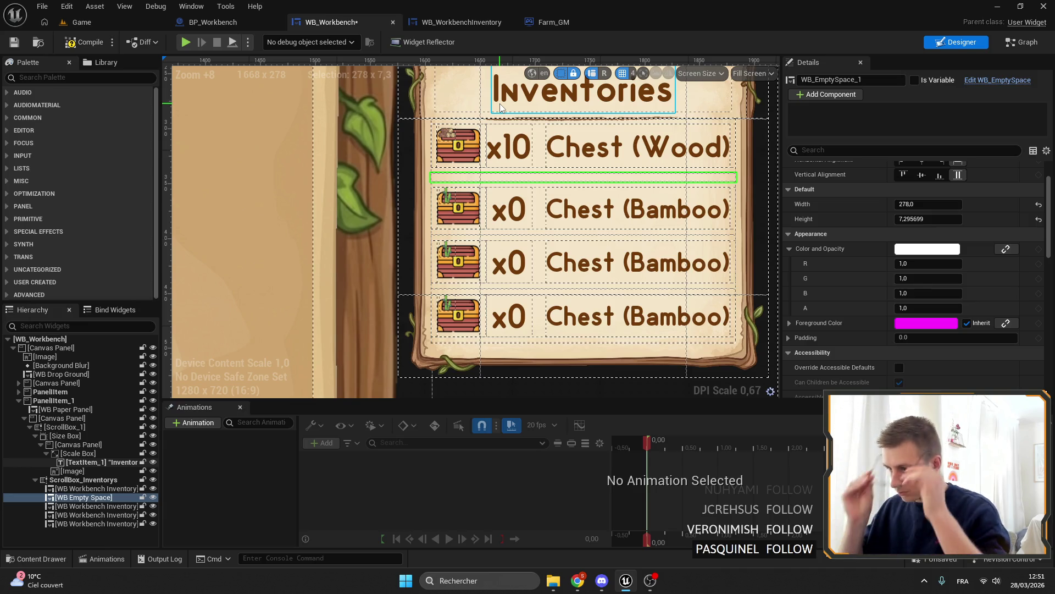
# Set the WB_EmptySpace spacer's Height to 5 in the Inventories list.
pyautogui.moveTo(518, 163); pyautogui.dragTo(391, 143)
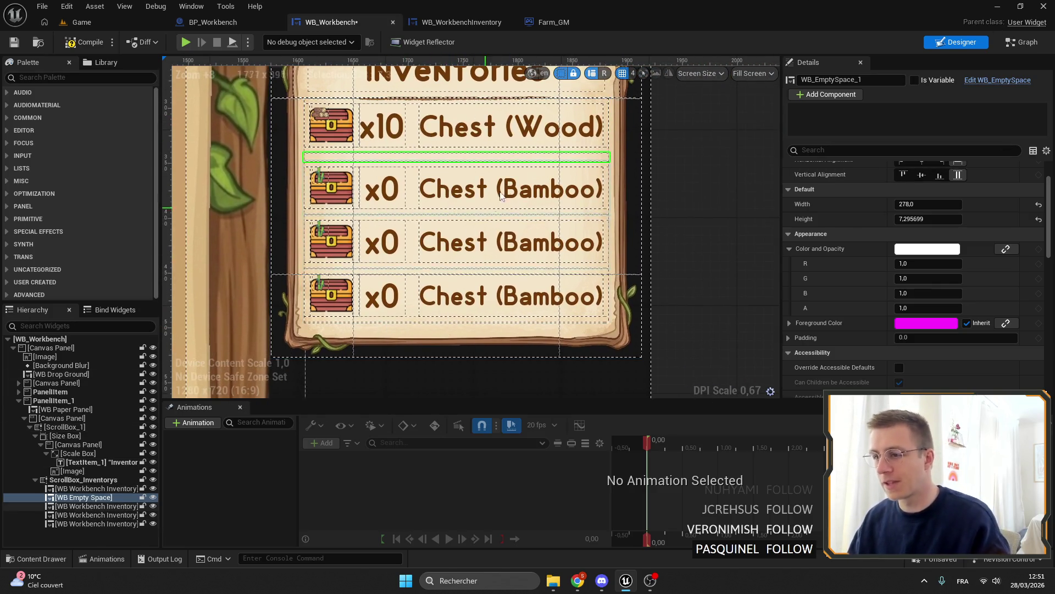
pyautogui.click(928, 219)
pyautogui.press('Escape')
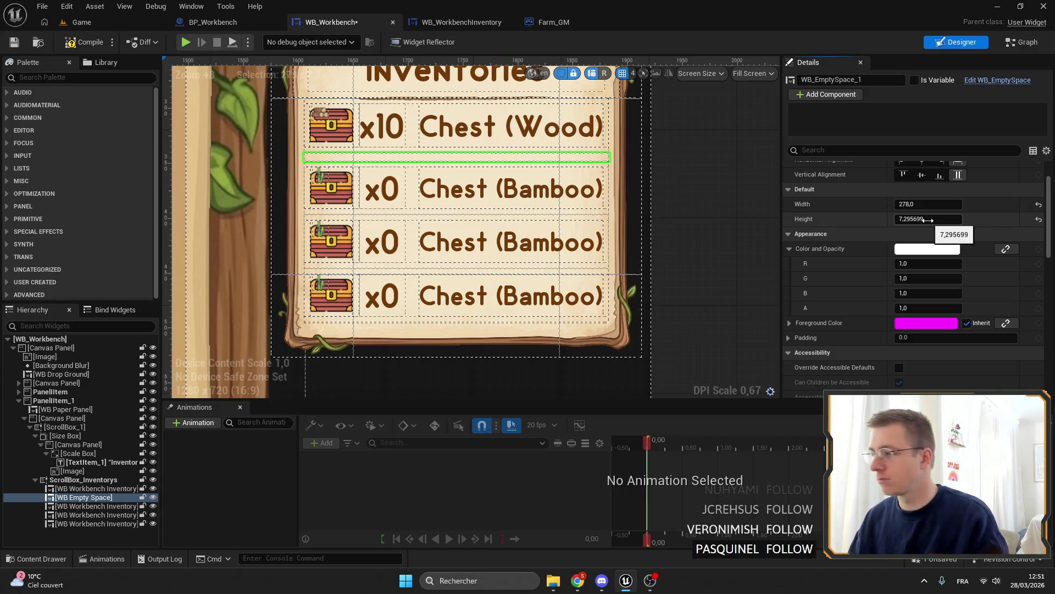
pyautogui.click(928, 220)
pyautogui.write('5')
pyautogui.press('Return')
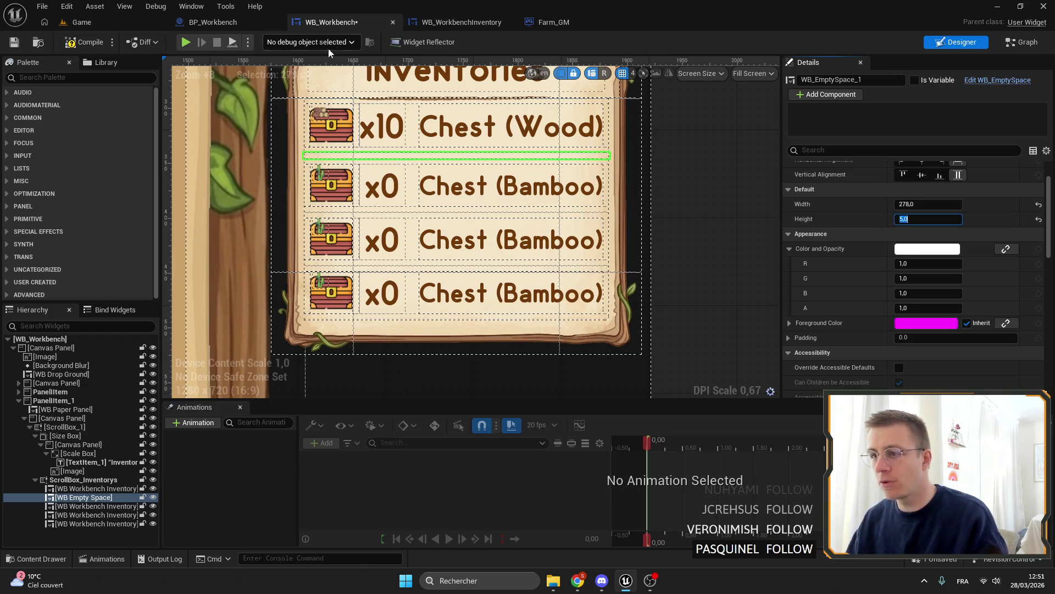
# Compile and save WB_Workbench, then go back to the WB_WorkbenchInventory designer.
pyautogui.click(91, 42)
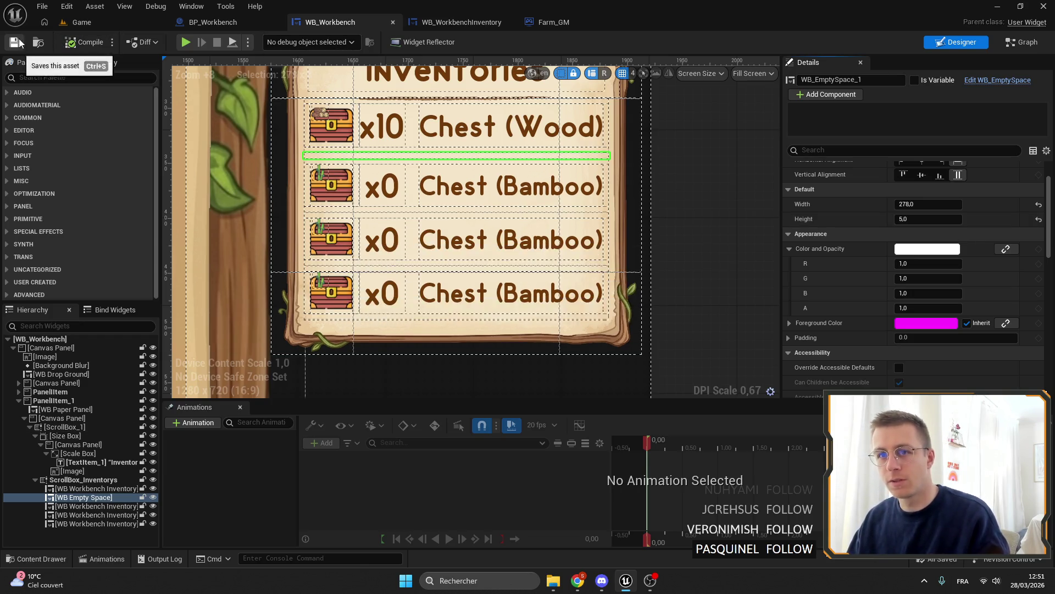
pyautogui.click(549, 22)
pyautogui.click(467, 22)
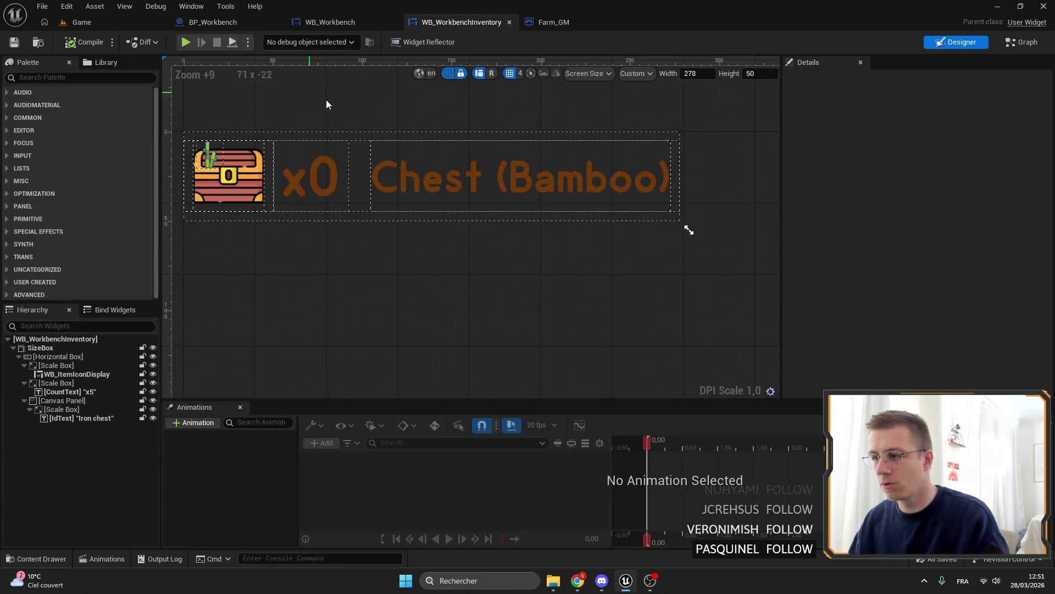
# Close the Farm_GM, WB_WorkbenchInventory and WB_Workbench editors and return to the Game level.
pyautogui.click(214, 22)
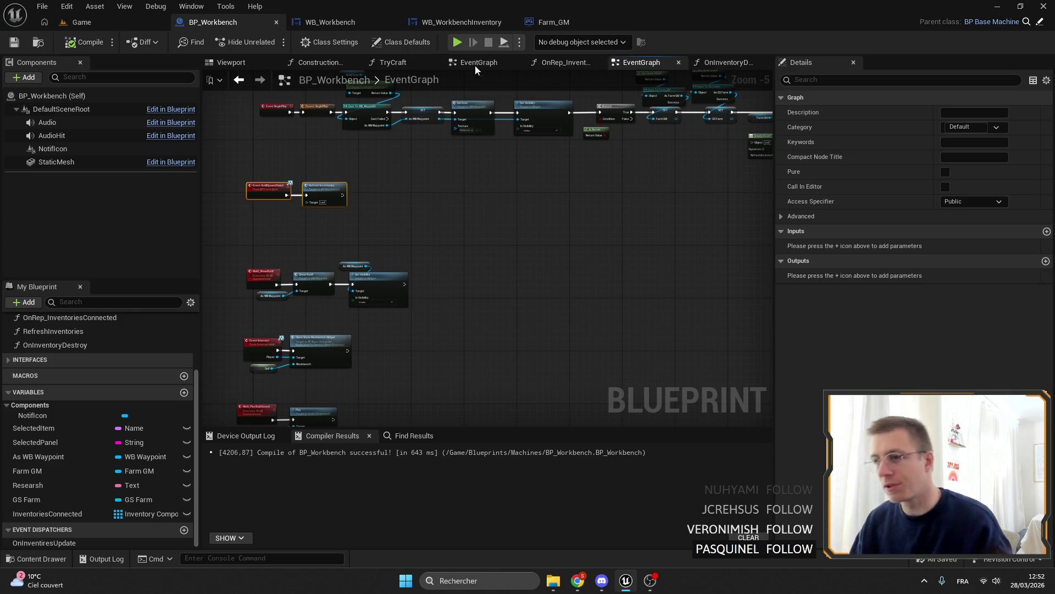
pyautogui.click(330, 22)
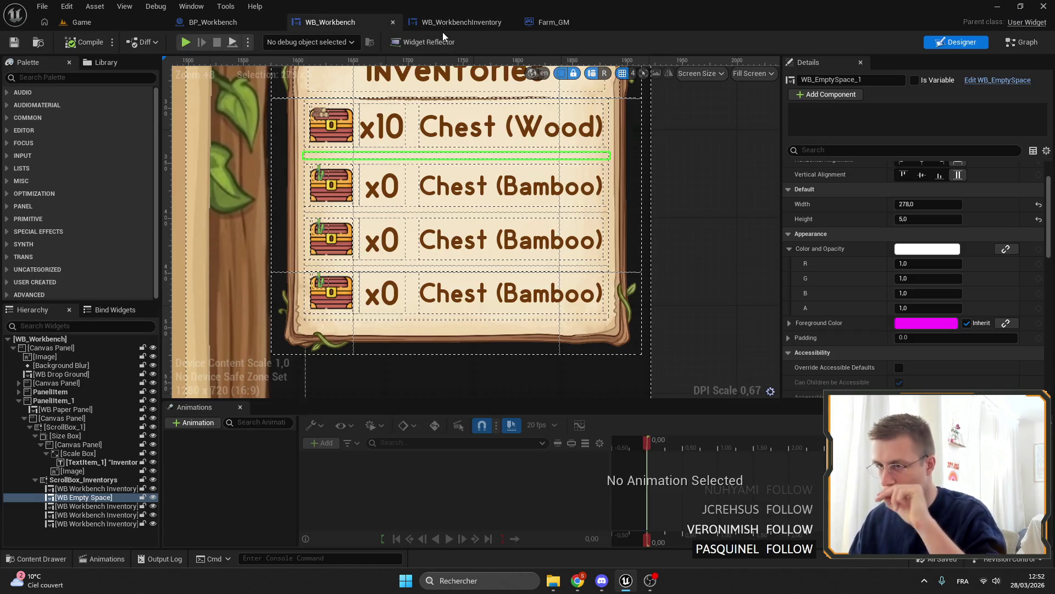
pyautogui.click(461, 22)
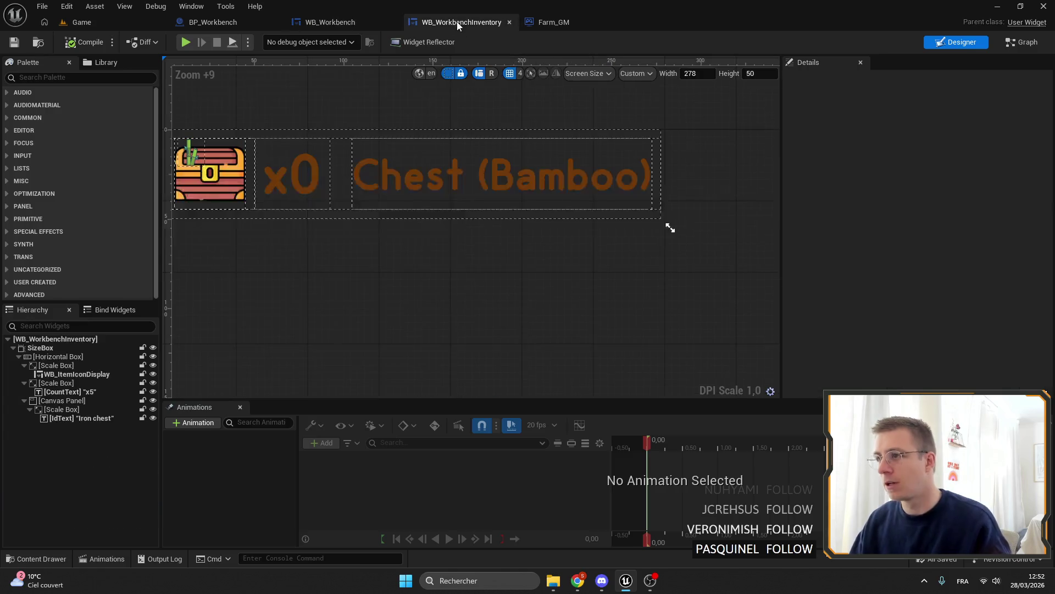
pyautogui.click(582, 25)
pyautogui.click(626, 22)
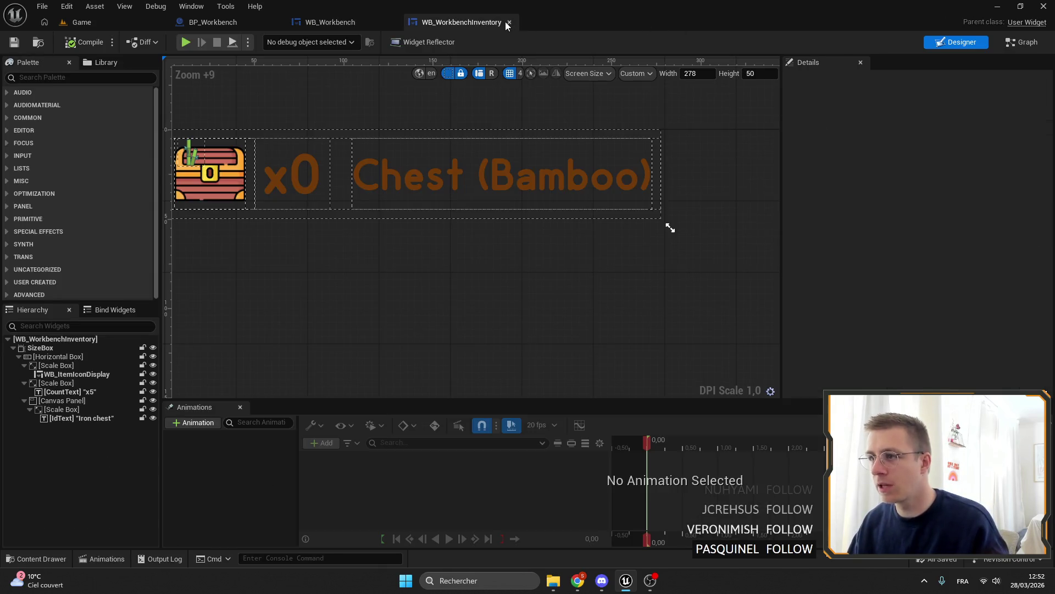
pyautogui.click(506, 22)
pyautogui.click(393, 22)
pyautogui.click(88, 22)
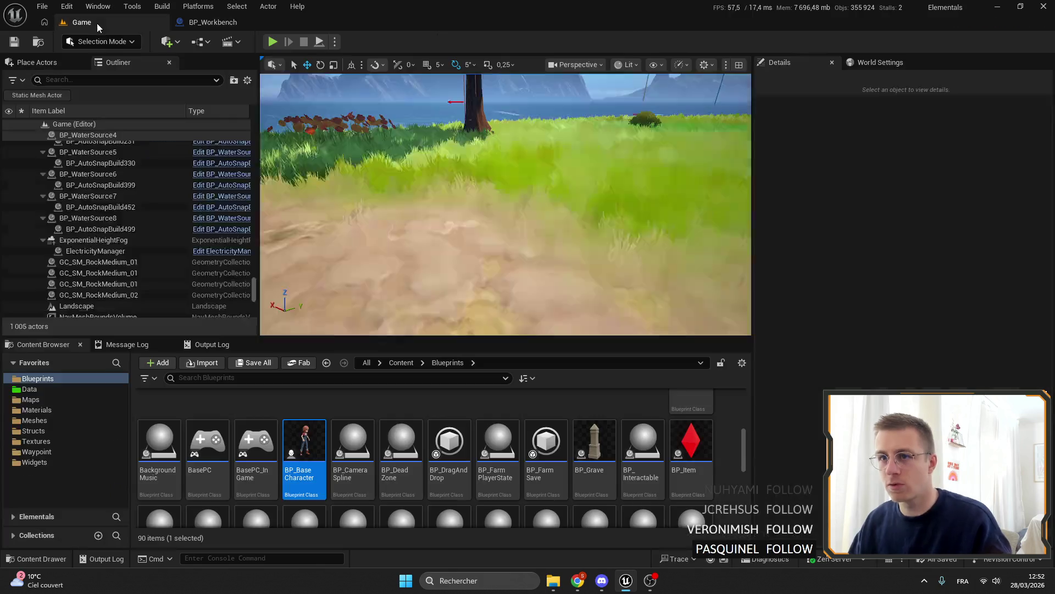
# Play the game full screen and check the workbench, iron chest and bamboo chest windows.
pyautogui.hotkey('alt', 'p')
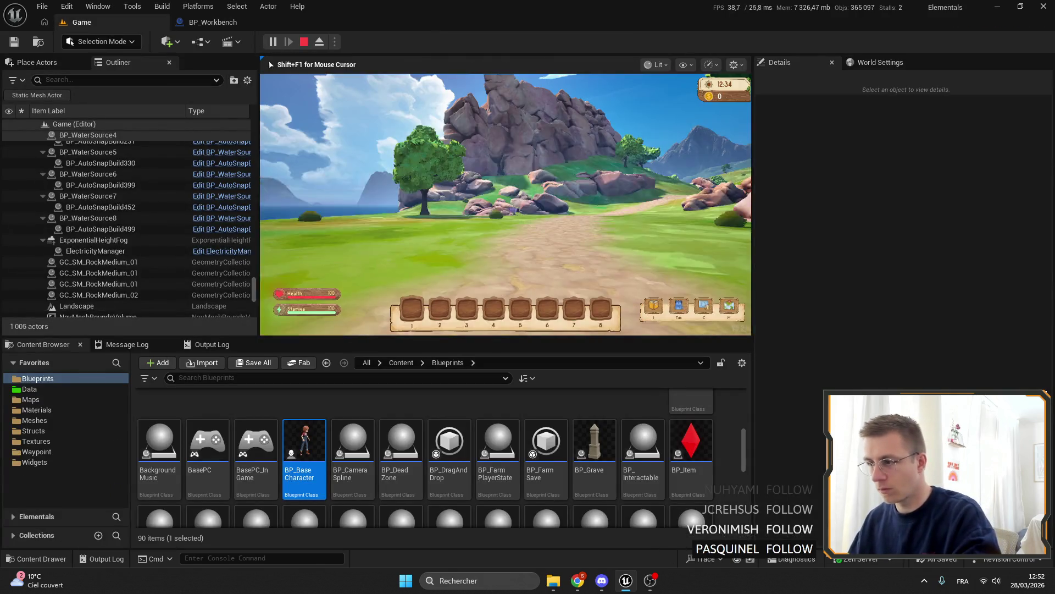
pyautogui.press('F11')
pyautogui.press('f')
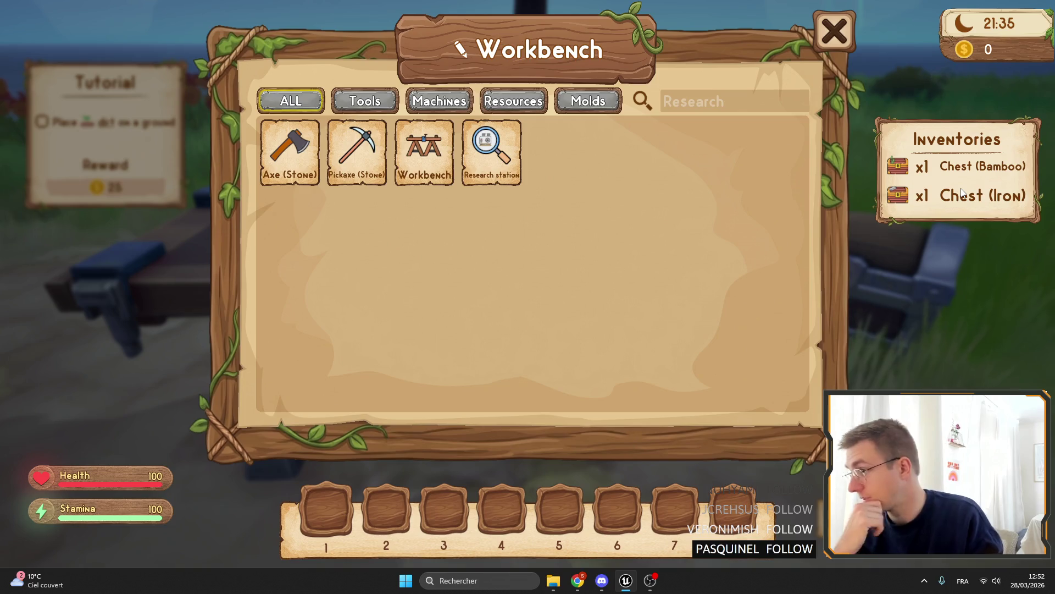
pyautogui.press('Escape')
pyautogui.press('f')
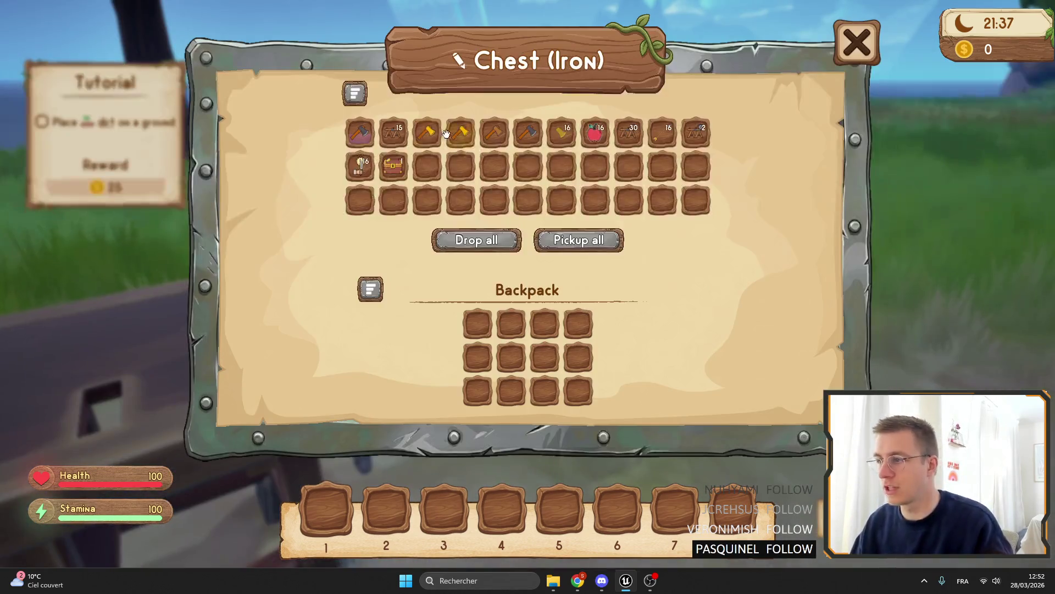
pyautogui.press('Escape')
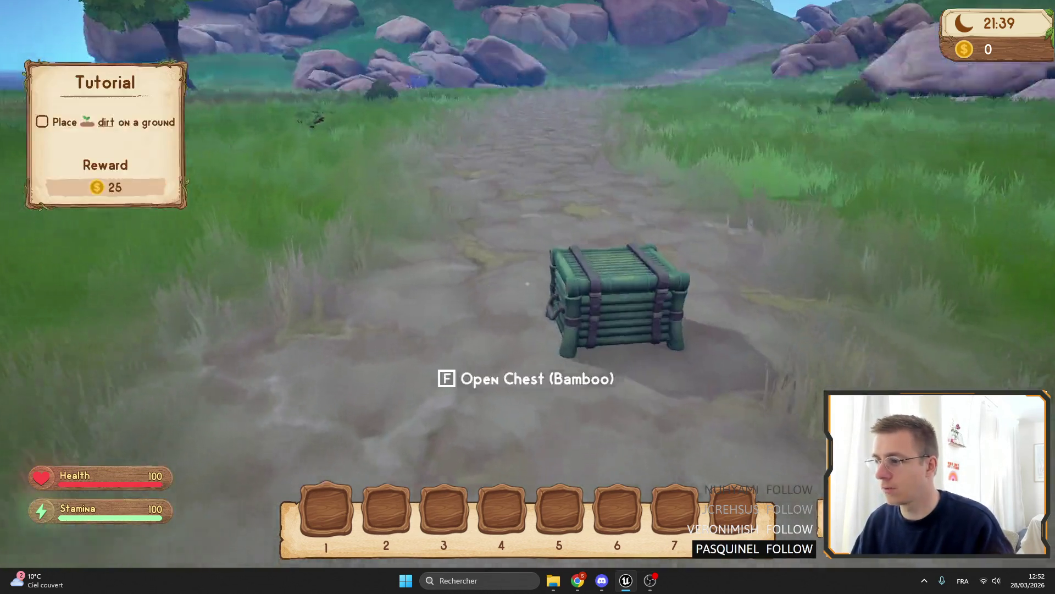
pyautogui.press('f')
pyautogui.press('Escape')
pyautogui.press('f')
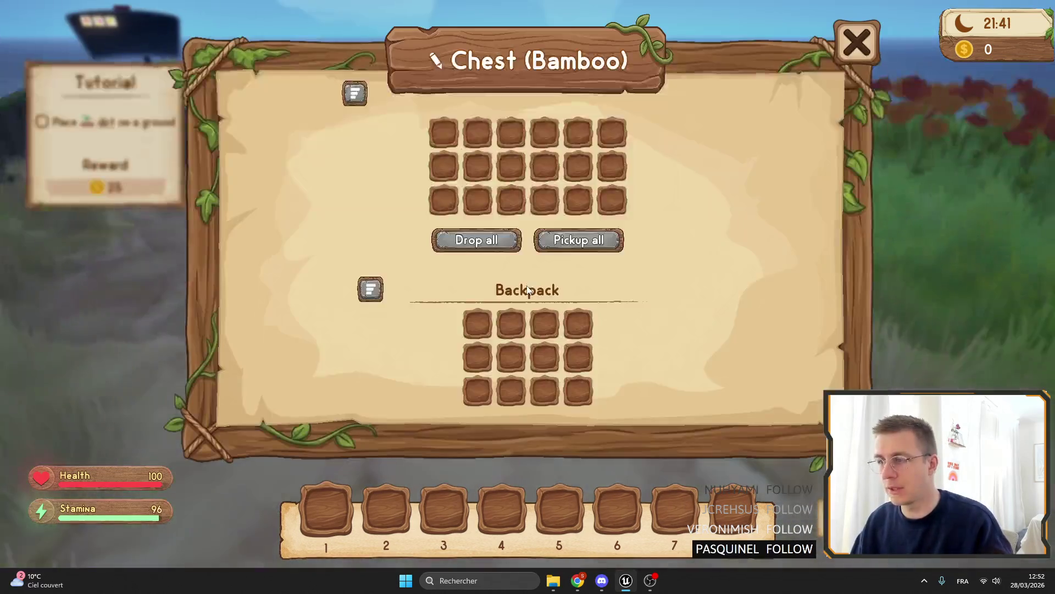
pyautogui.press('Escape')
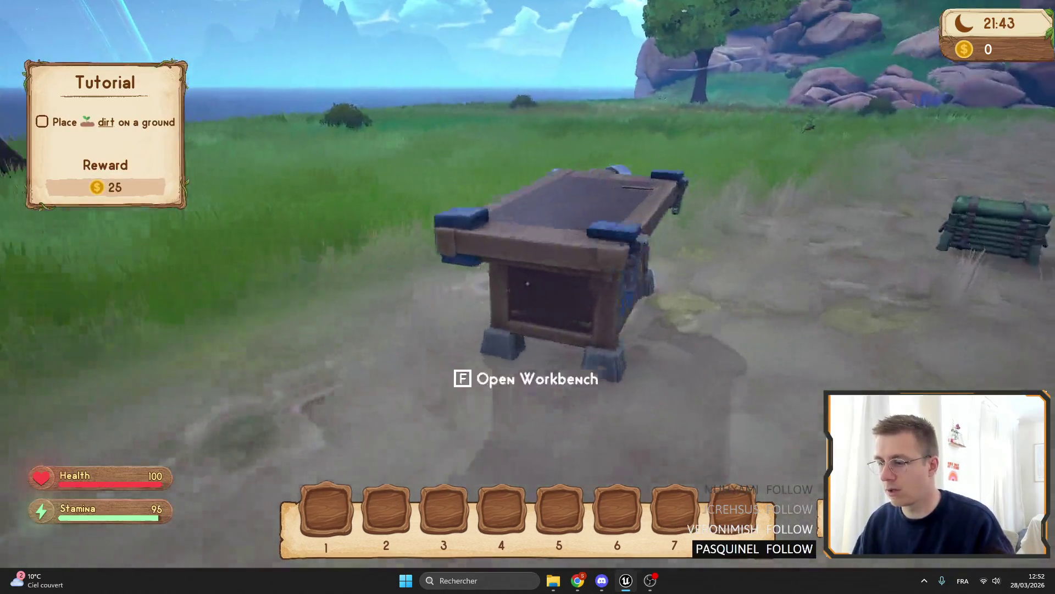
pyautogui.press('f')
pyautogui.press('Escape')
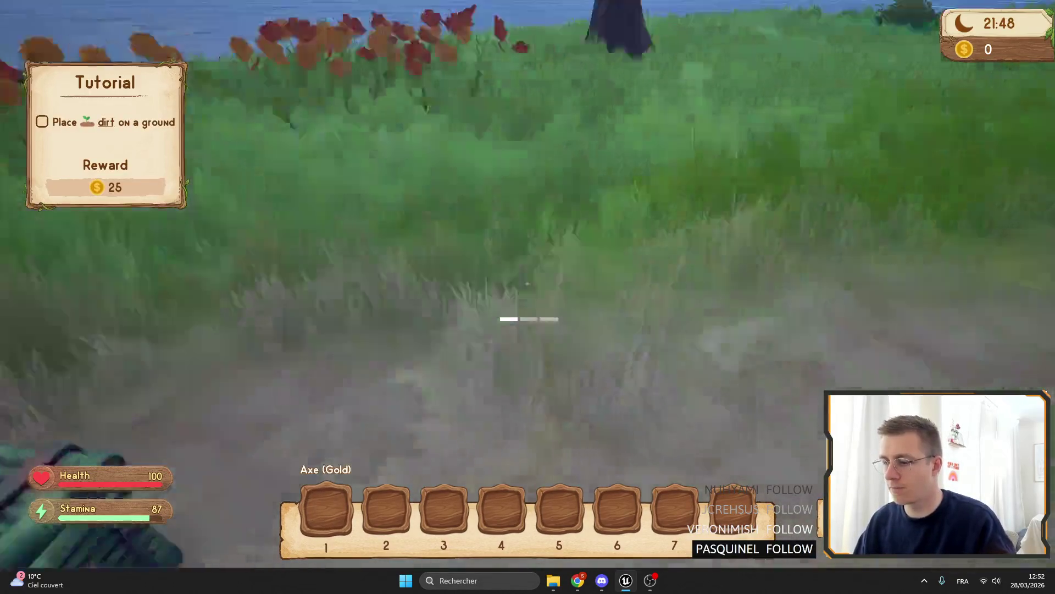
pyautogui.press('f')
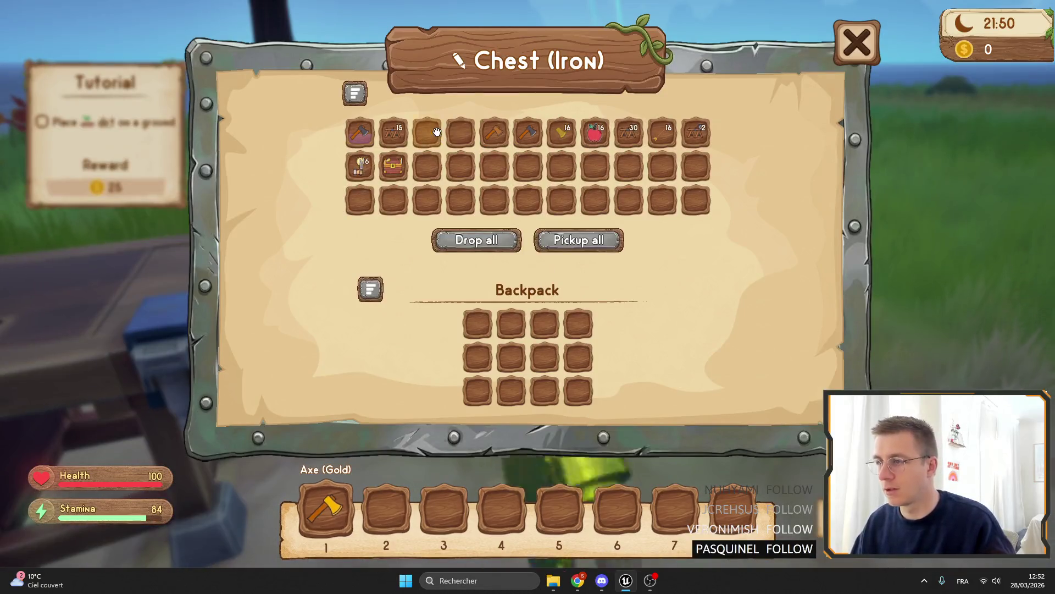
pyautogui.press('Escape')
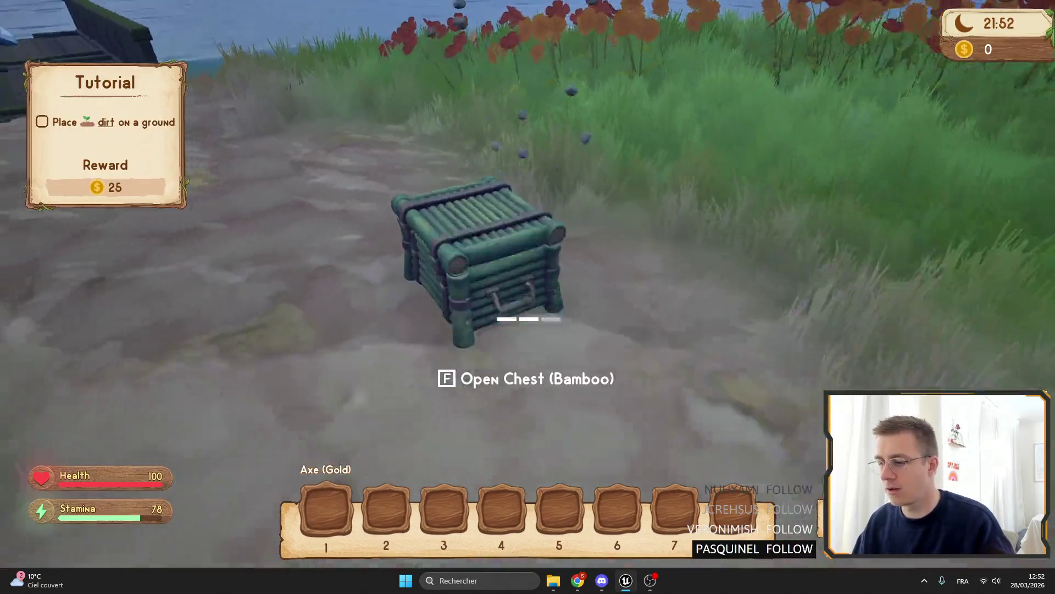
# In the iron chest, move the stone axe out and back, then sort items into the first row.
pyautogui.press('f')
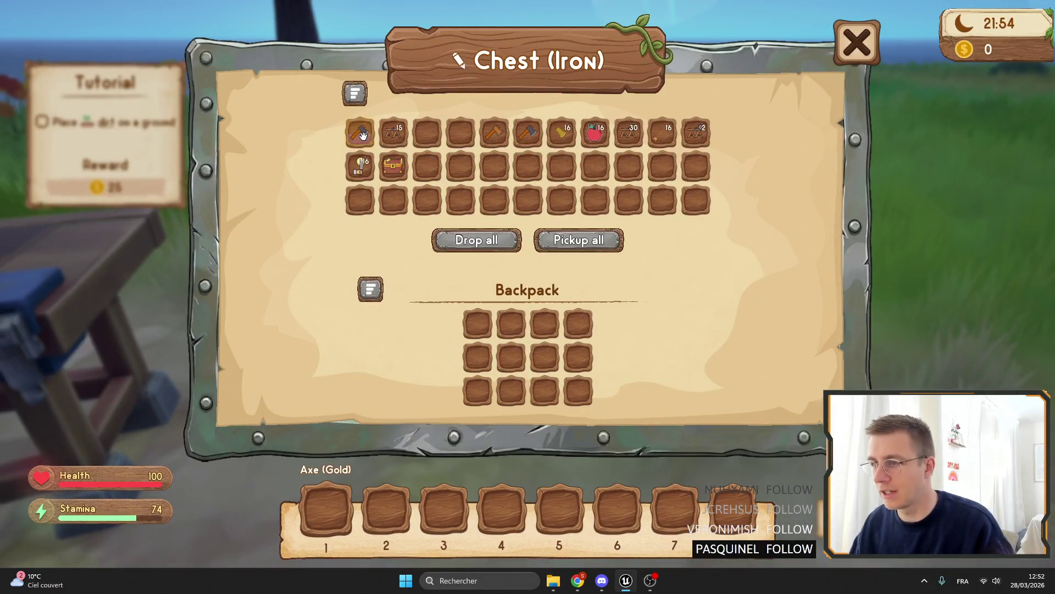
pyautogui.click(363, 135)
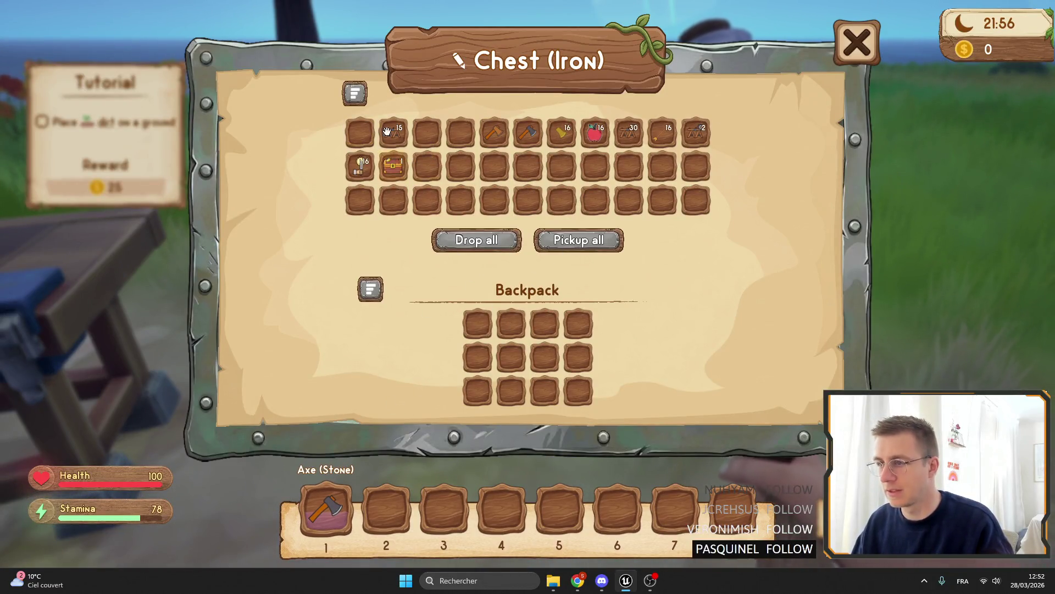
pyautogui.click(330, 507)
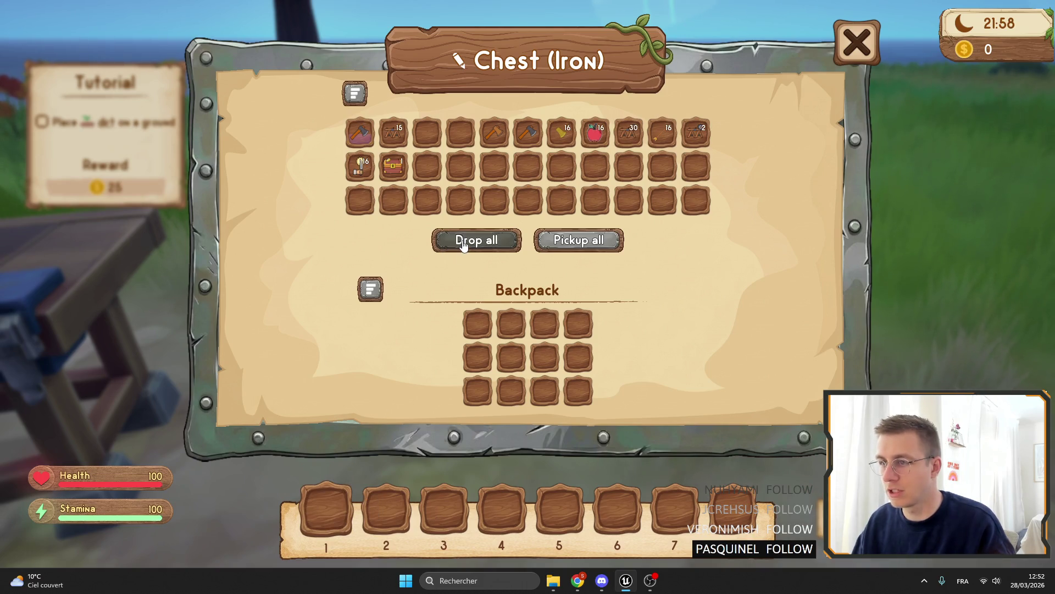
pyautogui.click(357, 91)
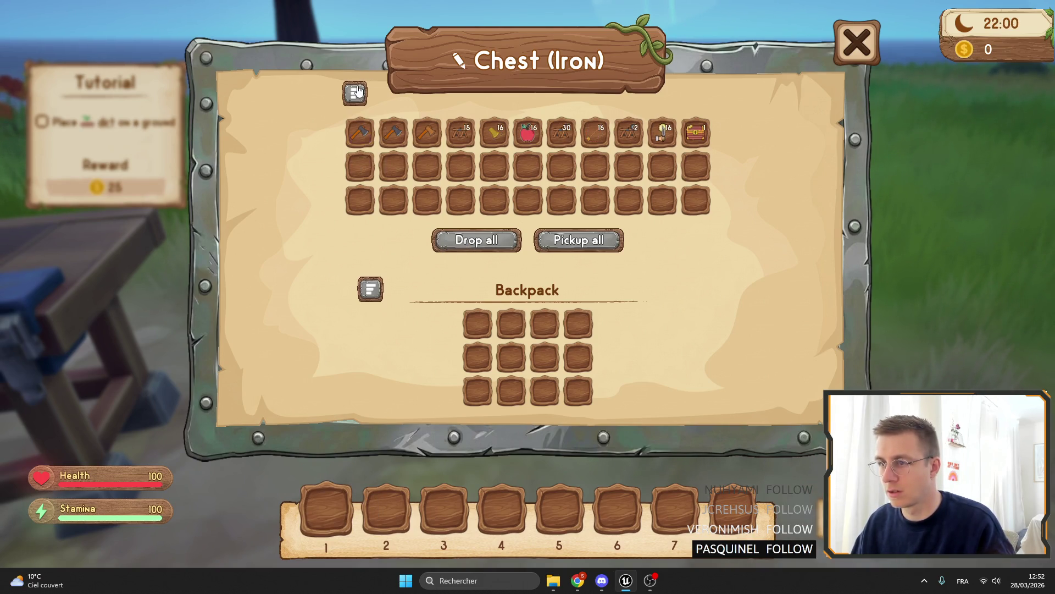
# Move the stone axe to the first hotbar slot and place the bamboo chest by the workbench.
pyautogui.moveTo(360, 129)
pyautogui.mouseDown()
pyautogui.moveTo(400, 168)
pyautogui.moveTo(420, 476)
pyautogui.moveTo(326, 508)
pyautogui.mouseUp()
pyautogui.press('Escape')
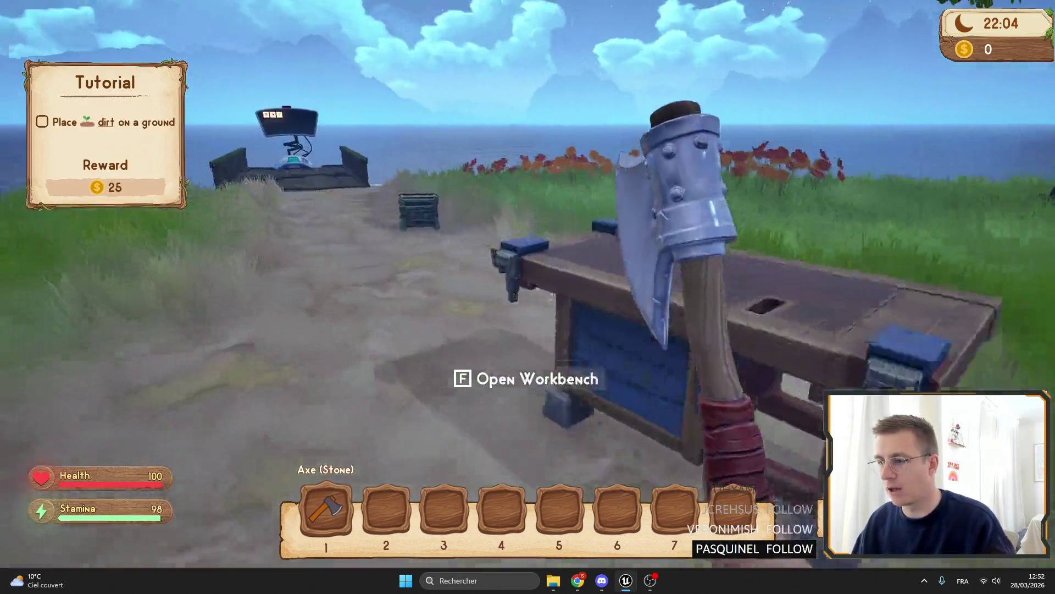
pyautogui.press('f')
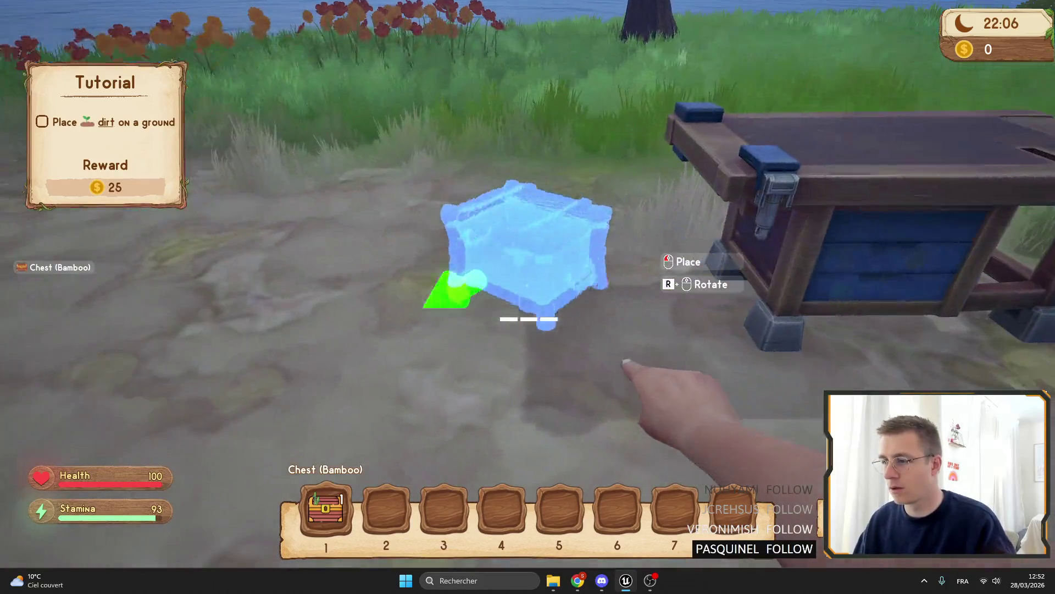
pyautogui.scroll(-1, 528, 253)
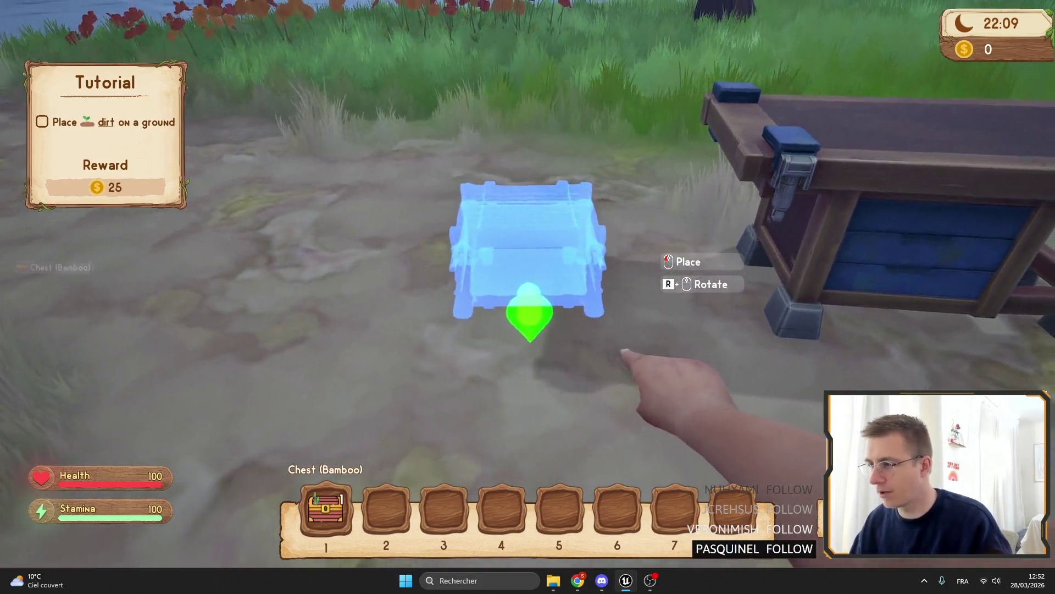
pyautogui.click(528, 296)
# Check the workbench's Inventories list, then leave full screen back to the editor.
pyautogui.press('e')
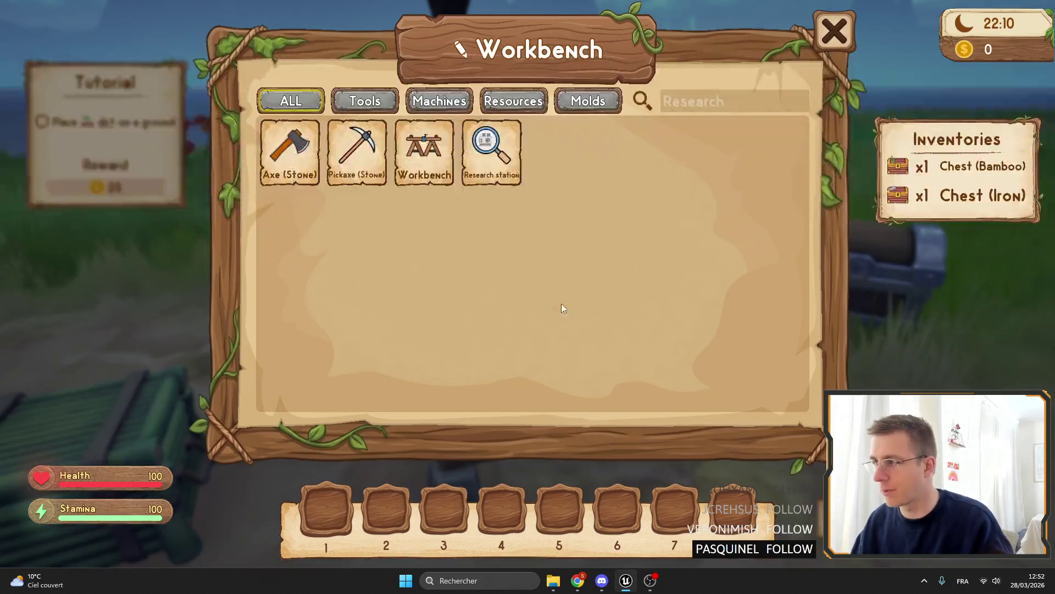
pyautogui.press('Escape')
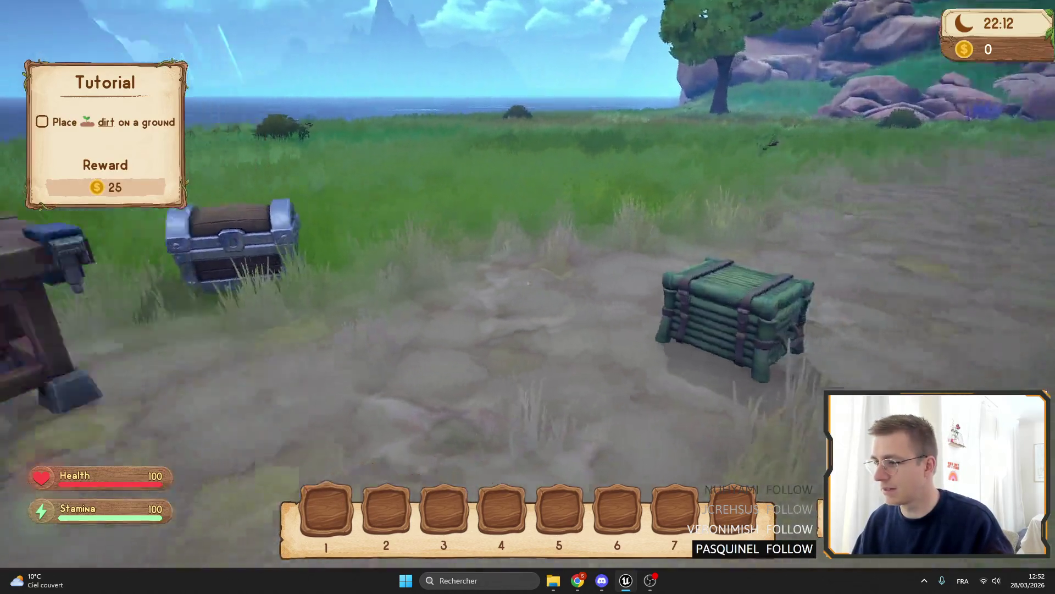
pyautogui.press('F11')
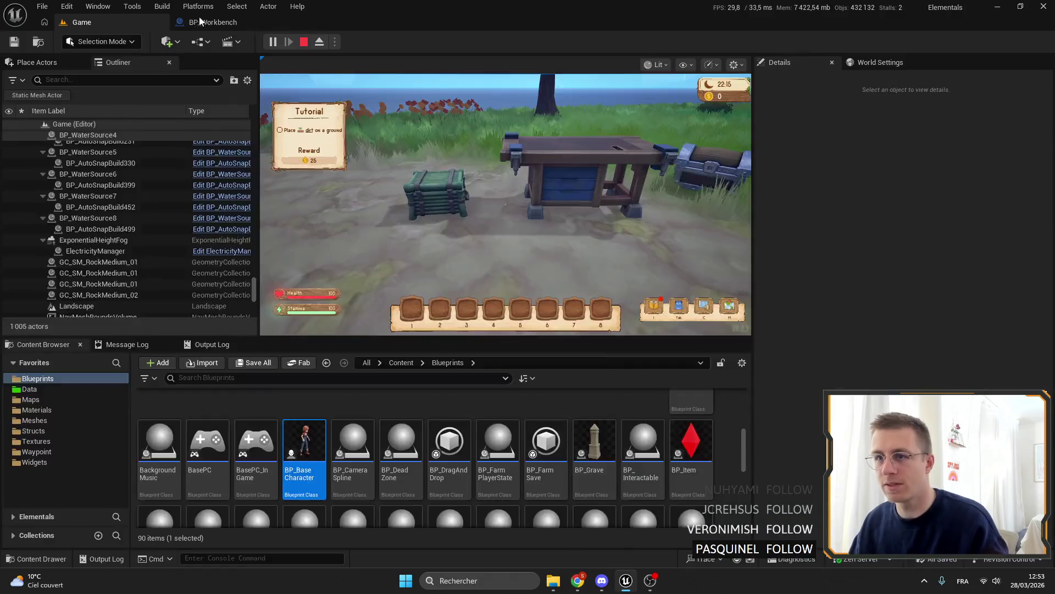
# Stop the play session from the Game tab and open BP_BaseCharacter from the Content Browser.
pyautogui.click(211, 22)
pyautogui.scroll(6, 507, 324)
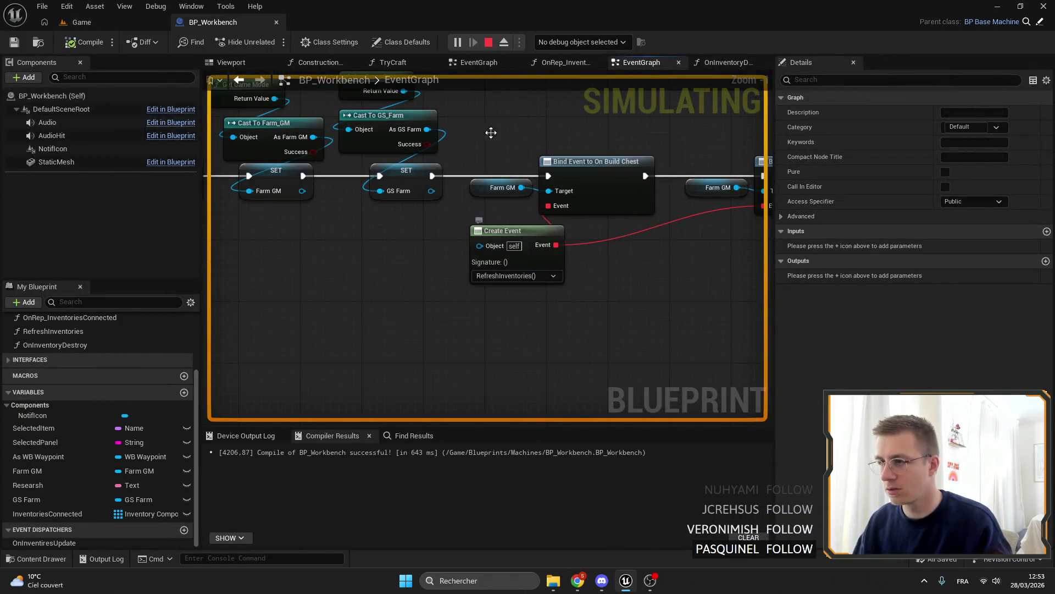
pyautogui.click(100, 23)
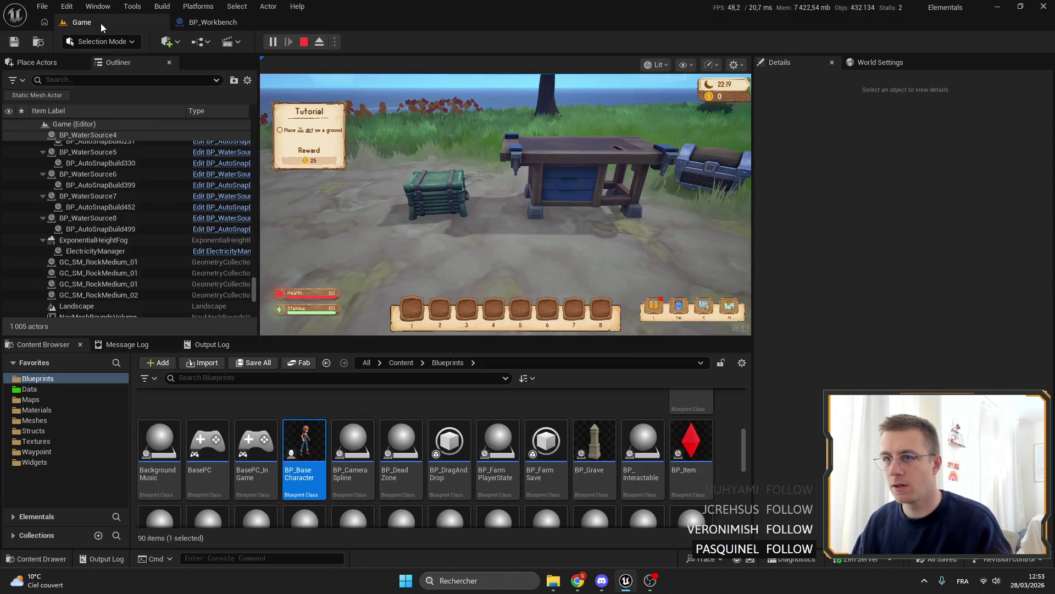
pyautogui.click(303, 43)
pyautogui.doubleClick(305, 451)
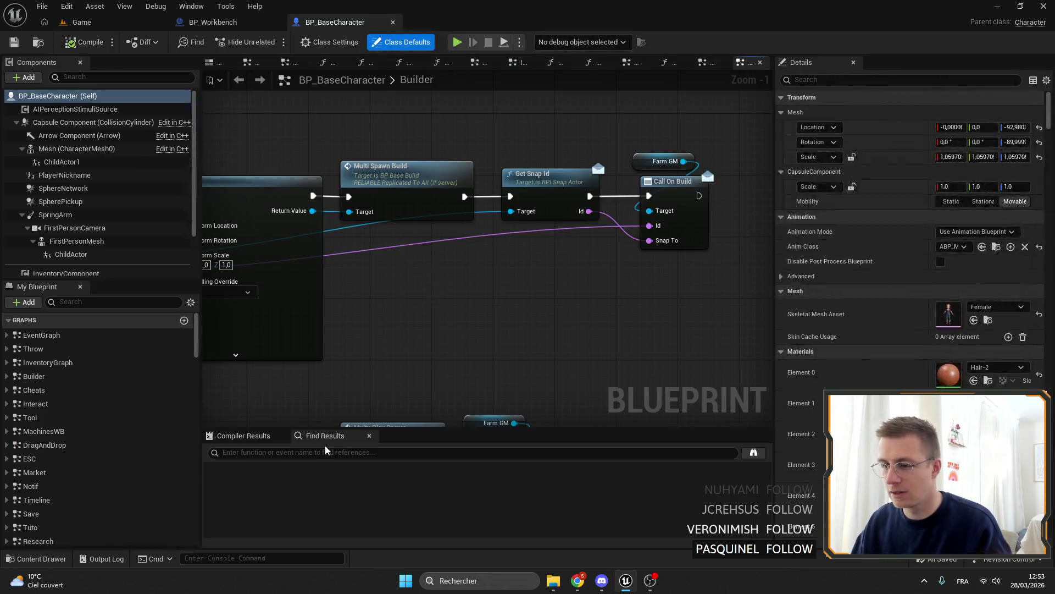
# Search BP_BaseCharacter for 'onbuild' and jump to the first Call On Build result.
pyautogui.click(318, 452)
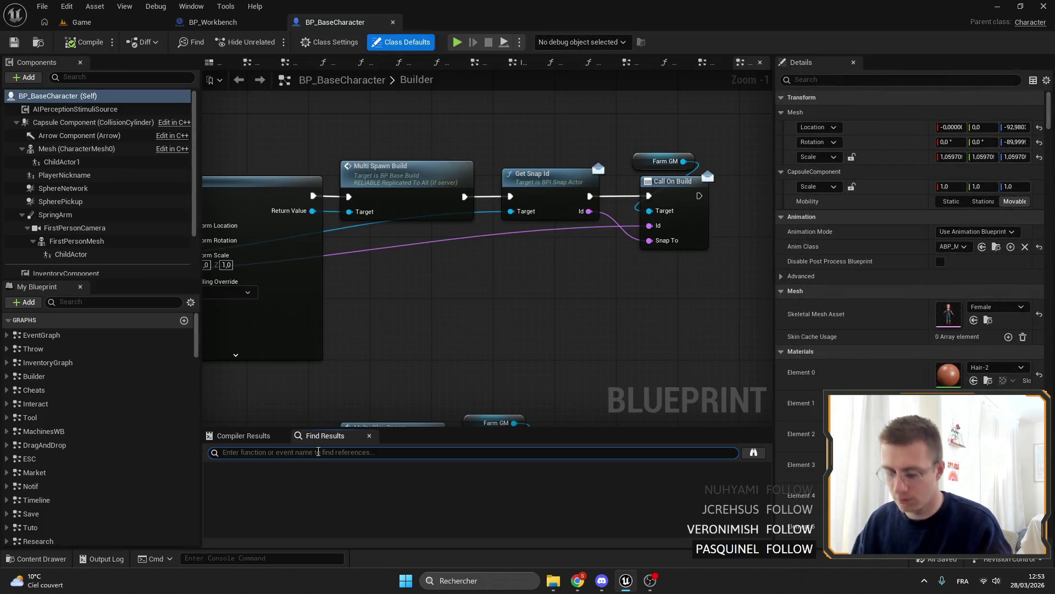
pyautogui.write('onbuild')
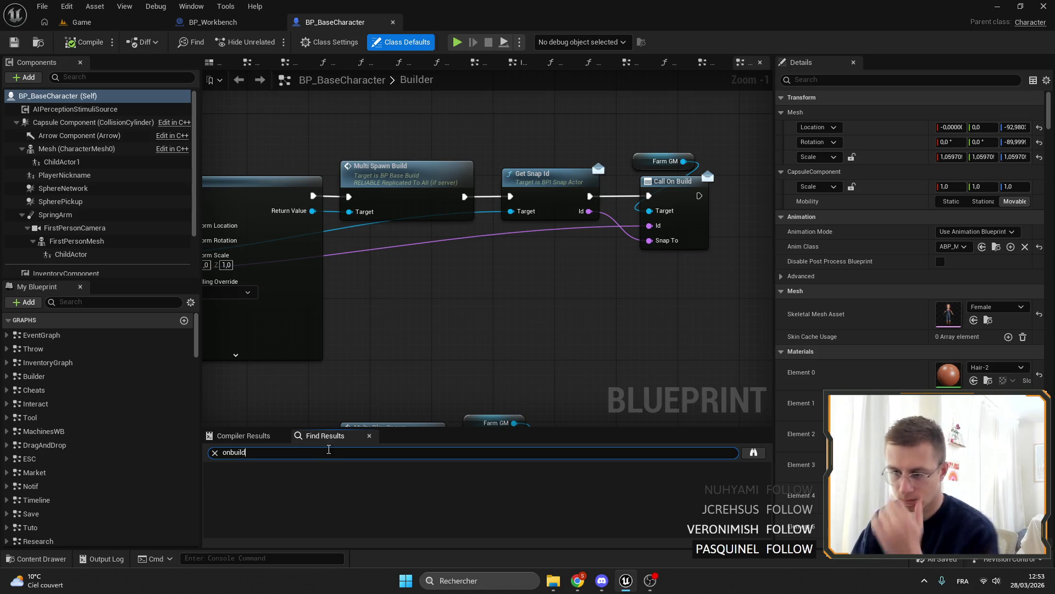
pyautogui.press('Return')
pyautogui.doubleClick(251, 481)
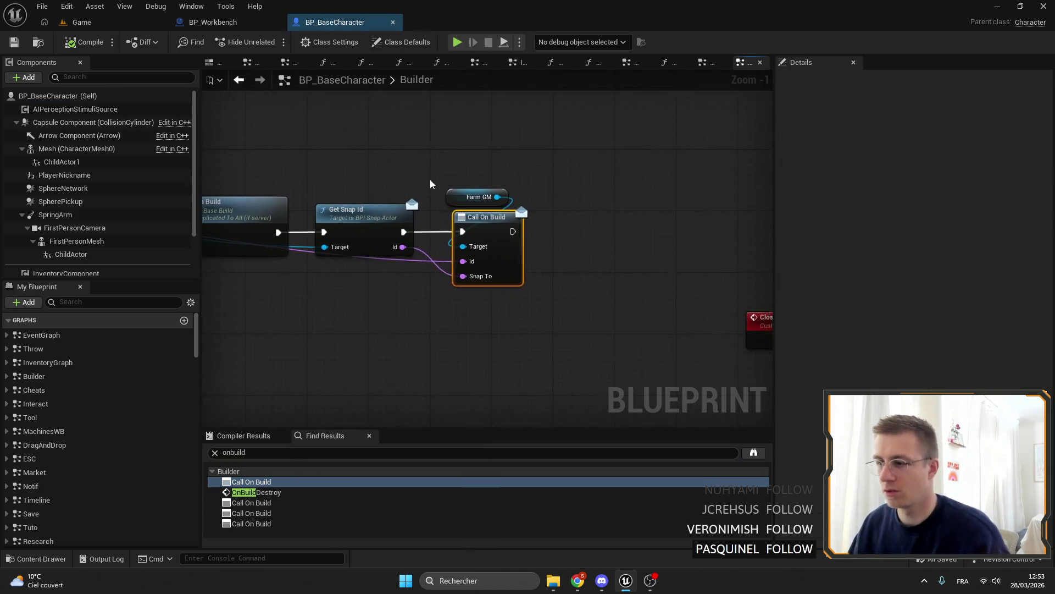
# Replace the first Call On Build with Farm GM's On Player Build, wiring its exec and Id pins.
pyautogui.moveTo(576, 212)
pyautogui.mouseDown()
pyautogui.moveTo(558, 221)
pyautogui.moveTo(591, 217)
pyautogui.mouseUp()
pyautogui.write('on playe')
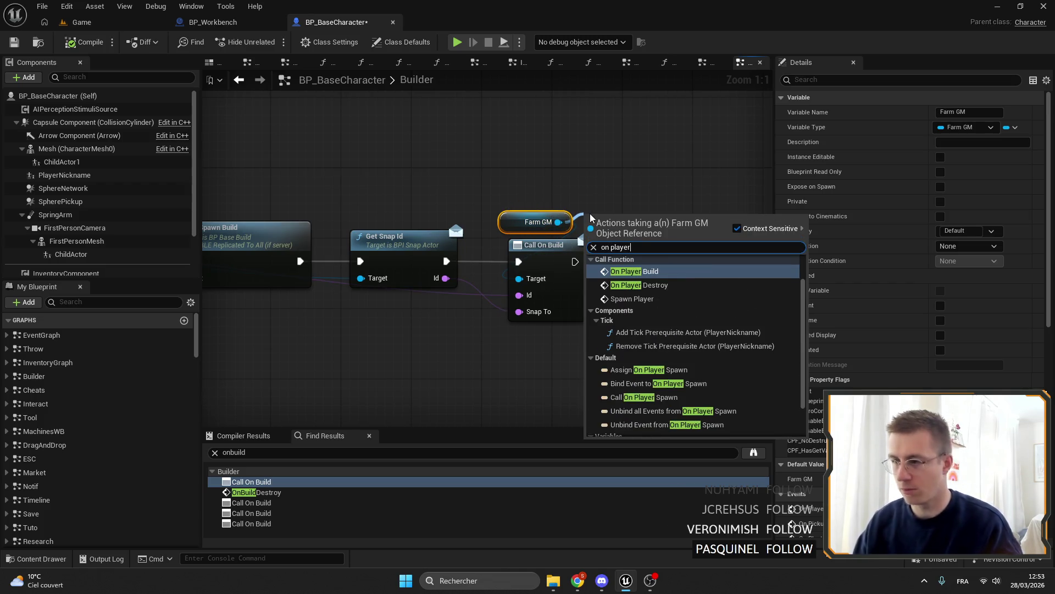
pyautogui.write('r')
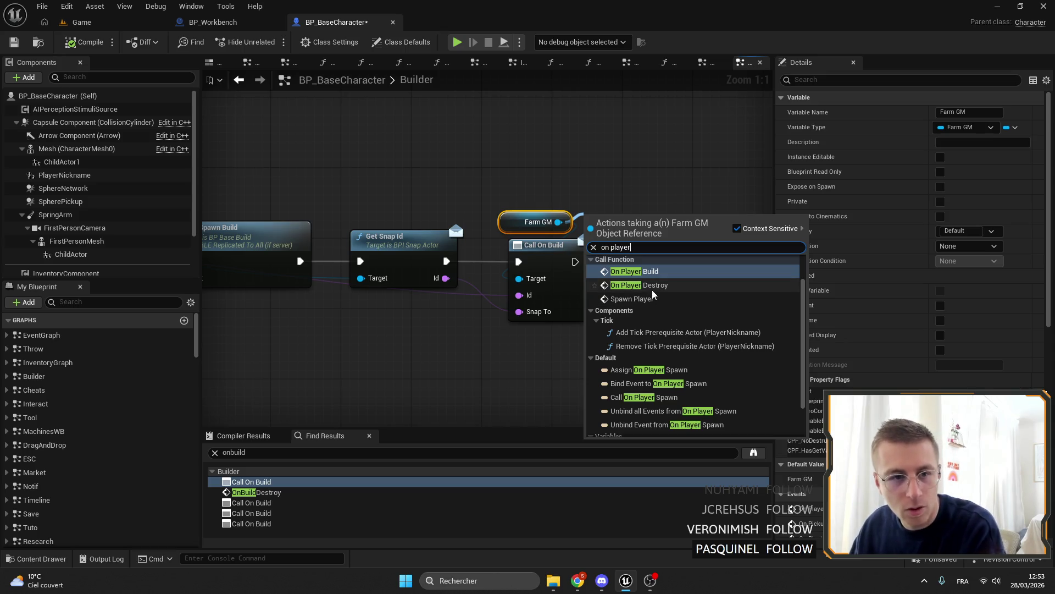
pyautogui.click(653, 273)
pyautogui.moveTo(553, 320)
pyautogui.mouseDown()
pyautogui.moveTo(498, 393)
pyautogui.moveTo(527, 403)
pyautogui.moveTo(550, 386)
pyautogui.mouseUp()
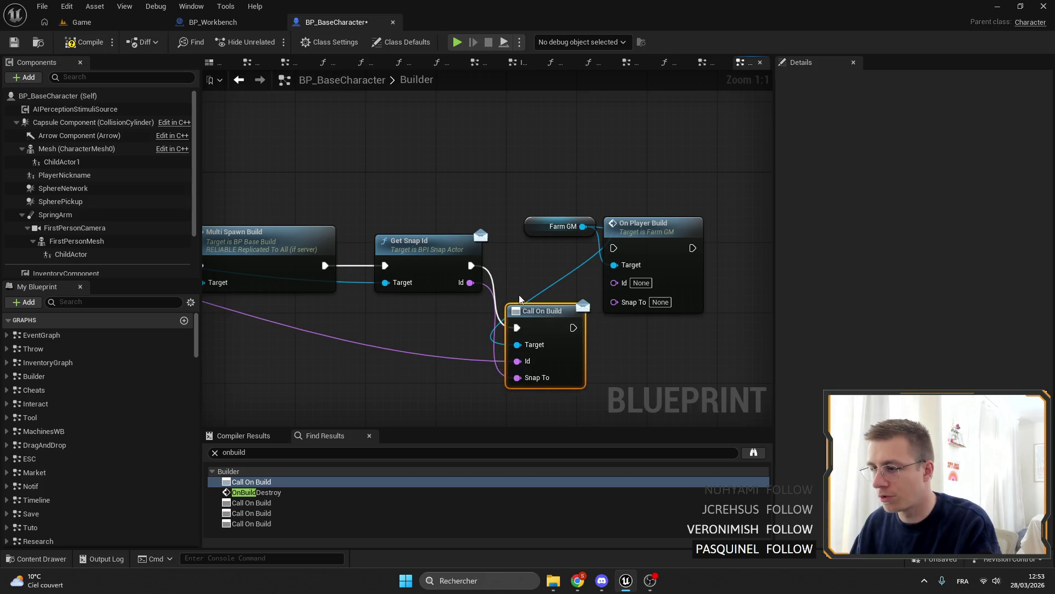
pyautogui.moveTo(467, 282); pyautogui.dragTo(614, 301)
pyautogui.doubleClick(446, 356)
pyautogui.moveTo(447, 356); pyautogui.dragTo(614, 282)
pyautogui.moveTo(471, 266)
pyautogui.mouseDown()
pyautogui.moveTo(498, 277)
pyautogui.moveTo(615, 251)
pyautogui.moveTo(573, 258)
pyautogui.moveTo(539, 225)
pyautogui.mouseUp()
pyautogui.click(544, 310)
pyautogui.press('Delete')
pyautogui.keyDown('shift'); pyautogui.click(566, 234); pyautogui.keyUp('shift')
pyautogui.click(439, 353)
pyautogui.moveTo(449, 353)
pyautogui.mouseDown()
pyautogui.moveTo(459, 308)
pyautogui.moveTo(583, 206)
pyautogui.mouseUp()
# Swap the fourth Call On Build for pasted On Player Build nodes after Multi Spawn Build, then save.
pyautogui.hotkey('ctrl', 'c')
pyautogui.scroll(-1, 493, 333)
pyautogui.doubleClick(251, 513)
pyautogui.hotkey('ctrl', 'v')
pyautogui.moveTo(568, 311); pyautogui.dragTo(568, 312)
pyautogui.moveTo(530, 113); pyautogui.dragTo(556, 198)
pyautogui.press('Delete')
pyautogui.moveTo(577, 242)
pyautogui.mouseDown()
pyautogui.moveTo(510, 287)
pyautogui.moveTo(534, 187)
pyautogui.moveTo(497, 196)
pyautogui.moveTo(512, 196)
pyautogui.mouseUp()
pyautogui.moveTo(581, 196); pyautogui.dragTo(612, 196)
pyautogui.moveTo(594, 308); pyautogui.dragTo(496, 269)
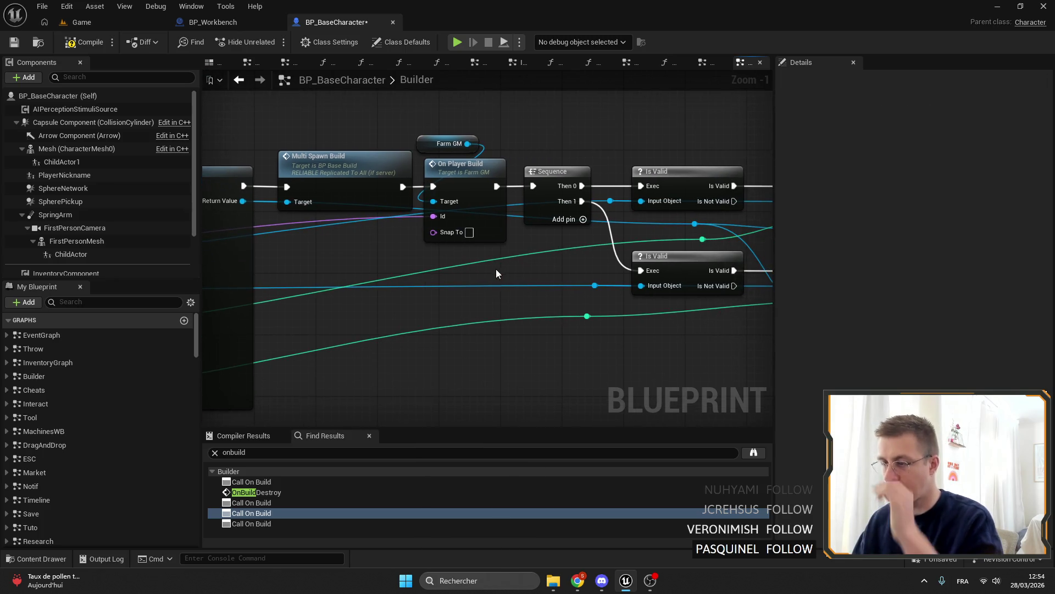
pyautogui.click(17, 44)
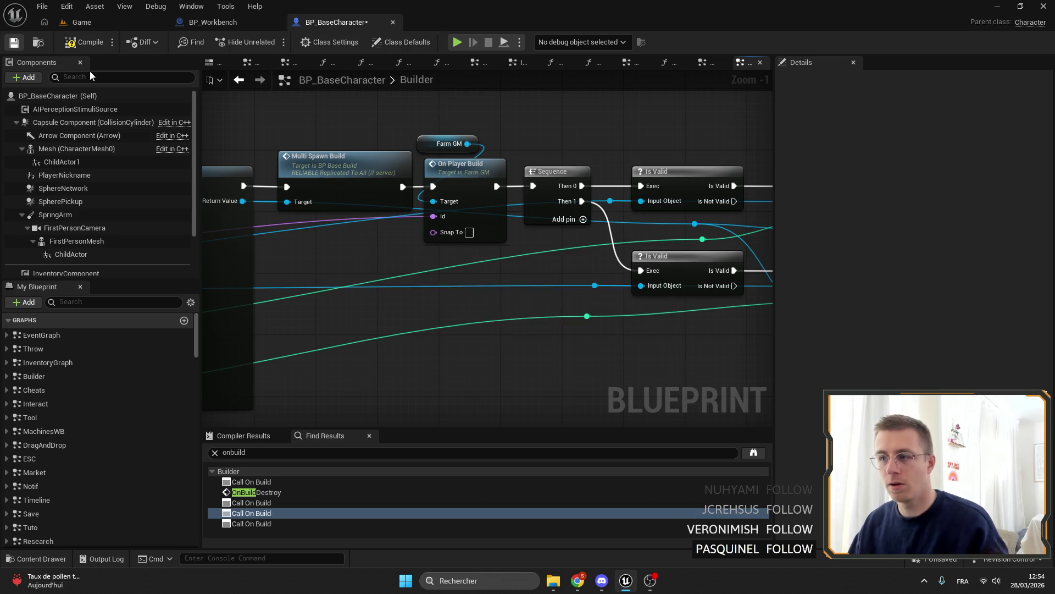
# Compile BP_BaseCharacter, close the browser, and send the crash report with restart.
pyautogui.click(87, 43)
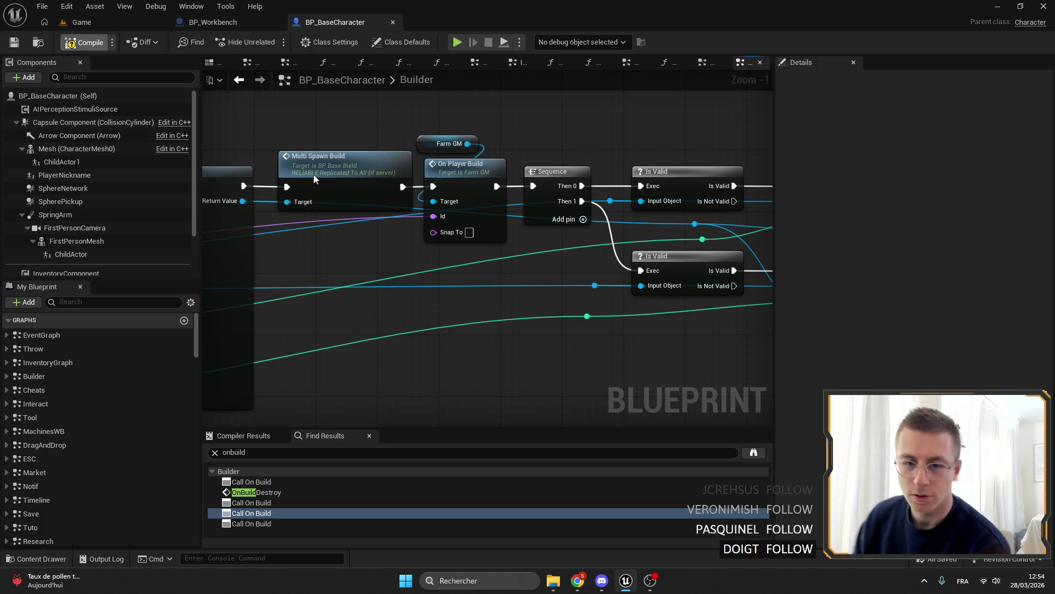
pyautogui.hotkey('alt', 'Tab')
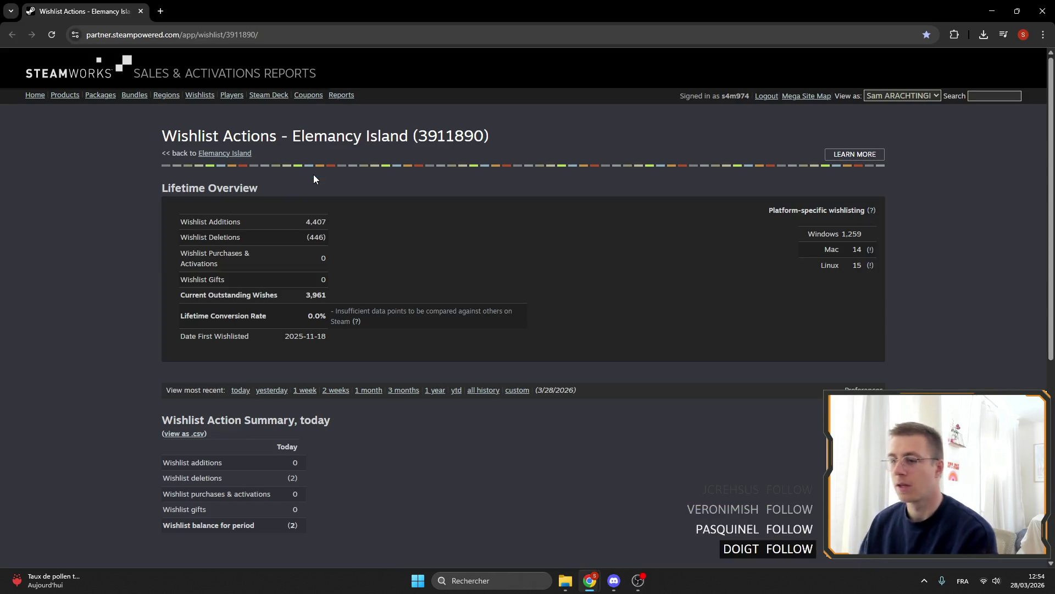
pyautogui.click(1042, 11)
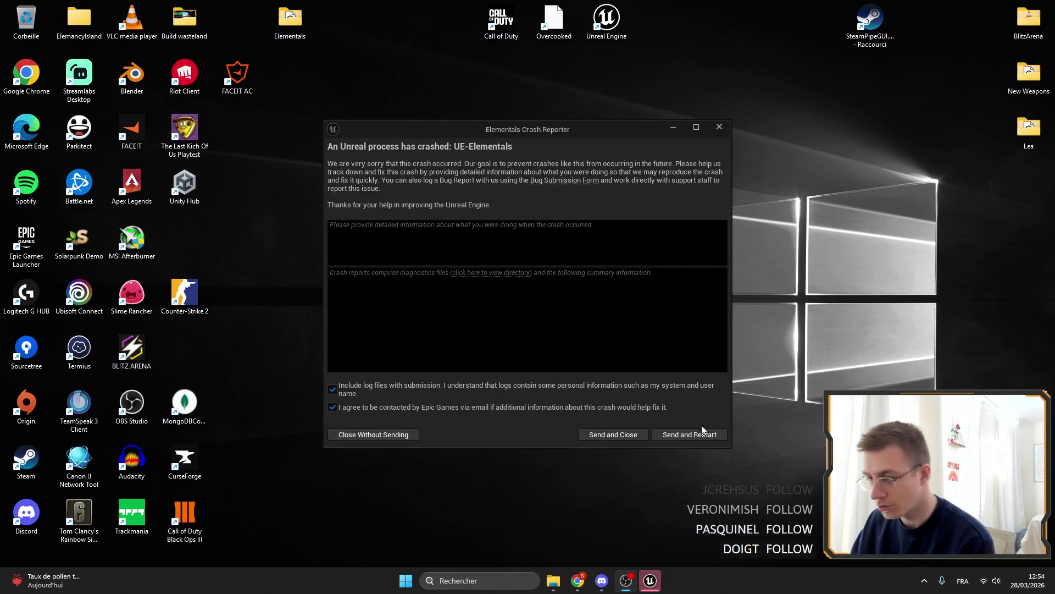
pyautogui.click(703, 433)
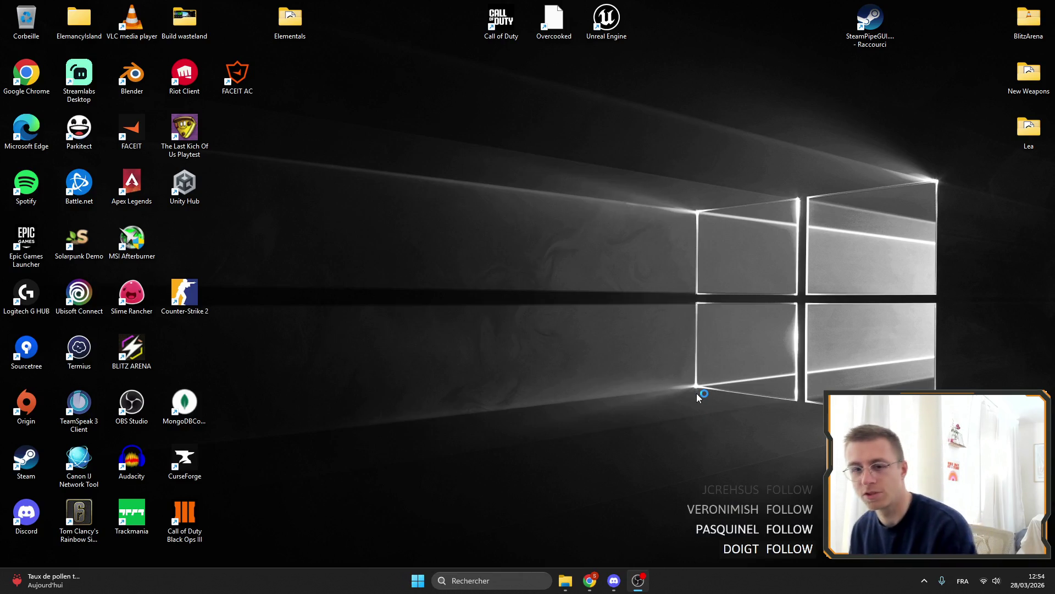
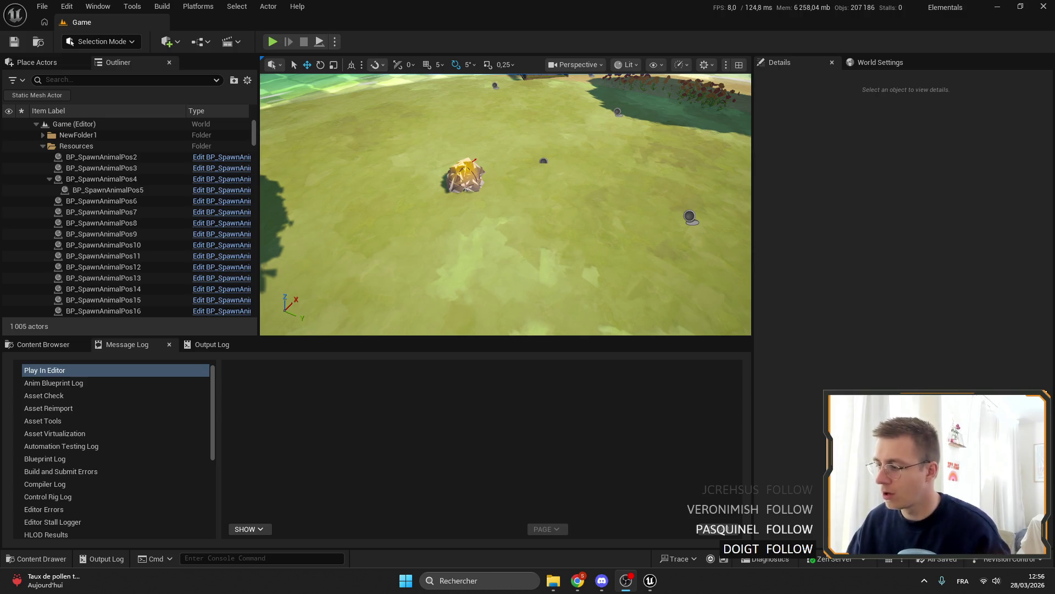
# Switch from the Game level editor to BP_BaseCharacter's Builder graph.
pyautogui.click(1014, 366)
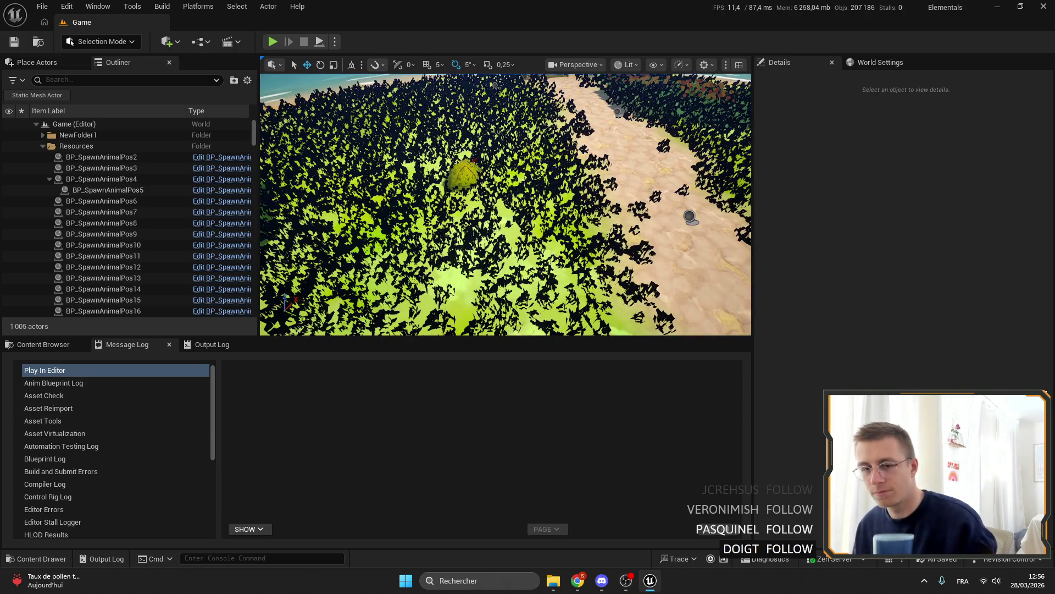
pyautogui.hotkey('alt', 'Tab')
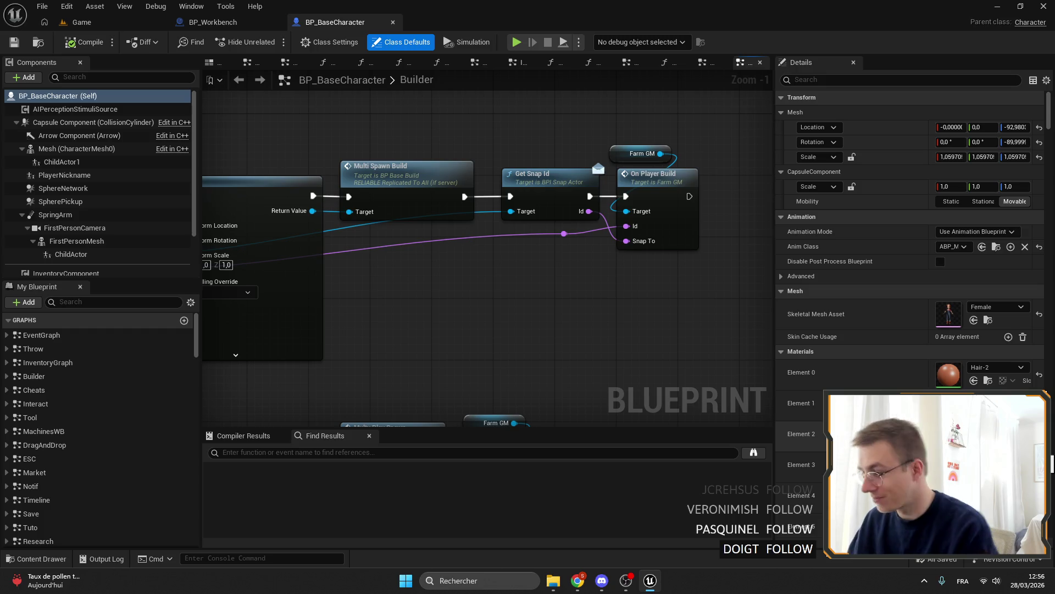
# Move the build and plant node groups up and to the left in the Builder graph.
pyautogui.scroll(-5, 607, 232)
pyautogui.scroll(2, 607, 233)
pyautogui.moveTo(329, 213)
pyautogui.mouseDown()
pyautogui.moveTo(627, 344)
pyautogui.moveTo(397, 331)
pyautogui.mouseUp()
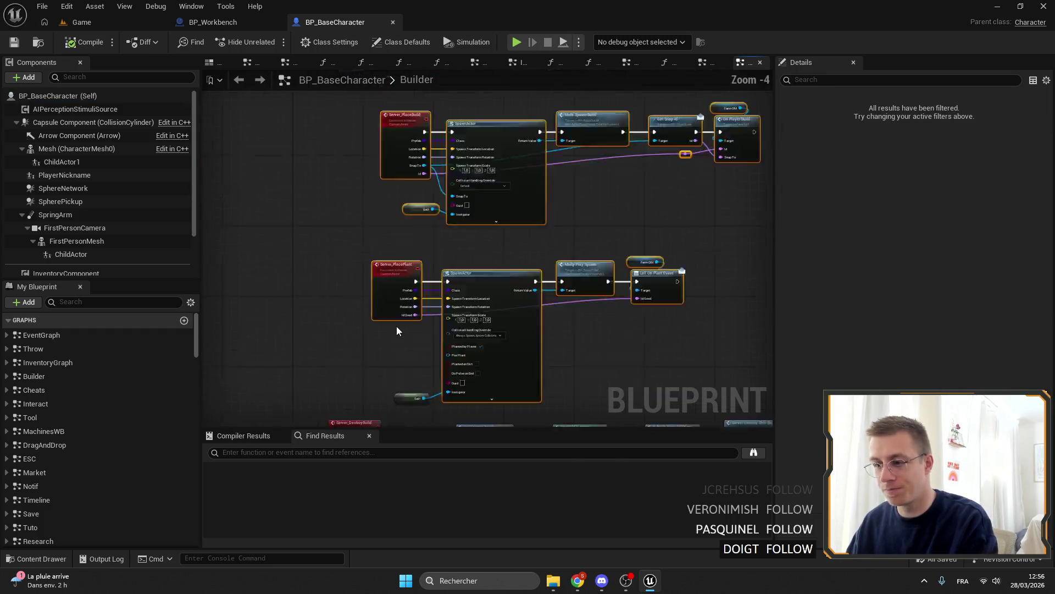
pyautogui.scroll(-1, 443, 359)
pyautogui.moveTo(690, 390); pyautogui.dragTo(401, 170)
pyautogui.moveTo(403, 175)
pyautogui.mouseDown()
pyautogui.moveTo(358, 183)
pyautogui.moveTo(368, 176)
pyautogui.mouseUp()
pyautogui.scroll(-1, 552, 205)
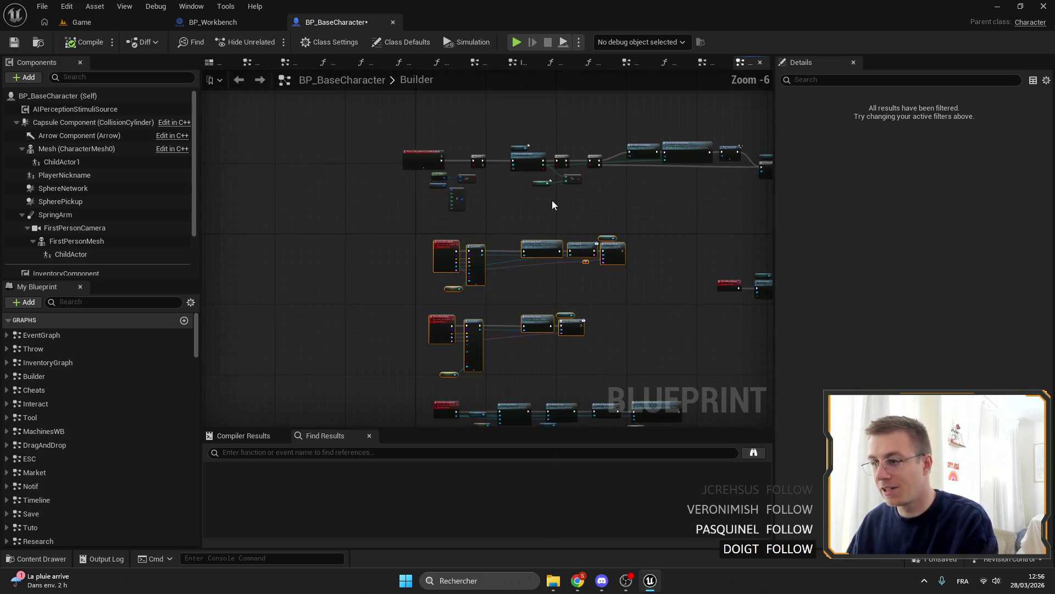
pyautogui.moveTo(553, 205); pyautogui.dragTo(414, 185)
pyautogui.scroll(-1, 413, 185)
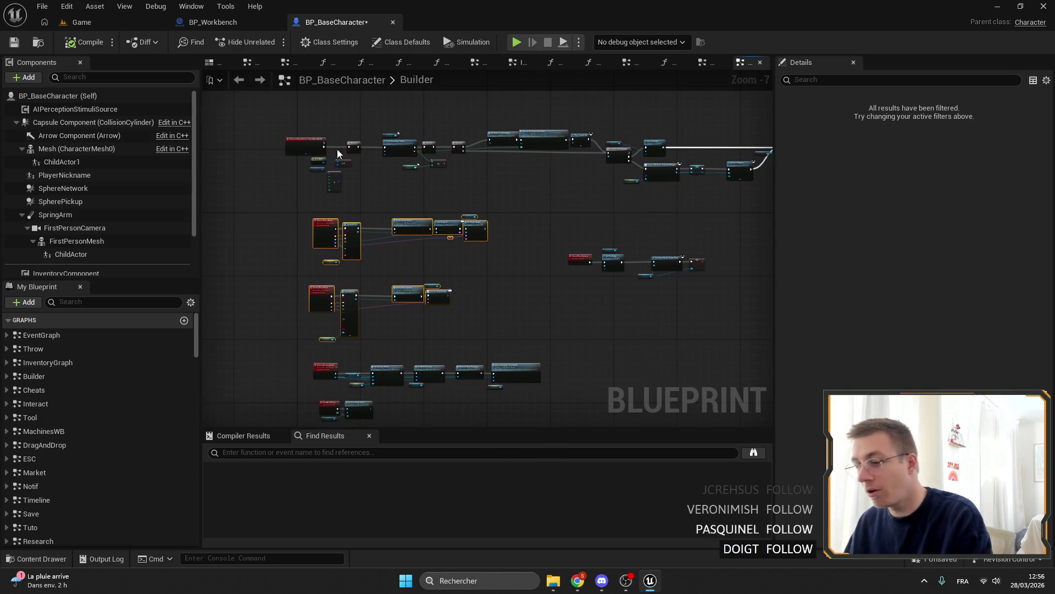
# Save BP_BaseCharacter and return to the Game level.
pyautogui.click(14, 44)
pyautogui.moveTo(473, 198)
pyautogui.mouseDown()
pyautogui.moveTo(494, 258)
pyautogui.moveTo(354, 217)
pyautogui.moveTo(370, 205)
pyautogui.moveTo(407, 208)
pyautogui.mouseUp()
pyautogui.scroll(-4, 406, 207)
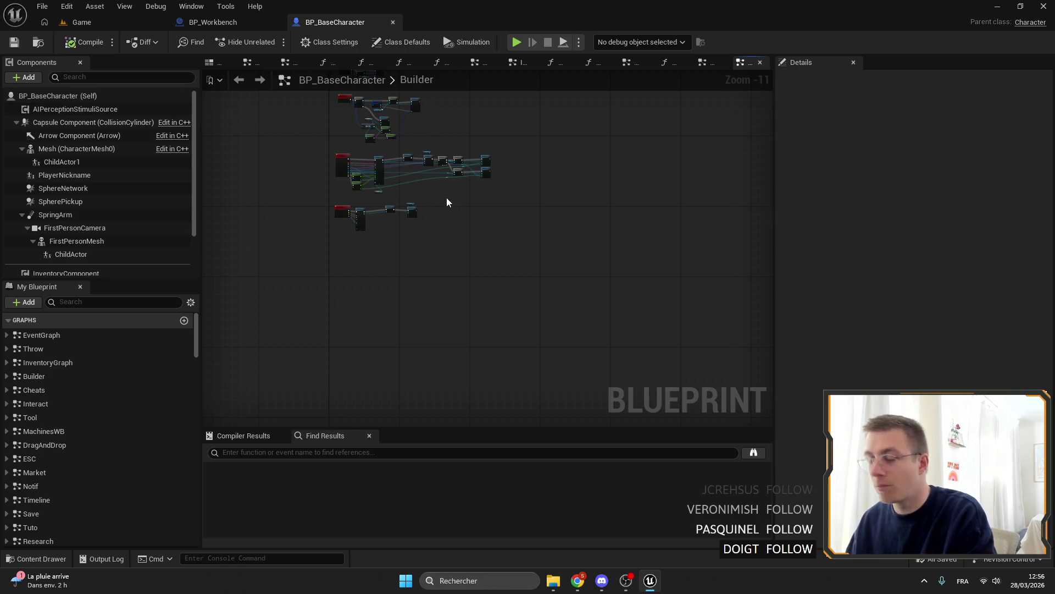
pyautogui.click(218, 26)
pyautogui.click(351, 24)
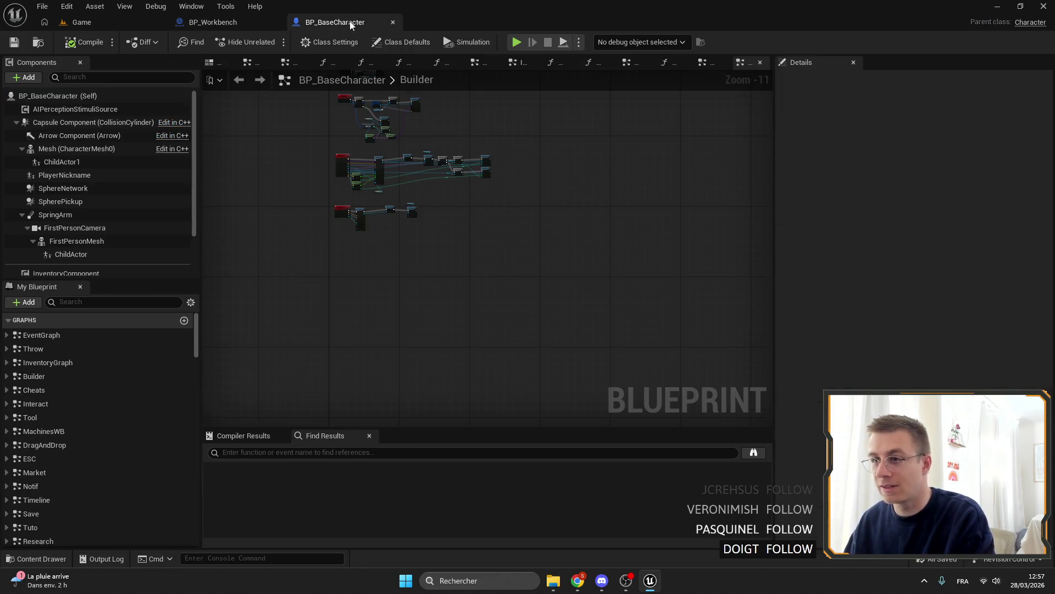
pyautogui.moveTo(444, 119); pyautogui.dragTo(467, 238)
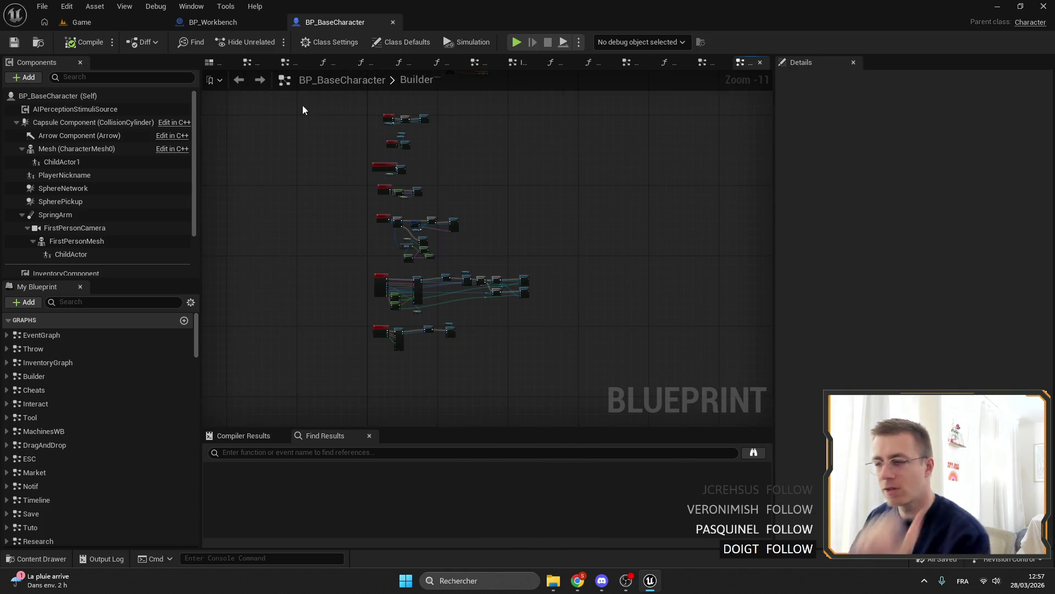
pyautogui.click(115, 22)
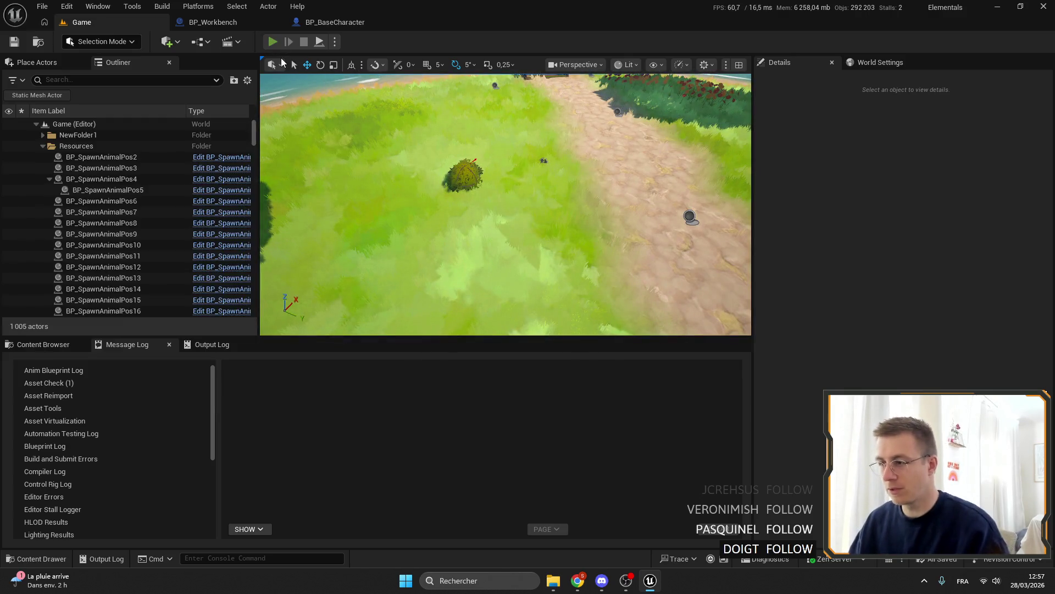
# Start a playtest, add three axes to the hotbar, place the workbench and equip the copper axe.
pyautogui.click(273, 41)
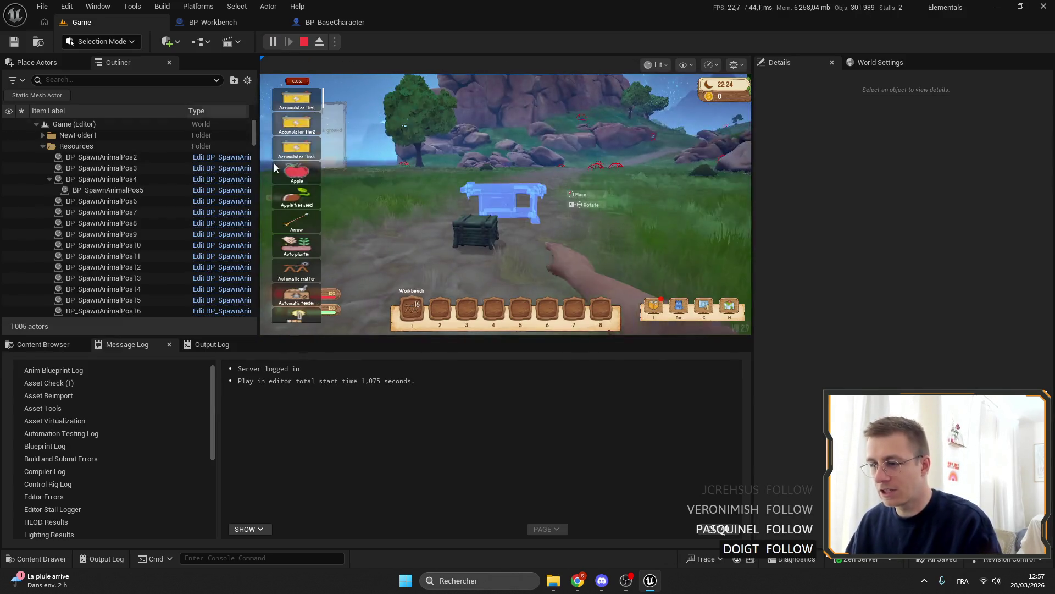
pyautogui.click(297, 250)
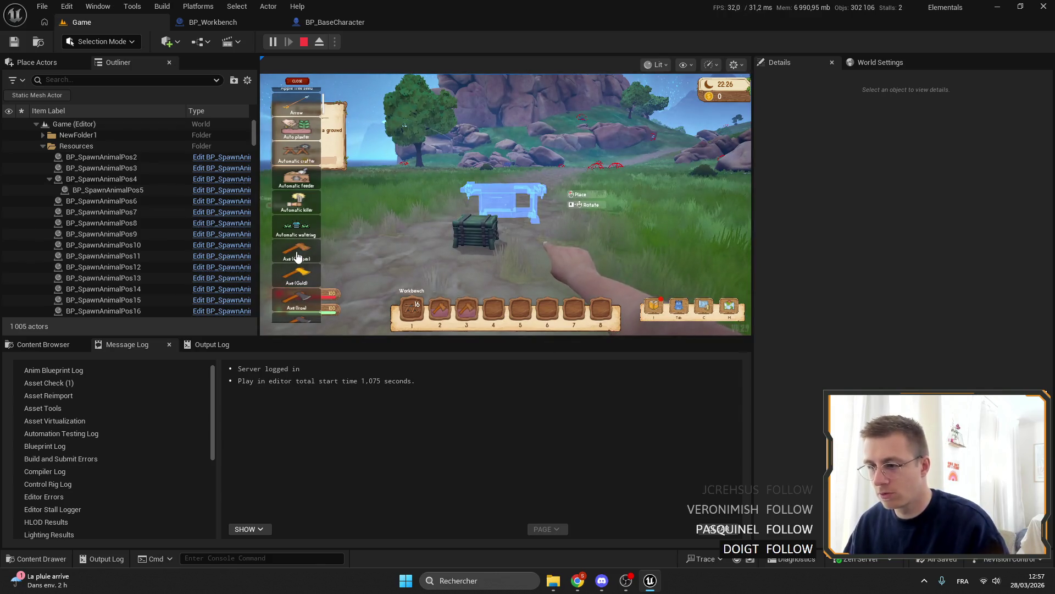
pyautogui.click(297, 275)
pyautogui.click(297, 299)
pyautogui.click(296, 81)
pyautogui.press('2')
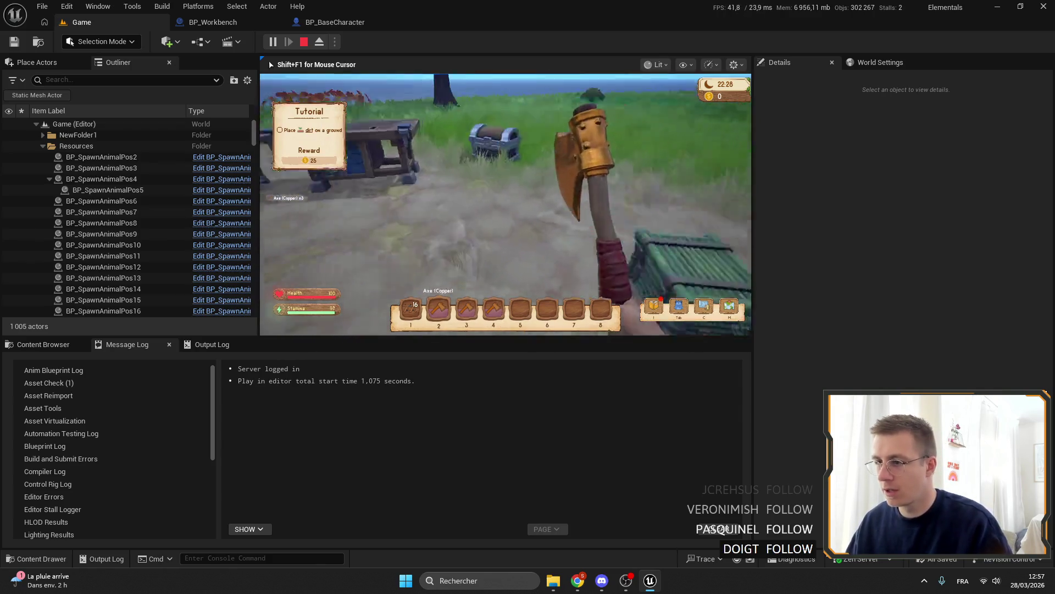
# Open and close the workbench crafting window, selecting the bamboo chest in between.
pyautogui.press('f')
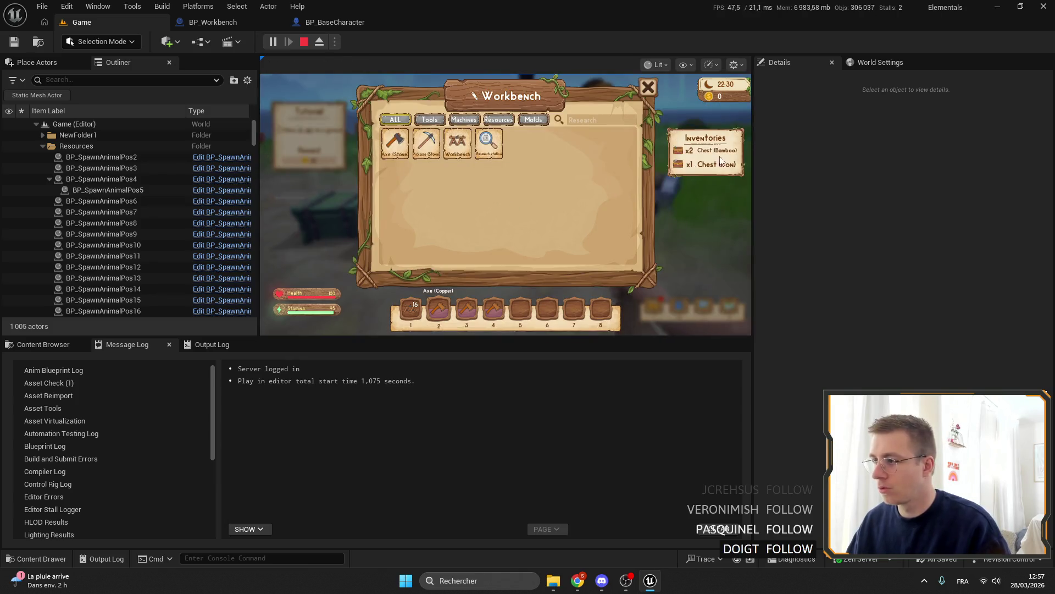
pyautogui.press('Escape')
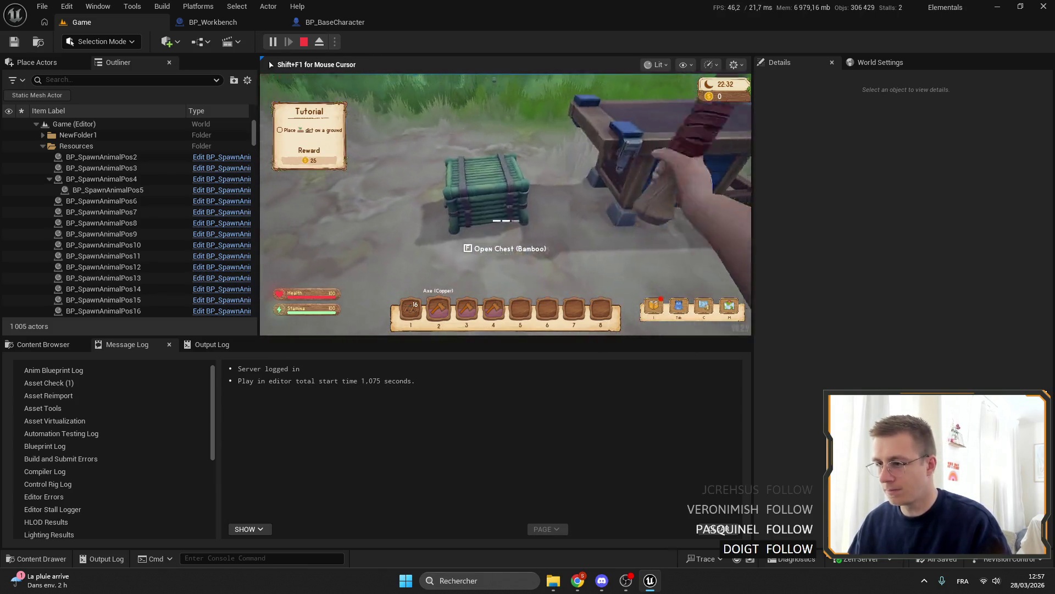
pyautogui.press('f')
pyautogui.press('Escape')
pyautogui.press('5')
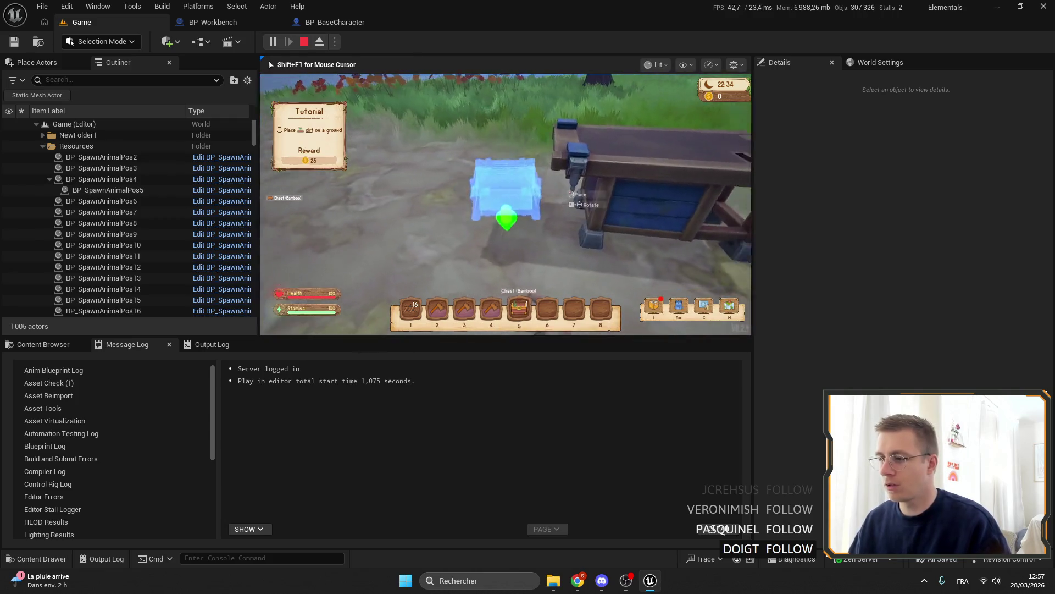
pyautogui.press('f')
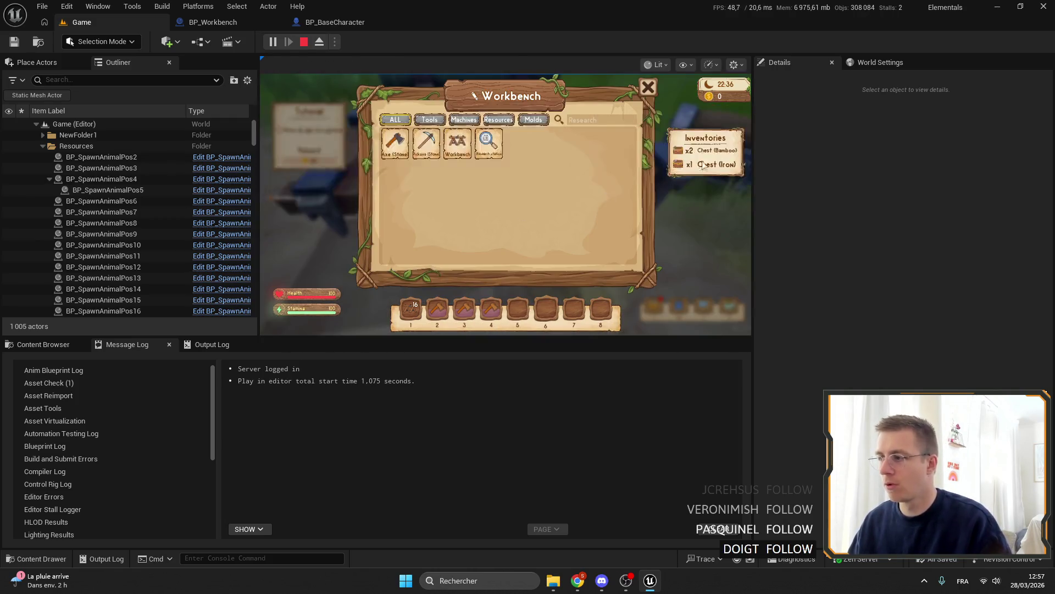
pyautogui.press('Escape')
# Check the Axe (Stone) recipe requirements in the workbench, then end the playtest.
pyautogui.press('2')
pyautogui.press('f')
pyautogui.click(395, 142)
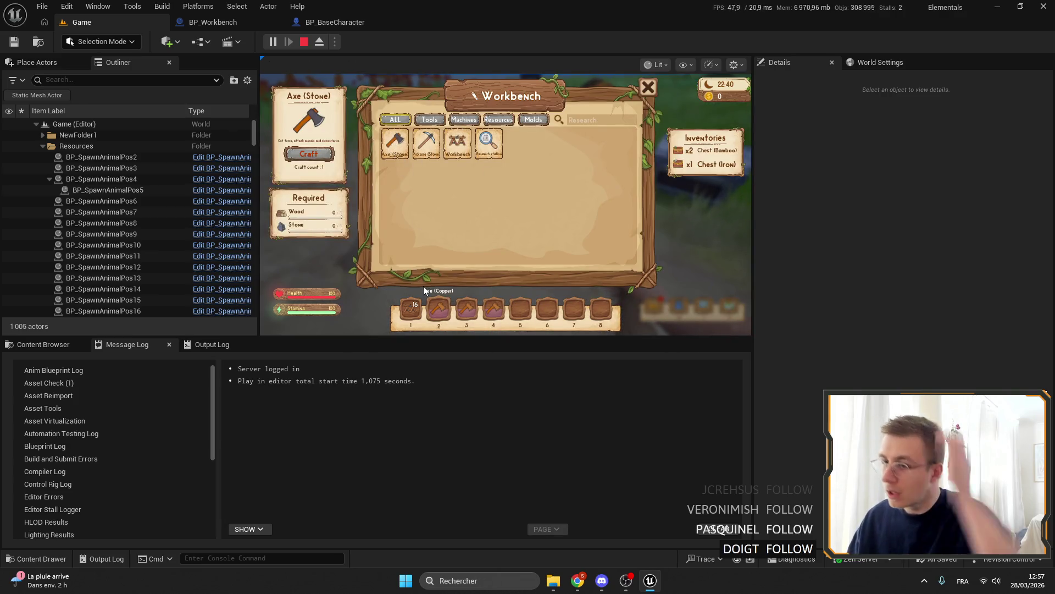
pyautogui.press('Escape')
pyautogui.press('f')
pyautogui.press('Escape')
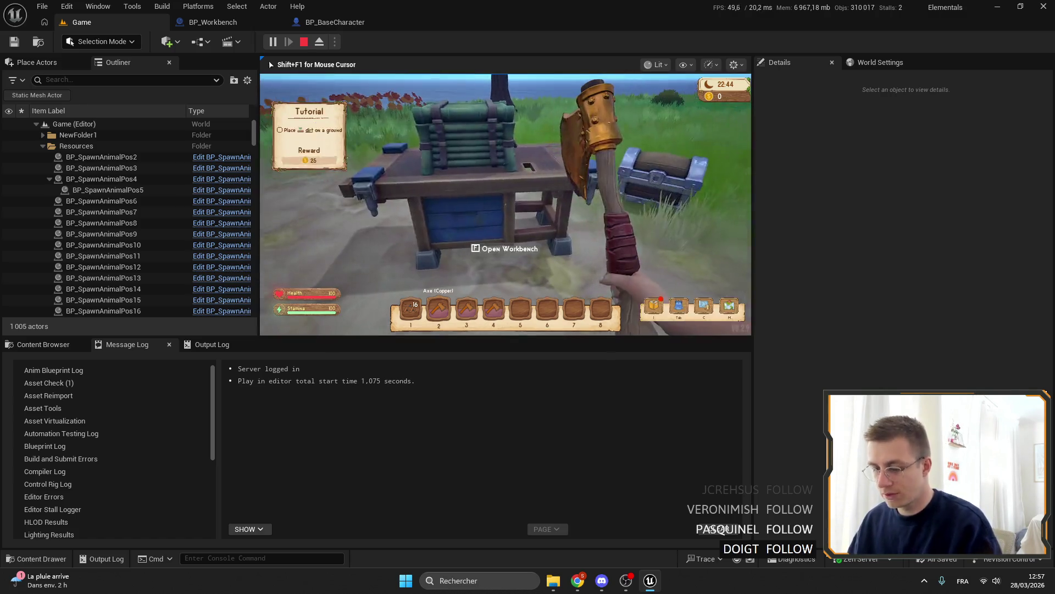
pyautogui.press('Escape')
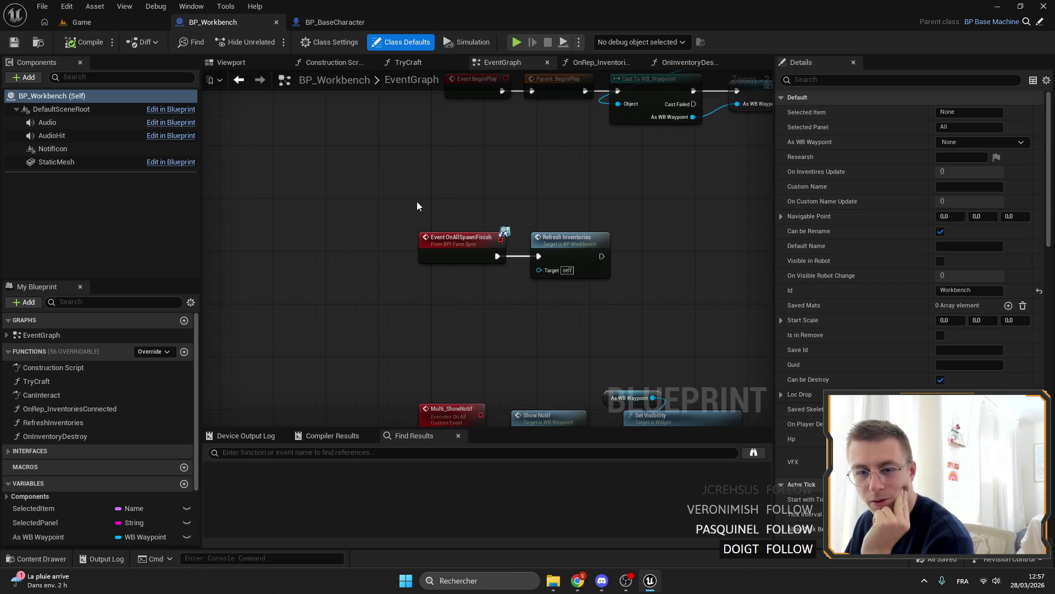
# Rename the As WB Waypoint variable to WB Waypoint and compile BP_Workbench.
pyautogui.moveTo(476, 216)
pyautogui.mouseDown()
pyautogui.moveTo(415, 187)
pyautogui.moveTo(366, 189)
pyautogui.mouseUp()
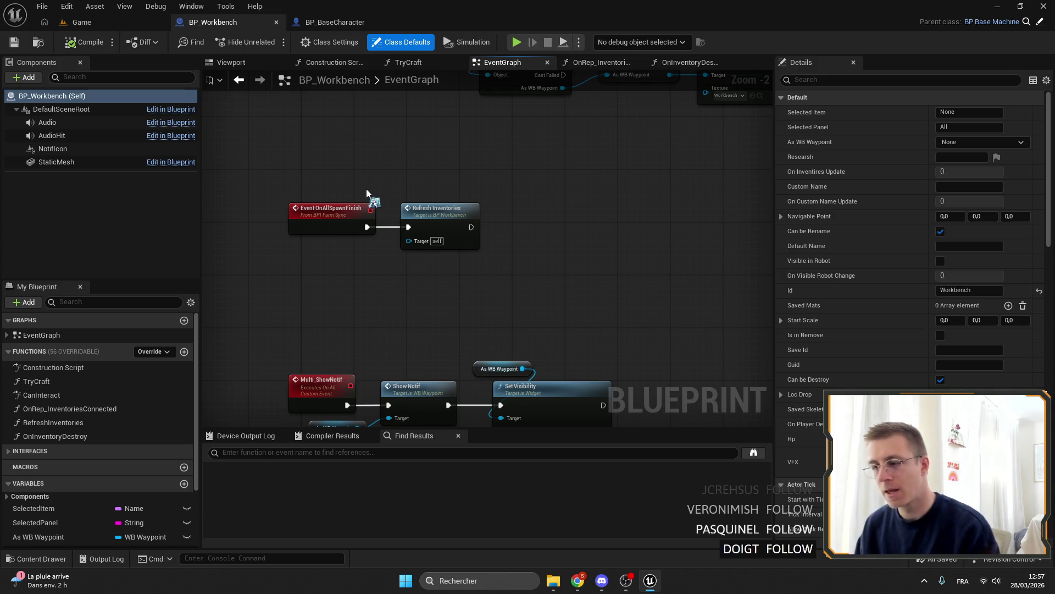
pyautogui.click(484, 370)
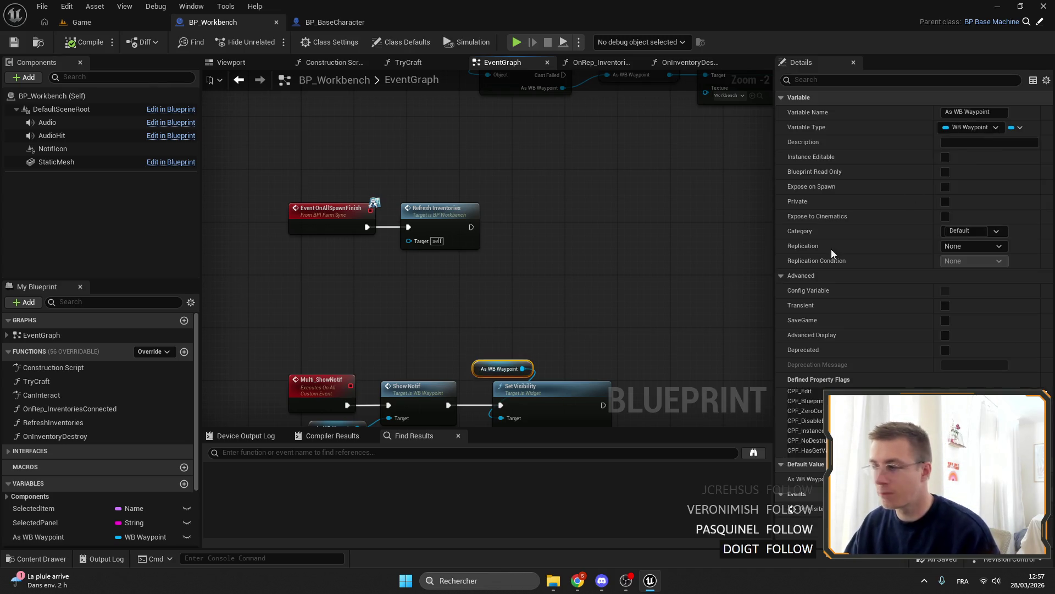
pyautogui.press('BackSpace')
pyautogui.press('BackSpace')
pyautogui.press('BackSpace')
pyautogui.press('Return')
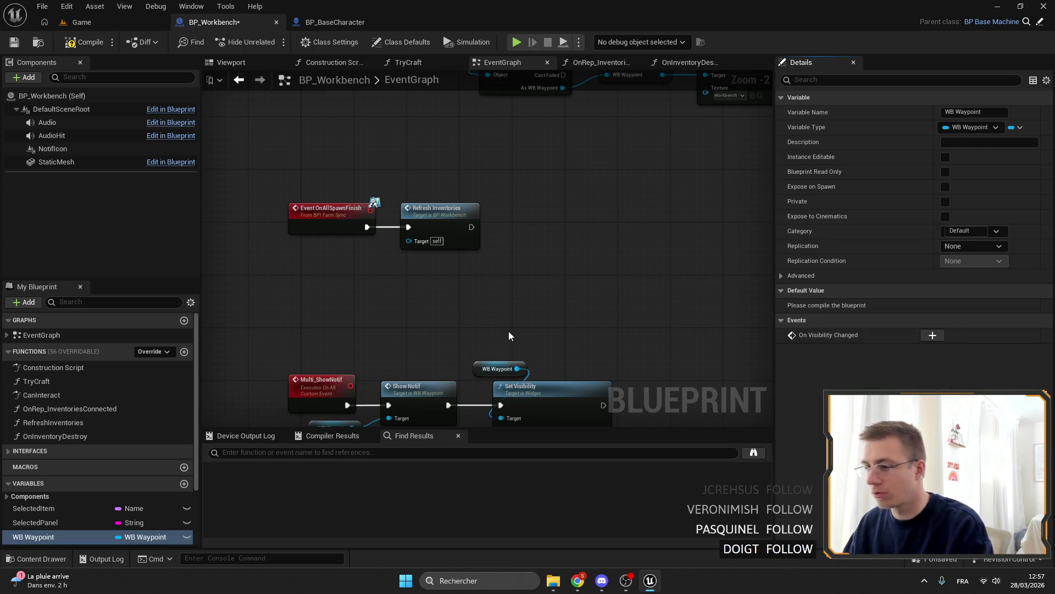
pyautogui.moveTo(509, 337); pyautogui.dragTo(448, 224)
pyautogui.click(15, 42)
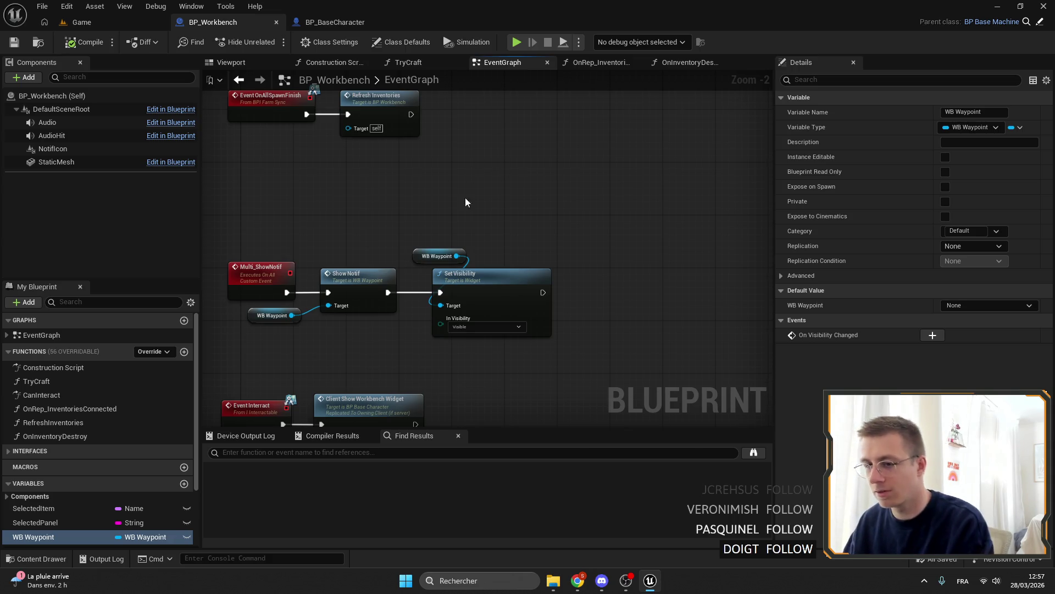
# Nudge the WB Waypoint node right and go back to BP_BaseCharacter's Builder graph.
pyautogui.moveTo(467, 190); pyautogui.dragTo(434, 216)
pyautogui.moveTo(400, 276); pyautogui.dragTo(403, 288)
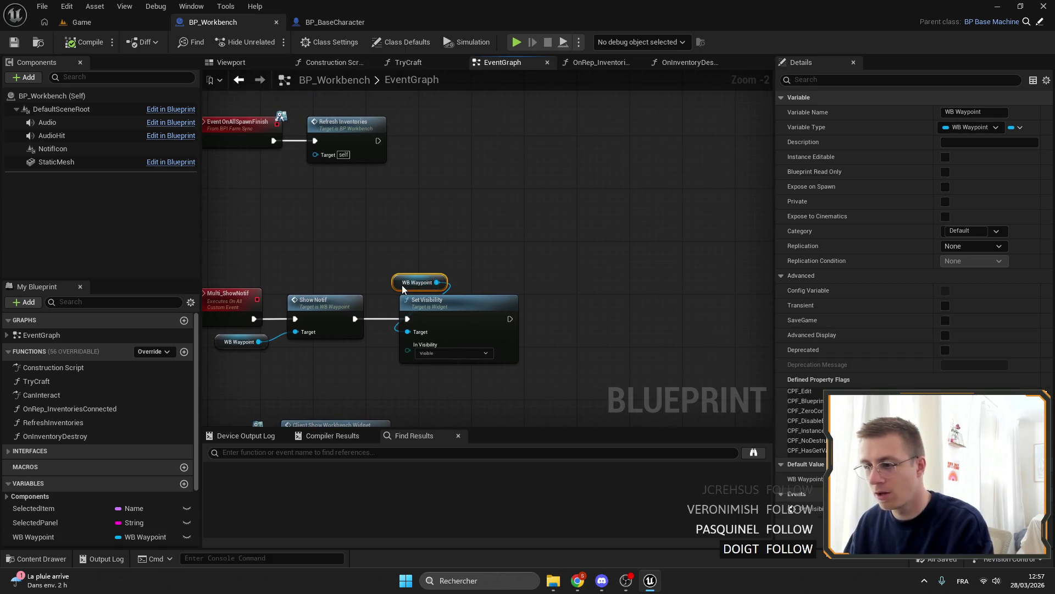
pyautogui.click(403, 249)
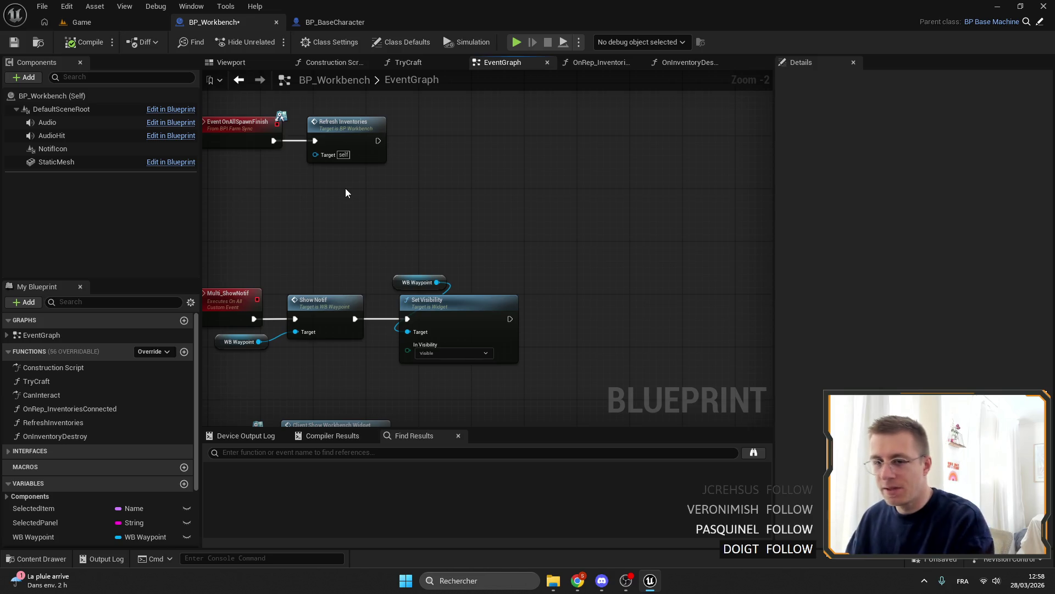
pyautogui.scroll(-3, 434, 222)
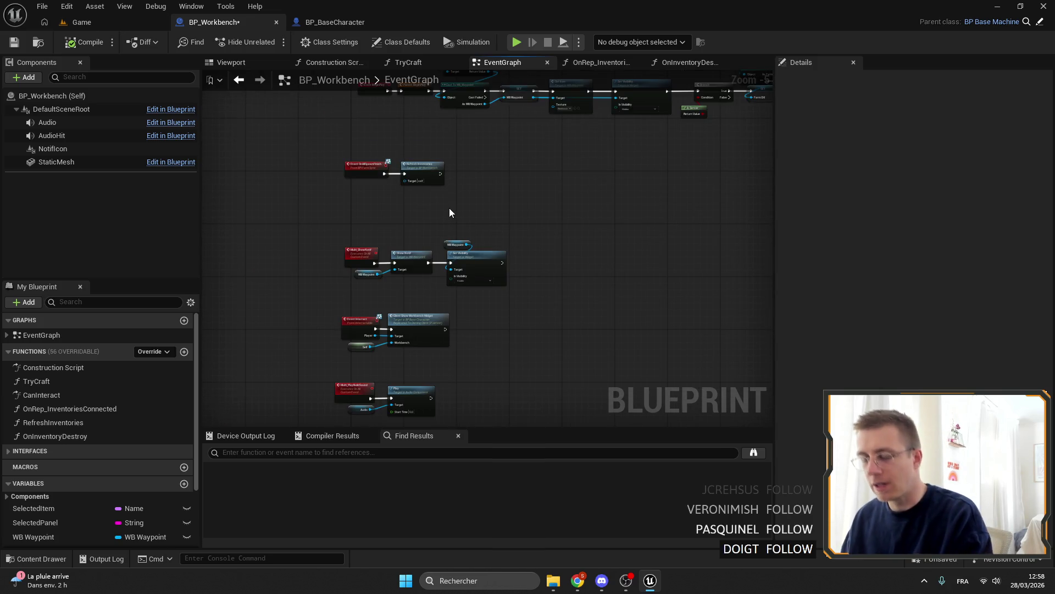
pyautogui.click(324, 23)
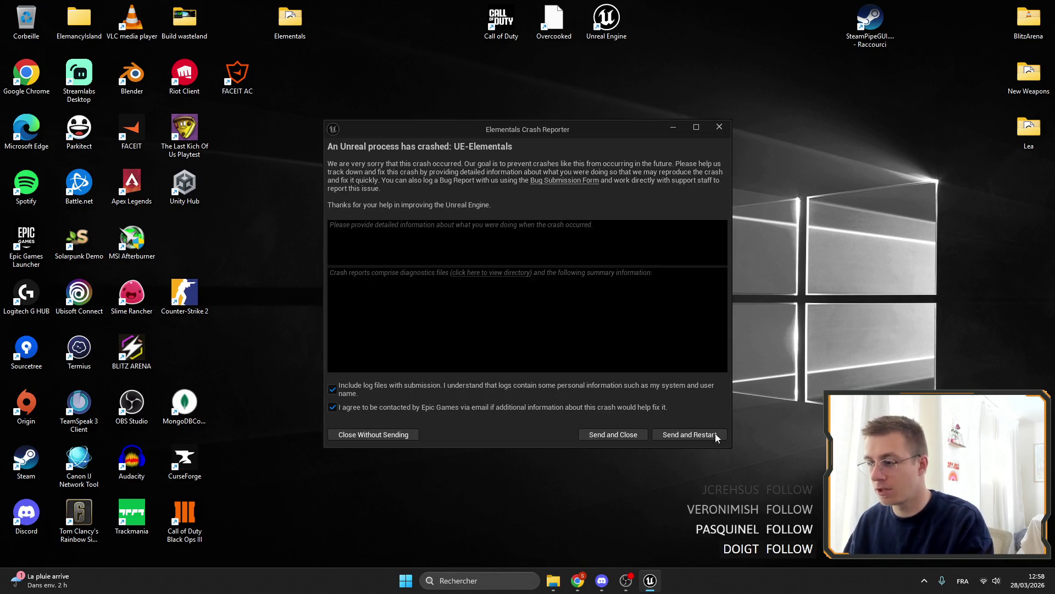
# Shift the On Player Build and Farm GM nodes right and save BP_BaseCharacter with Ctrl+S.
pyautogui.click(699, 431)
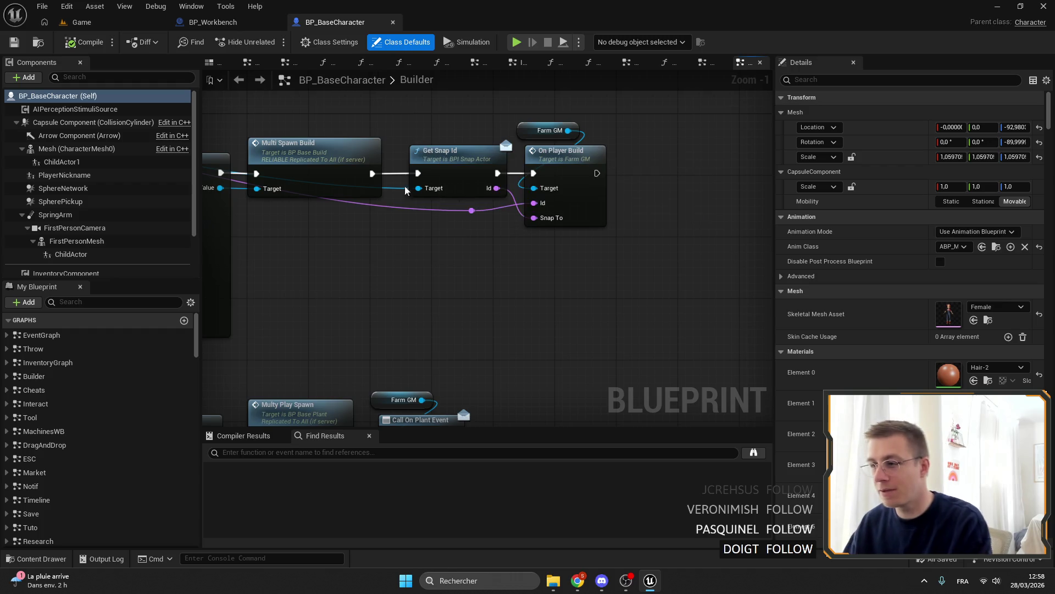
pyautogui.moveTo(437, 207); pyautogui.dragTo(373, 179)
pyautogui.moveTo(550, 234)
pyautogui.mouseDown()
pyautogui.moveTo(473, 99)
pyautogui.moveTo(459, 93)
pyautogui.mouseUp()
pyautogui.moveTo(512, 123); pyautogui.dragTo(528, 123)
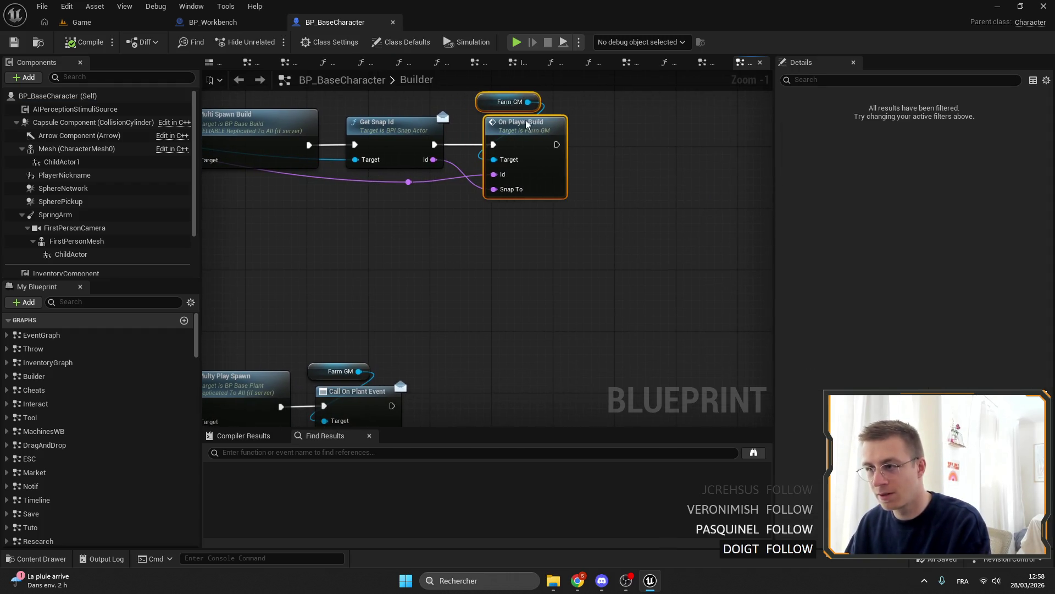
pyautogui.click(528, 294)
pyautogui.hotkey('ctrl', 's')
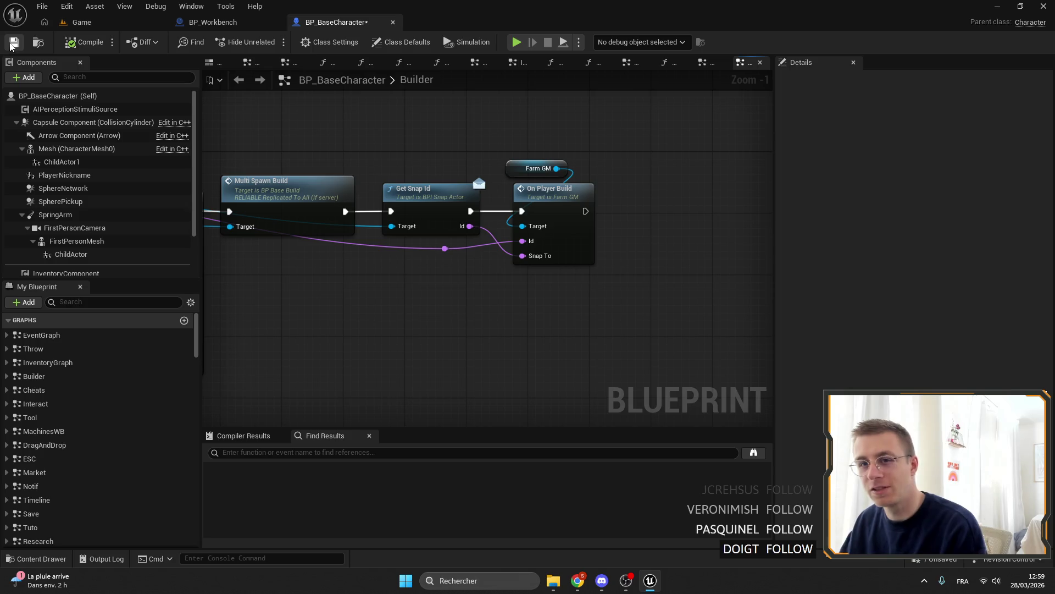
pyautogui.moveTo(360, 116); pyautogui.dragTo(413, 131)
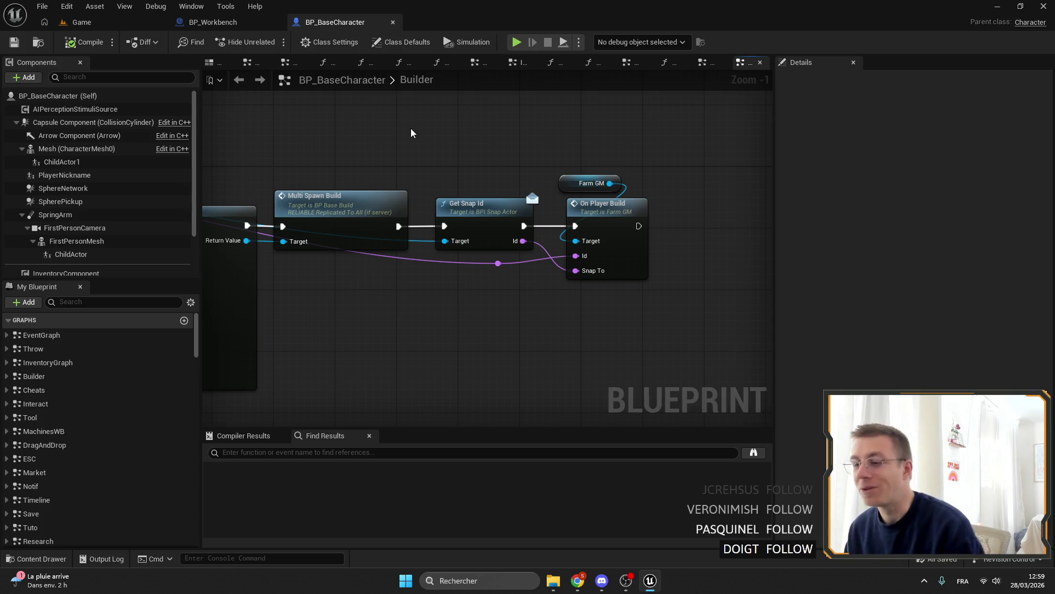
# Close the BP_BaseCharacter blueprint and return to the Game level.
pyautogui.click(213, 22)
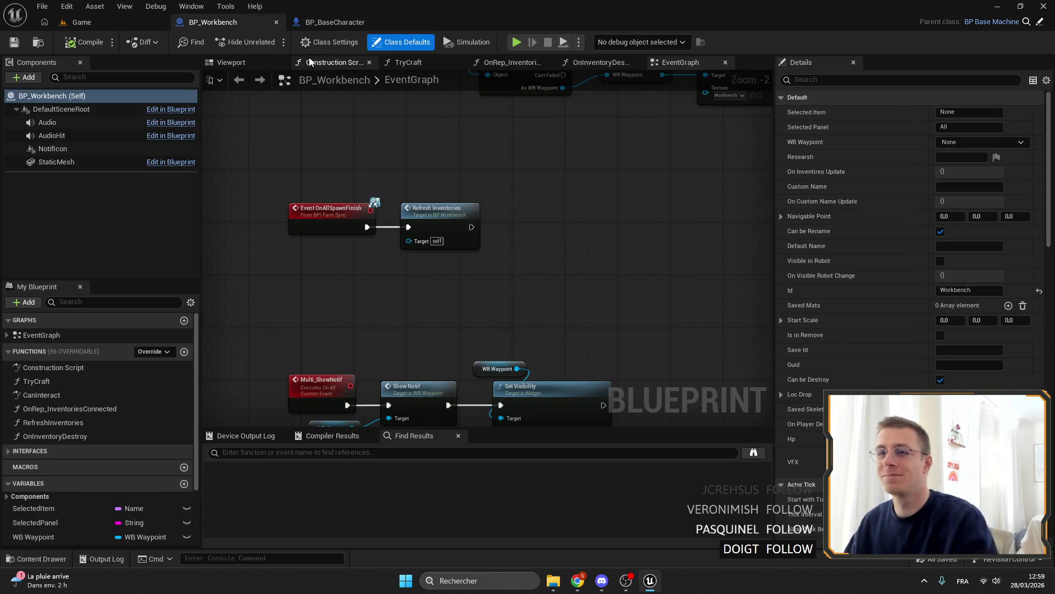
pyautogui.moveTo(339, 168); pyautogui.dragTo(388, 164)
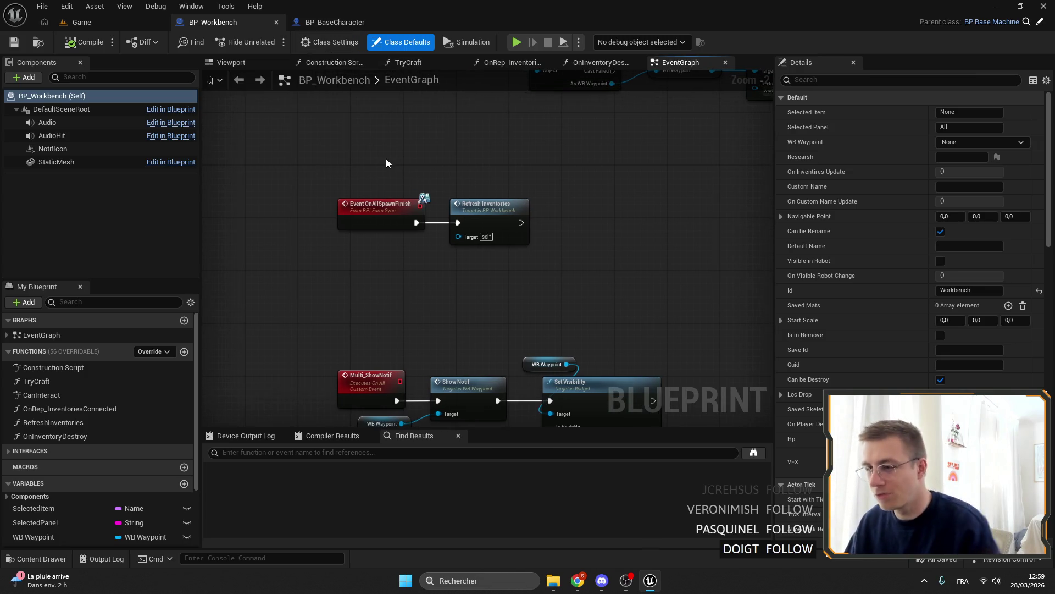
pyautogui.scroll(-2, 334, 146)
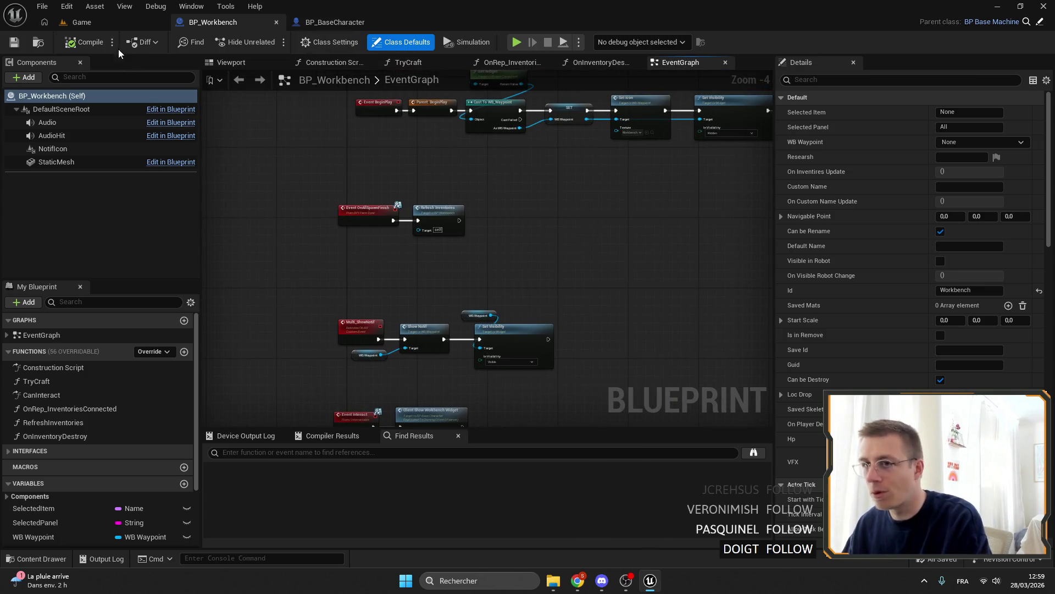
pyautogui.click(335, 22)
pyautogui.scroll(-2, 388, 150)
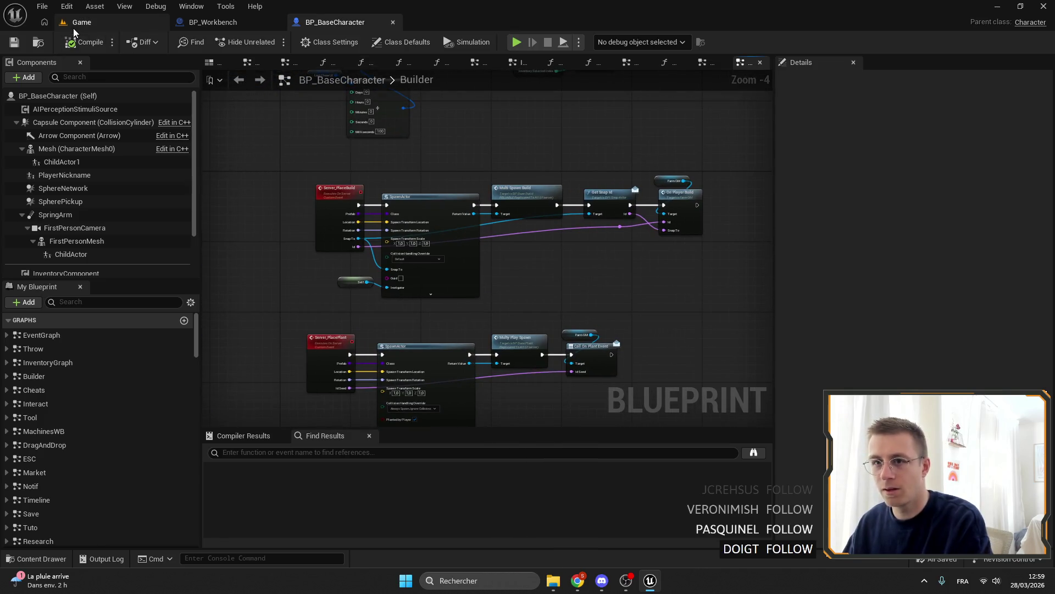
pyautogui.click(77, 23)
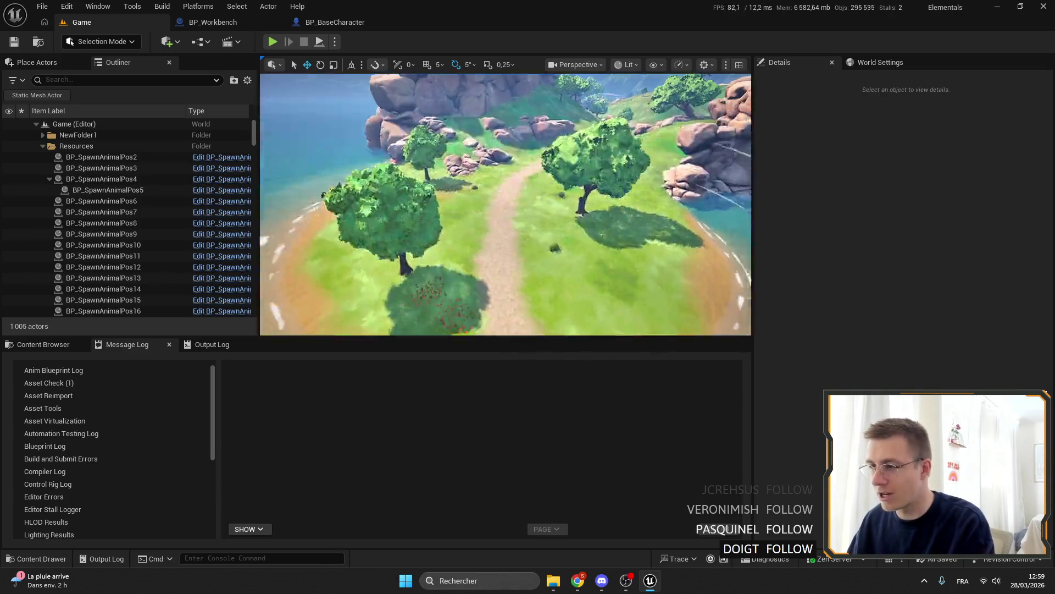
pyautogui.click(241, 25)
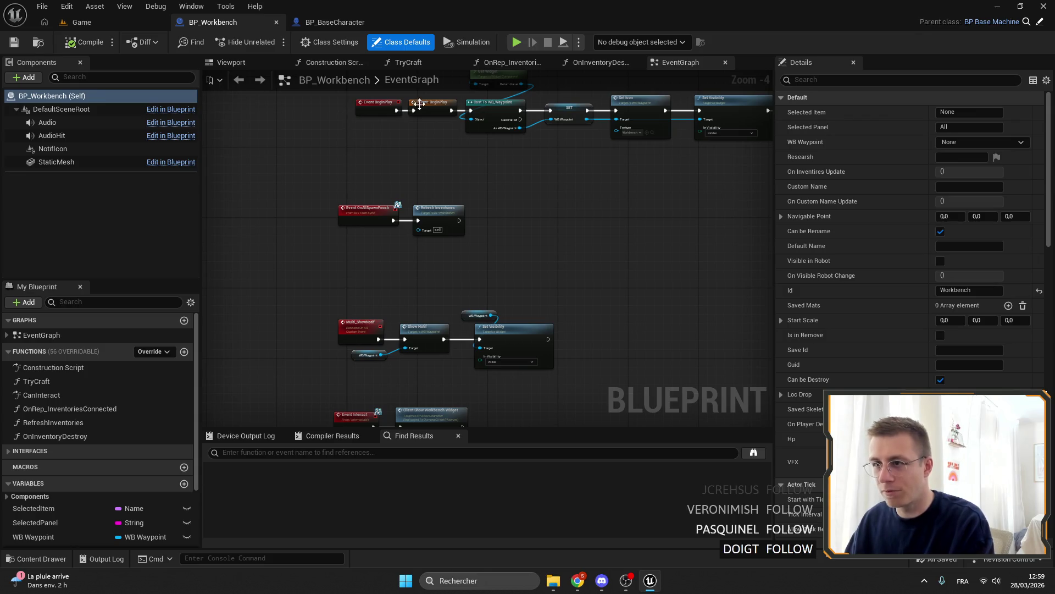
pyautogui.click(335, 22)
pyautogui.scroll(-2, 443, 204)
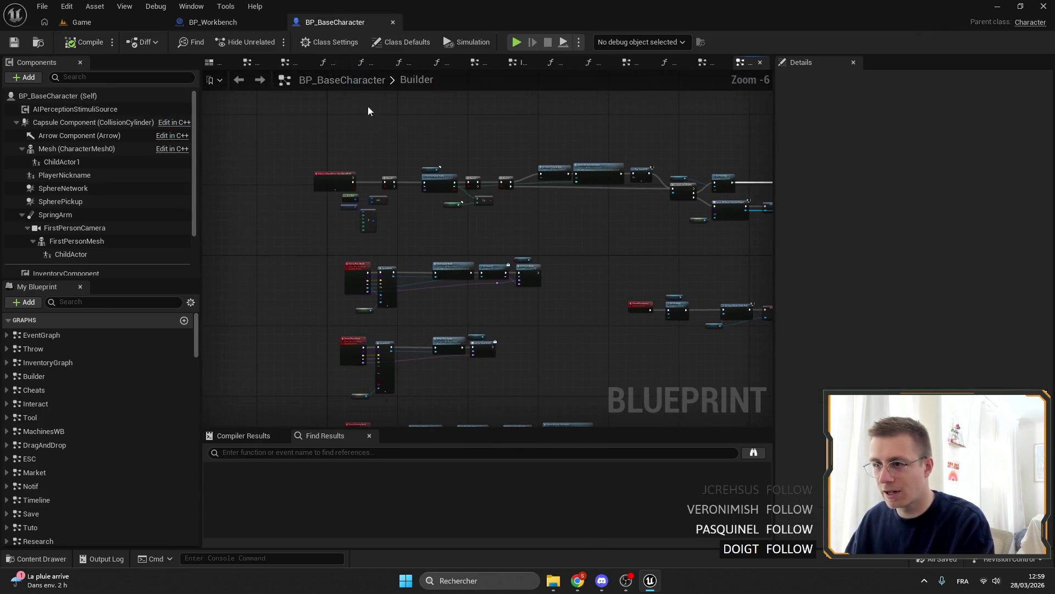
pyautogui.click(392, 22)
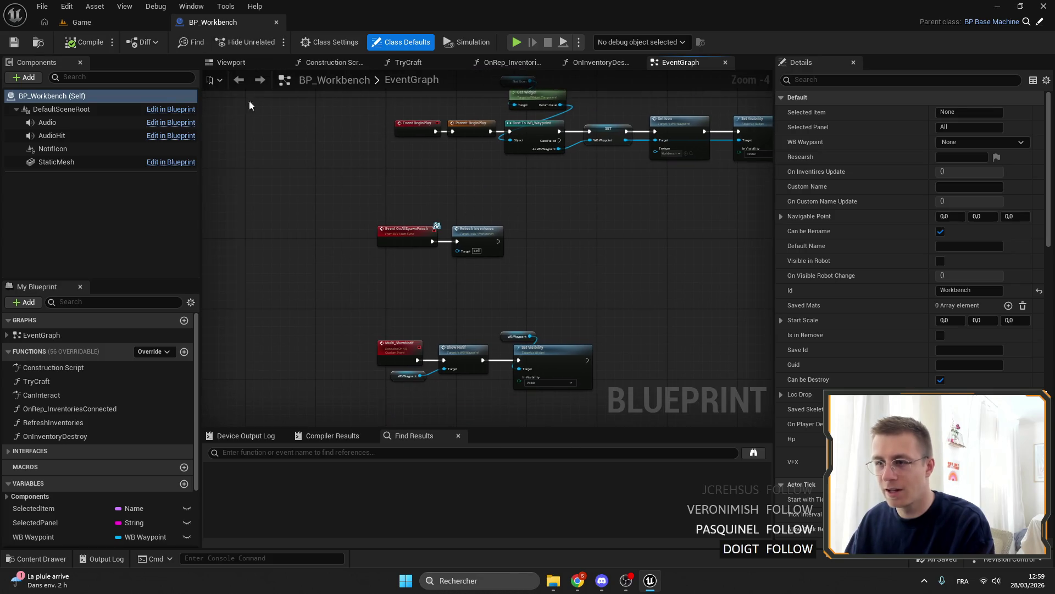
pyautogui.click(114, 25)
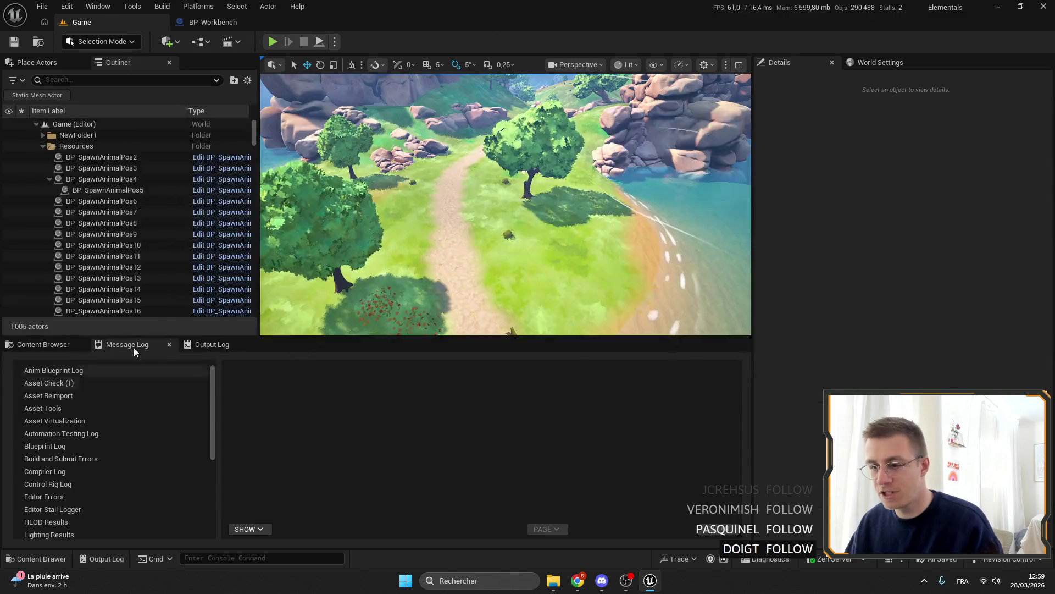
# Search the Widgets content folder for 'work' and open the WB_Workbench widget blueprint.
pyautogui.click(55, 345)
pyautogui.scroll(-5, 255, 393)
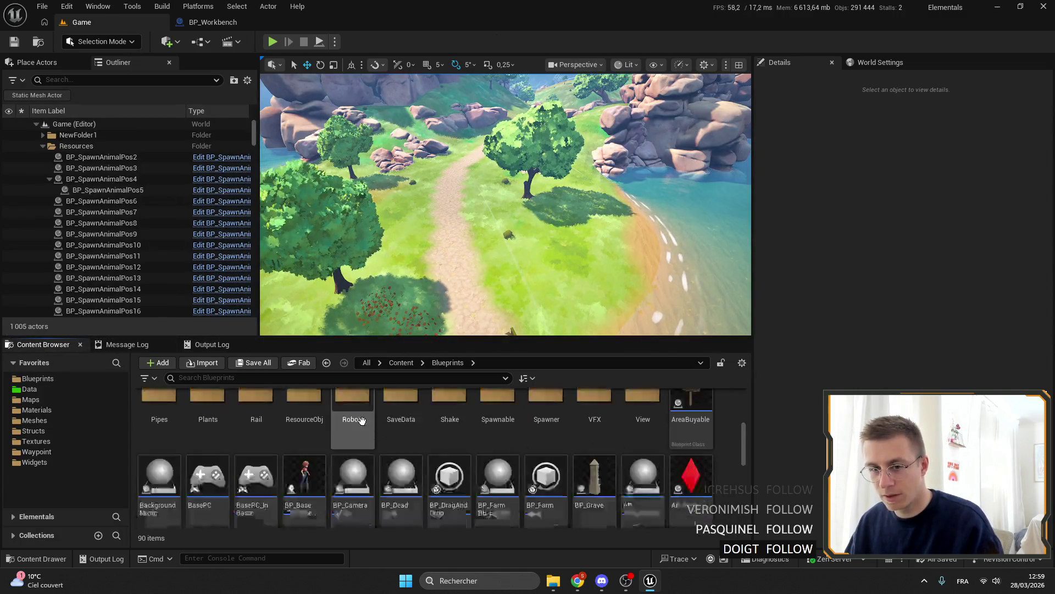
pyautogui.click(53, 462)
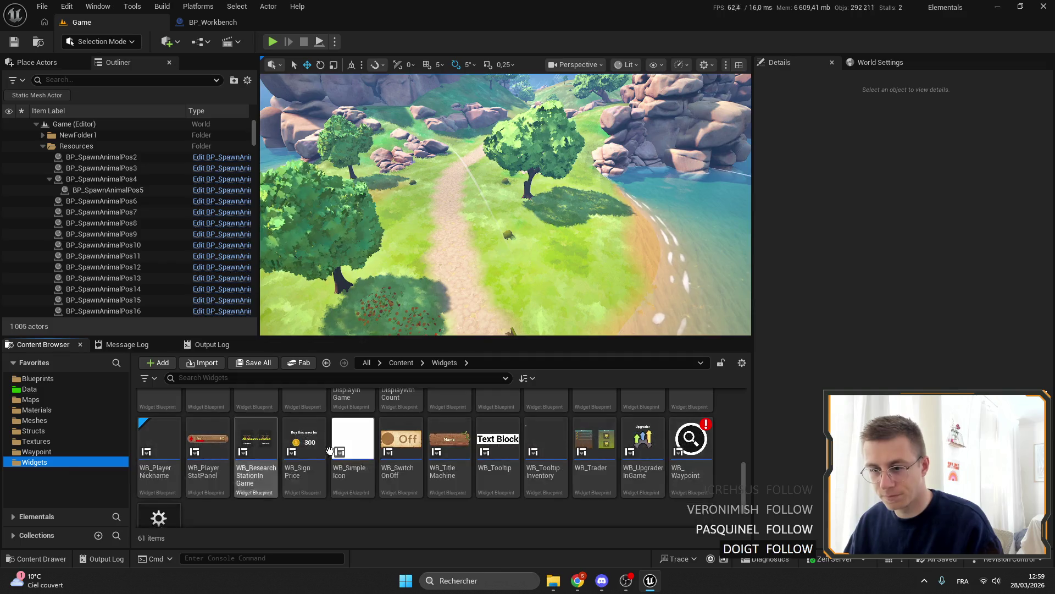
pyautogui.scroll(5, 384, 451)
pyautogui.click(274, 377)
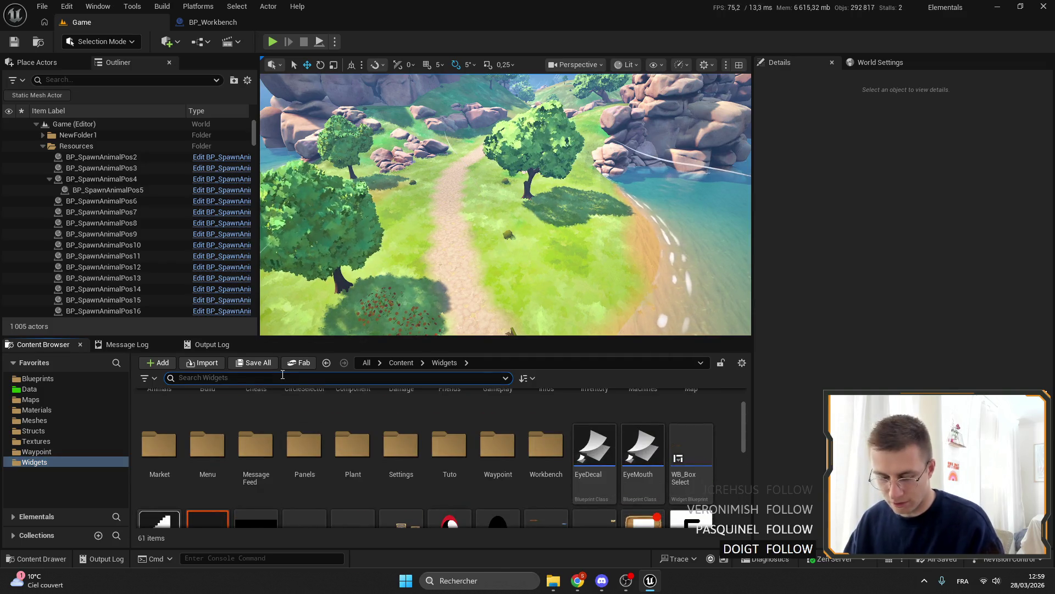
pyautogui.write('work')
pyautogui.doubleClick(153, 407)
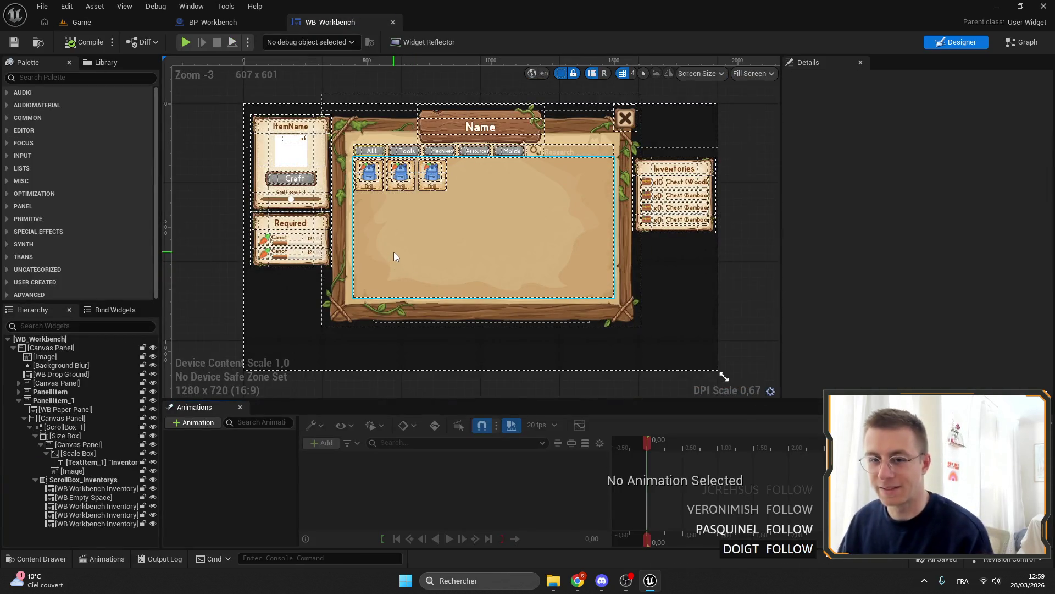
# Open WB_Workbench's UpdateRequire function graph.
pyautogui.scroll(8, 248, 220)
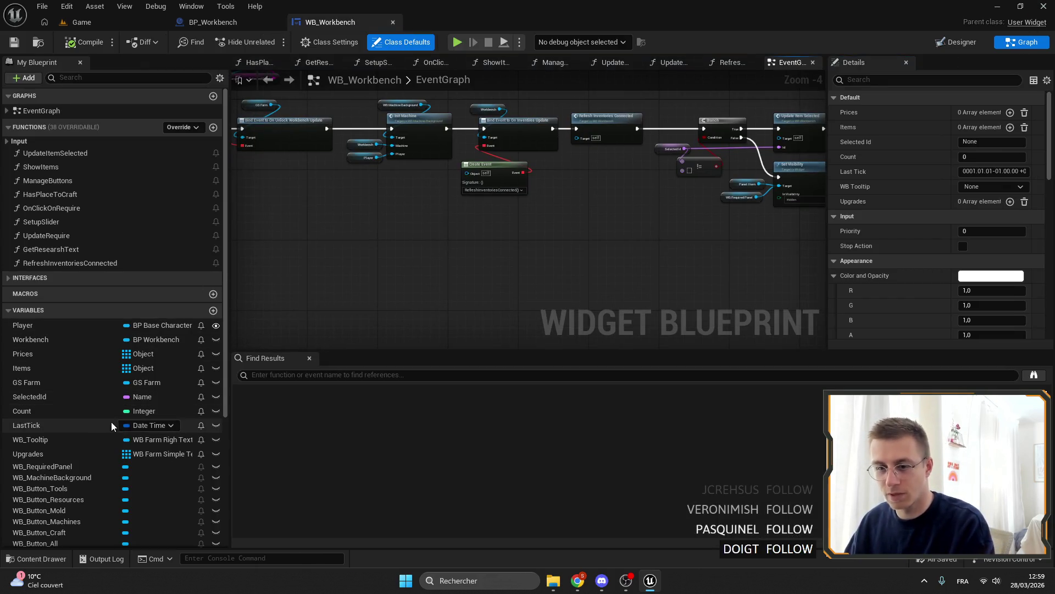
pyautogui.scroll(-3, 81, 371)
pyautogui.scroll(-3, 82, 373)
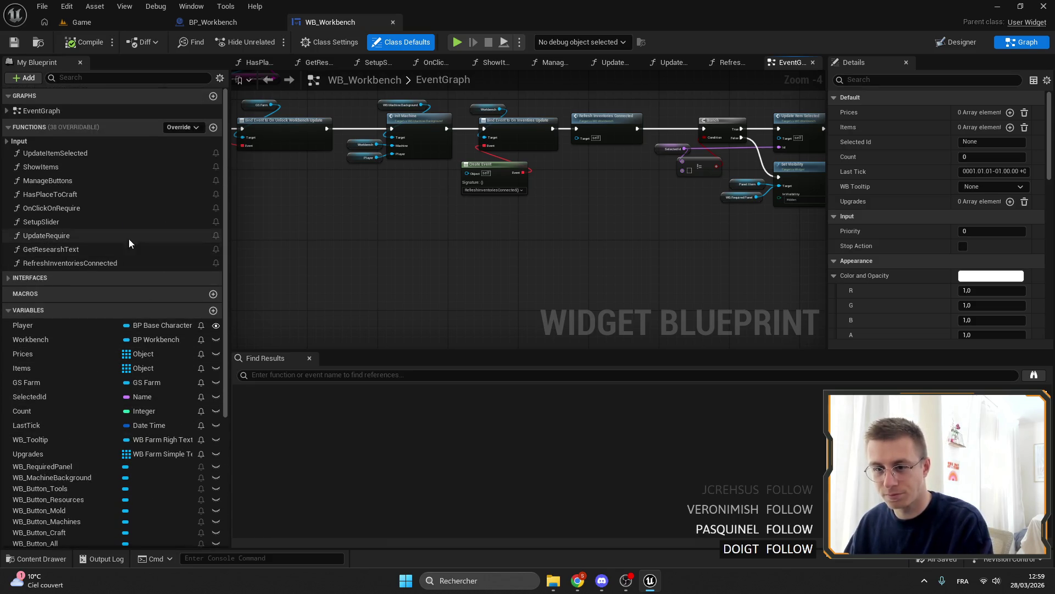
pyautogui.scroll(-3, 475, 194)
pyautogui.scroll(4, 493, 268)
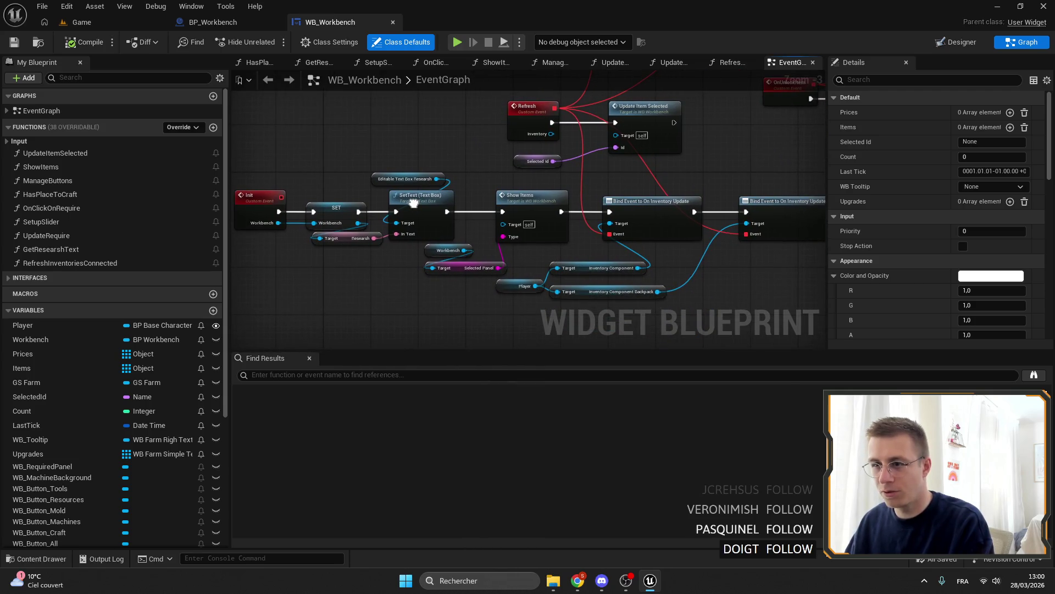
pyautogui.scroll(-2, 413, 203)
pyautogui.scroll(4, 414, 203)
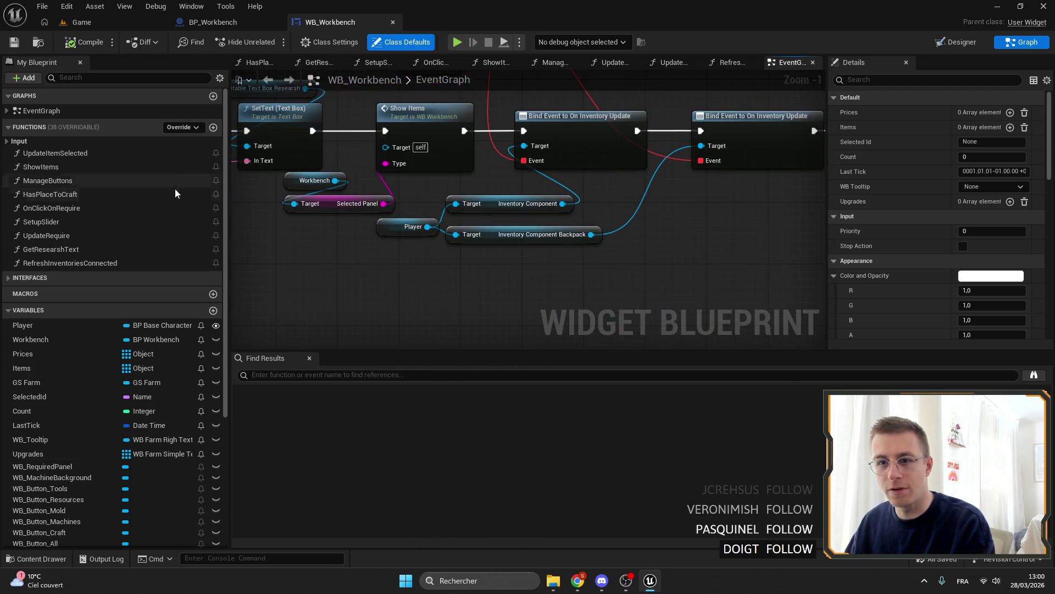
pyautogui.doubleClick(57, 156)
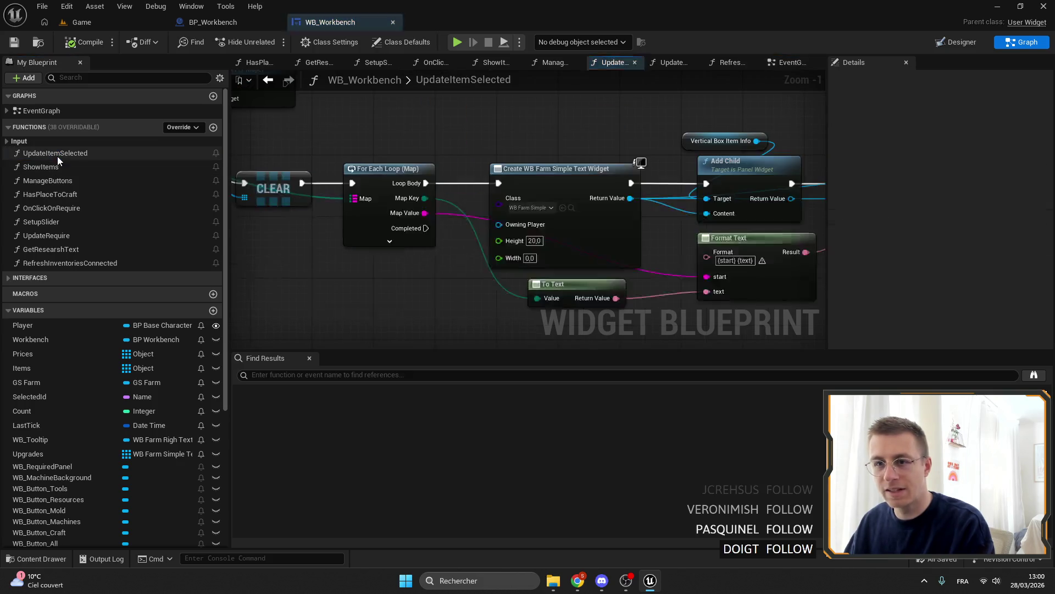
pyautogui.scroll(-4, 466, 260)
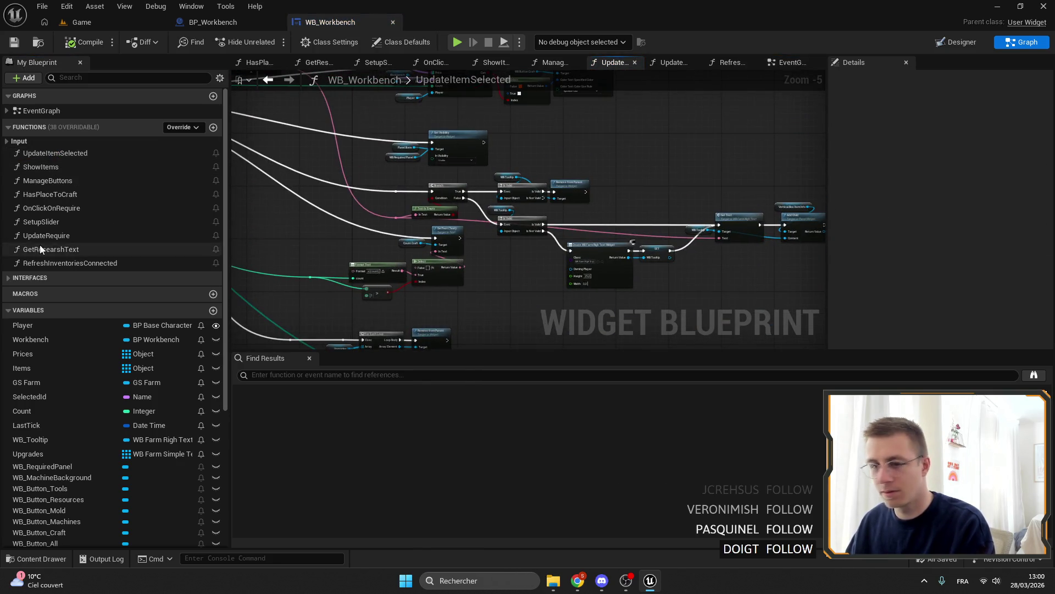
pyautogui.doubleClick(68, 236)
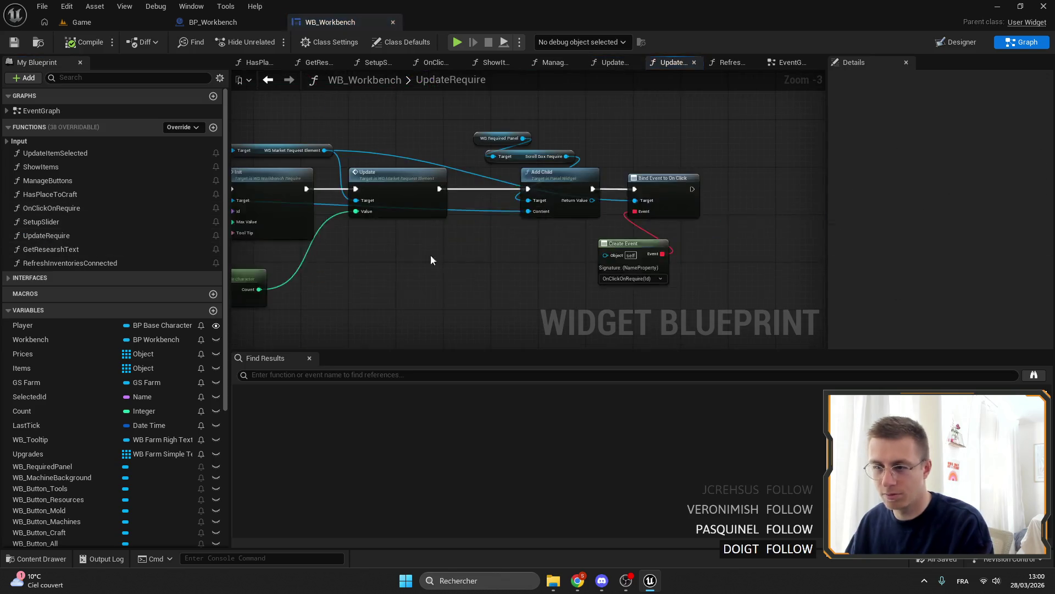
# Hide the UpperIcon pin on Break Inventory Item Struct, then return to BP_Workbench.
pyautogui.scroll(3, 410, 258)
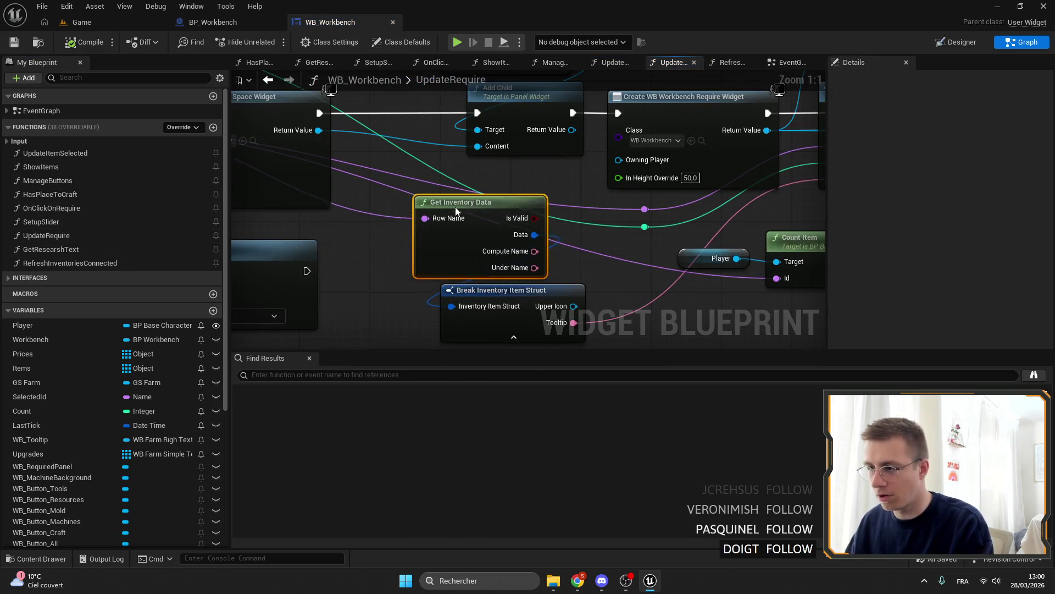
pyautogui.moveTo(459, 208); pyautogui.dragTo(351, 129)
pyautogui.click(478, 254)
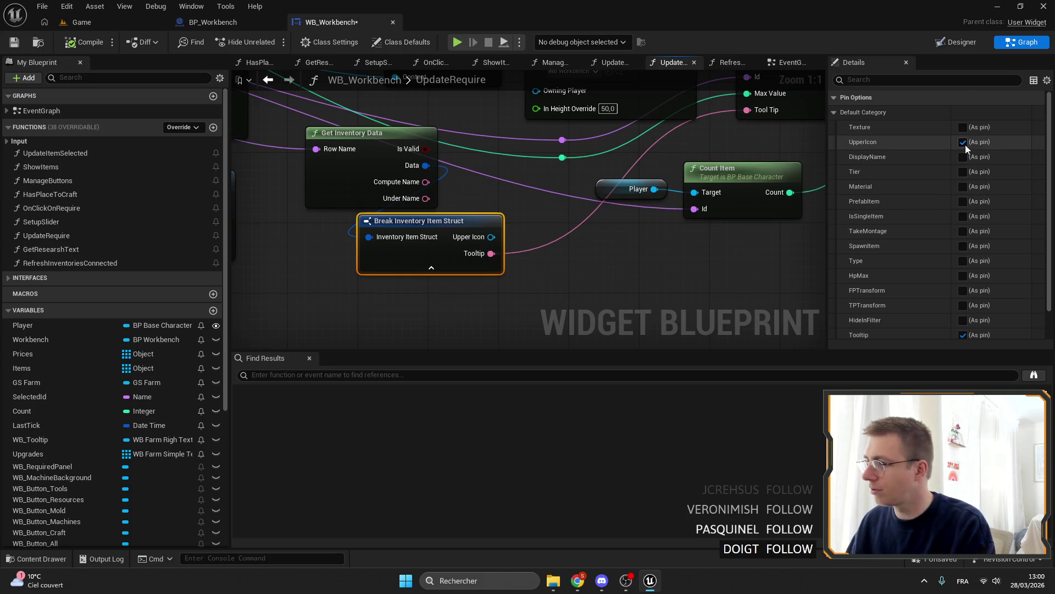
pyautogui.scroll(-2, 962, 231)
pyautogui.click(986, 333)
pyautogui.scroll(-3, 479, 287)
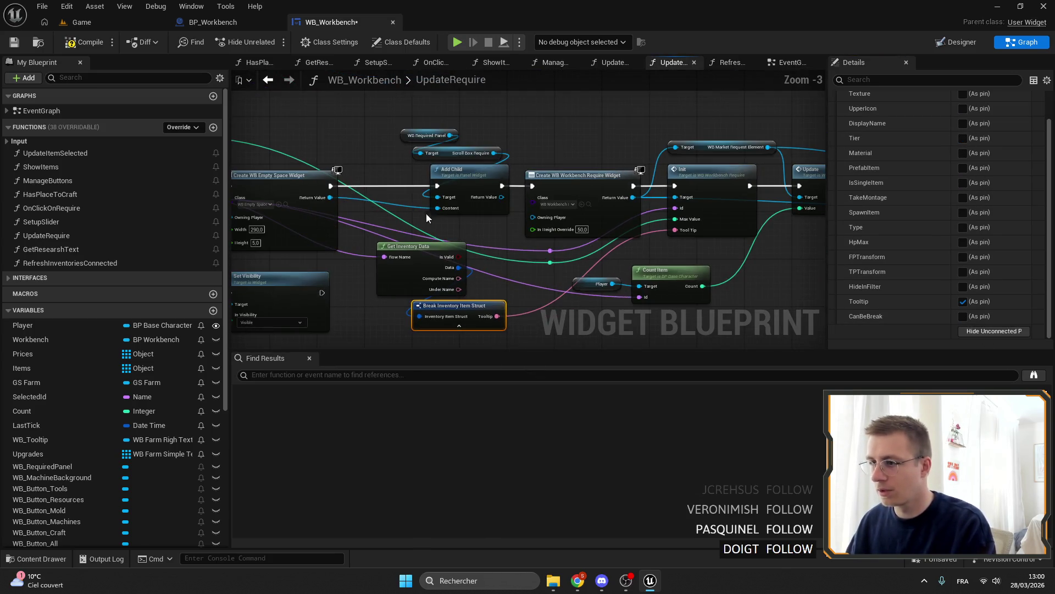
pyautogui.scroll(3, 602, 223)
pyautogui.moveTo(393, 245)
pyautogui.mouseDown()
pyautogui.moveTo(543, 281)
pyautogui.moveTo(519, 262)
pyautogui.moveTo(530, 263)
pyautogui.mouseUp()
pyautogui.moveTo(631, 262); pyautogui.dragTo(496, 182)
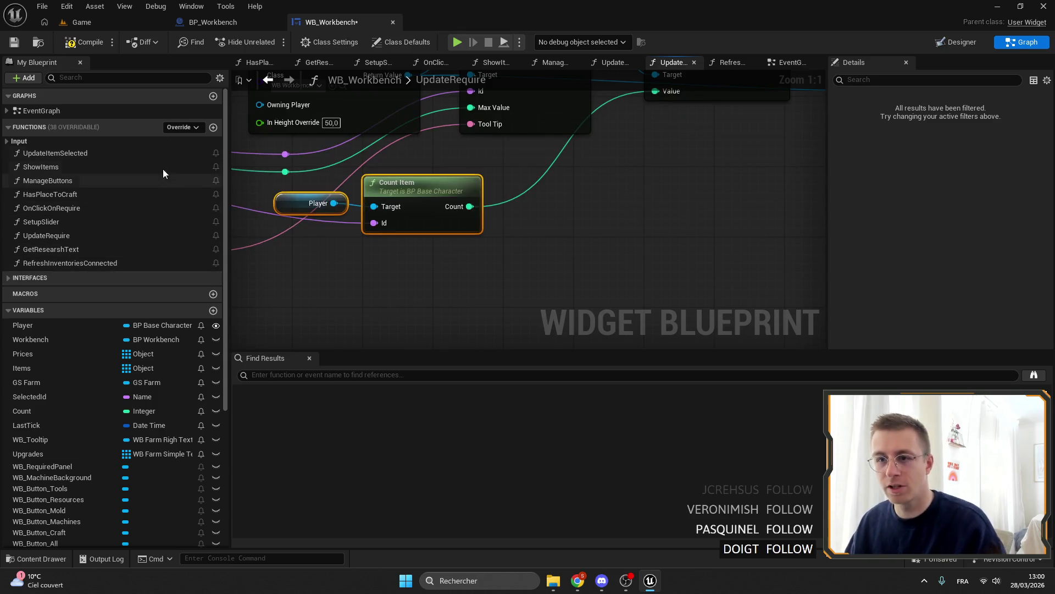
pyautogui.click(211, 22)
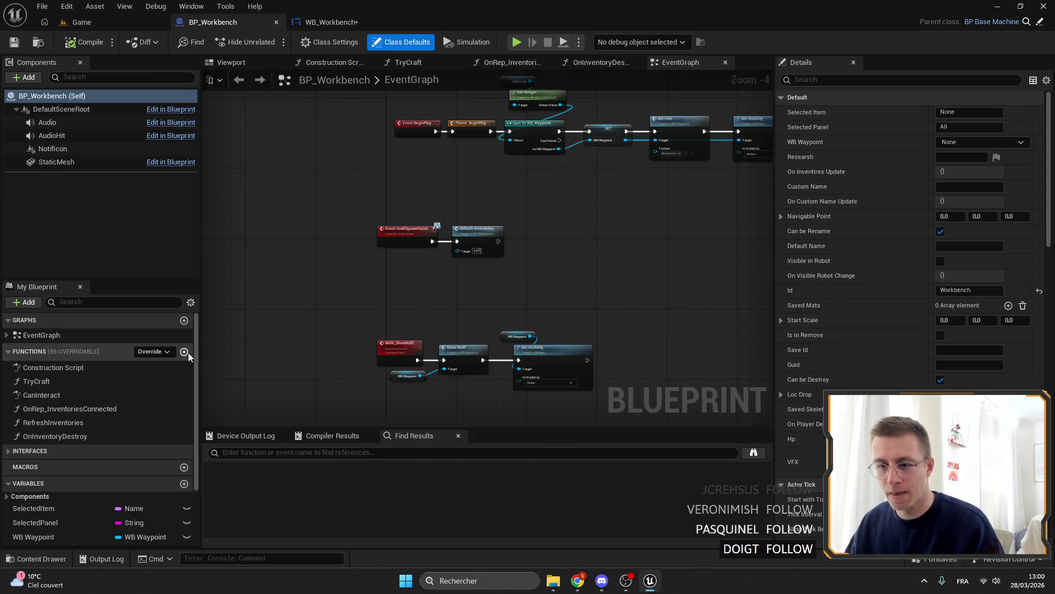
# Create a pure function named CountItemInInventories in BP_Workbench.
pyautogui.click(185, 352)
pyautogui.write('Count')
pyautogui.write('ItemIn')
pyautogui.write('V')
pyautogui.write('In')
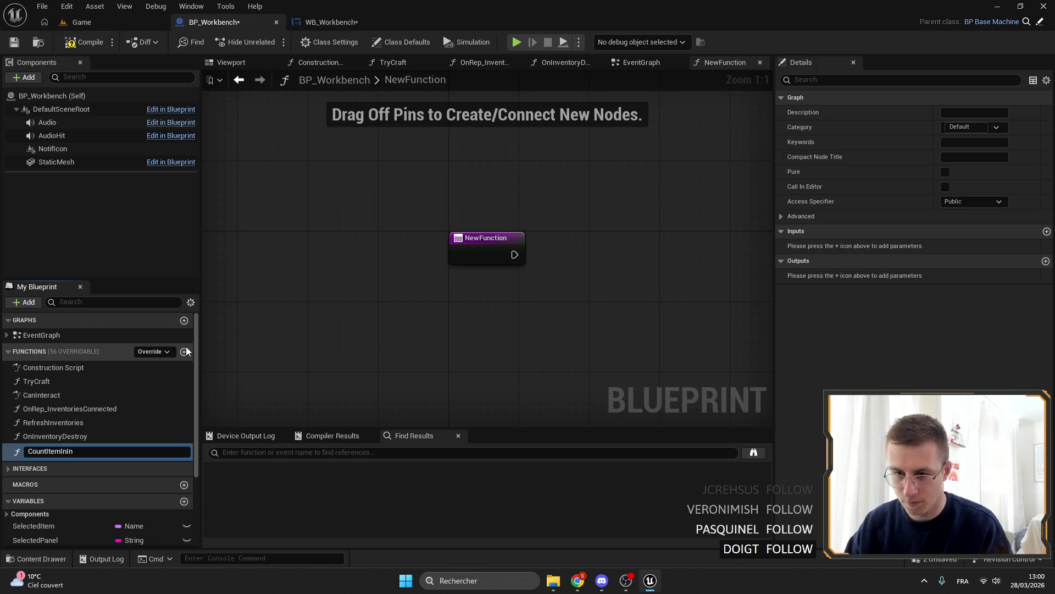
pyautogui.write('ventoryies')
pyautogui.press('Return')
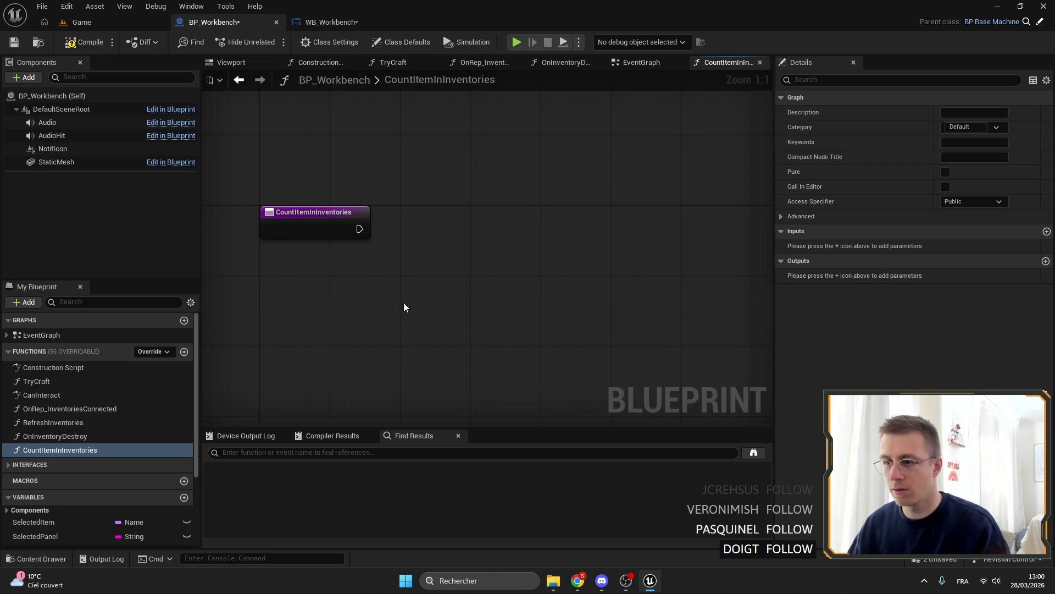
pyautogui.scroll(-3, 74, 464)
pyautogui.click(300, 225)
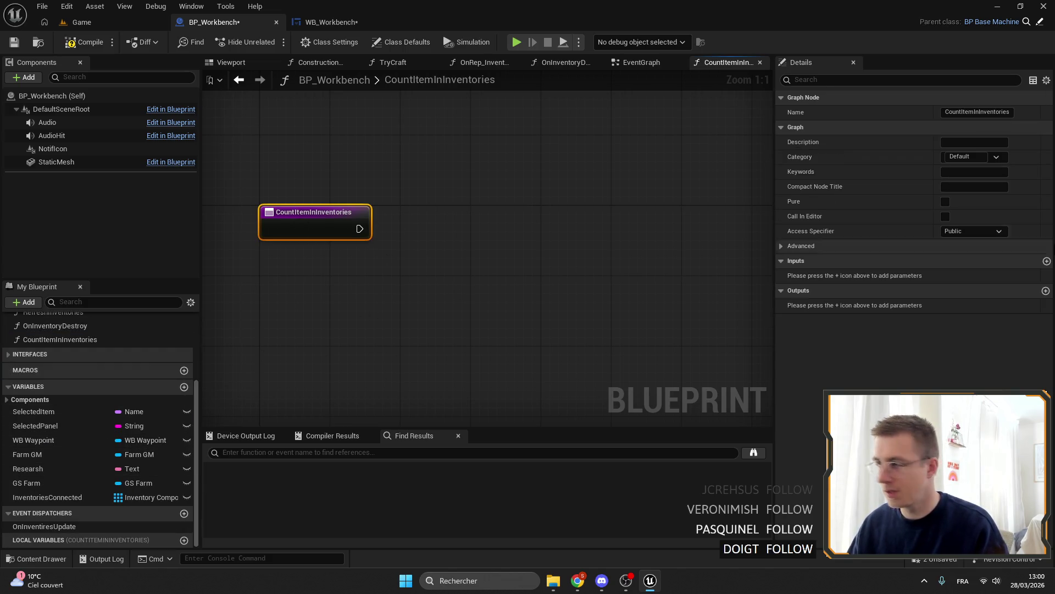
pyautogui.click(946, 202)
# Give the function a Name input Id and an Integer output Count.
pyautogui.click(1047, 261)
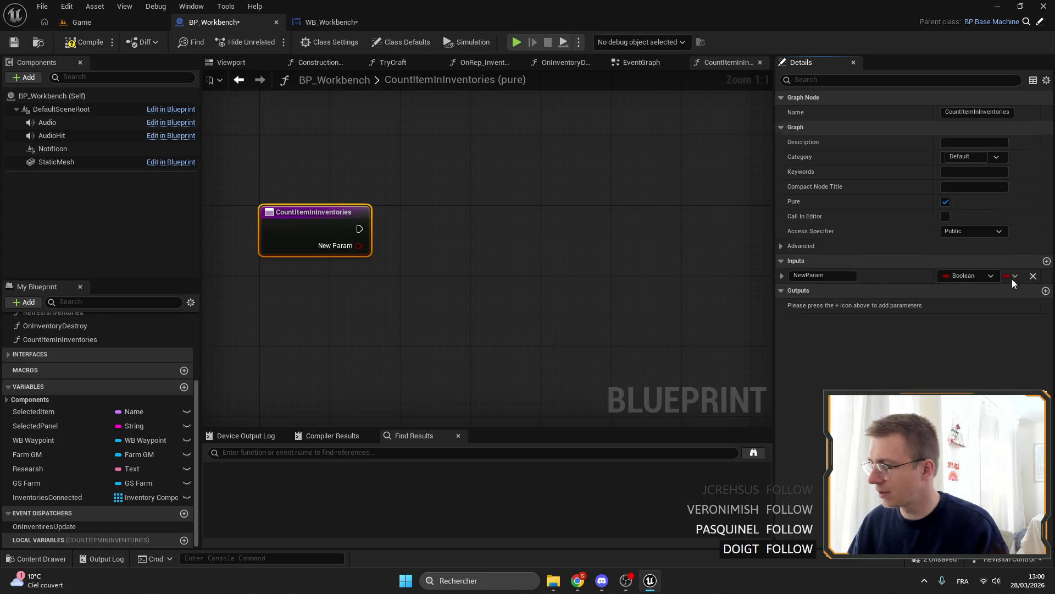
pyautogui.click(968, 276)
pyautogui.click(915, 367)
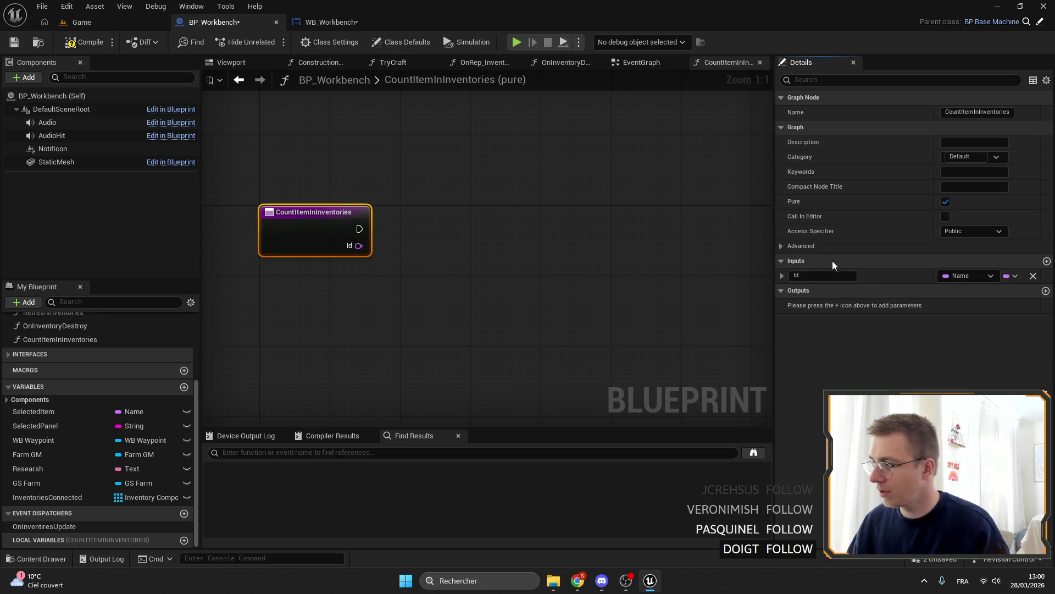
pyautogui.click(1046, 292)
pyautogui.click(967, 305)
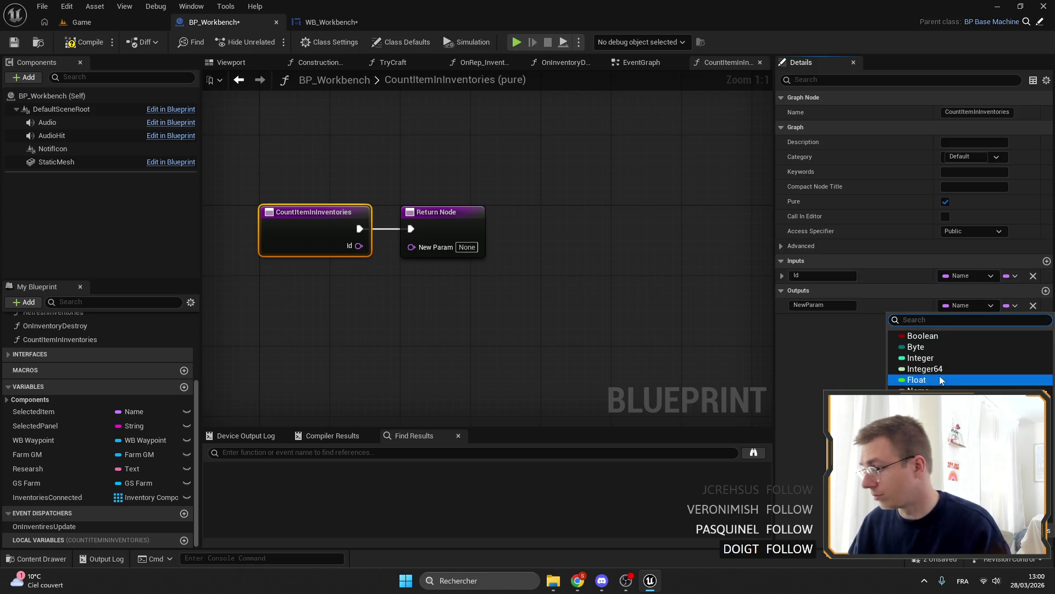
pyautogui.click(915, 359)
pyautogui.write('ount')
pyautogui.press('Return')
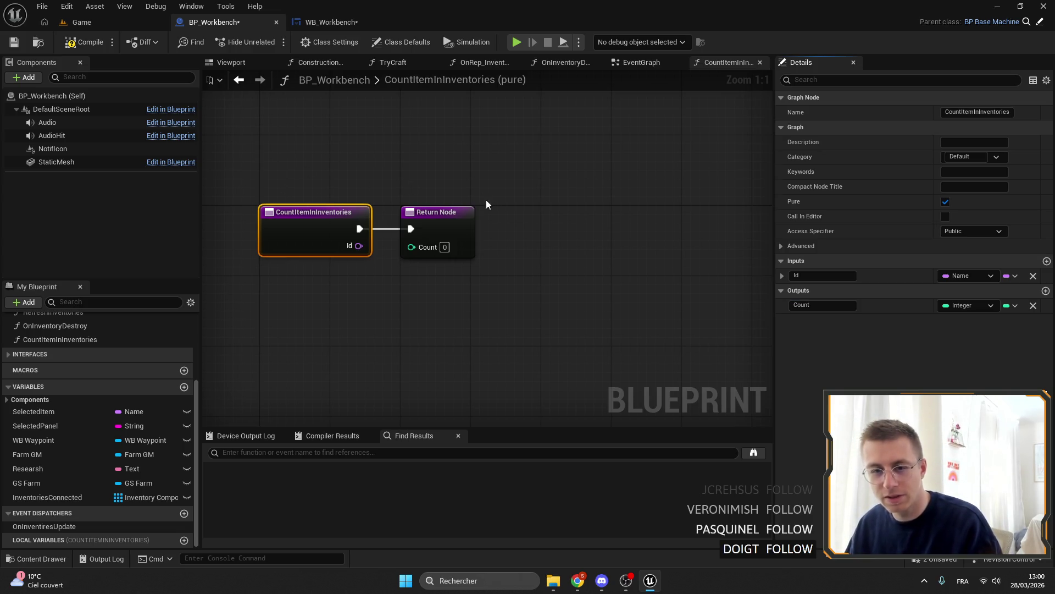
# Add a Get InventoriesConnected node feeding a For Each Loop.
pyautogui.moveTo(480, 201); pyautogui.dragTo(463, 216)
pyautogui.moveTo(386, 225); pyautogui.dragTo(665, 226)
pyautogui.moveTo(520, 196); pyautogui.dragTo(440, 201)
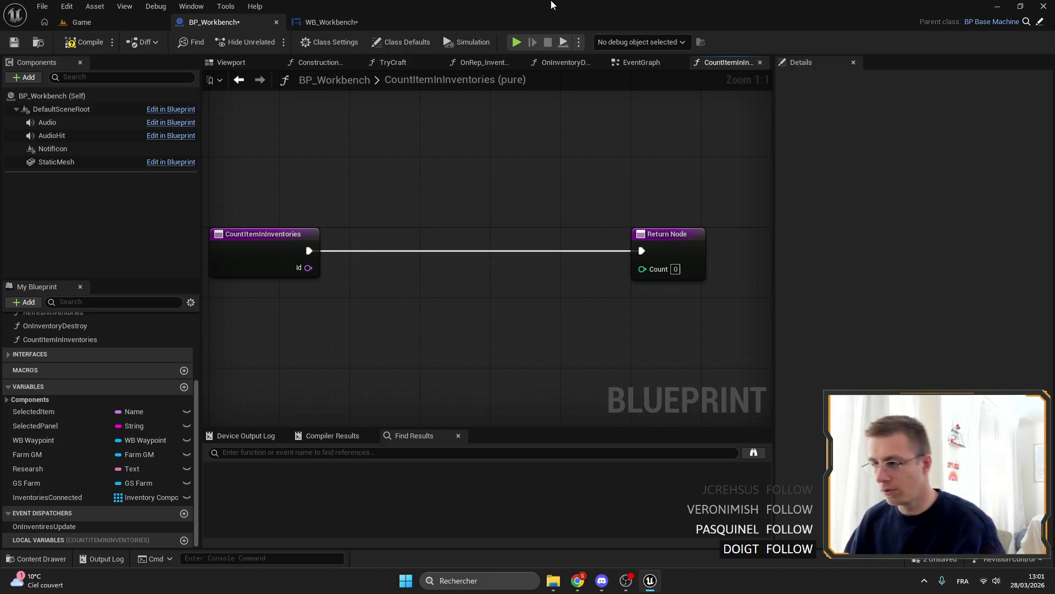
pyautogui.moveTo(252, 262); pyautogui.dragTo(283, 251)
pyautogui.moveTo(41, 502); pyautogui.dragTo(306, 264)
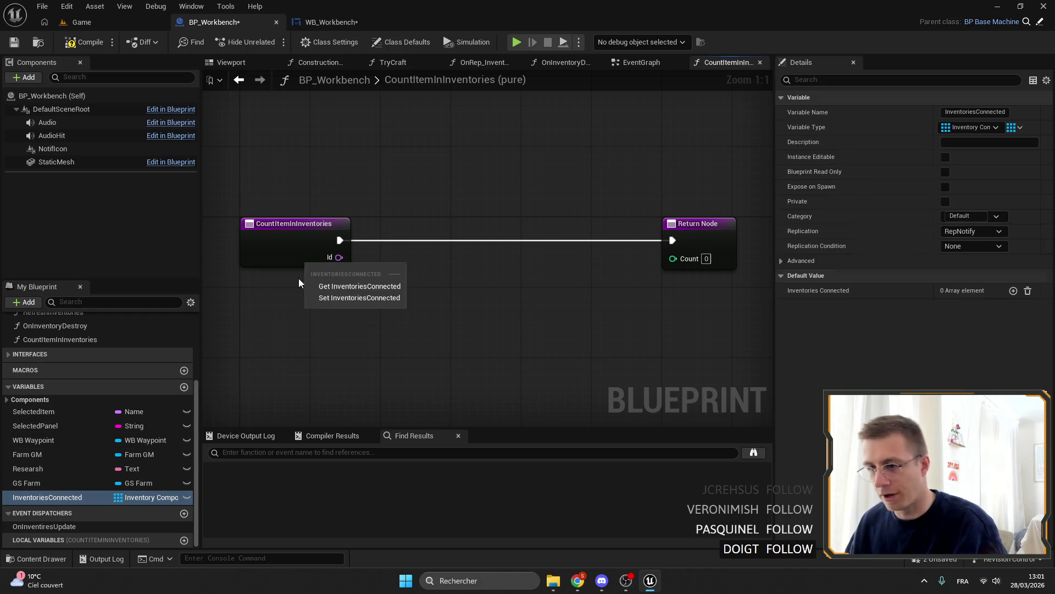
pyautogui.click(343, 283)
pyautogui.moveTo(368, 261)
pyautogui.mouseDown()
pyautogui.moveTo(473, 182)
pyautogui.moveTo(467, 175)
pyautogui.moveTo(514, 172)
pyautogui.mouseUp()
pyautogui.write('for each')
pyautogui.press('Return')
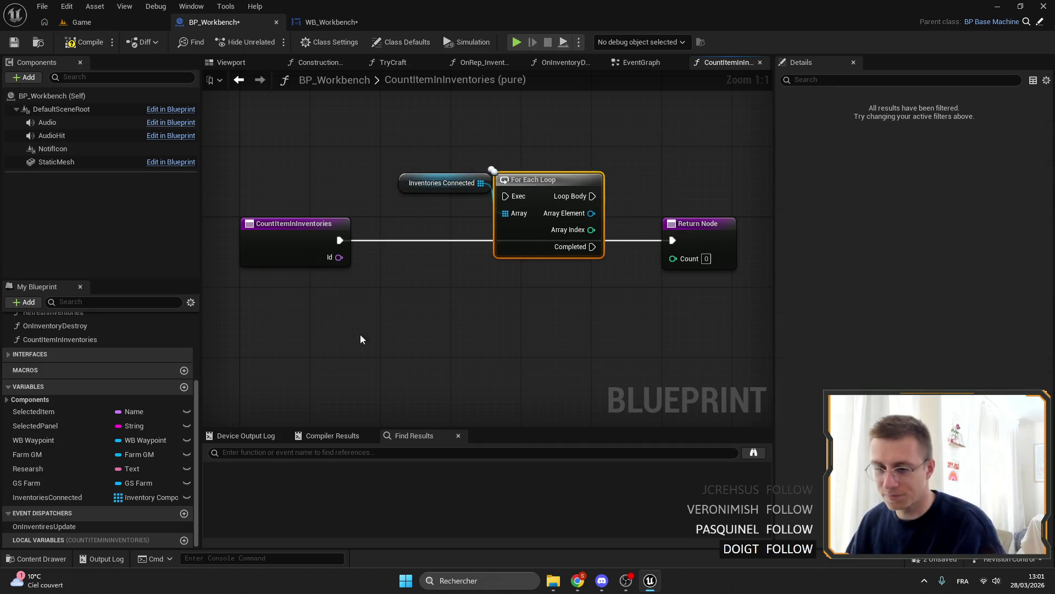
# Create an Integer local variable named ItemCount.
pyautogui.click(185, 540)
pyautogui.write('Cunt')
pyautogui.press('Return')
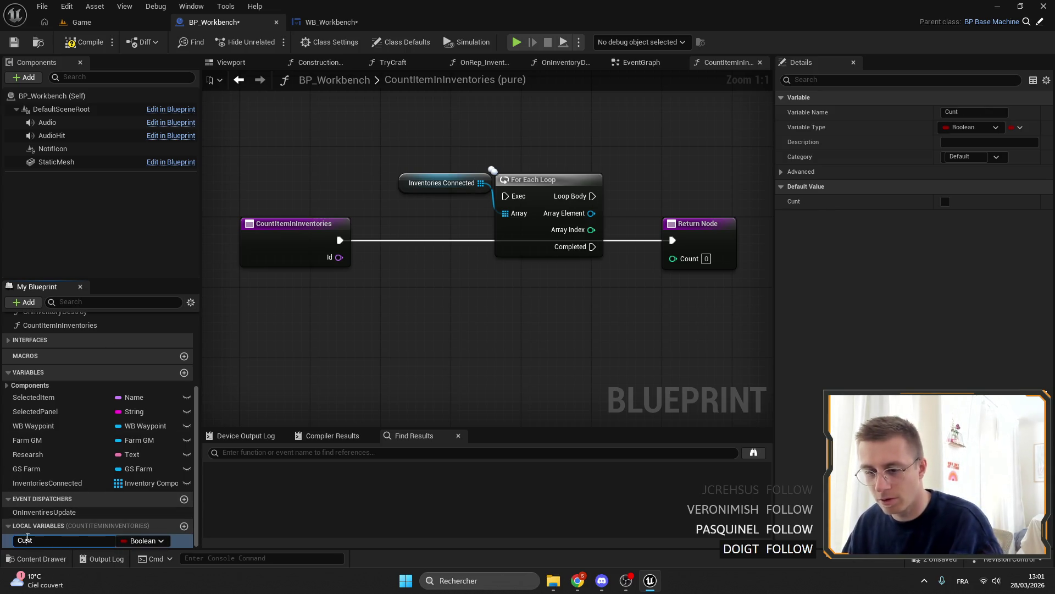
pyautogui.click(85, 541)
pyautogui.press('Escape')
pyautogui.click(26, 540)
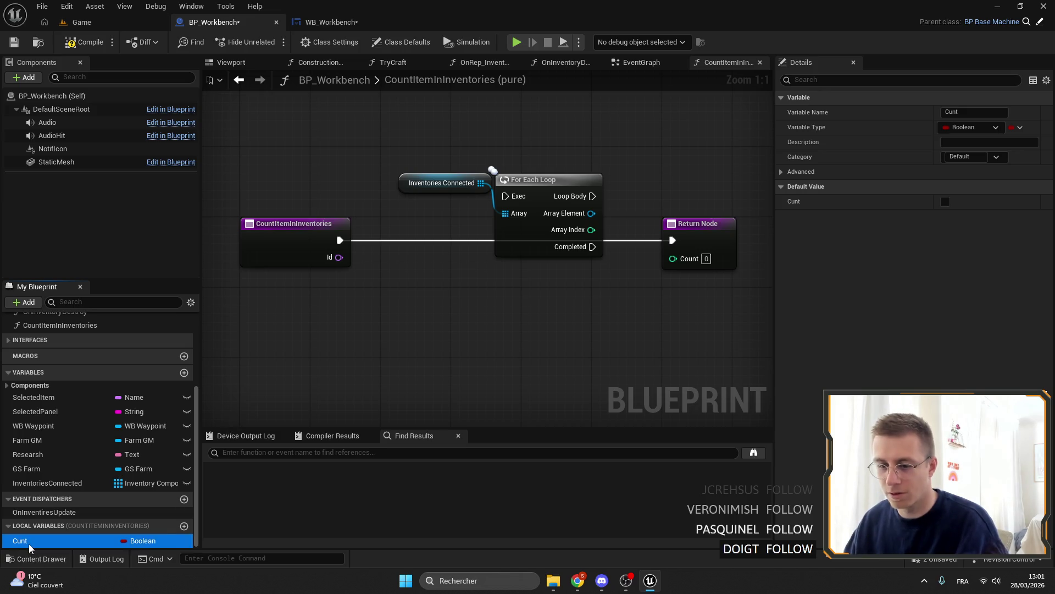
pyautogui.click(25, 539)
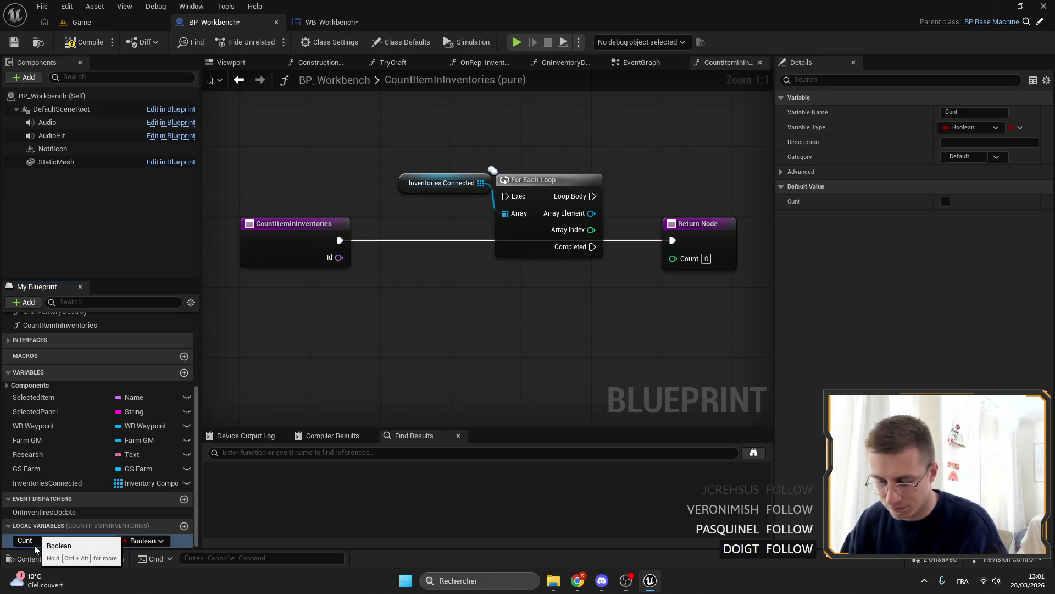
pyautogui.press('Return')
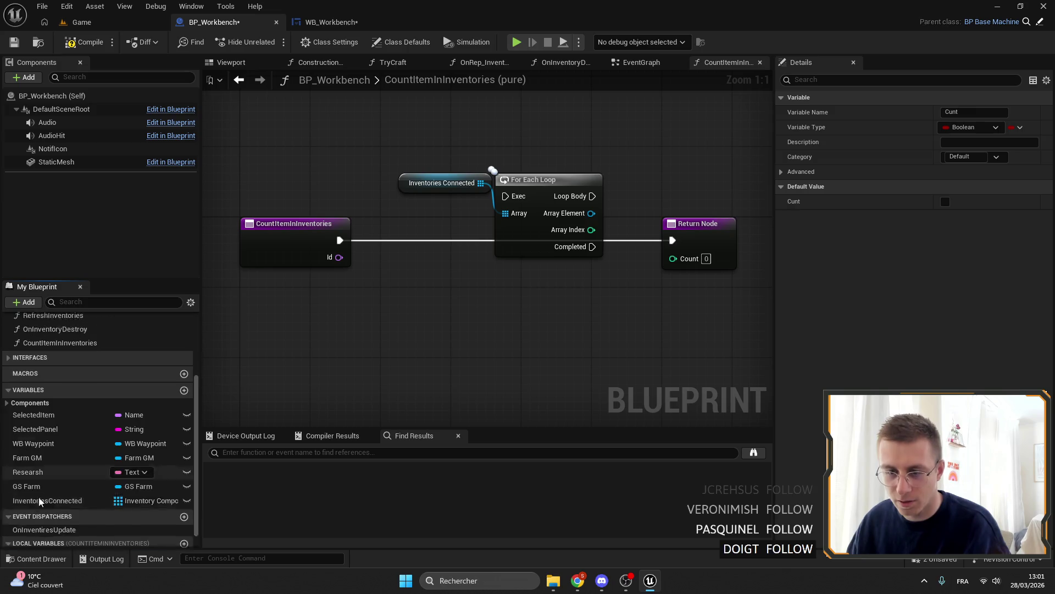
pyautogui.click(32, 542)
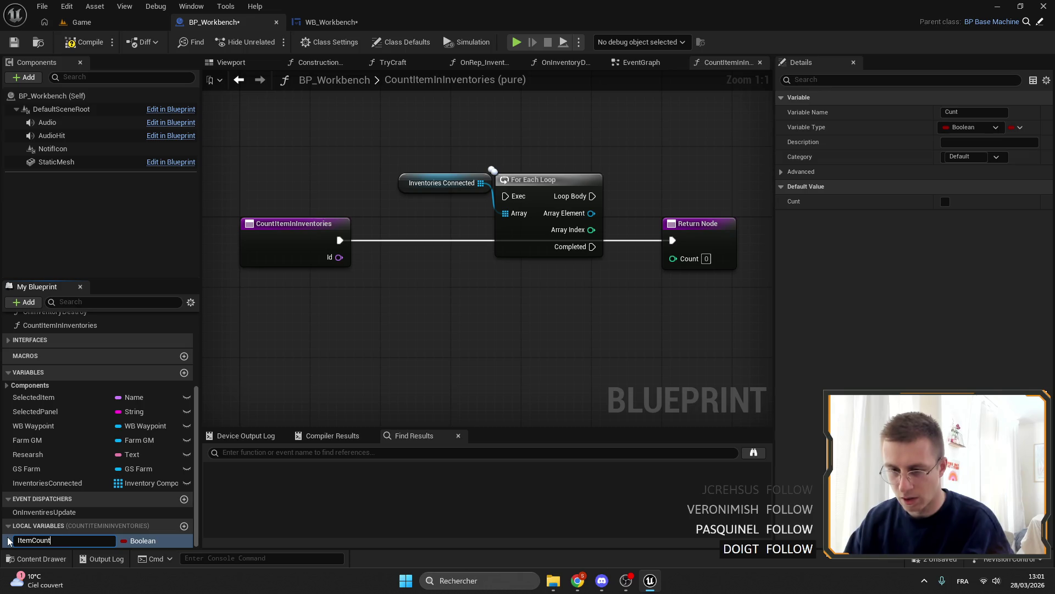
pyautogui.press('Return')
pyautogui.click(972, 127)
pyautogui.click(931, 183)
# Place a SET ItemCount node wired after the entry, then delete it.
pyautogui.moveTo(555, 181); pyautogui.dragTo(565, 181)
pyautogui.moveTo(31, 547)
pyautogui.mouseDown()
pyautogui.moveTo(345, 326)
pyautogui.moveTo(414, 254)
pyautogui.mouseUp()
pyautogui.click(380, 360)
pyautogui.moveTo(352, 240)
pyautogui.mouseDown()
pyautogui.moveTo(394, 266)
pyautogui.moveTo(415, 236)
pyautogui.mouseUp()
pyautogui.moveTo(443, 328); pyautogui.dragTo(346, 248)
pyautogui.moveTo(483, 252); pyautogui.dragTo(370, 252)
pyautogui.moveTo(422, 278); pyautogui.dragTo(477, 271)
pyautogui.click(336, 253)
pyautogui.press('Delete')
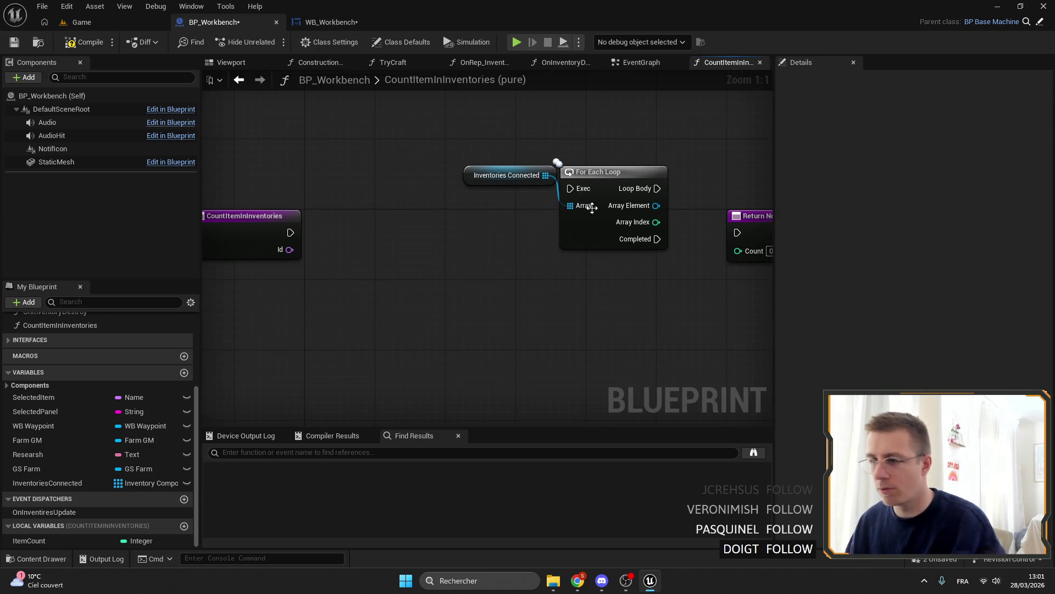
# Reposition the For Each Loop and Inventories nodes and connect the function entry to the loop.
pyautogui.click(596, 221)
pyautogui.moveTo(561, 170)
pyautogui.mouseDown()
pyautogui.moveTo(533, 195)
pyautogui.moveTo(399, 181)
pyautogui.moveTo(346, 198)
pyautogui.mouseUp()
pyautogui.keyDown('ctrl'); pyautogui.click(495, 175); pyautogui.keyUp('ctrl')
pyautogui.moveTo(291, 233); pyautogui.dragTo(342, 240)
pyautogui.moveTo(374, 222); pyautogui.dragTo(374, 216)
# Add an Is Valid check on Array Element and drive it from Loop Body.
pyautogui.moveTo(428, 249); pyautogui.dragTo(466, 248)
pyautogui.write('cou')
pyautogui.press('BackSpace')
pyautogui.press('BackSpace')
pyautogui.press('BackSpace')
pyautogui.write('is valid')
pyautogui.press('Return')
pyautogui.moveTo(520, 251); pyautogui.dragTo(538, 225)
pyautogui.moveTo(428, 231); pyautogui.dragTo(482, 232)
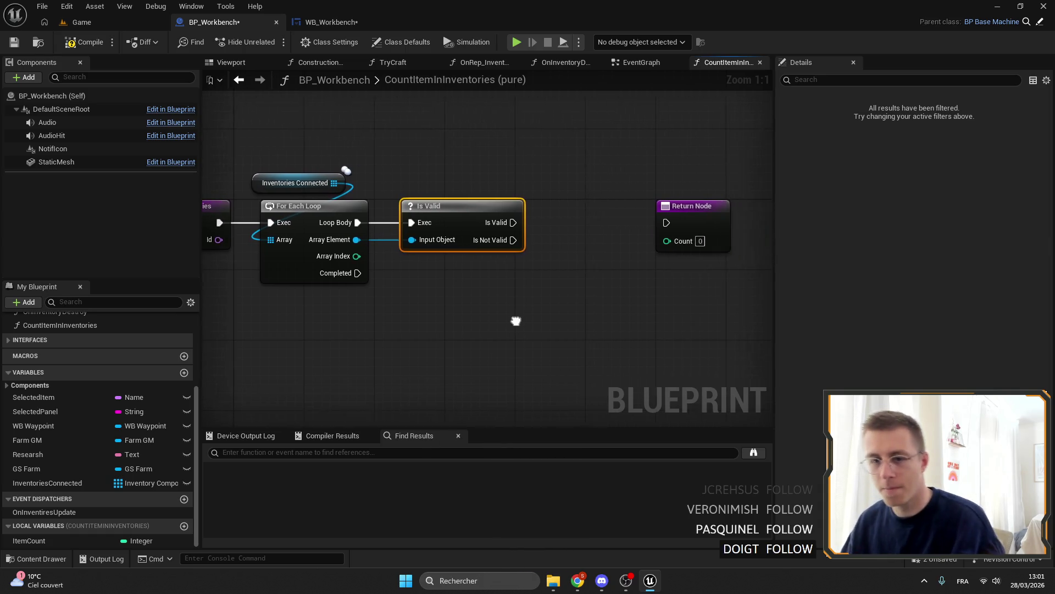
# Wire Completed into the Return Node and return ItemCount as Count.
pyautogui.moveTo(680, 191); pyautogui.dragTo(550, 286)
pyautogui.moveTo(312, 248)
pyautogui.mouseDown()
pyautogui.moveTo(497, 299)
pyautogui.moveTo(424, 269)
pyautogui.mouseUp()
pyautogui.moveTo(29, 541)
pyautogui.mouseDown()
pyautogui.moveTo(72, 547)
pyautogui.moveTo(419, 312)
pyautogui.moveTo(418, 295)
pyautogui.mouseUp()
# Add an ItemCount getter with an Integer Add node and a SET ItemCount node.
pyautogui.hotkey('ctrl', 'd')
pyautogui.moveTo(466, 149); pyautogui.dragTo(541, 166)
pyautogui.write('+')
pyautogui.press('Return')
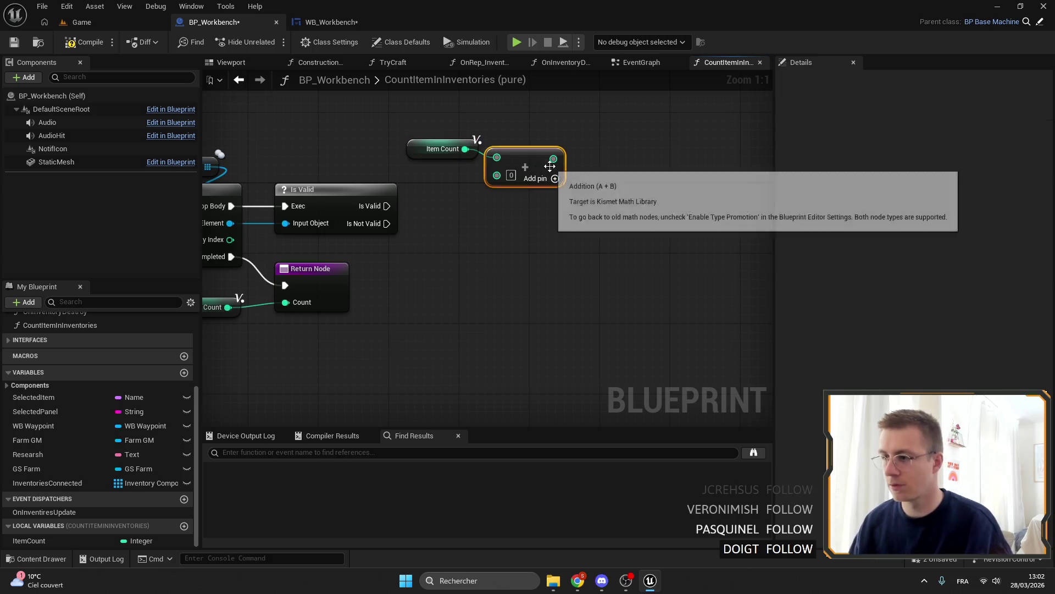
pyautogui.moveTo(30, 540)
pyautogui.mouseDown()
pyautogui.moveTo(197, 538)
pyautogui.moveTo(629, 219)
pyautogui.mouseUp()
pyautogui.click(628, 220)
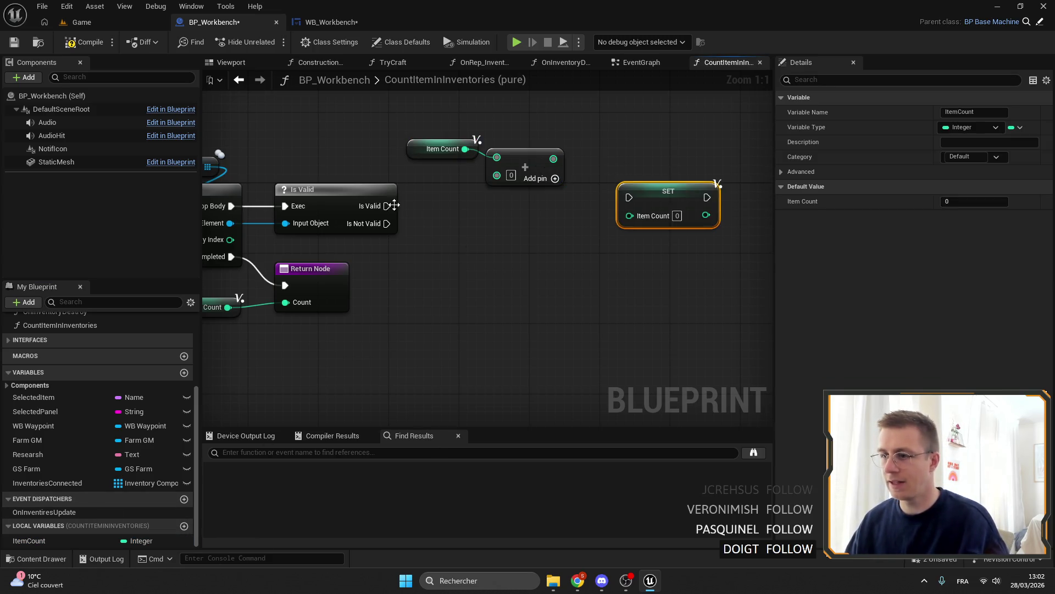
# Add Get Inventory Count Elements on Array Element with the entry Id, and run Is Valid into SET.
pyautogui.moveTo(354, 219); pyautogui.dragTo(510, 261)
pyautogui.write('cont')
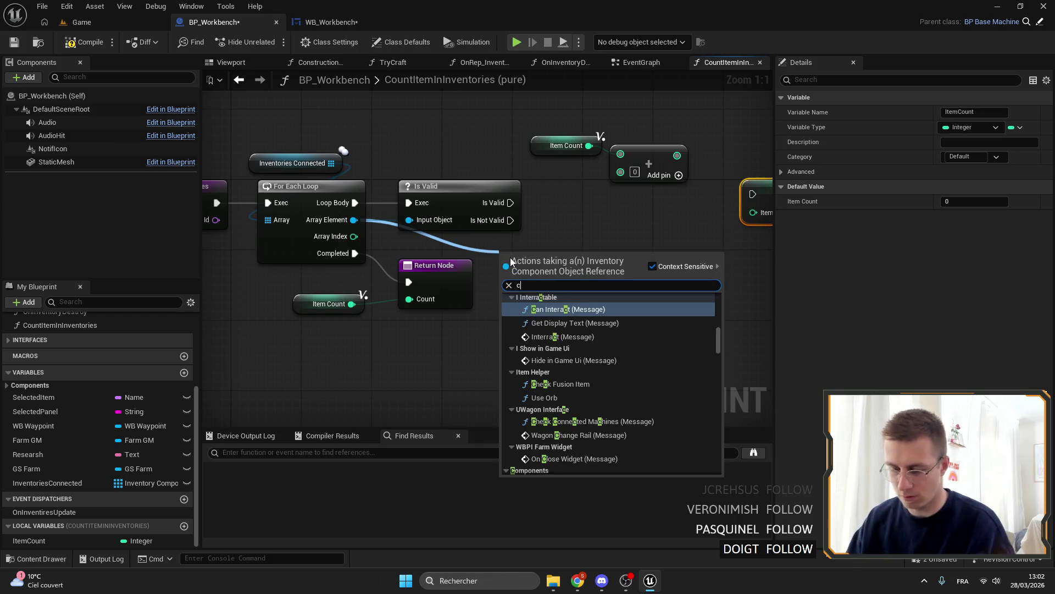
pyautogui.press('BackSpace')
pyautogui.press('BackSpace')
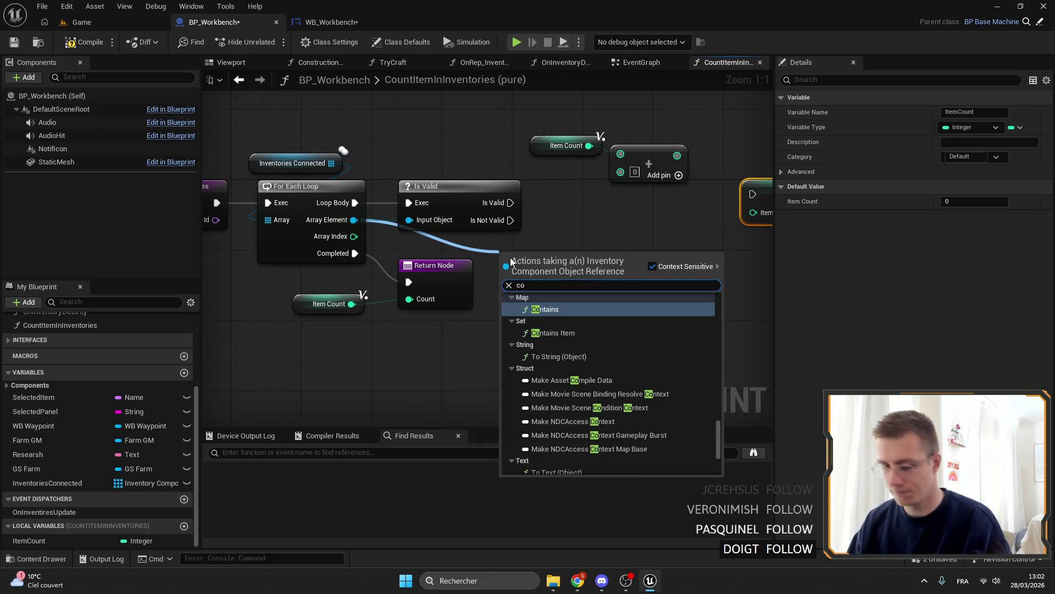
pyautogui.write('unt')
pyautogui.click(571, 309)
pyautogui.moveTo(550, 252); pyautogui.dragTo(587, 235)
pyautogui.moveTo(209, 227)
pyautogui.mouseDown()
pyautogui.moveTo(415, 230)
pyautogui.moveTo(800, 295)
pyautogui.moveTo(474, 293)
pyautogui.mouseUp()
pyautogui.moveTo(551, 278)
pyautogui.mouseDown()
pyautogui.moveTo(443, 278)
pyautogui.moveTo(584, 243)
pyautogui.moveTo(446, 184)
pyautogui.moveTo(530, 189)
pyautogui.moveTo(578, 225)
pyautogui.mouseUp()
pyautogui.moveTo(336, 215)
pyautogui.mouseDown()
pyautogui.moveTo(578, 207)
pyautogui.moveTo(577, 215)
pyautogui.mouseUp()
# Move the ItemCount, Add and counting nodes lower in the graph.
pyautogui.moveTo(407, 127)
pyautogui.mouseDown()
pyautogui.moveTo(472, 161)
pyautogui.moveTo(476, 202)
pyautogui.mouseUp()
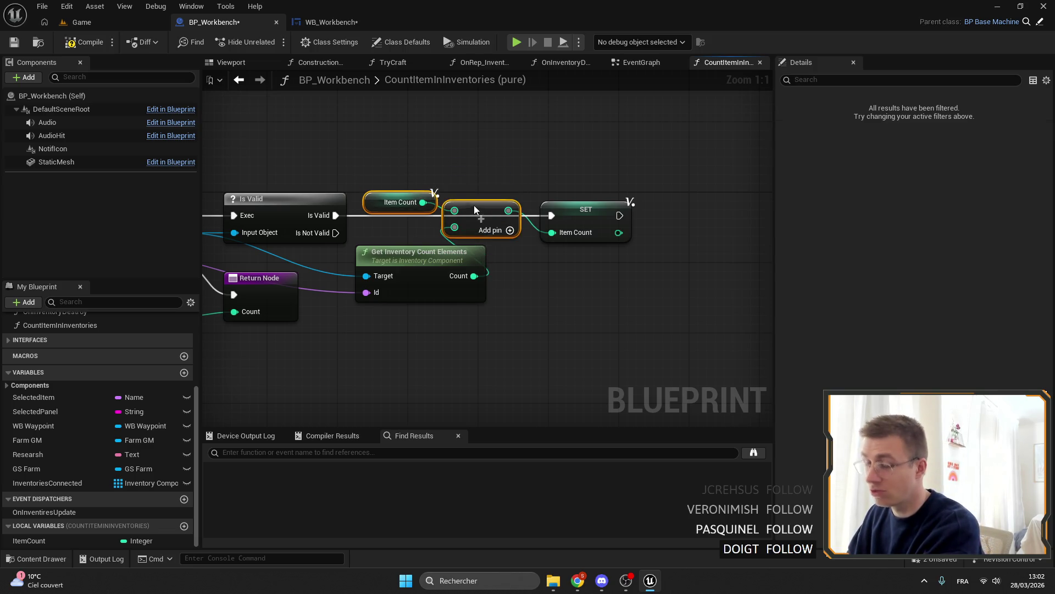
pyautogui.moveTo(384, 159); pyautogui.dragTo(495, 299)
pyautogui.moveTo(480, 215)
pyautogui.mouseDown()
pyautogui.moveTo(478, 275)
pyautogui.moveTo(461, 276)
pyautogui.mouseUp()
pyautogui.moveTo(486, 364); pyautogui.dragTo(564, 328)
# Shift the loop, Is Valid and SET nodes left to tidy the layout.
pyautogui.moveTo(307, 110); pyautogui.dragTo(552, 277)
pyautogui.moveTo(621, 269)
pyautogui.mouseDown()
pyautogui.moveTo(592, 285)
pyautogui.moveTo(426, 268)
pyautogui.mouseUp()
pyautogui.moveTo(620, 172); pyautogui.dragTo(434, 172)
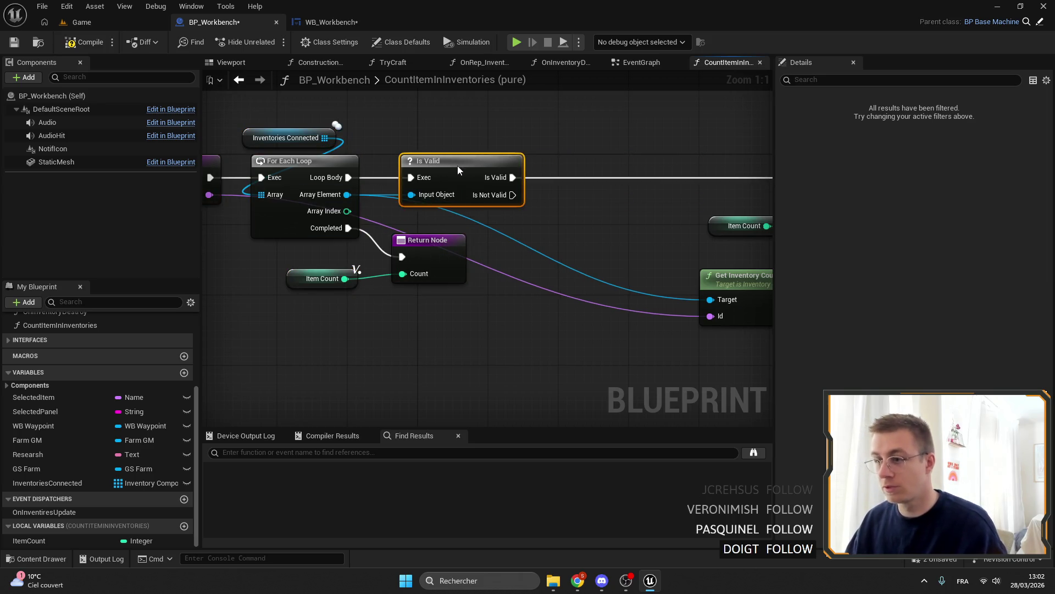
pyautogui.moveTo(657, 179); pyautogui.dragTo(464, 179)
pyautogui.moveTo(746, 163); pyautogui.dragTo(572, 174)
pyautogui.moveTo(629, 340); pyautogui.dragTo(483, 176)
pyautogui.moveTo(556, 177); pyautogui.dragTo(395, 183)
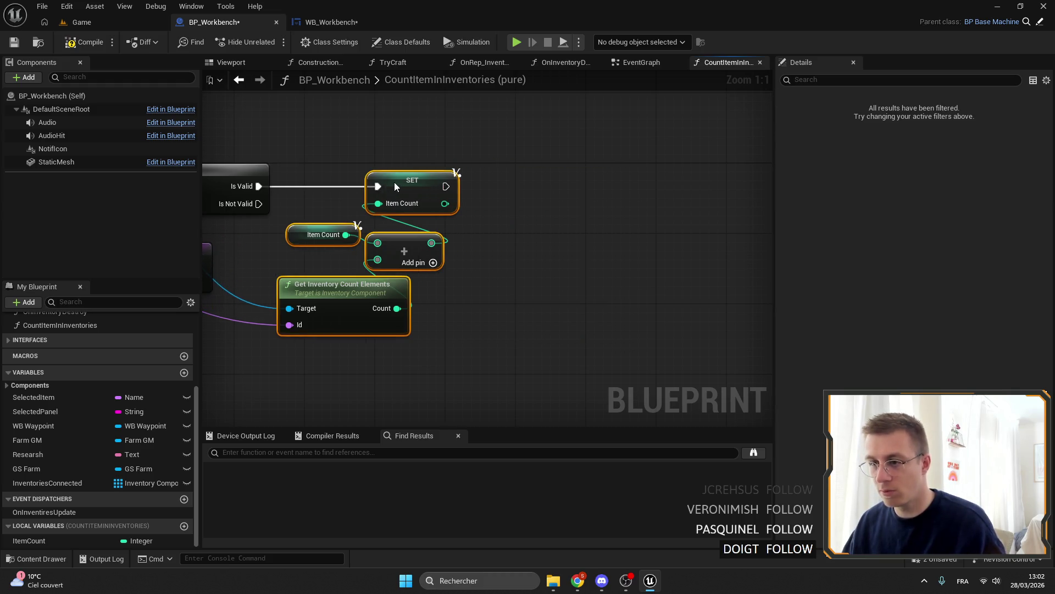
pyautogui.click(313, 146)
pyautogui.moveTo(314, 147); pyautogui.dragTo(487, 173)
# Compile the blueprint, nudge SET and the counting nodes left, and fit the view.
pyautogui.click(91, 46)
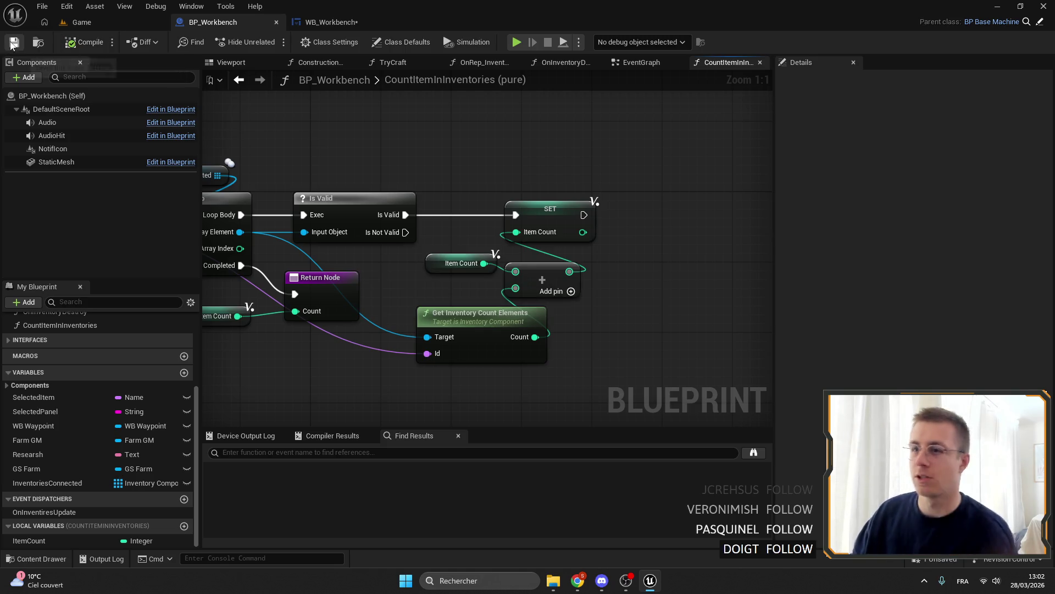
pyautogui.moveTo(541, 243)
pyautogui.mouseDown()
pyautogui.moveTo(474, 209)
pyautogui.moveTo(580, 191)
pyautogui.mouseUp()
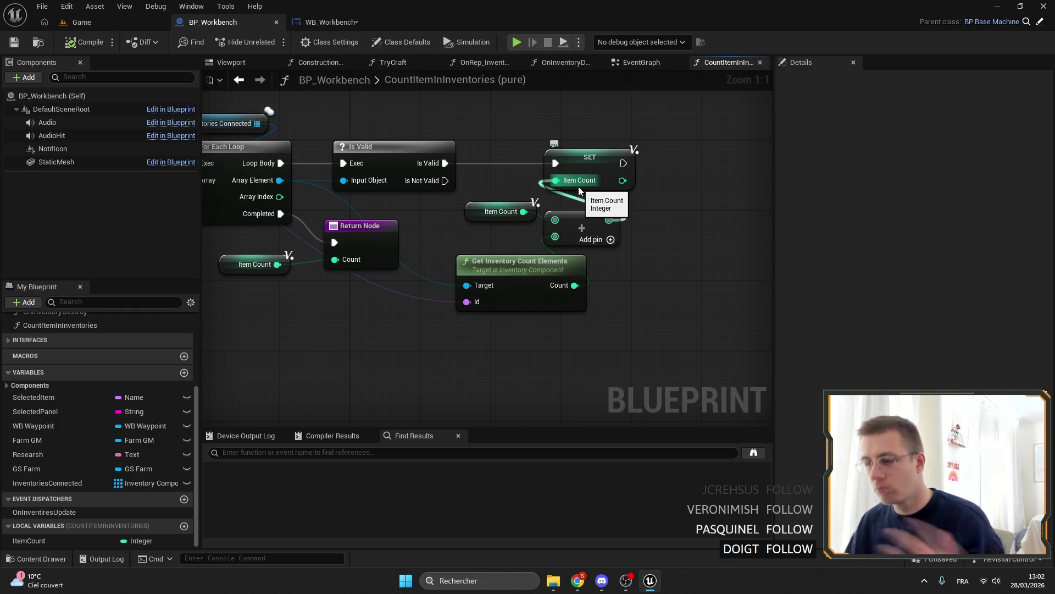
pyautogui.moveTo(632, 334); pyautogui.dragTo(528, 151)
pyautogui.moveTo(598, 169); pyautogui.dragTo(572, 169)
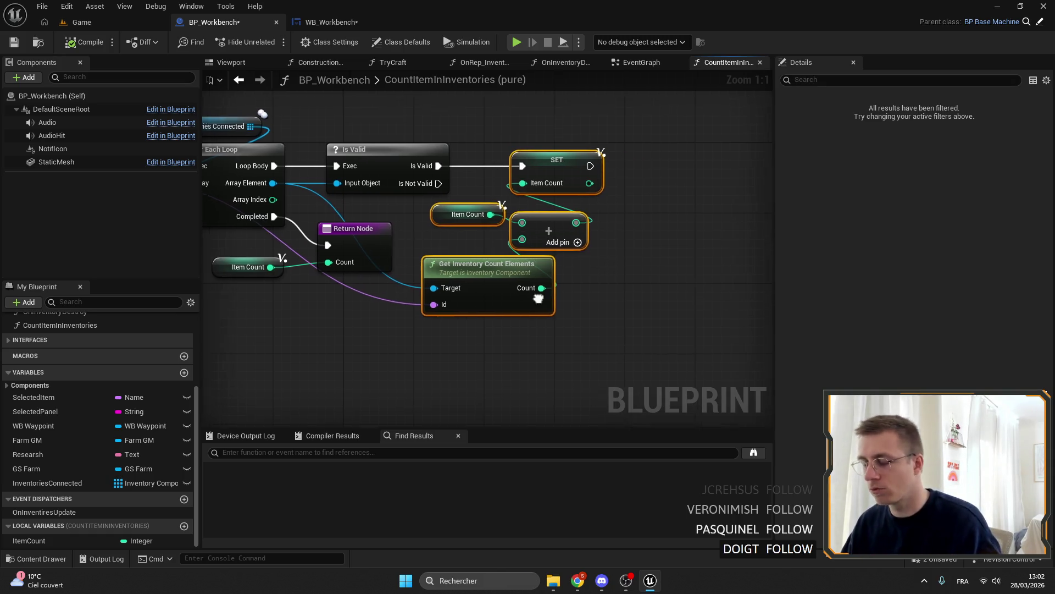
pyautogui.moveTo(543, 294); pyautogui.dragTo(488, 307)
pyautogui.press('Home')
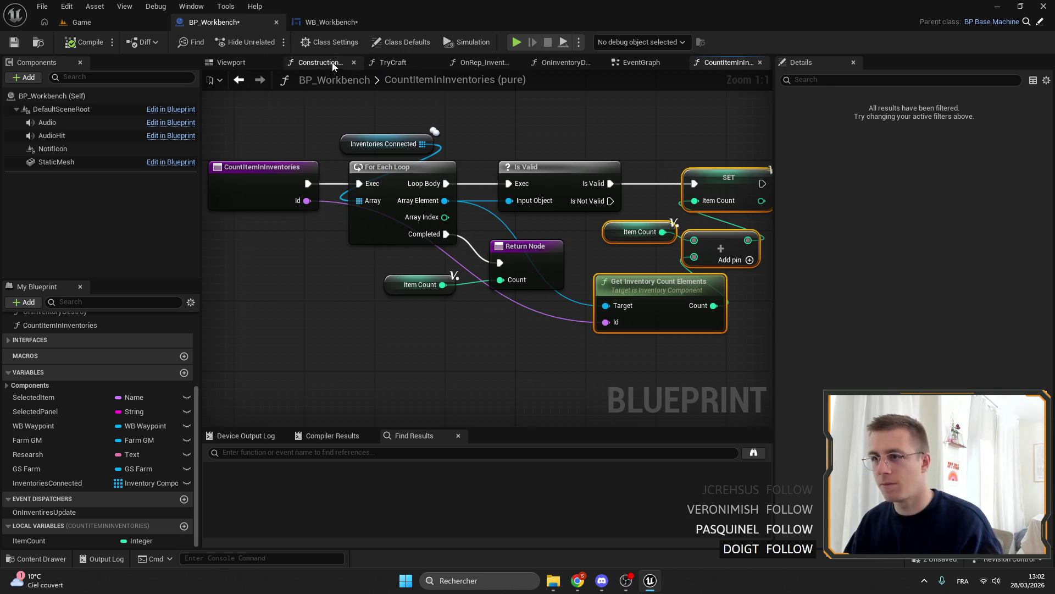
pyautogui.click(327, 22)
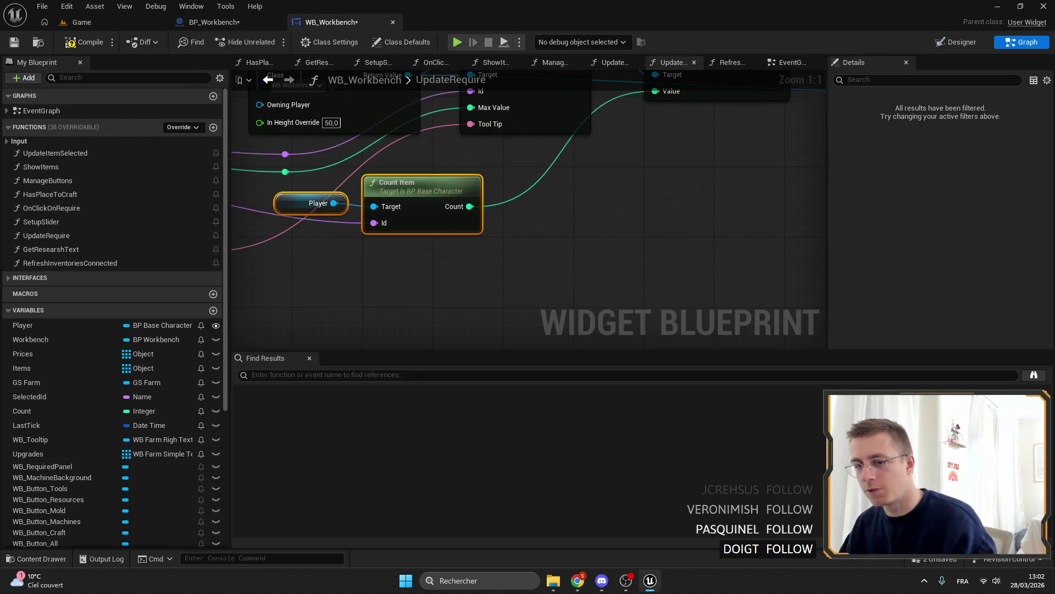
pyautogui.click(476, 575)
pyautogui.write('steam')
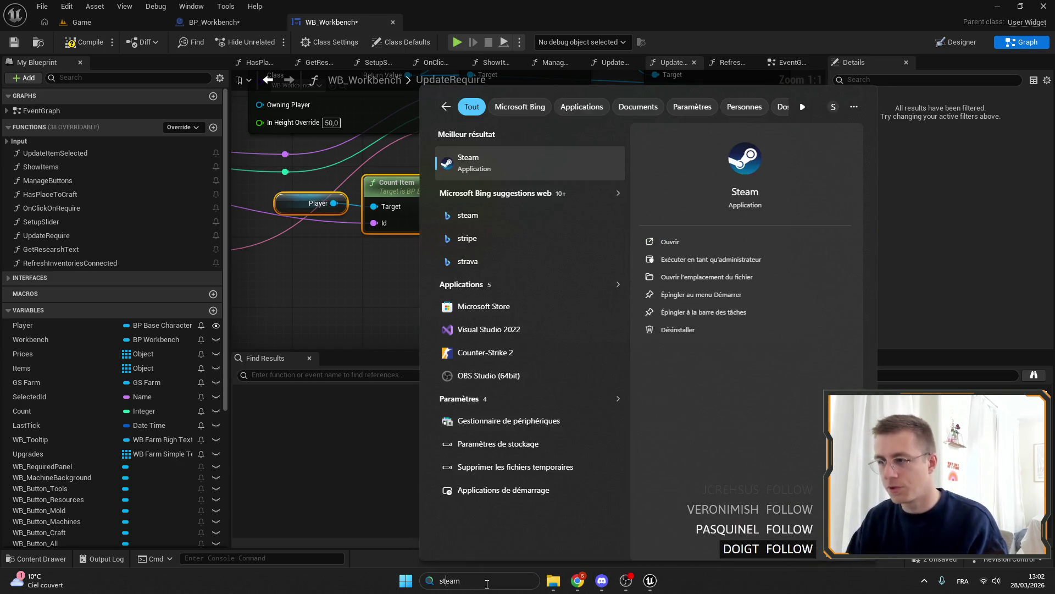
pyautogui.press('Return')
pyautogui.scroll(-1, 487, 167)
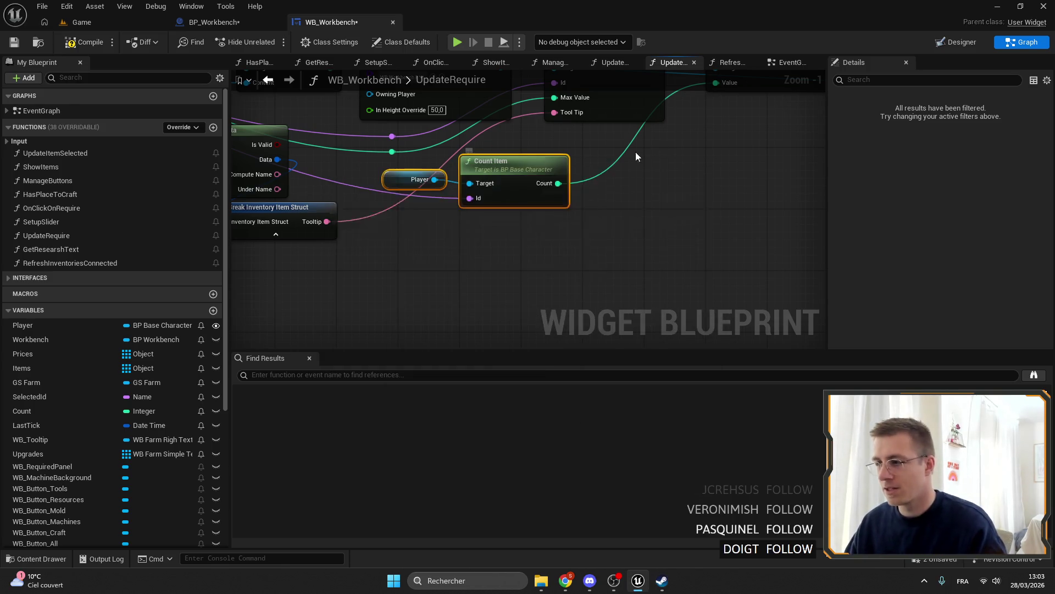
pyautogui.moveTo(685, 149); pyautogui.dragTo(600, 167)
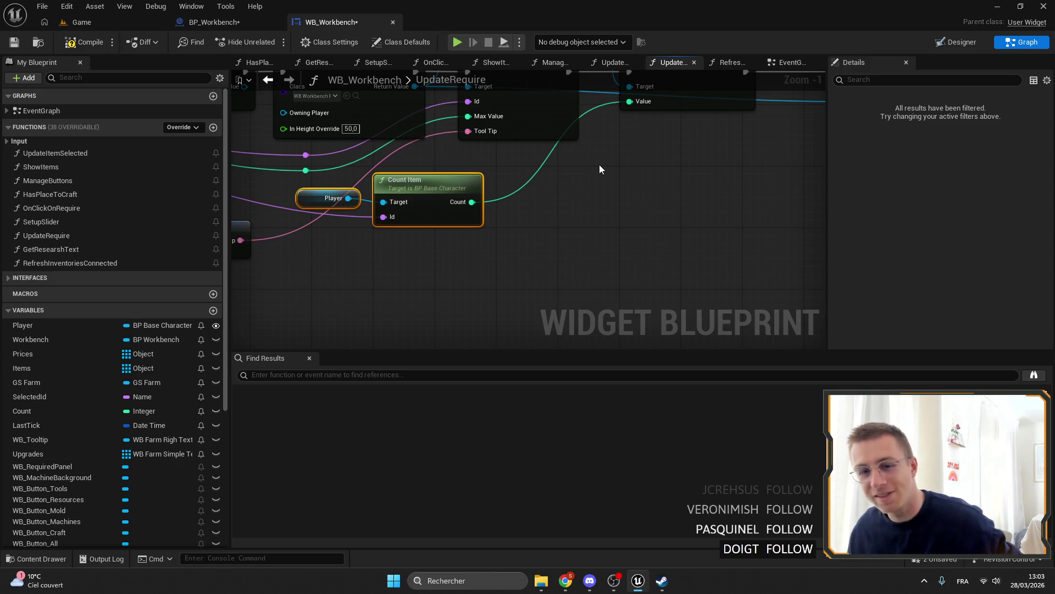
pyautogui.scroll(-3, 547, 236)
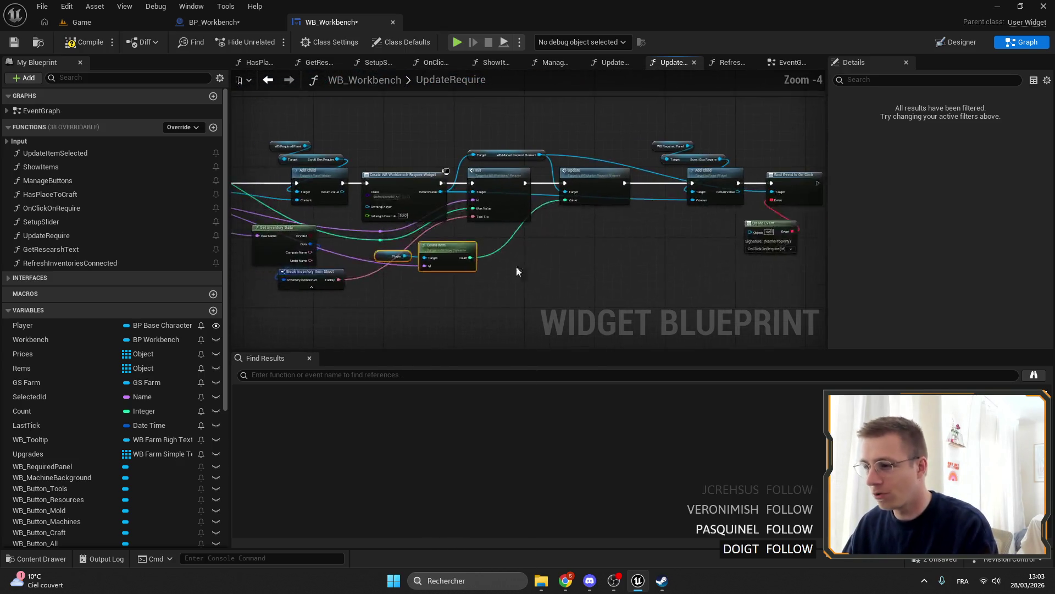
pyautogui.scroll(4, 636, 225)
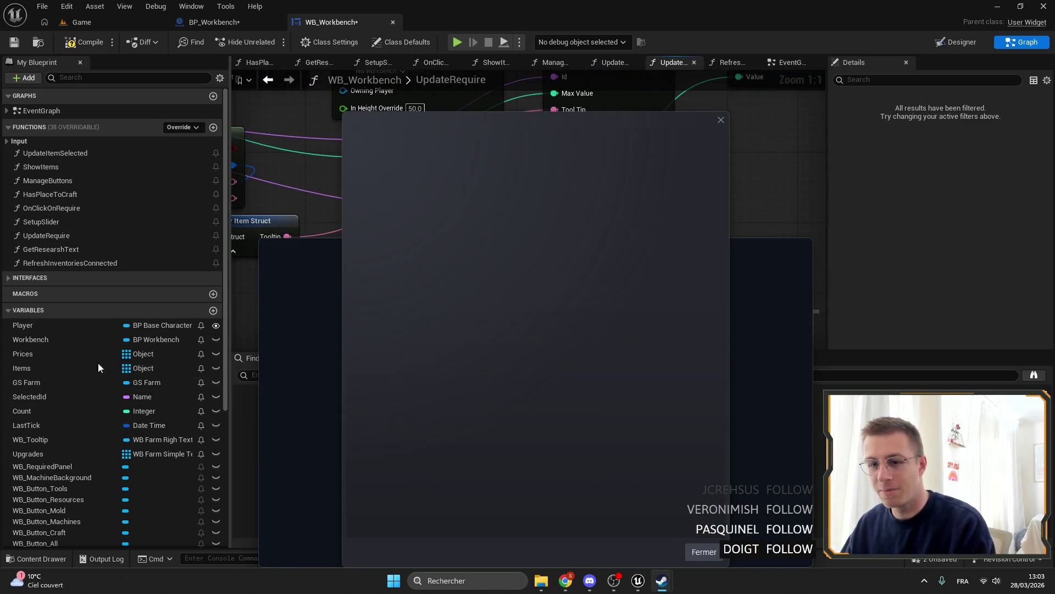
# Maximize Steam and open The Last Kich Of Us Playtest store page from the Library.
pyautogui.click(706, 550)
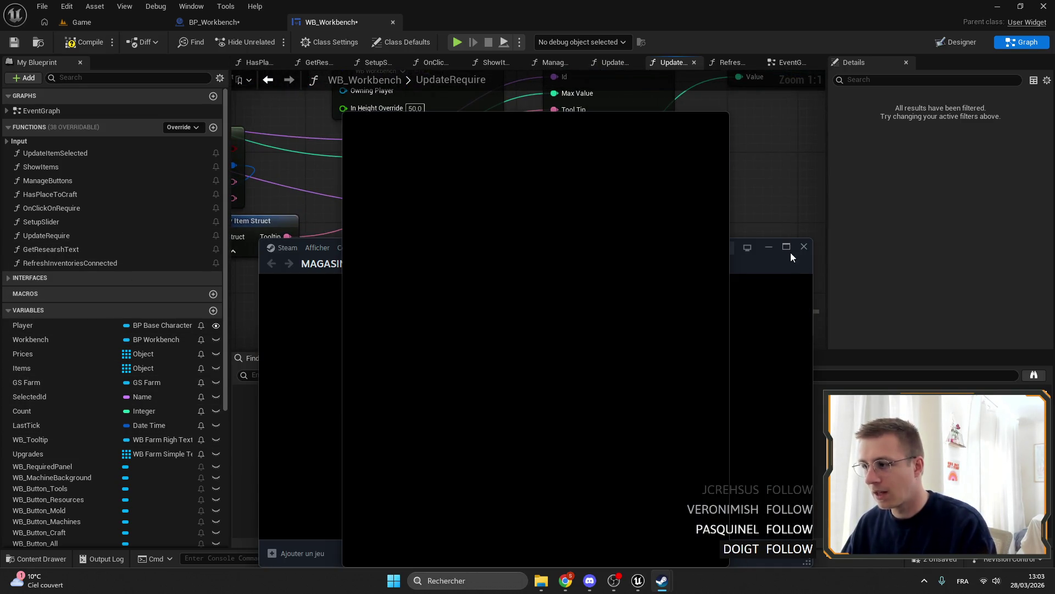
pyautogui.click(789, 250)
pyautogui.moveTo(143, 27)
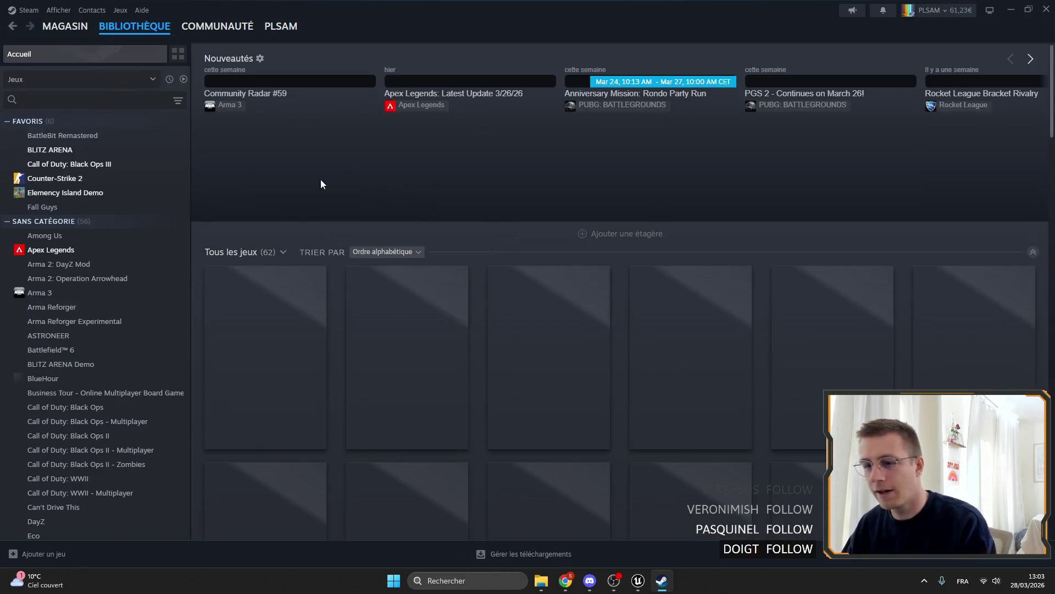
pyautogui.scroll(-1, 115, 322)
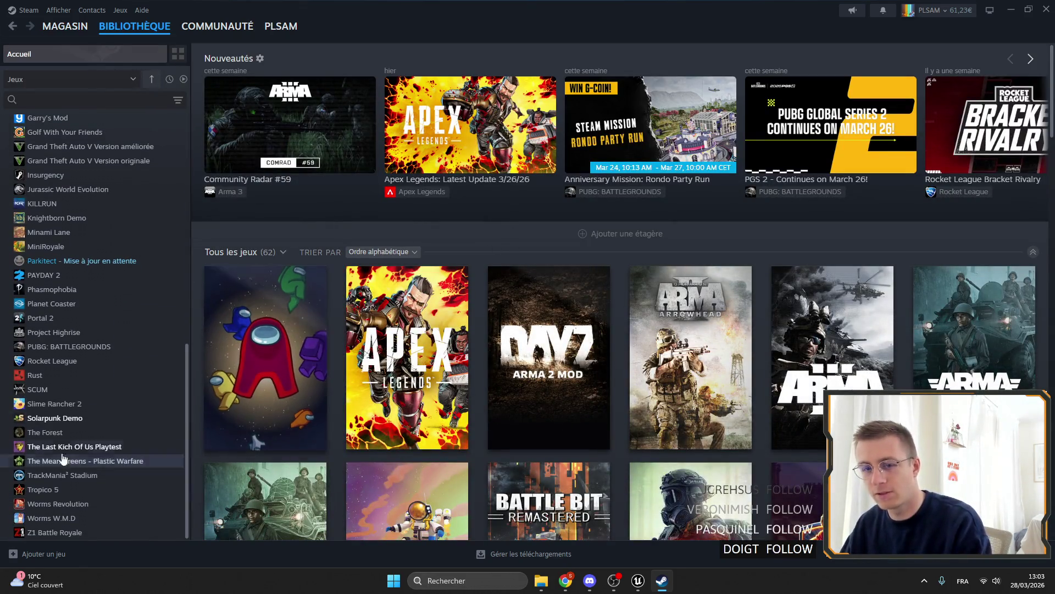
pyautogui.click(104, 445)
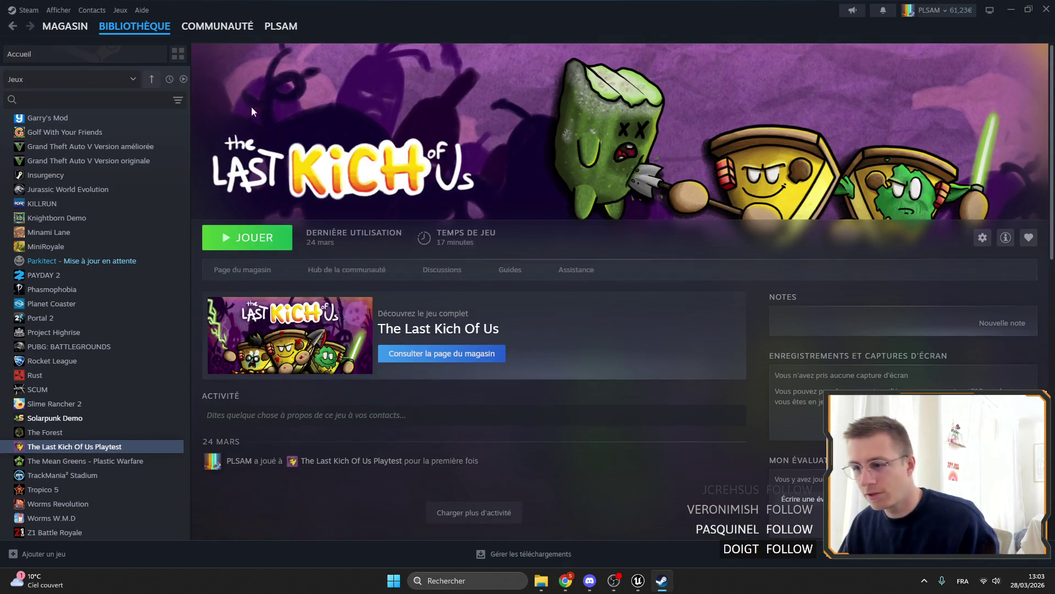
pyautogui.click(231, 276)
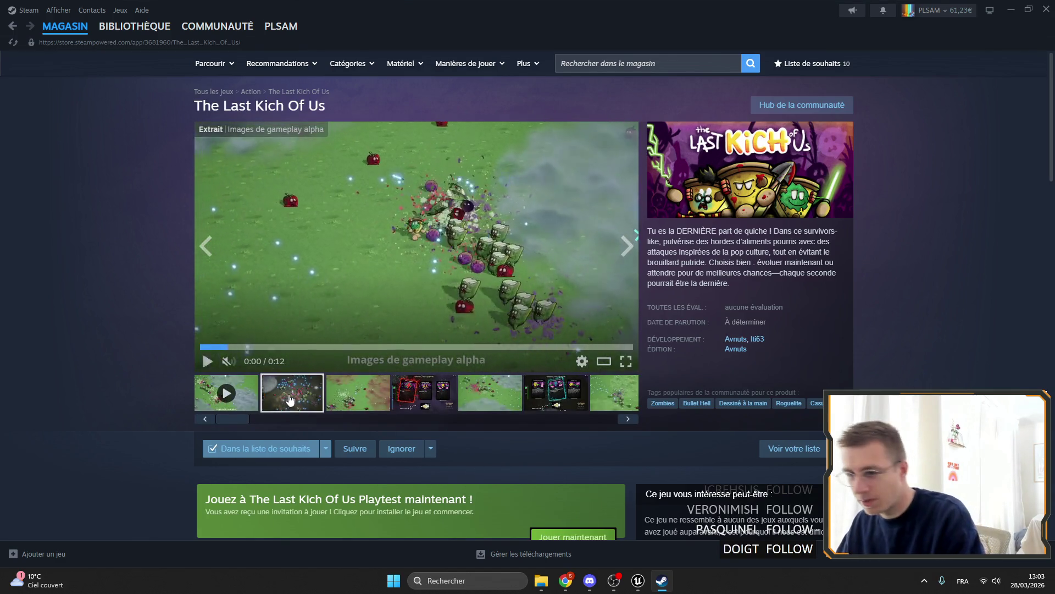
# Browse the store screenshots through to the ninth one.
pyautogui.click(292, 393)
pyautogui.click(372, 387)
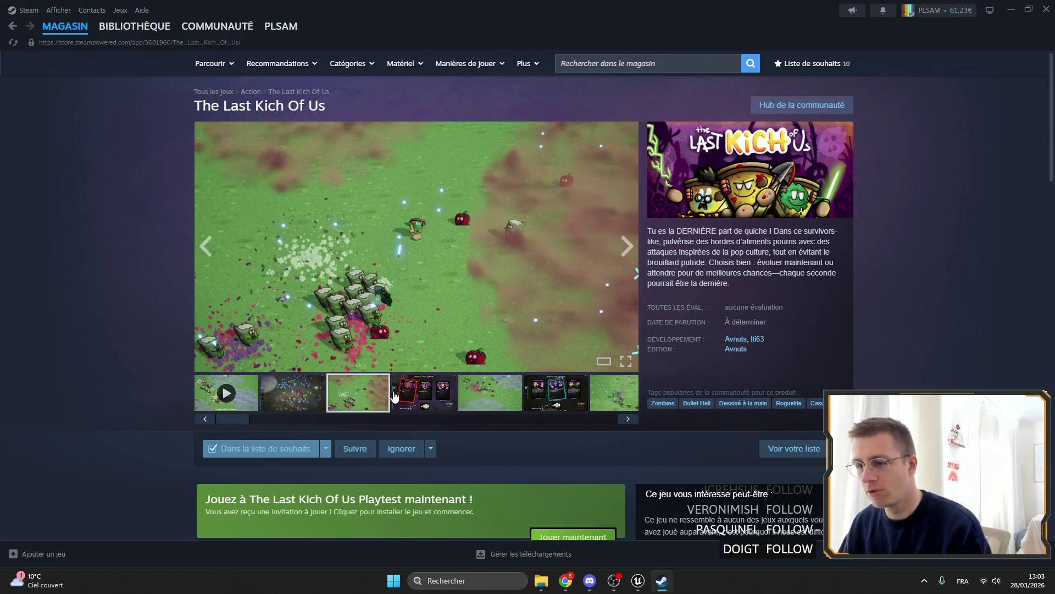
pyautogui.click(448, 404)
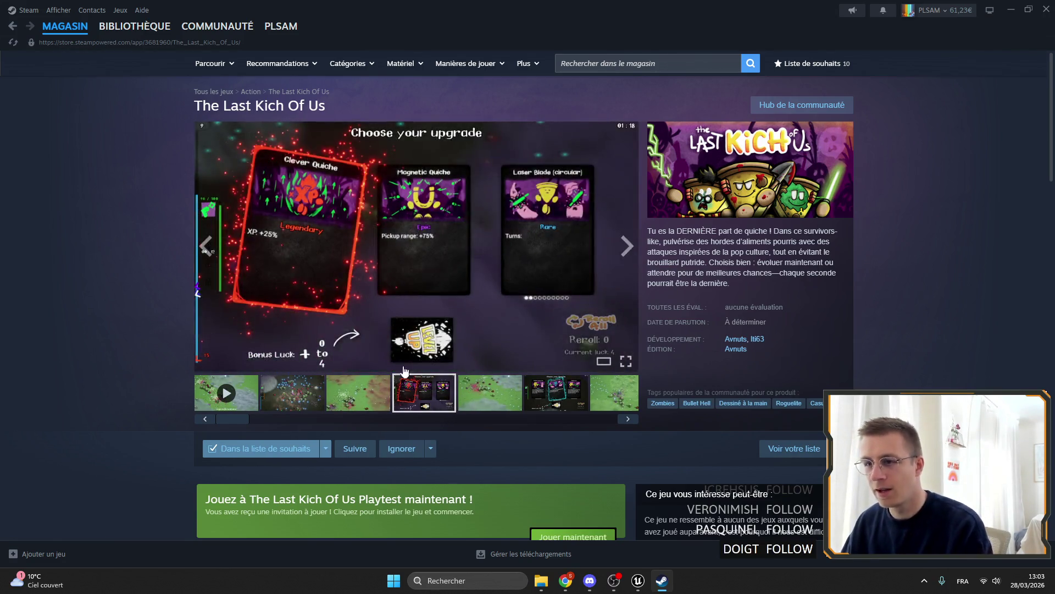
pyautogui.click(479, 395)
pyautogui.click(548, 393)
pyautogui.click(613, 395)
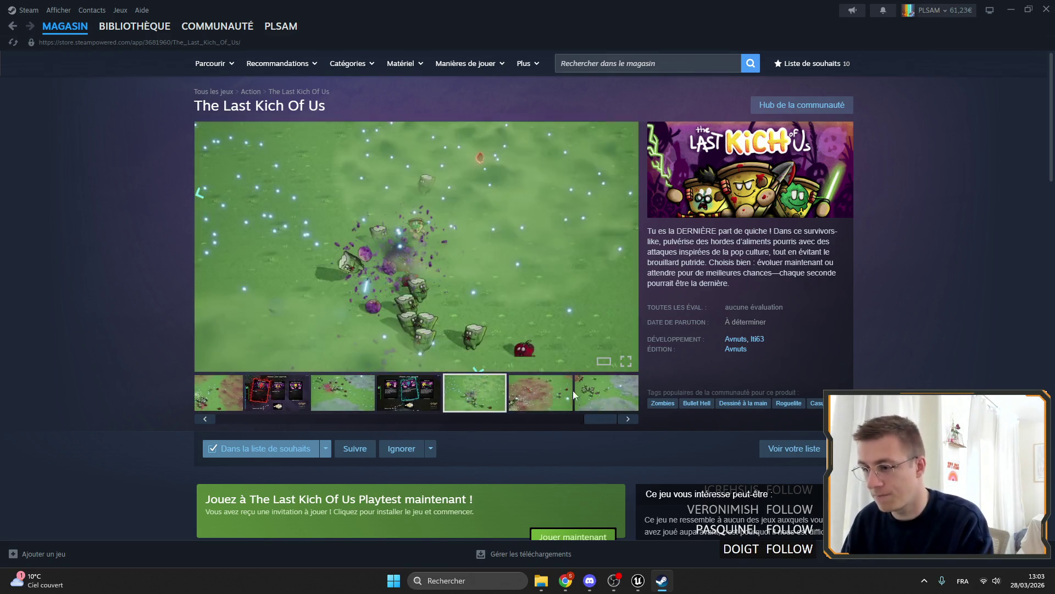
pyautogui.click(613, 396)
pyautogui.click(613, 396)
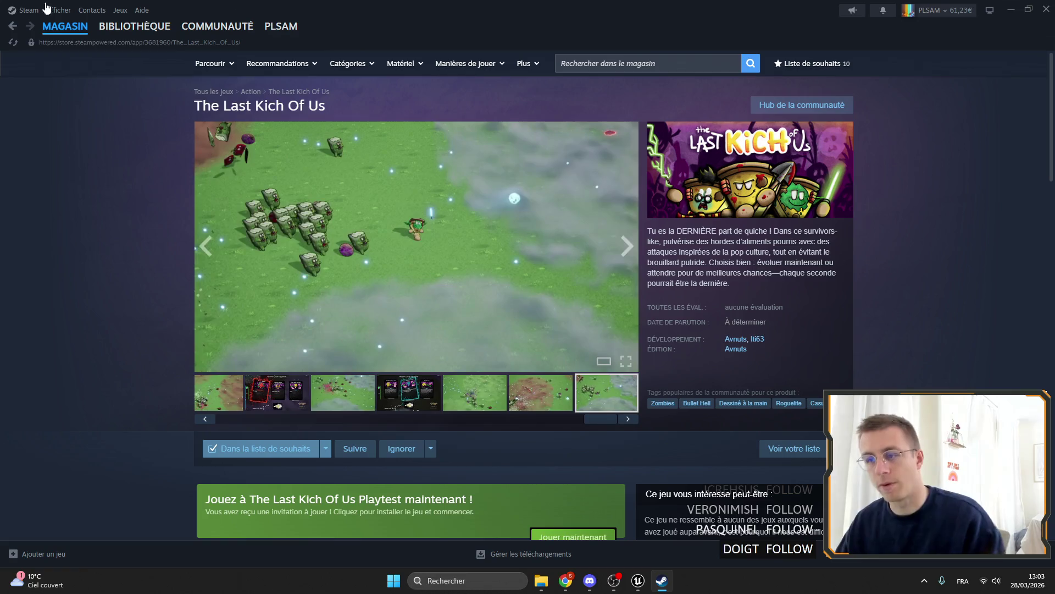
# Go back to the game's Library page and minimize Steam to the Unreal editor.
pyautogui.click(120, 32)
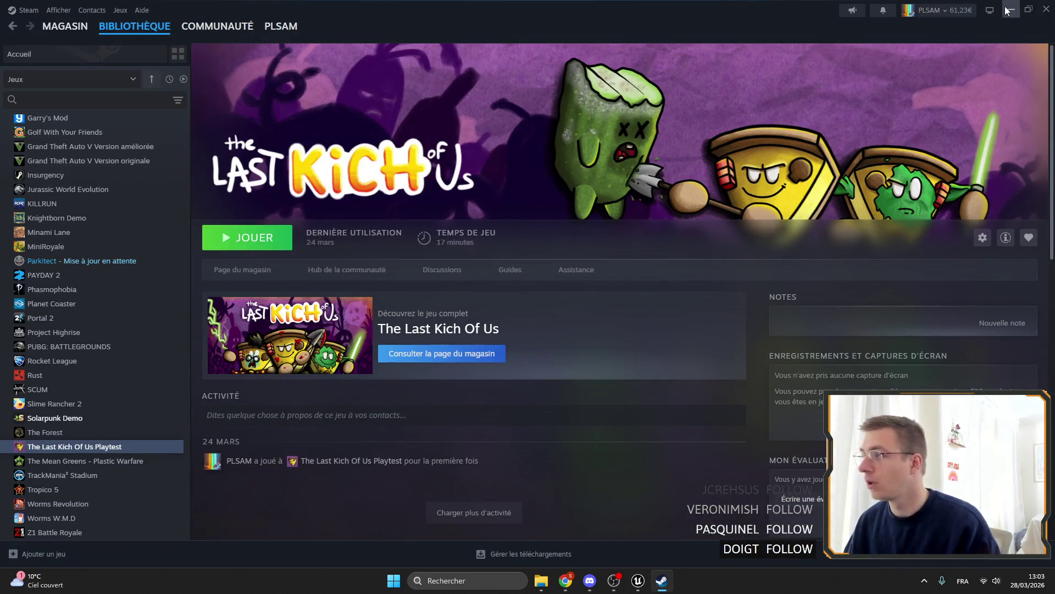
pyautogui.click(1009, 10)
pyautogui.moveTo(532, 248)
pyautogui.mouseDown()
pyautogui.moveTo(509, 221)
pyautogui.moveTo(493, 250)
pyautogui.mouseUp()
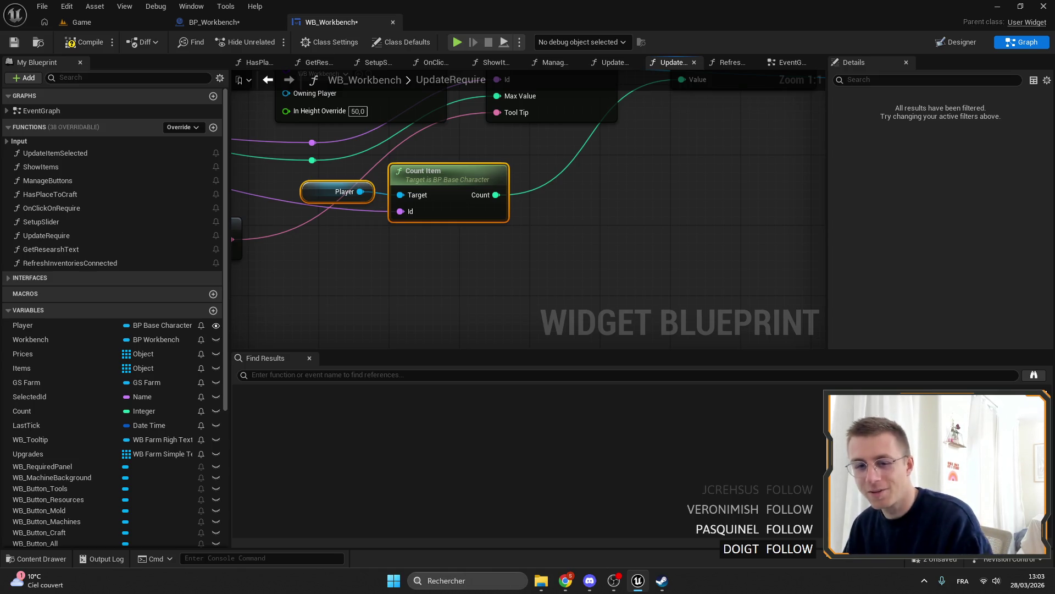
# Add a Workbench getter with Count Item in Inventories beneath the player's Count Item.
pyautogui.moveTo(282, 224); pyautogui.dragTo(302, 153)
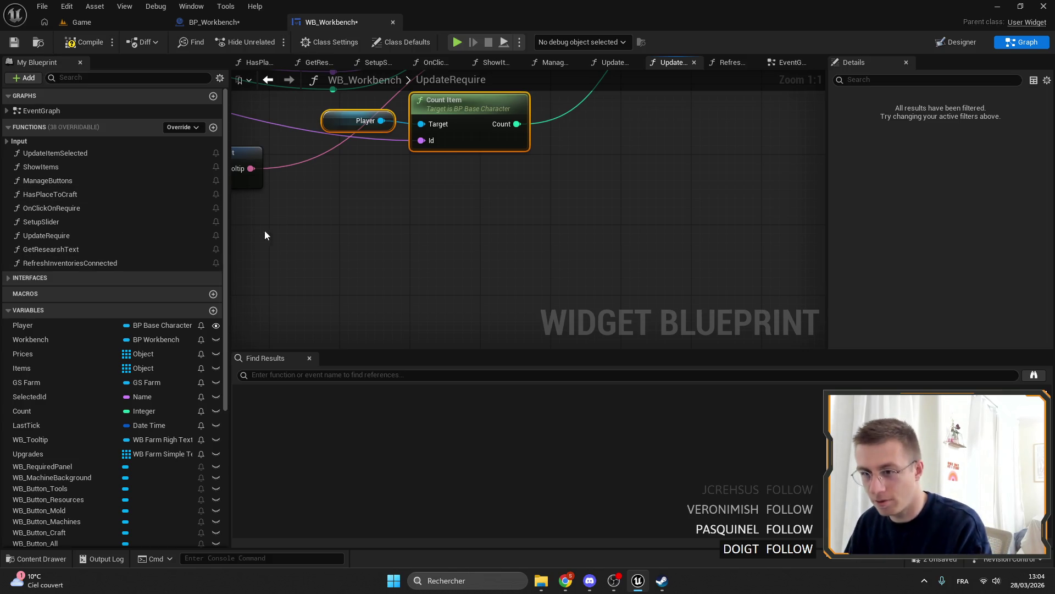
pyautogui.moveTo(39, 335)
pyautogui.mouseDown()
pyautogui.moveTo(485, 180)
pyautogui.moveTo(582, 177)
pyautogui.mouseUp()
pyautogui.click(491, 188)
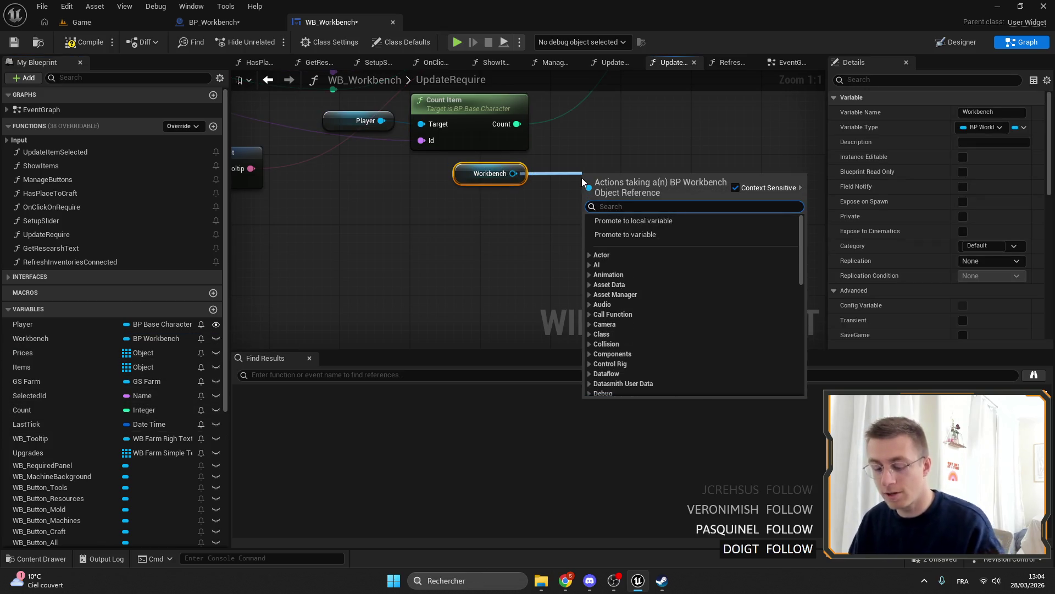
pyautogui.write('get')
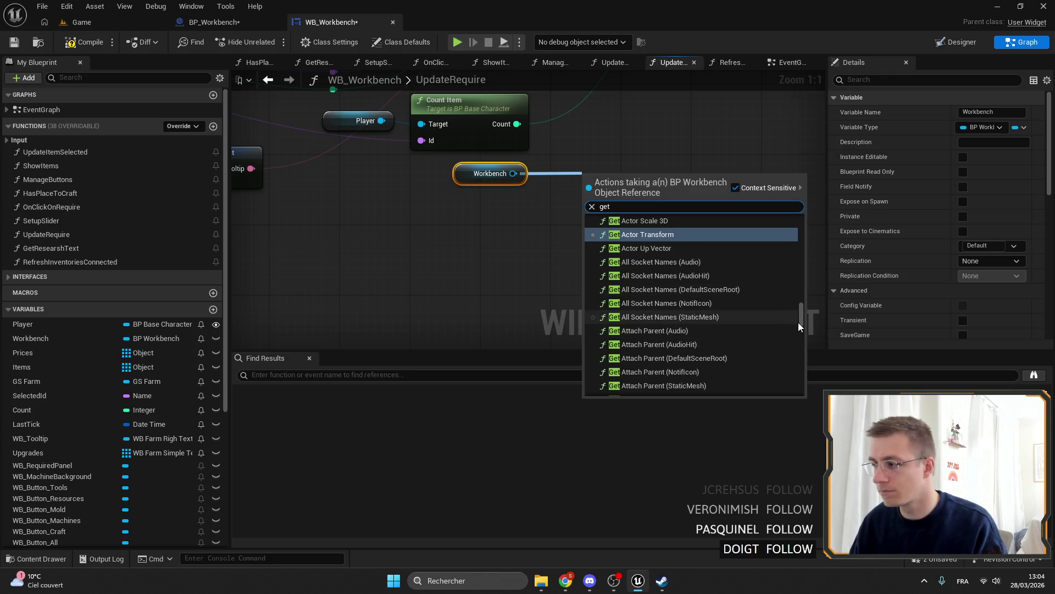
pyautogui.moveTo(801, 273)
pyautogui.mouseDown()
pyautogui.moveTo(801, 231)
pyautogui.moveTo(806, 373)
pyautogui.moveTo(834, 373)
pyautogui.moveTo(834, 354)
pyautogui.mouseUp()
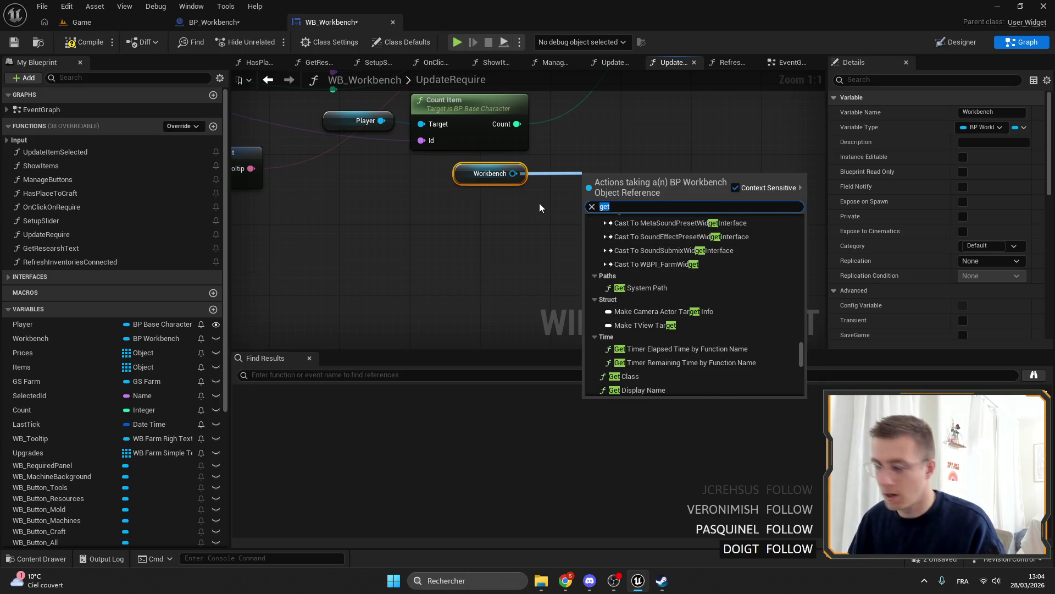
pyautogui.write('count')
pyautogui.press('Return')
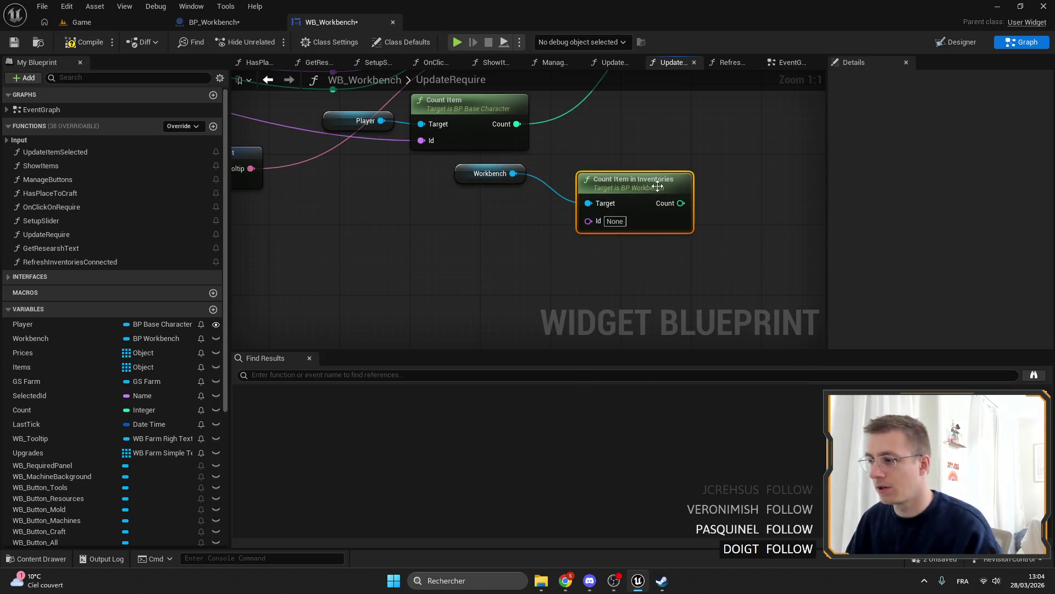
pyautogui.moveTo(650, 185); pyautogui.dragTo(616, 151)
pyautogui.keyDown('ctrl'); pyautogui.click(484, 173); pyautogui.keyUp('ctrl')
pyautogui.moveTo(483, 174); pyautogui.dragTo(346, 201)
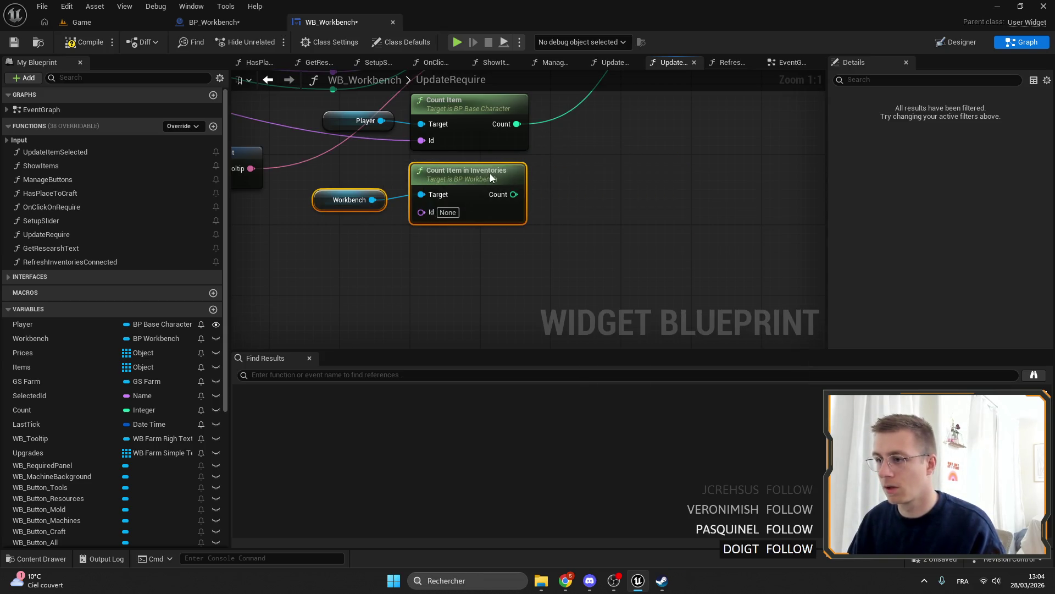
# Route the Id through a reroute point into Count Item in Inventories.
pyautogui.doubleClick(404, 160)
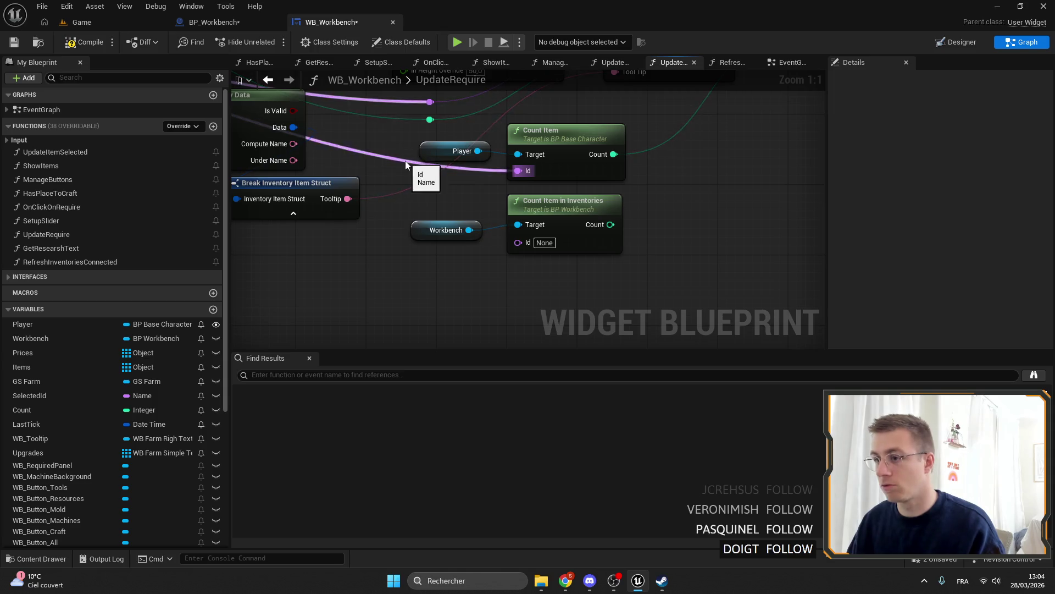
pyautogui.moveTo(405, 160)
pyautogui.mouseDown()
pyautogui.moveTo(403, 186)
pyautogui.moveTo(518, 242)
pyautogui.mouseUp()
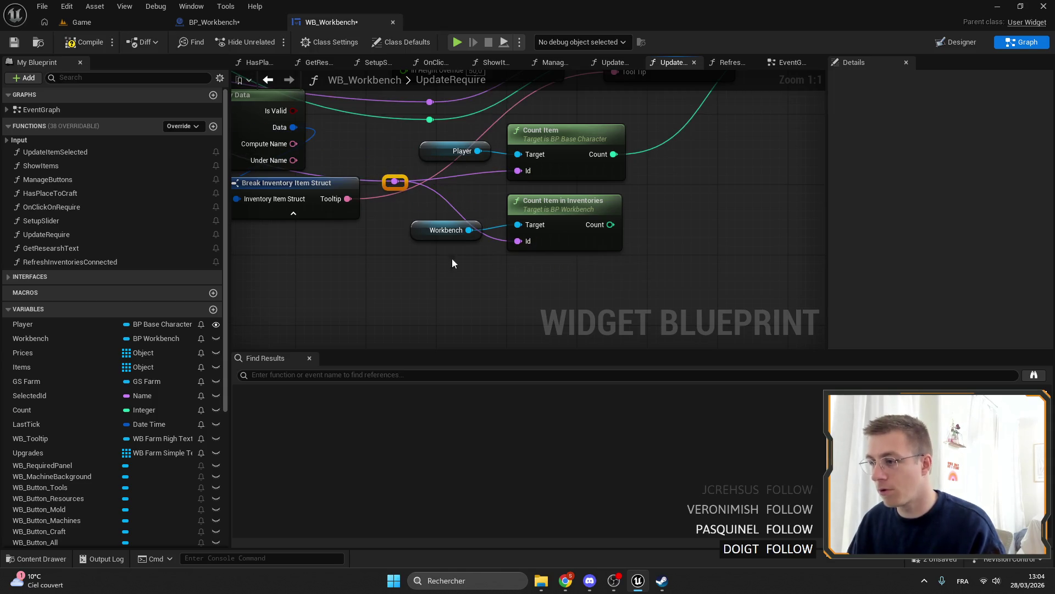
pyautogui.moveTo(434, 233); pyautogui.dragTo(436, 220)
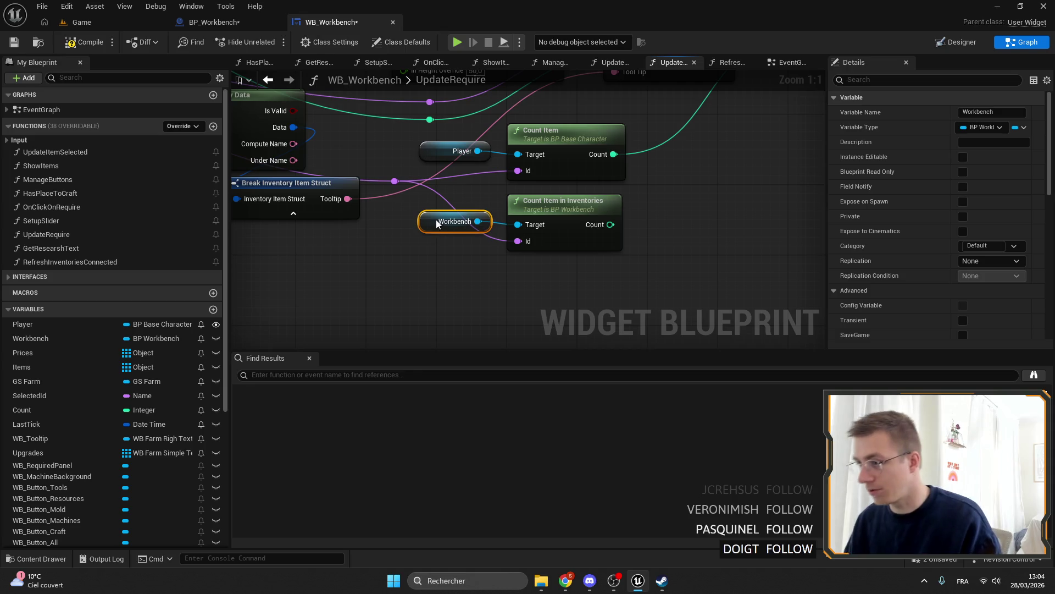
pyautogui.moveTo(662, 182)
pyautogui.mouseDown()
pyautogui.moveTo(519, 216)
pyautogui.moveTo(498, 233)
pyautogui.mouseUp()
# Add an integer + node summing the player's Count and the inventories count.
pyautogui.moveTo(448, 205); pyautogui.dragTo(489, 217)
pyautogui.write('+')
pyautogui.press('Return')
pyautogui.moveTo(445, 275)
pyautogui.mouseDown()
pyautogui.moveTo(503, 238)
pyautogui.moveTo(530, 246)
pyautogui.moveTo(636, 120)
pyautogui.moveTo(638, 93)
pyautogui.mouseUp()
pyautogui.scroll(-2, 564, 216)
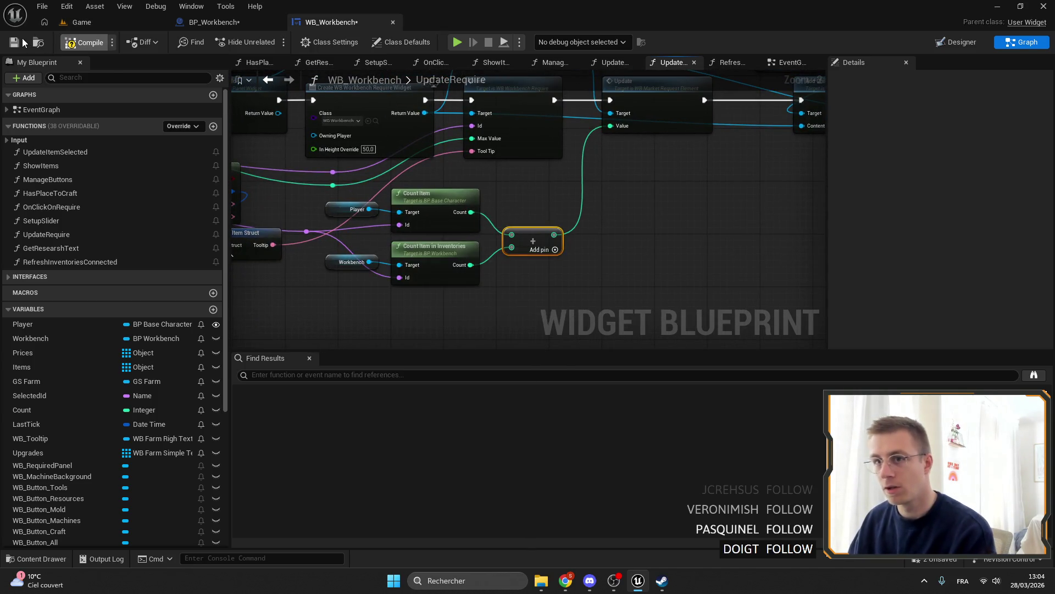
# Compile and save the WB_Workbench widget blueprint.
pyautogui.click(82, 42)
pyautogui.click(14, 42)
pyautogui.moveTo(500, 234); pyautogui.dragTo(543, 193)
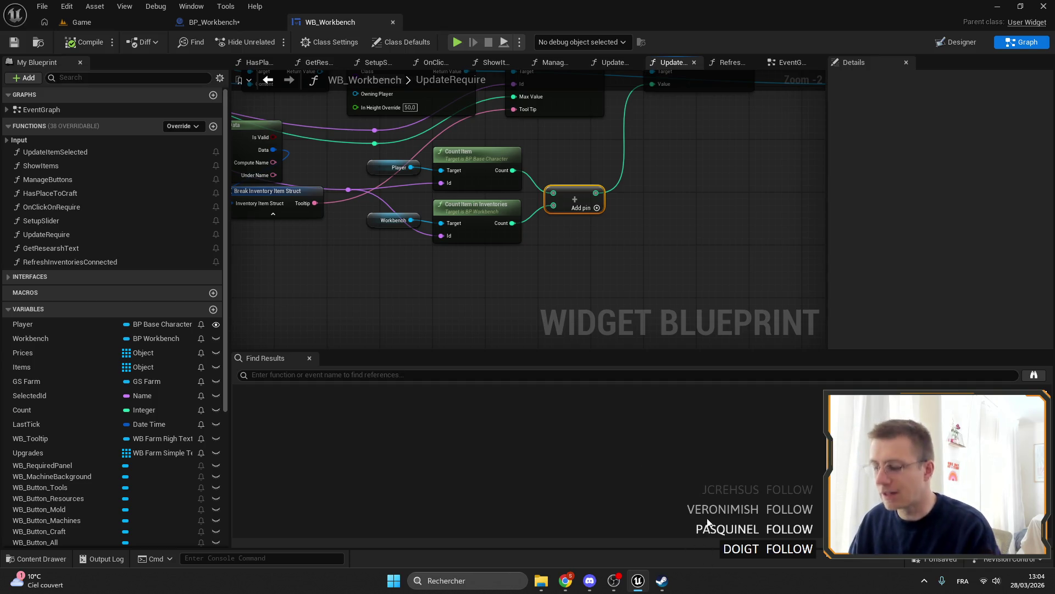
pyautogui.moveTo(685, 280)
pyautogui.mouseDown()
pyautogui.moveTo(782, 260)
pyautogui.moveTo(673, 288)
pyautogui.mouseUp()
# Move the Player, Workbench, count and Add nodes up-right and reposition the reroute point.
pyautogui.moveTo(687, 236); pyautogui.dragTo(402, 129)
pyautogui.moveTo(482, 189)
pyautogui.mouseDown()
pyautogui.moveTo(540, 153)
pyautogui.moveTo(532, 154)
pyautogui.mouseUp()
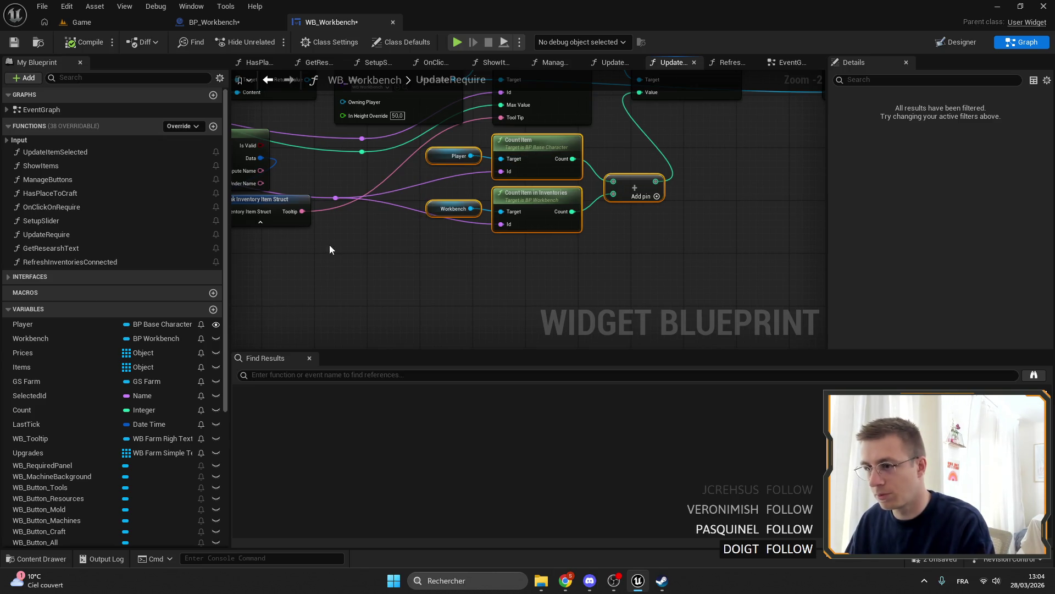
pyautogui.click(335, 198)
pyautogui.moveTo(344, 201); pyautogui.dragTo(475, 188)
pyautogui.click(485, 245)
pyautogui.moveTo(485, 245)
pyautogui.mouseDown()
pyautogui.moveTo(450, 284)
pyautogui.moveTo(394, 316)
pyautogui.mouseUp()
# Recompile with F7 and open the CountItemInInventories function graph.
pyautogui.click(562, 227)
pyautogui.moveTo(623, 259)
pyautogui.mouseDown()
pyautogui.moveTo(525, 258)
pyautogui.moveTo(707, 247)
pyautogui.mouseUp()
pyautogui.press('F7')
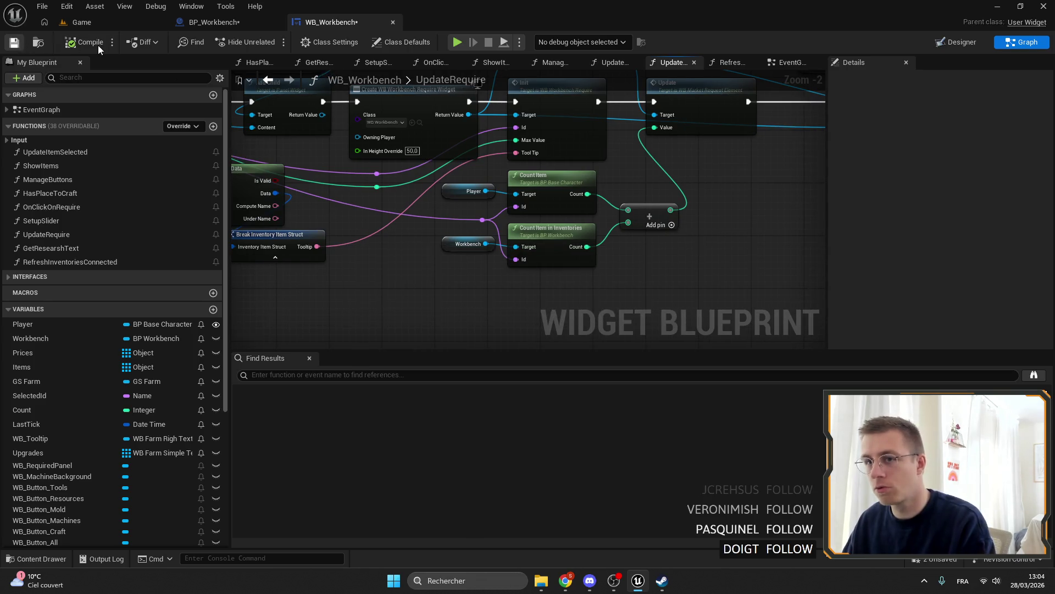
pyautogui.doubleClick(551, 227)
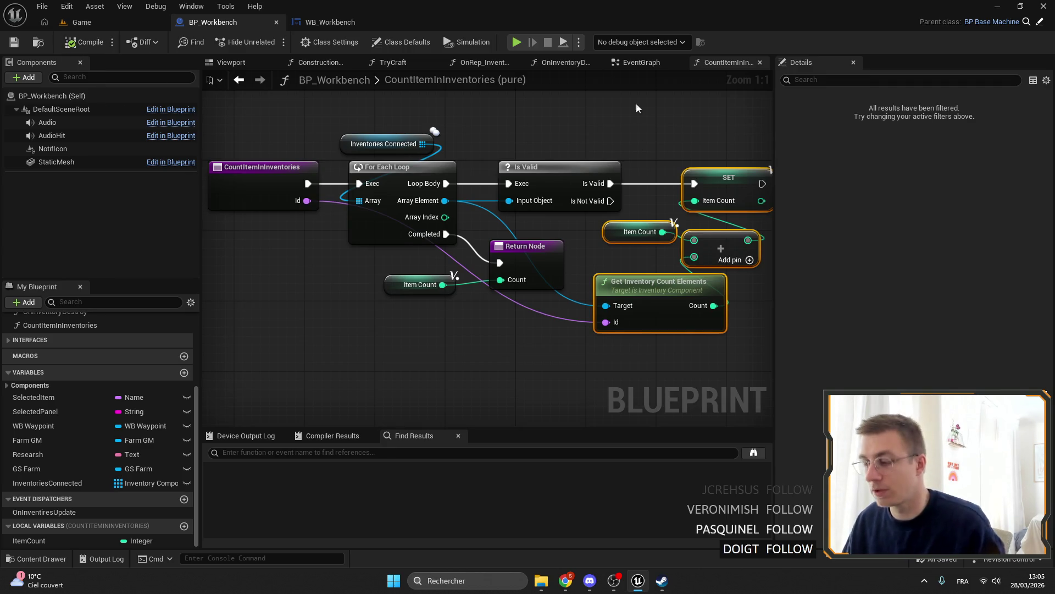
# Switch back to WB_Workbench's UpdateRequire graph and select the Player, Workbench and count nodes.
pyautogui.click(340, 23)
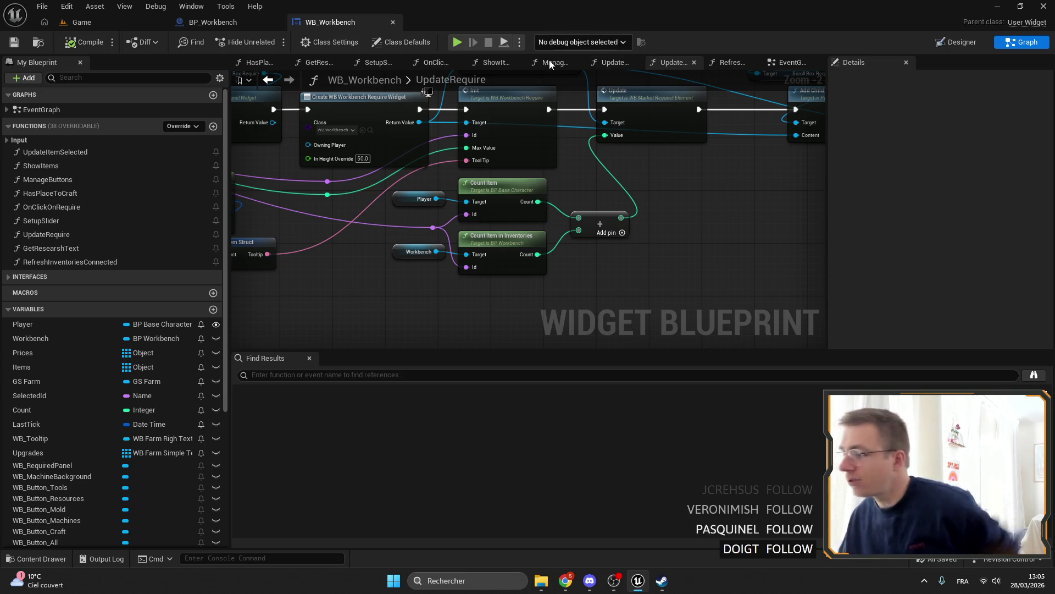
pyautogui.moveTo(557, 128); pyautogui.dragTo(586, 236)
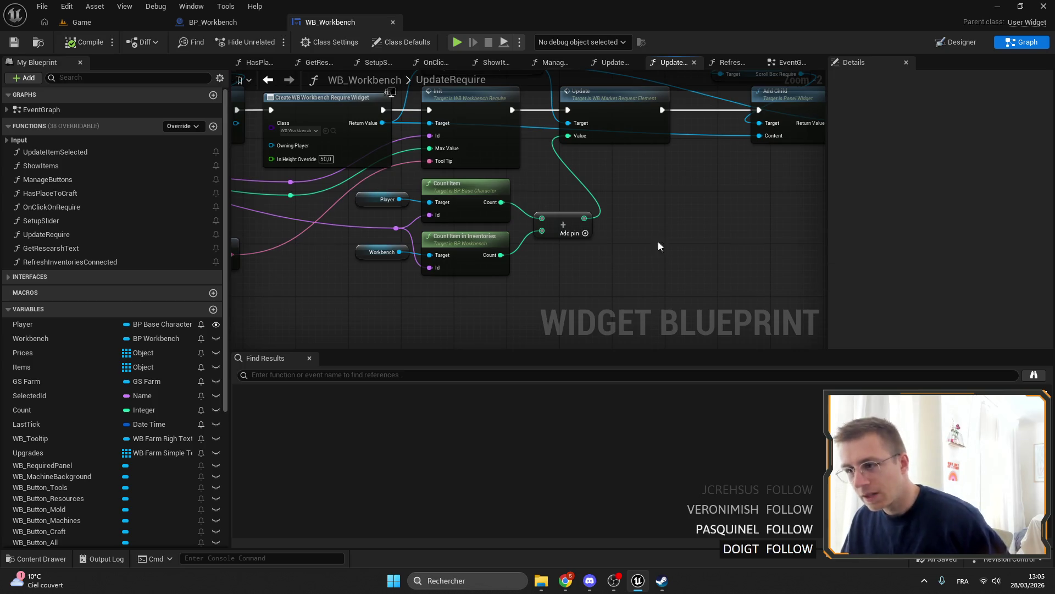
pyautogui.moveTo(652, 228); pyautogui.dragTo(387, 213)
pyautogui.moveTo(590, 269); pyautogui.dragTo(341, 188)
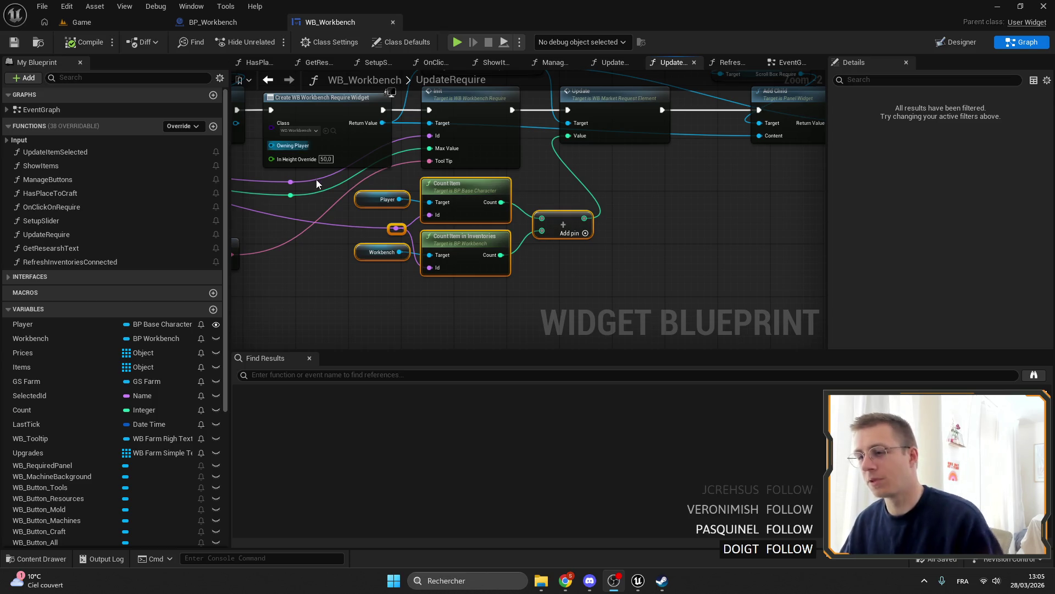
# Adjust the graph zoom and switch to the Game level.
pyautogui.scroll(-3, 316, 179)
pyautogui.scroll(3, 357, 176)
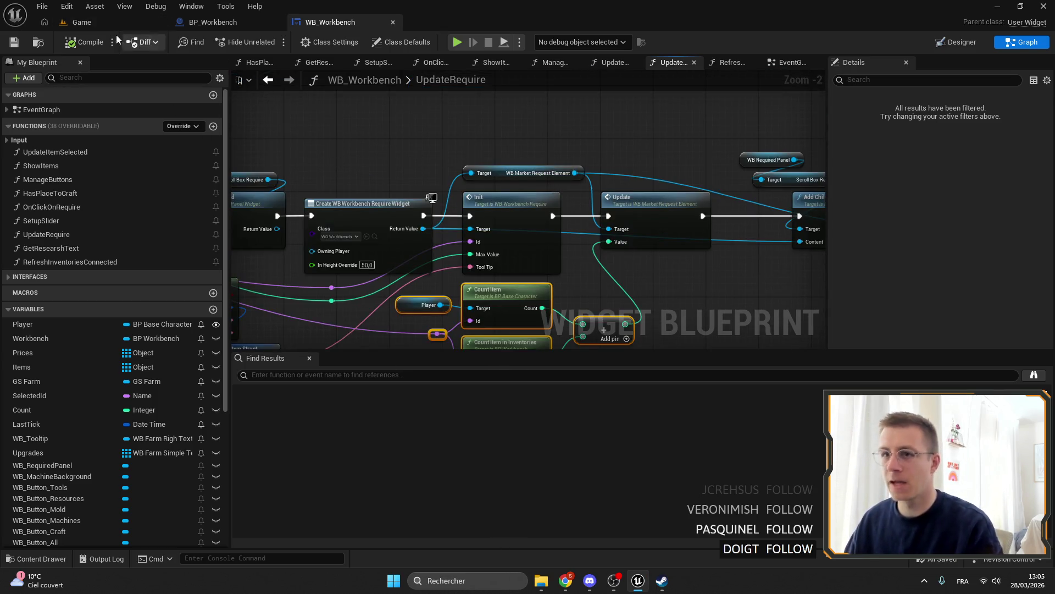
pyautogui.click(95, 23)
# Start a fullscreen playtest, equip the copper axe and check the iron chest.
pyautogui.click(273, 42)
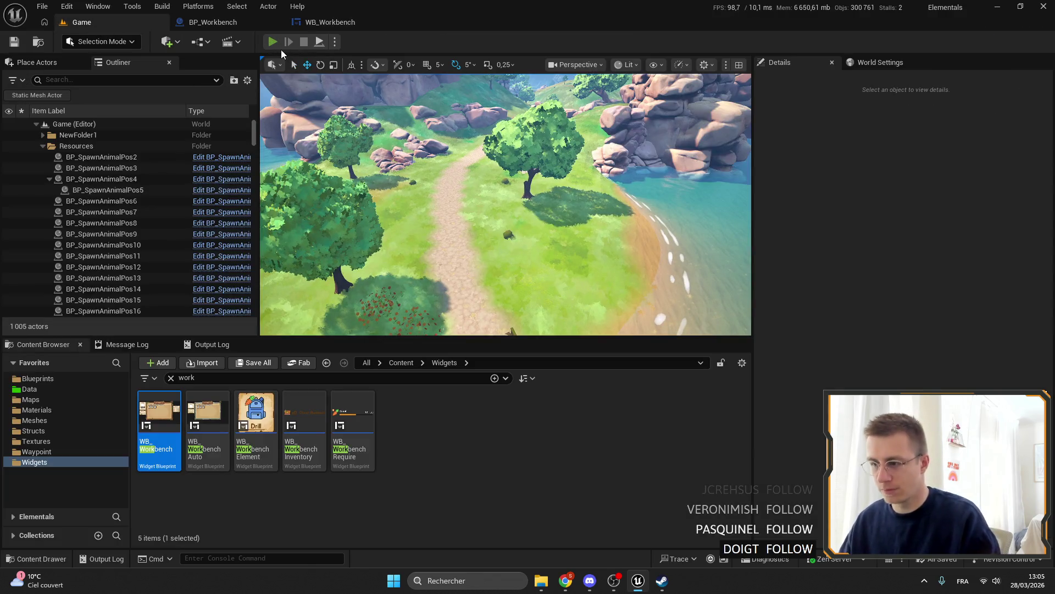
pyautogui.press('F11')
pyautogui.press('3')
pyautogui.press('f')
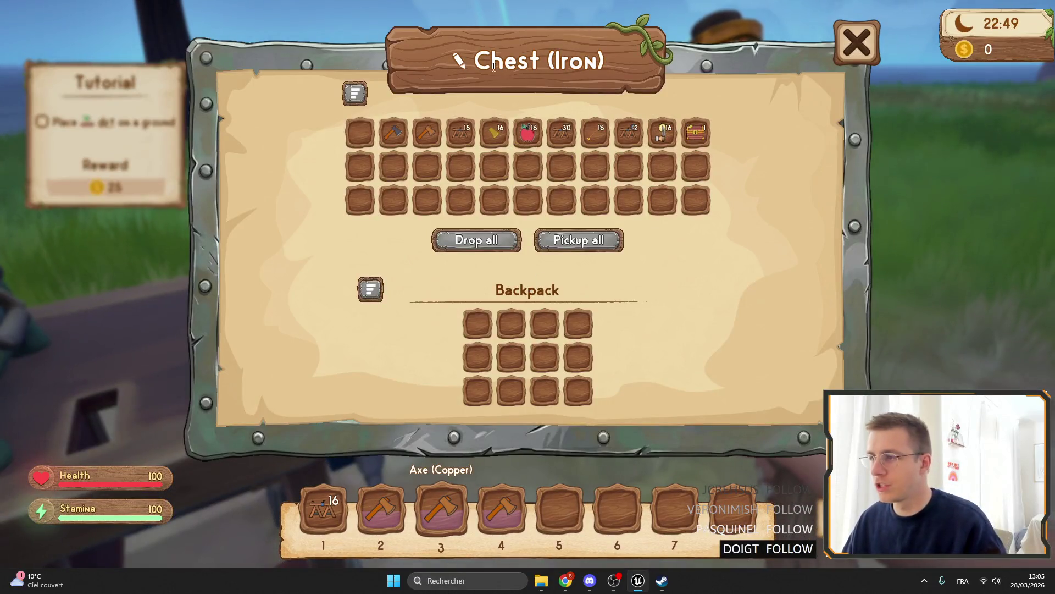
pyautogui.press('Escape')
# Spawn wood and store all of it in the iron chest.
pyautogui.press('Tab')
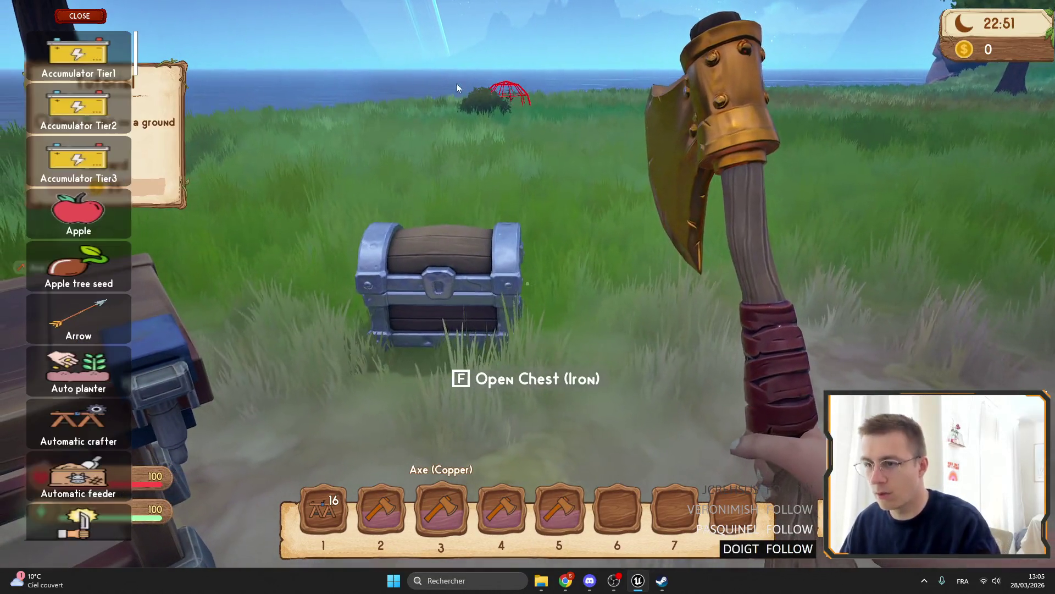
pyautogui.scroll(-15, 122, 157)
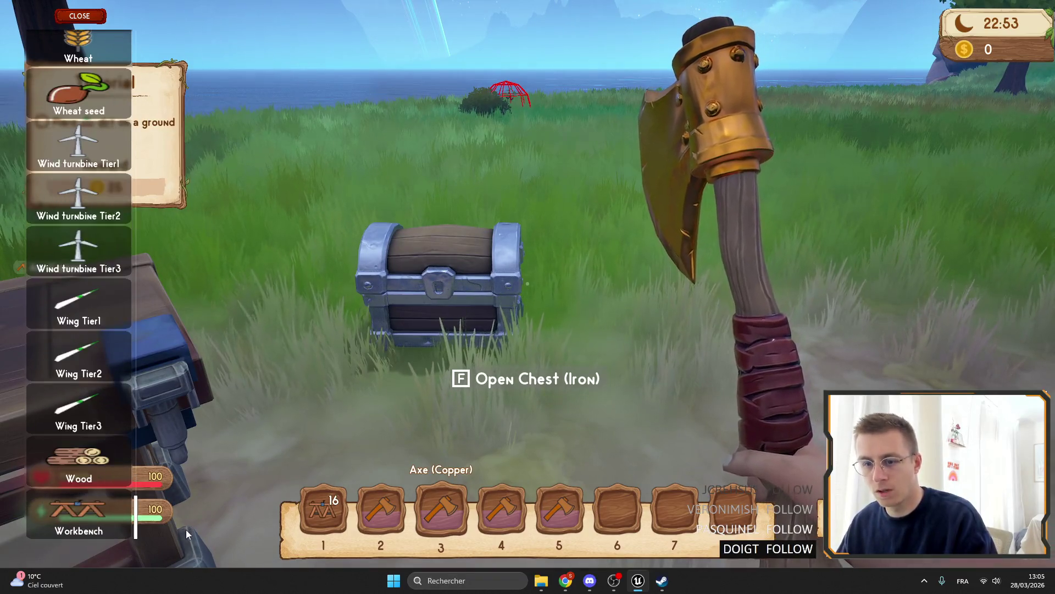
pyautogui.click(124, 476)
pyautogui.press('Tab')
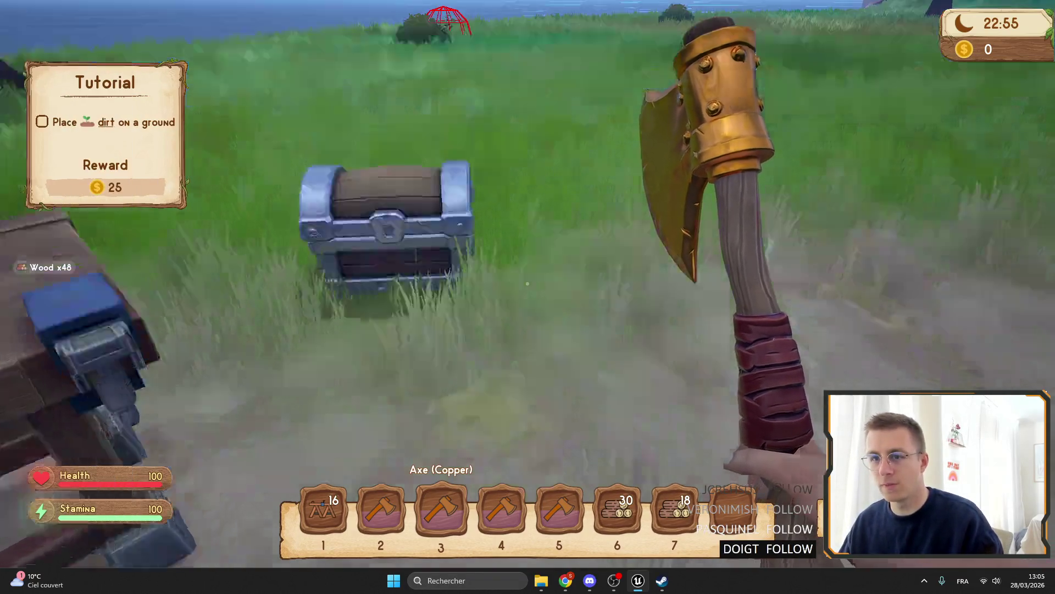
pyautogui.press('f')
pyautogui.click(617, 508)
pyautogui.click(674, 509)
pyautogui.press('Escape')
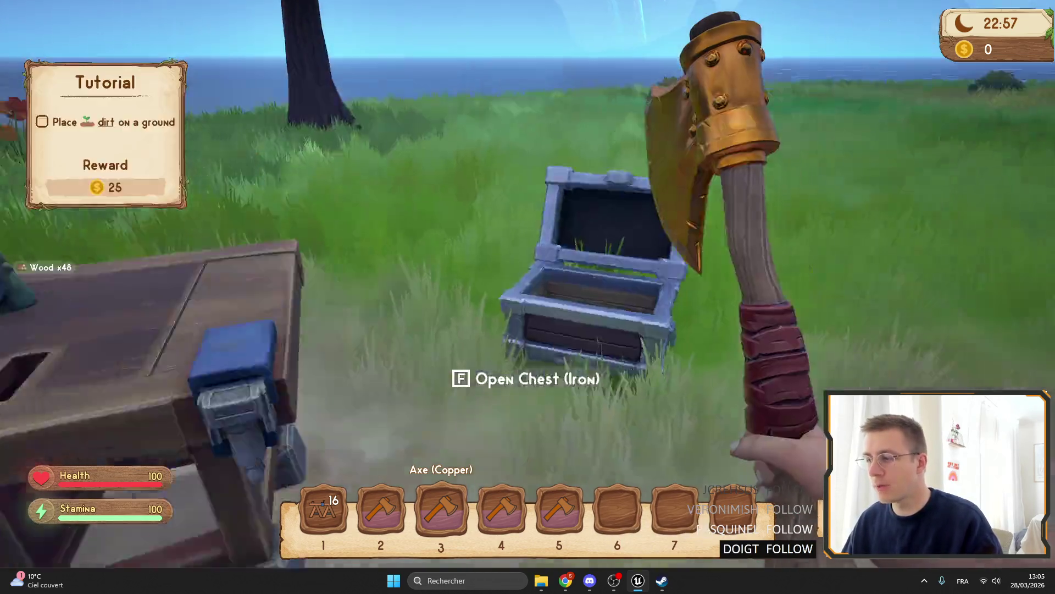
# Select the Axe (Stone) recipe at the Workbench and attempt to craft it.
pyautogui.press('f')
pyautogui.click(284, 156)
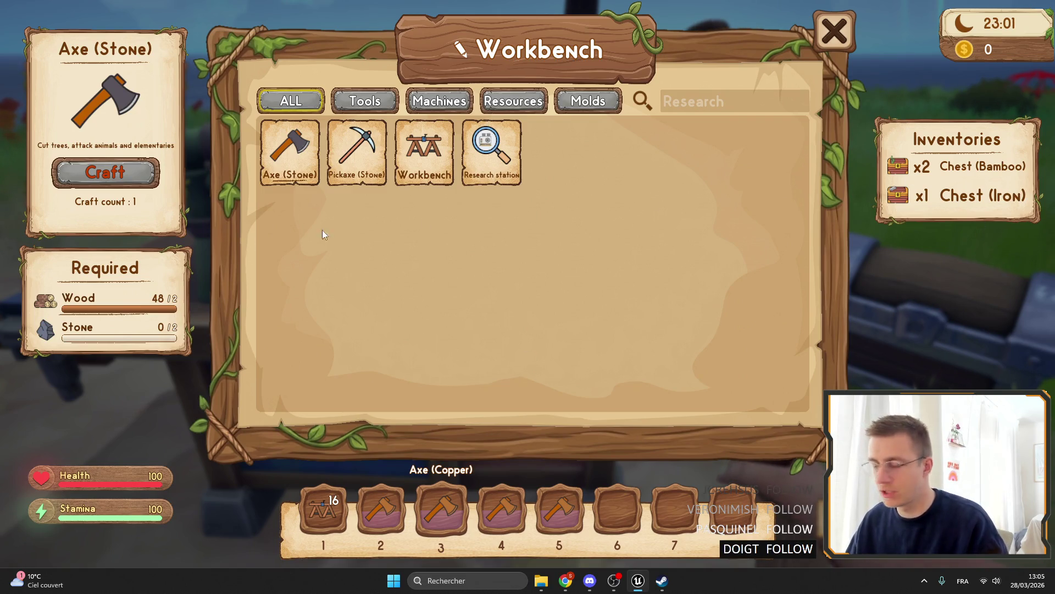
pyautogui.click(114, 165)
pyautogui.click(116, 169)
pyautogui.click(118, 172)
pyautogui.press('Escape')
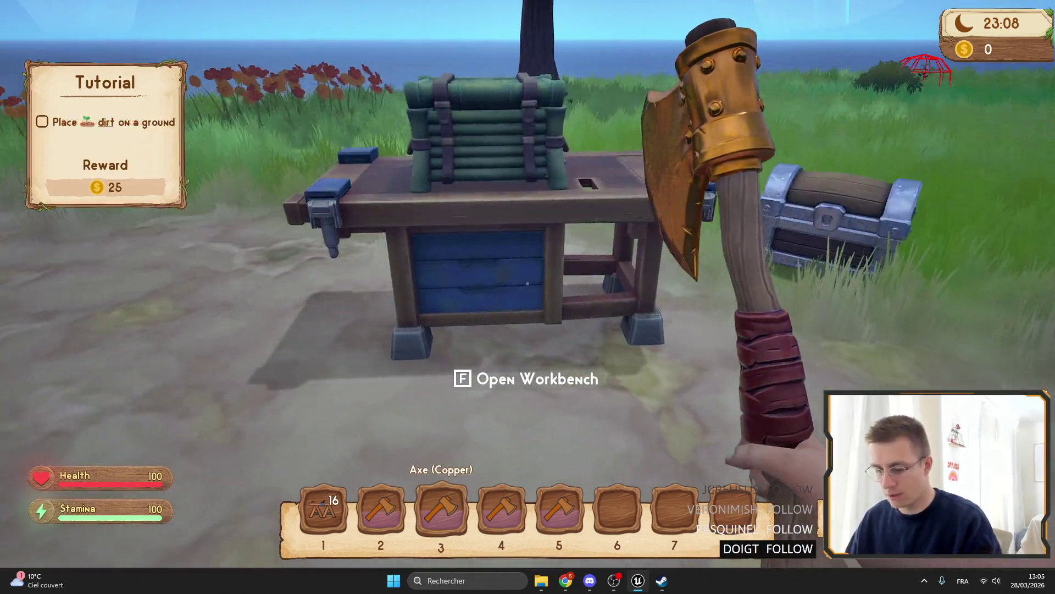
# Spawn more items and move the wood into the iron chest.
pyautogui.press('Tab')
pyautogui.scroll(-10, 85, 261)
pyautogui.scroll(-4, 85, 260)
pyautogui.moveTo(135, 110)
pyautogui.mouseDown()
pyautogui.moveTo(140, 461)
pyautogui.moveTo(163, 404)
pyautogui.mouseUp()
pyautogui.scroll(-2, 117, 351)
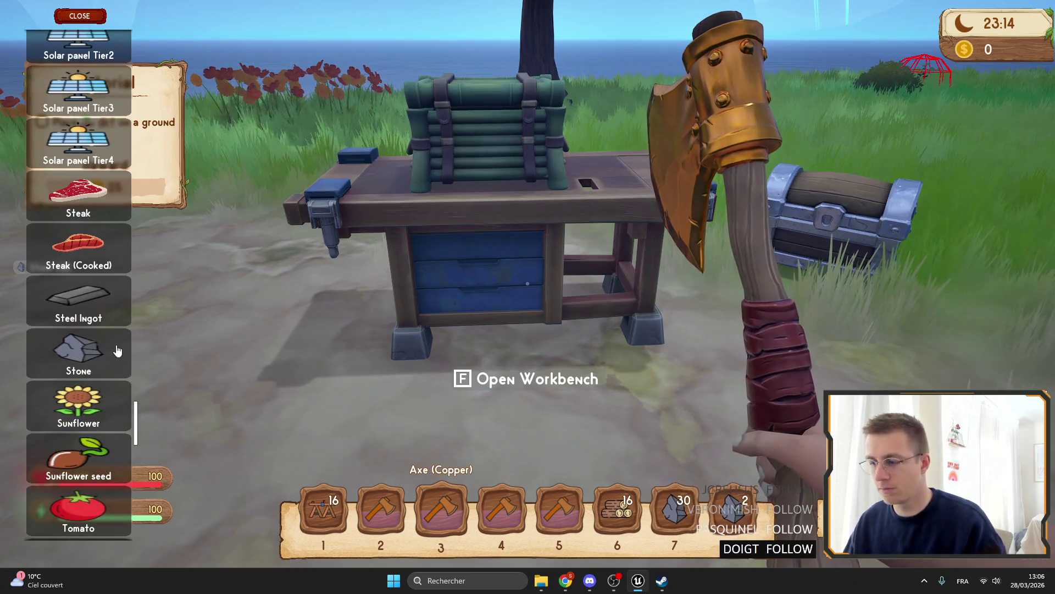
pyautogui.press('Tab')
pyautogui.press('f')
pyautogui.click(596, 524)
pyautogui.press('Escape')
# Retry crafting the stone axe, stop the game, and return to the WB_Workbench graph.
pyautogui.press('f')
pyautogui.click(134, 159)
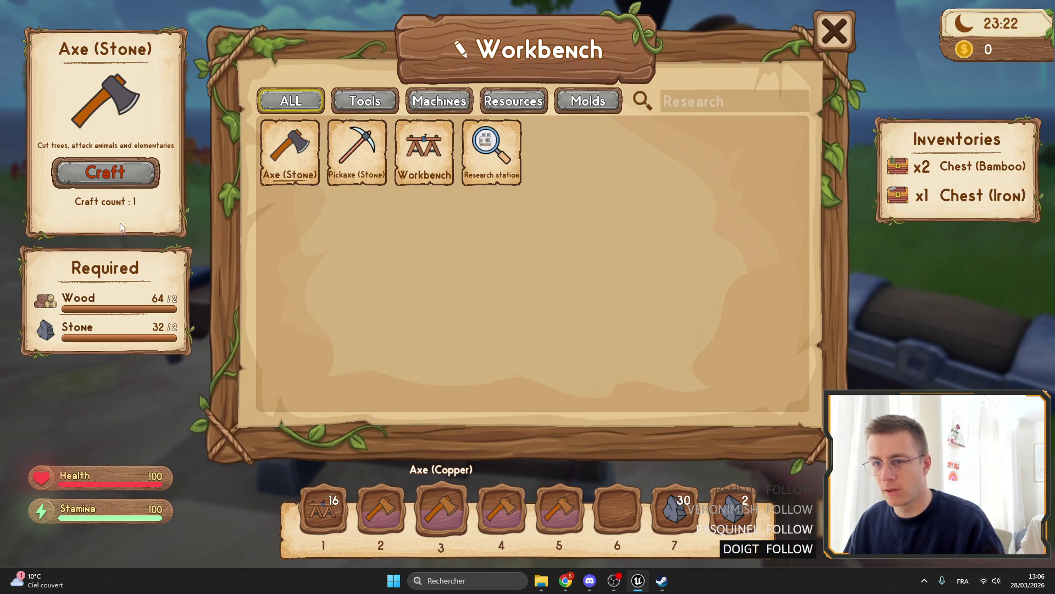
pyautogui.press('Escape')
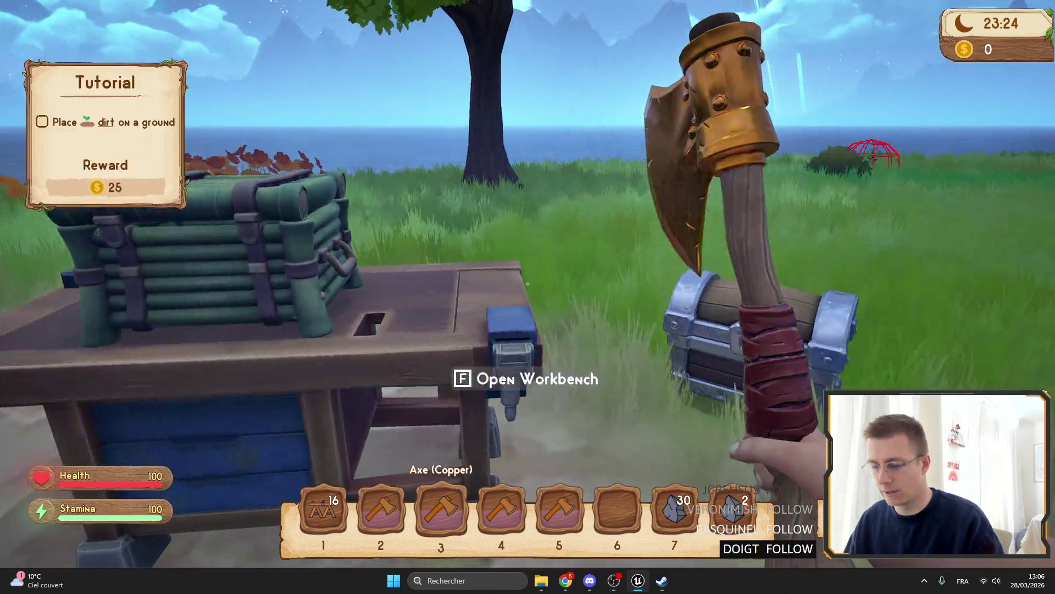
pyautogui.press('F11')
pyautogui.press('Escape')
pyautogui.click(330, 22)
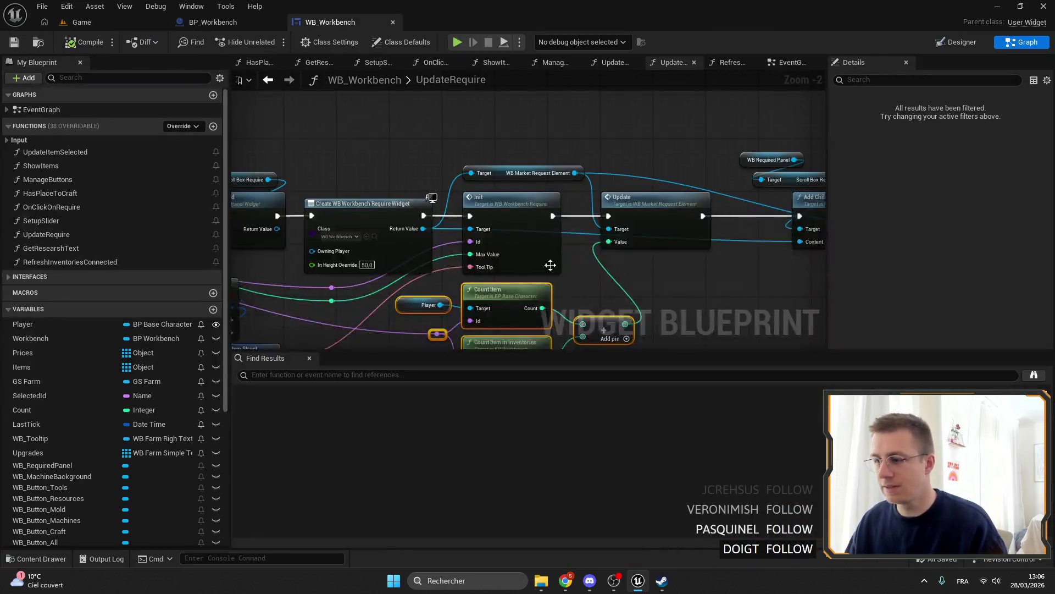
# Find references to Count Item by name and open CountItemInInventories in BP_Workbench.
pyautogui.moveTo(446, 192); pyautogui.dragTo(447, 193)
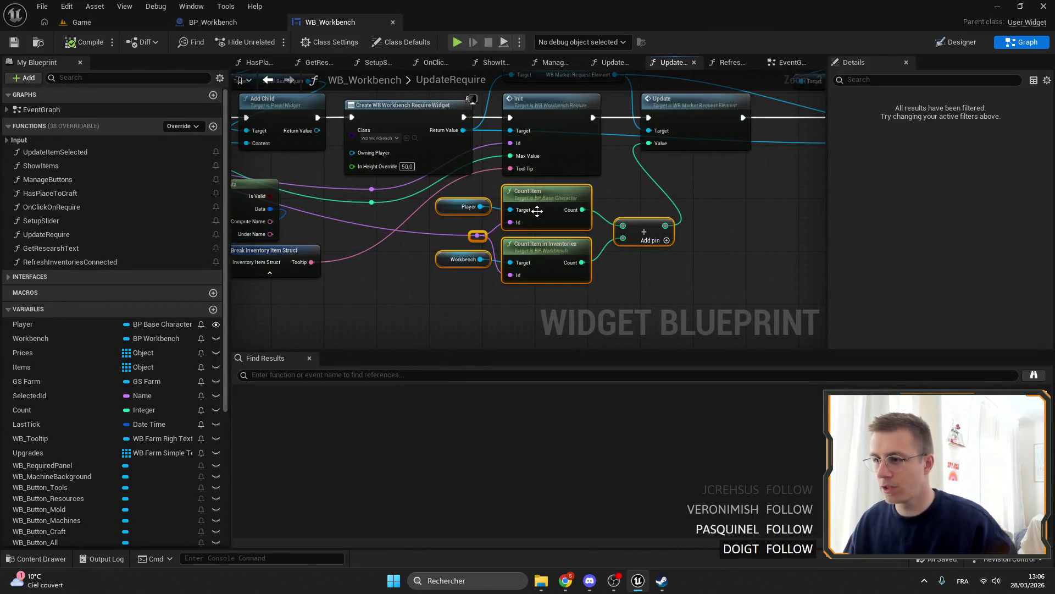
pyautogui.rightClick(532, 201)
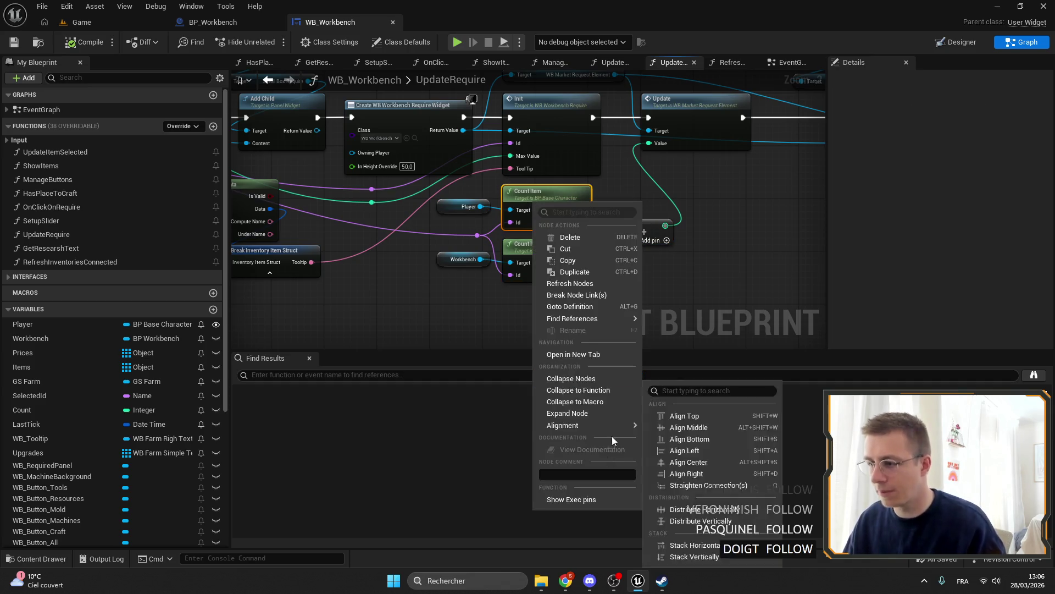
pyautogui.moveTo(586, 321)
pyautogui.click(694, 322)
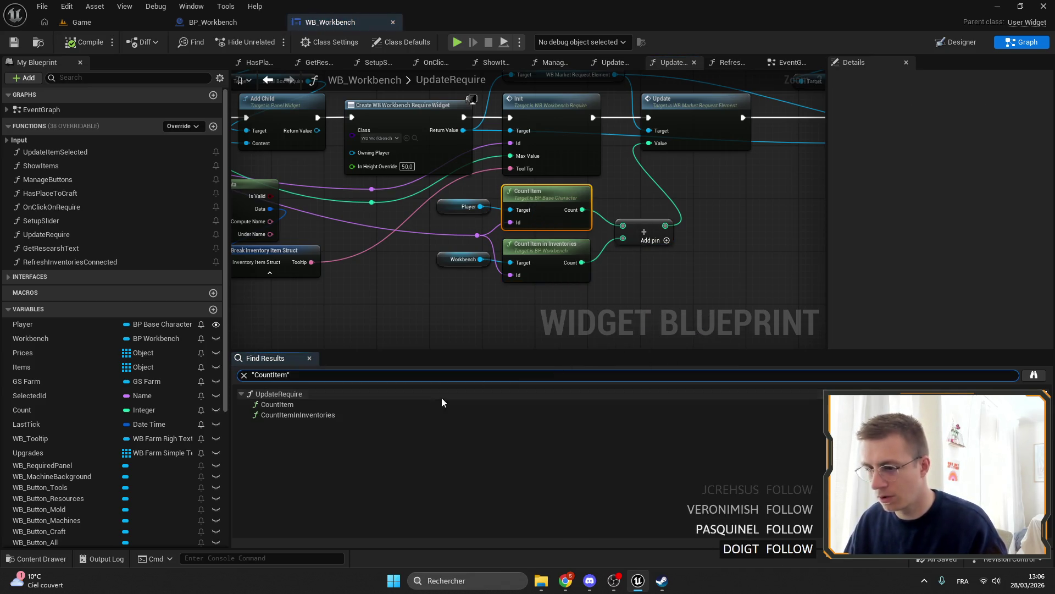
pyautogui.click(291, 403)
pyautogui.click(297, 414)
pyautogui.scroll(-5, 612, 210)
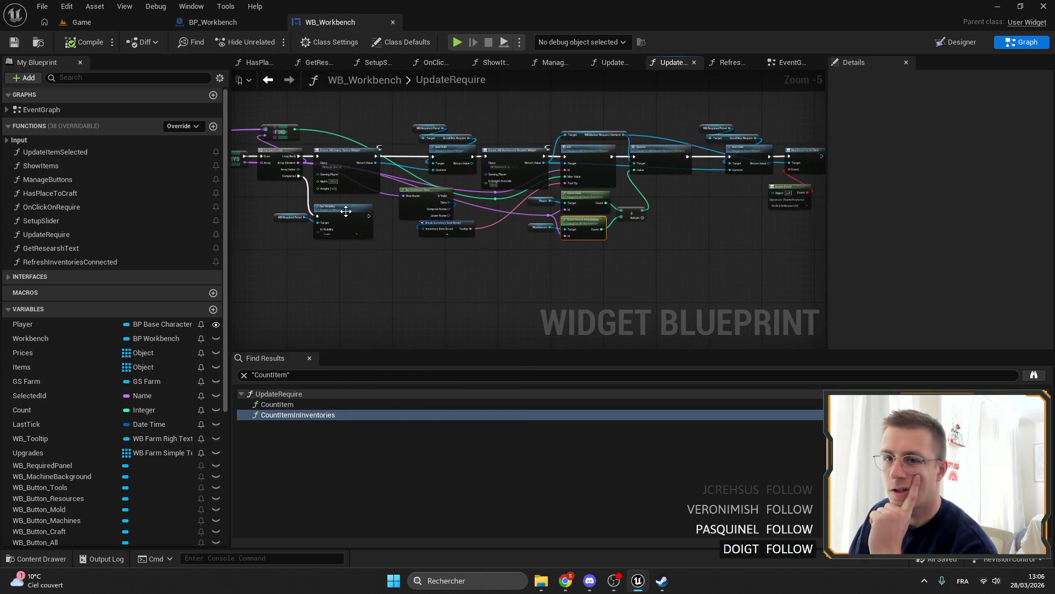
pyautogui.click(214, 22)
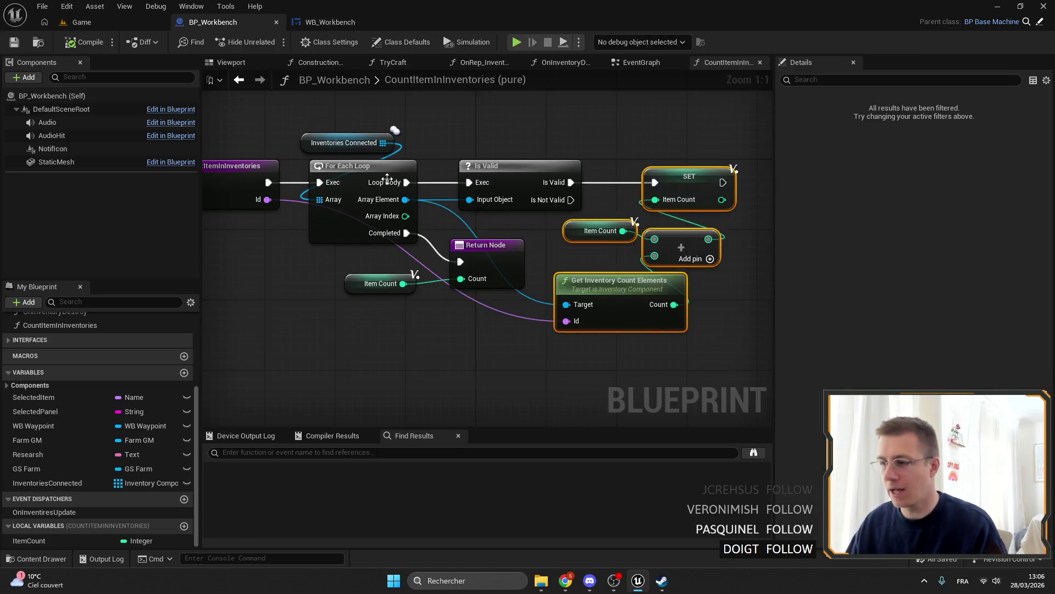
# Open BP_Workbench's TryCraft graph and step into the ItemHelper TryCraft function it calls.
pyautogui.scroll(3, 47, 374)
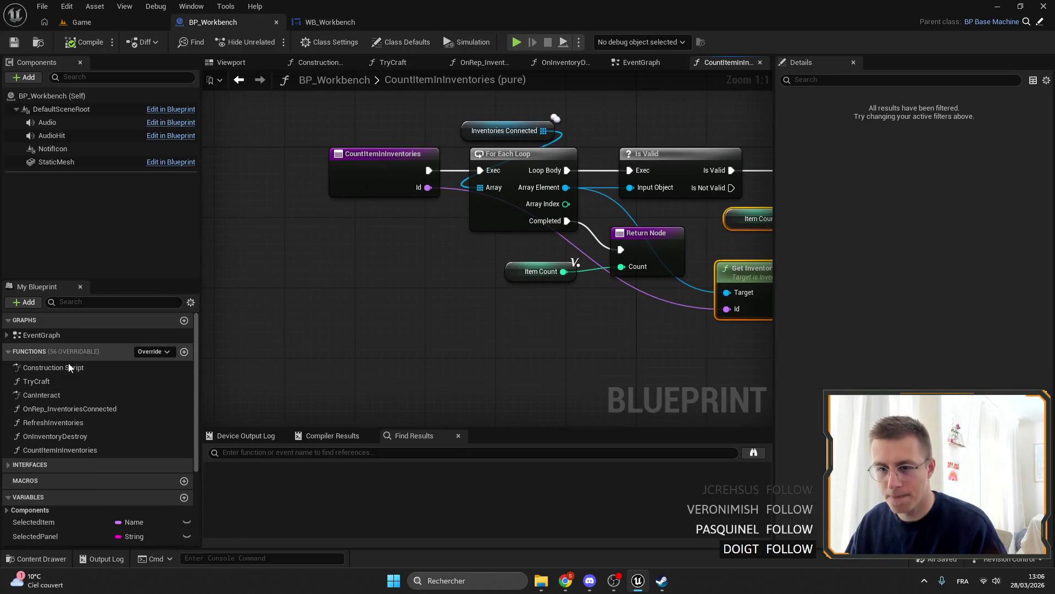
pyautogui.doubleClick(39, 382)
pyautogui.scroll(1, 514, 225)
pyautogui.click(514, 225)
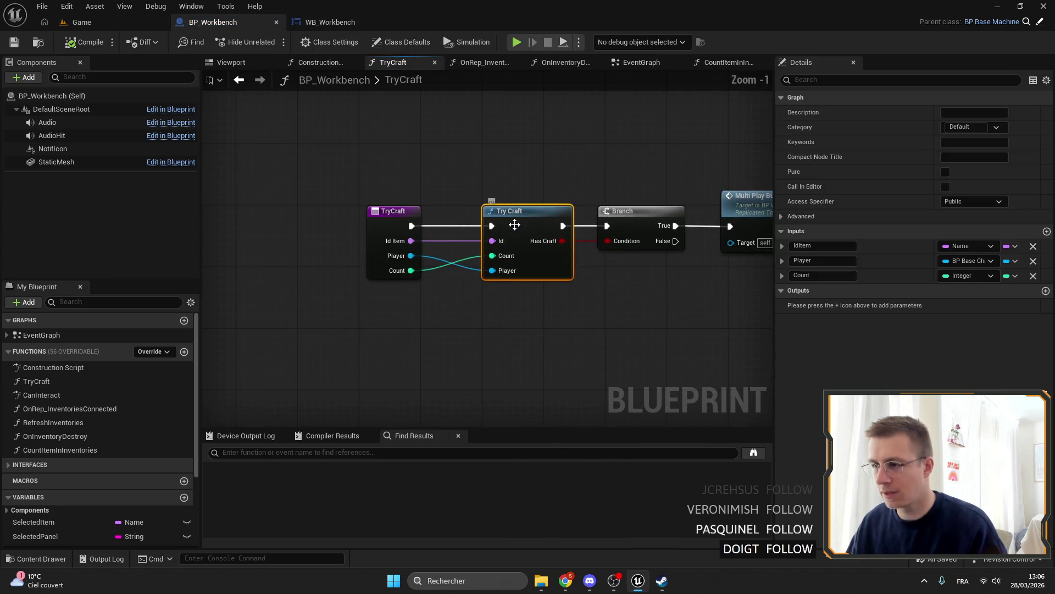
pyautogui.doubleClick(514, 251)
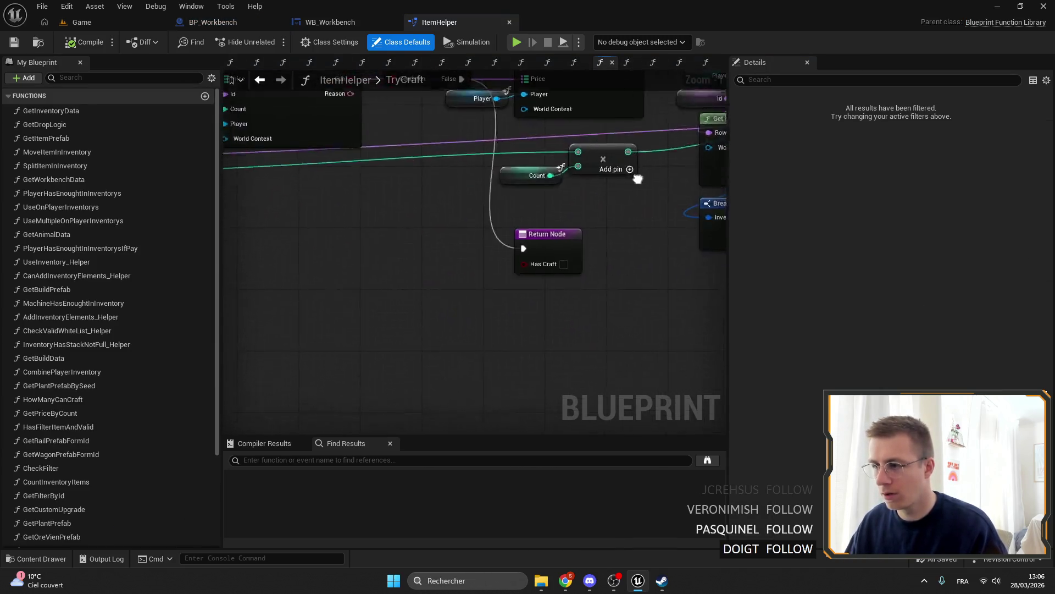
pyautogui.moveTo(424, 251)
pyautogui.mouseDown()
pyautogui.moveTo(638, 291)
pyautogui.moveTo(687, 322)
pyautogui.moveTo(415, 329)
pyautogui.moveTo(302, 290)
pyautogui.moveTo(438, 278)
pyautogui.moveTo(548, 285)
pyautogui.mouseUp()
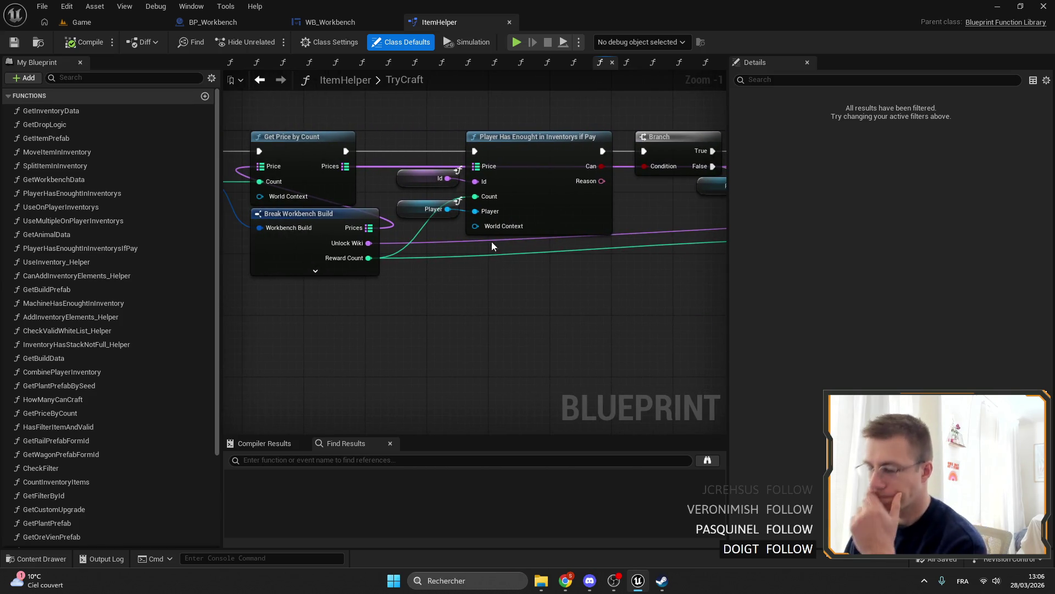
pyautogui.moveTo(496, 245); pyautogui.dragTo(630, 227)
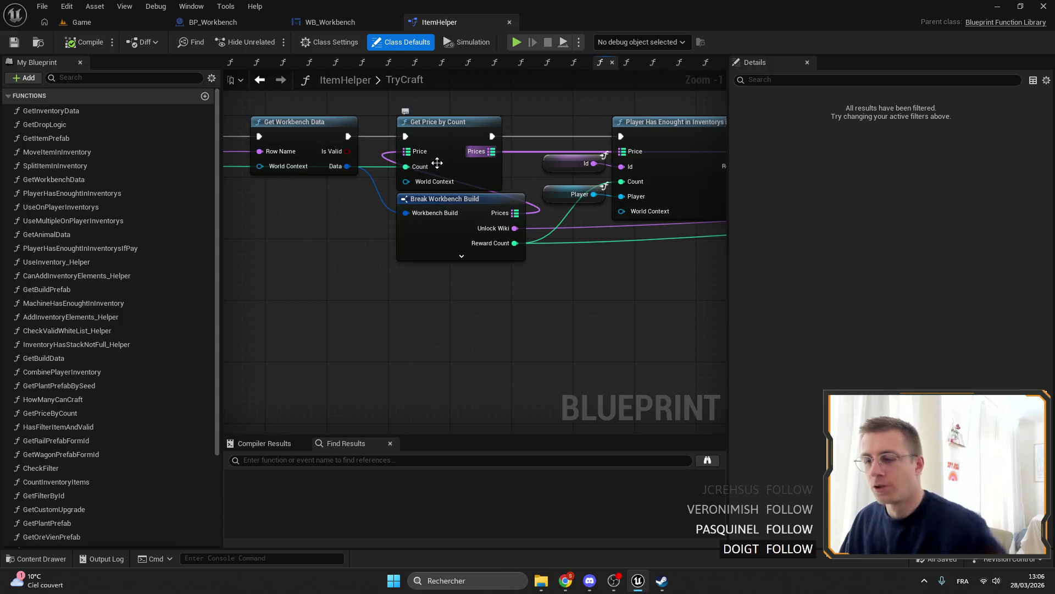
pyautogui.press('Home')
# Back in BP_Workbench's TryCraft graph, move the entry node closer to Try Craft.
pyautogui.click(104, 25)
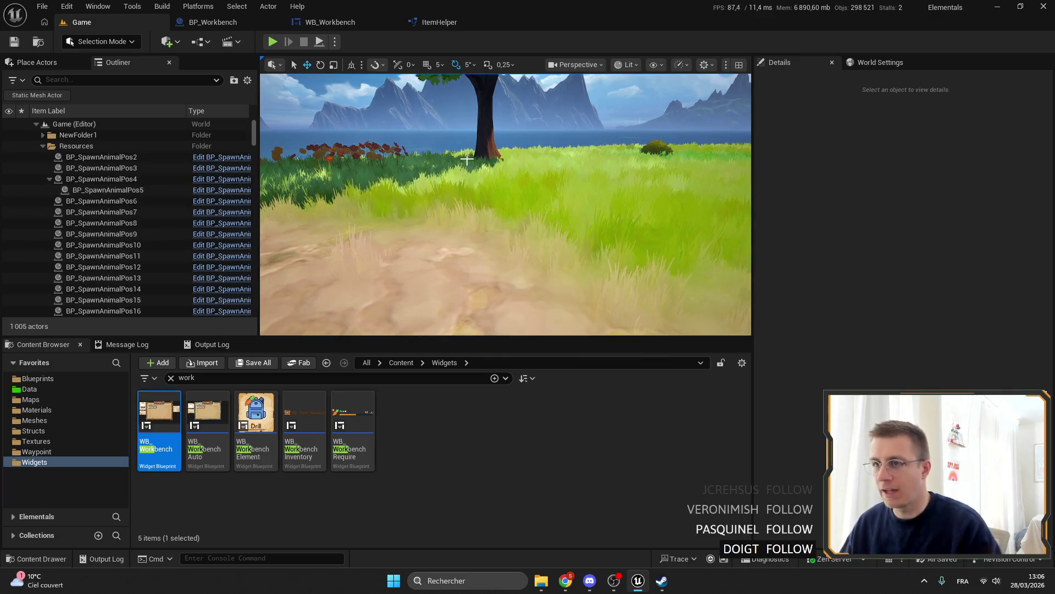
pyautogui.click(222, 22)
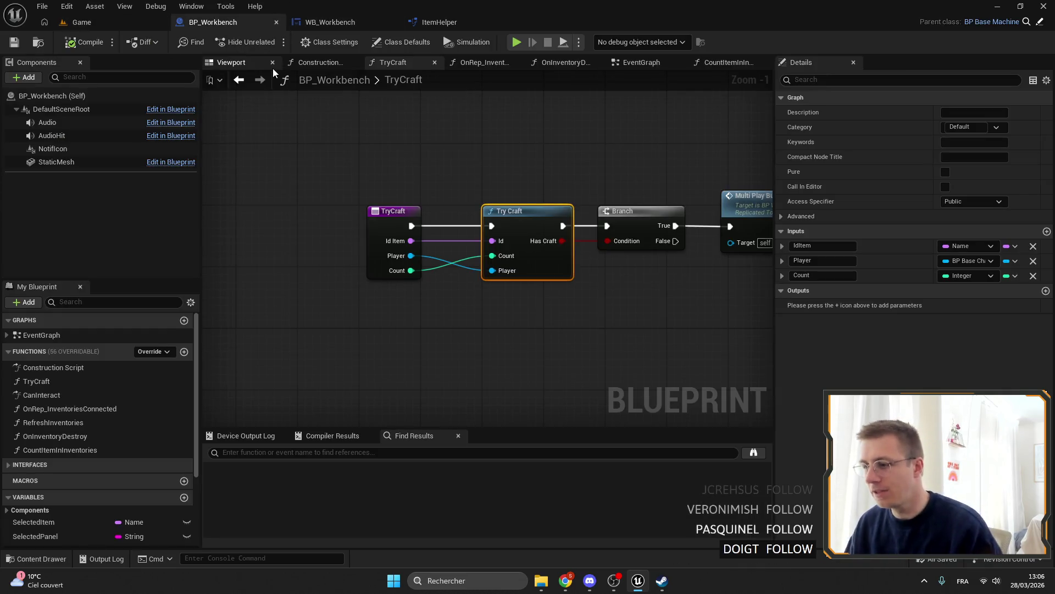
pyautogui.scroll(1, 431, 209)
pyautogui.moveTo(313, 220); pyautogui.dragTo(344, 220)
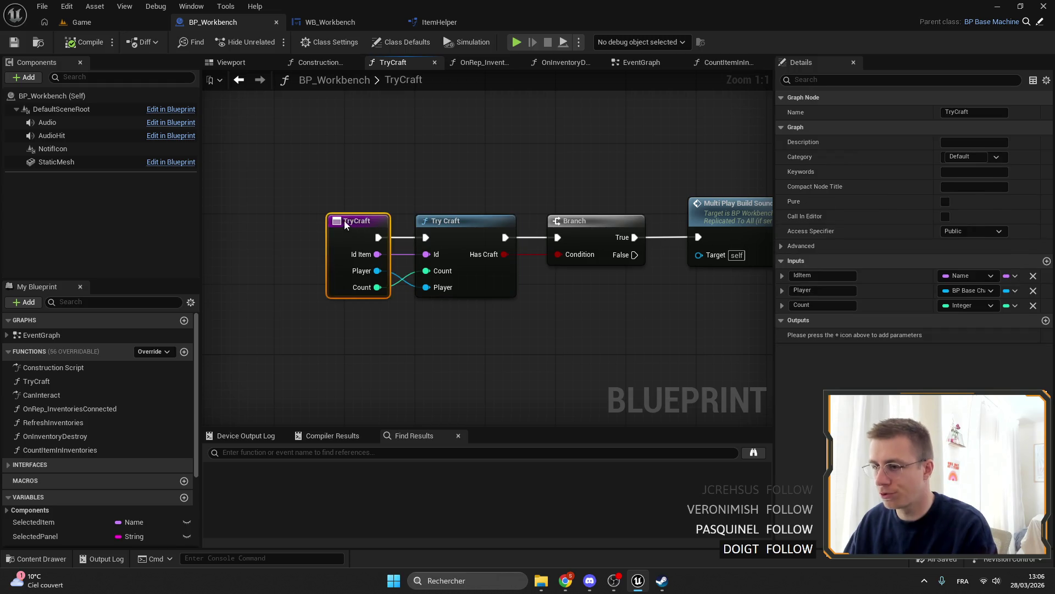
pyautogui.scroll(-1, 420, 198)
# Reopen ItemHelper TryCraft to review its nodes, then bring up ChatGPT maximized in the browser.
pyautogui.doubleClick(388, 209)
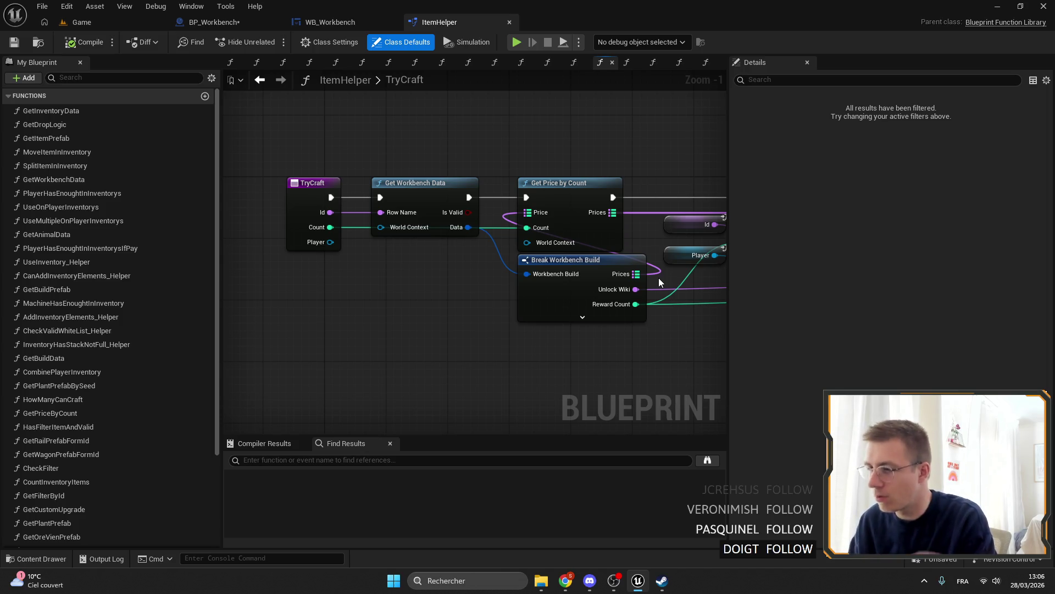
pyautogui.moveTo(516, 282); pyautogui.dragTo(417, 260)
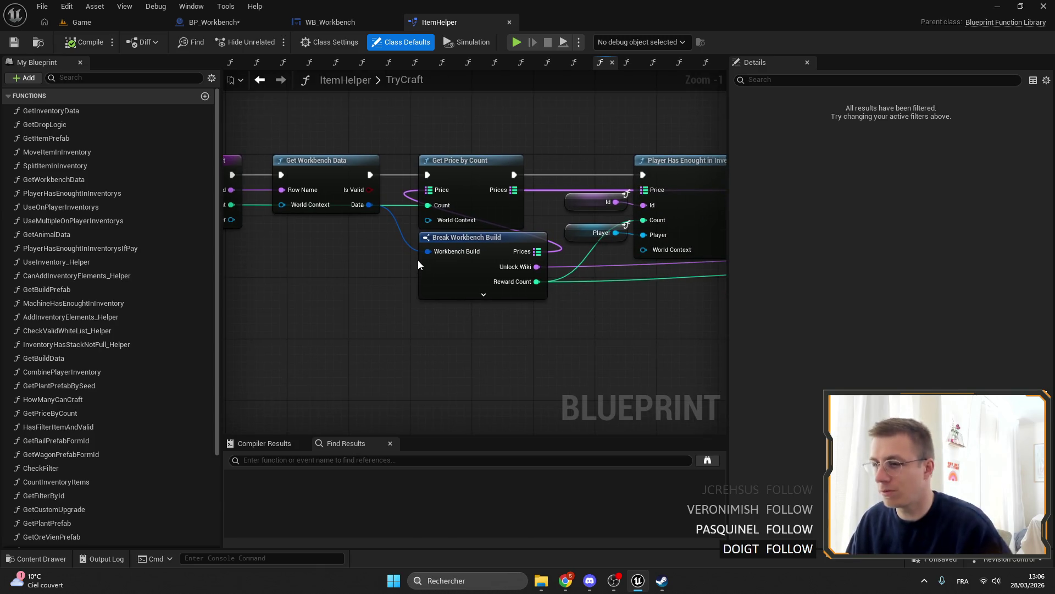
pyautogui.moveTo(354, 259); pyautogui.dragTo(429, 246)
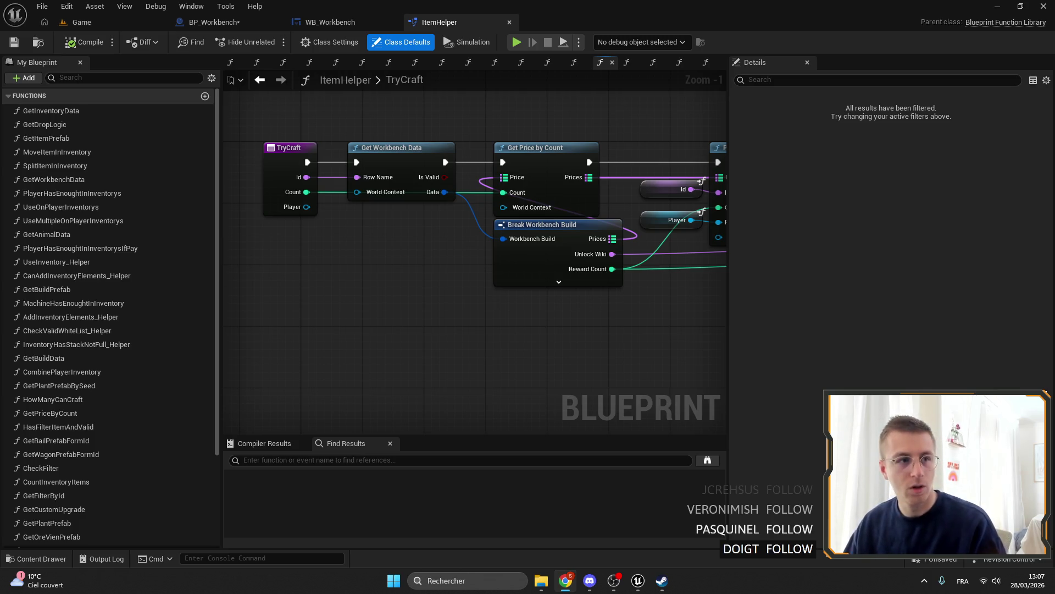
pyautogui.click(566, 580)
pyautogui.doubleClick(259, 216)
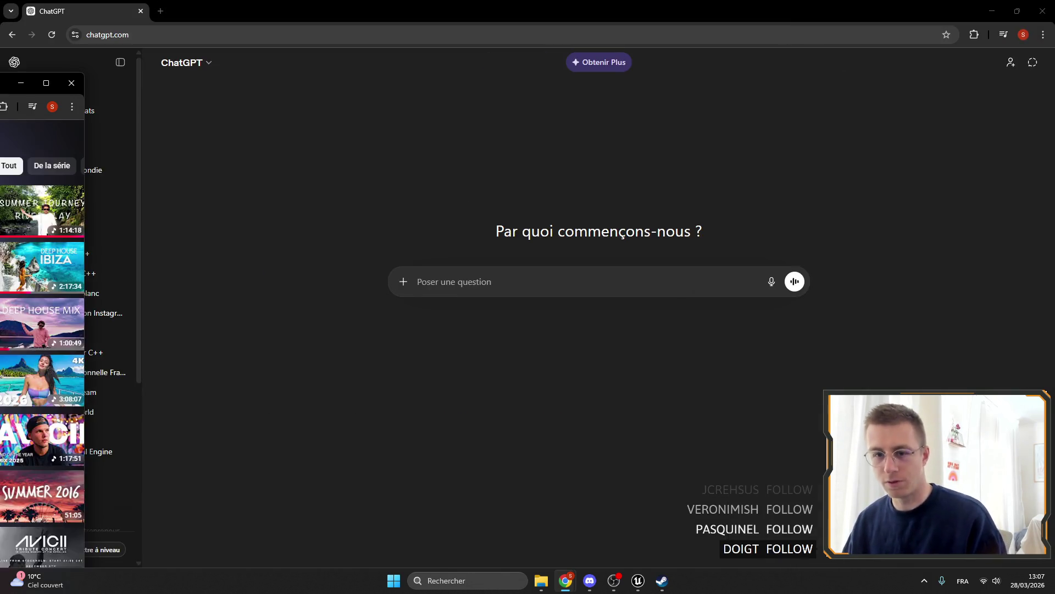
# Bring the ChatGPT new-chat window in front of the YouTube browser window.
pyautogui.click(28, 67)
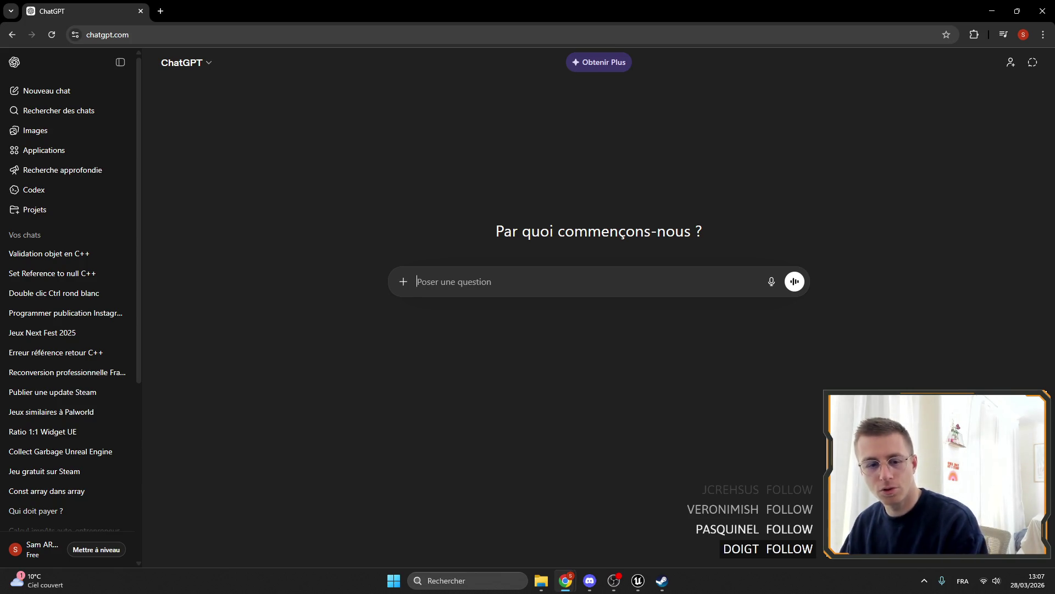
pyautogui.hotkey('alt', 'Tab')
pyautogui.hotkey('alt', 'Tab')
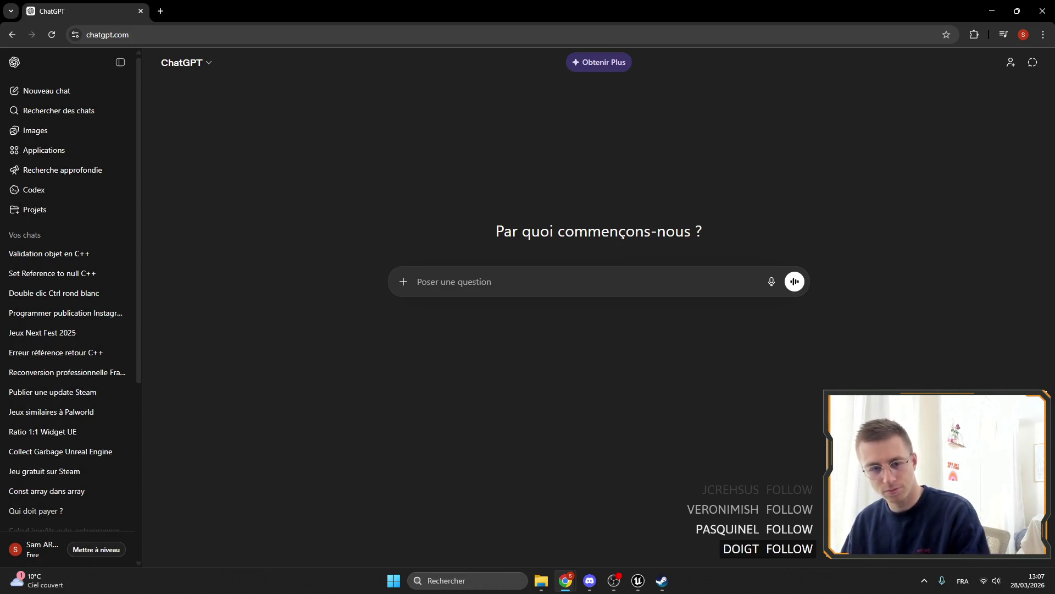
pyautogui.hotkey('alt', 'Tab')
pyautogui.hotkey('alt', 'Tab')
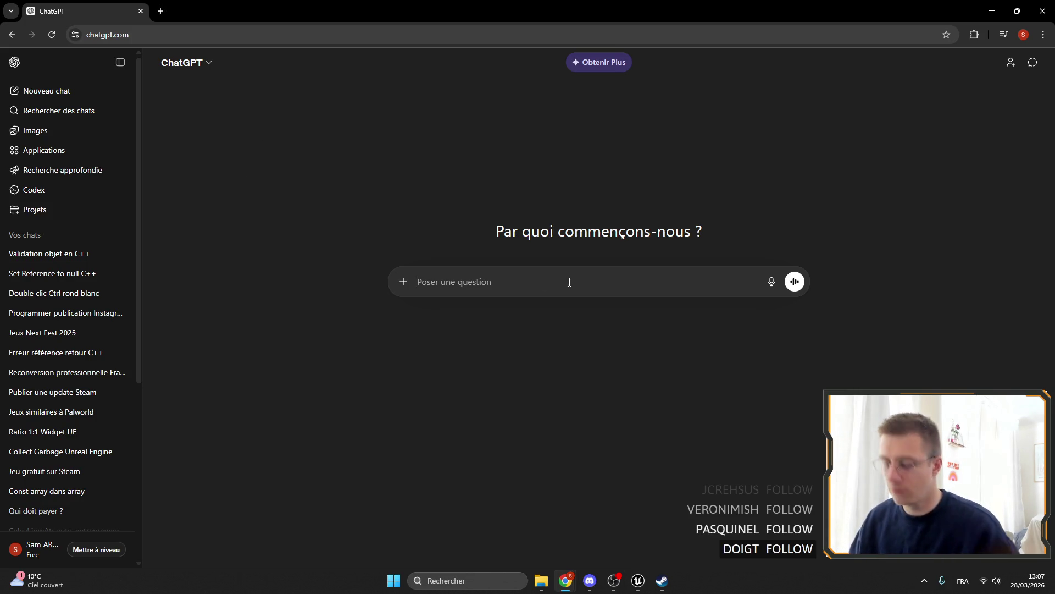
# Ask ChatGPT, in French, whether a chest-connected crafting table uses player or chest items first.
pyautogui.write('dans le jeu')
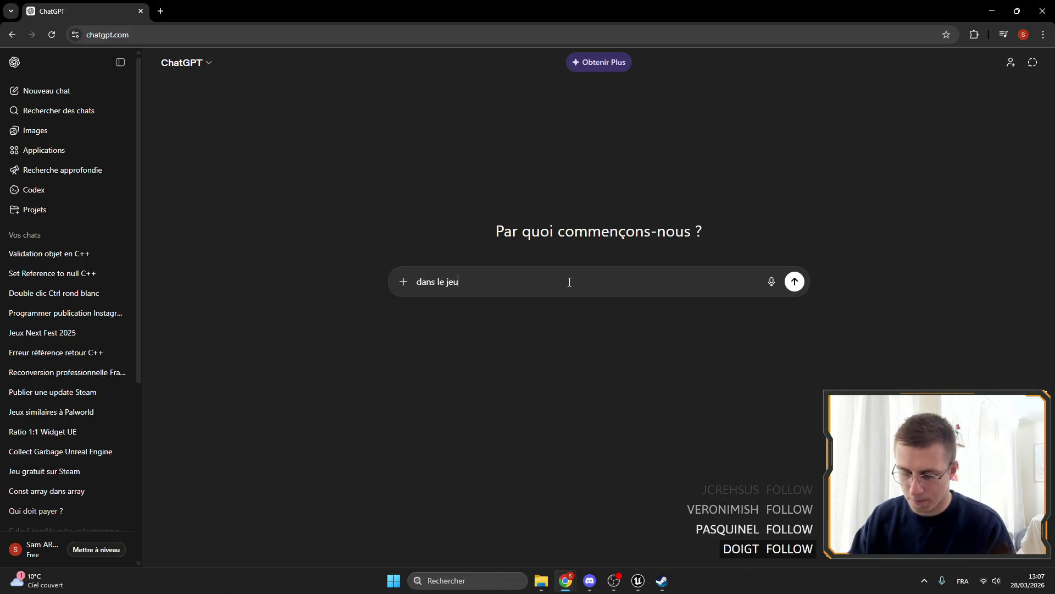
pyautogui.write('x vid')
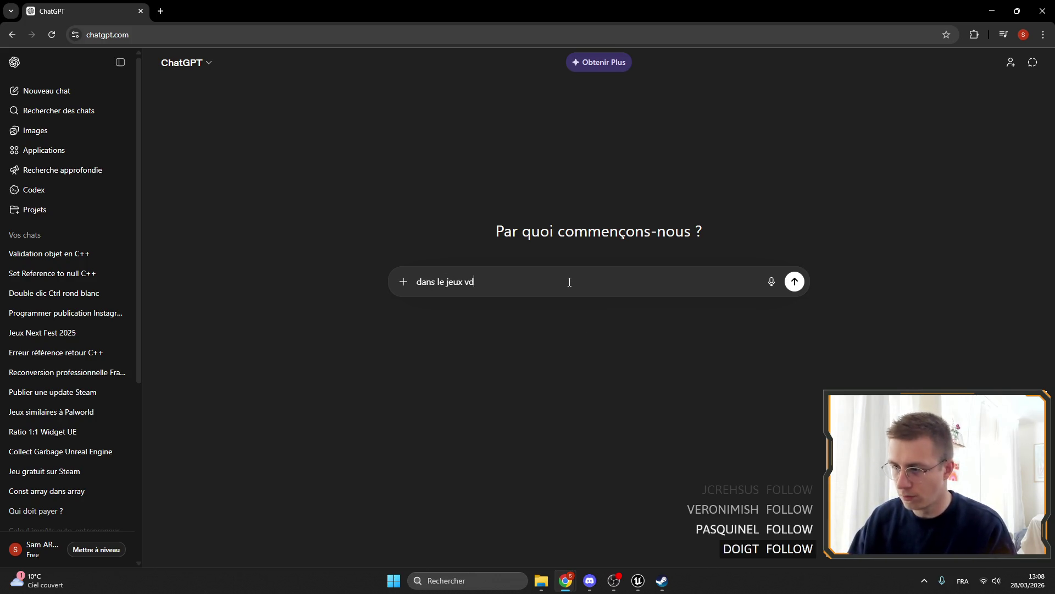
pyautogui.write('eo,')
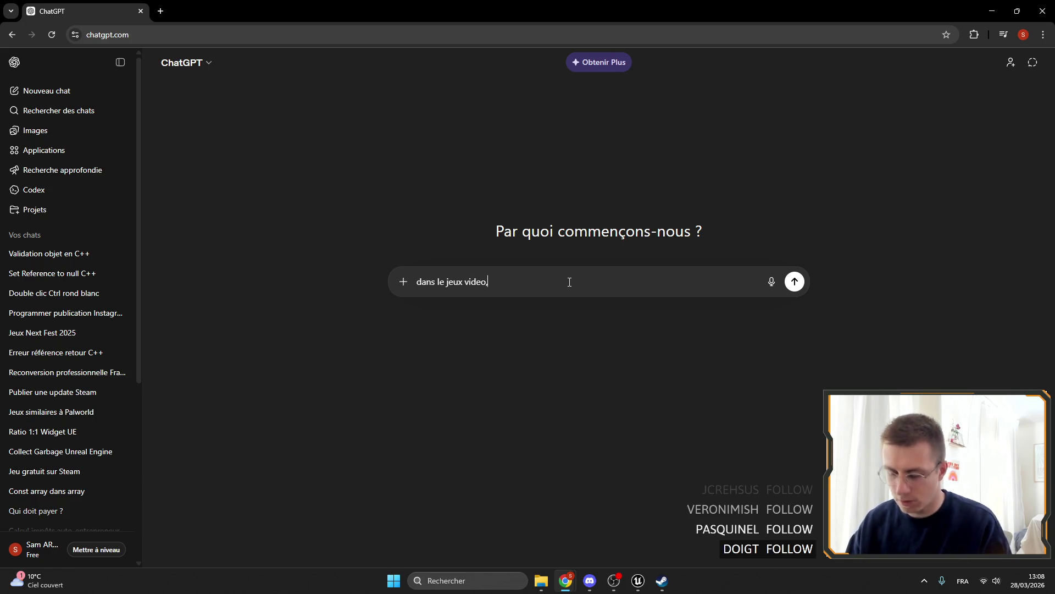
pyautogui.write(' quand ')
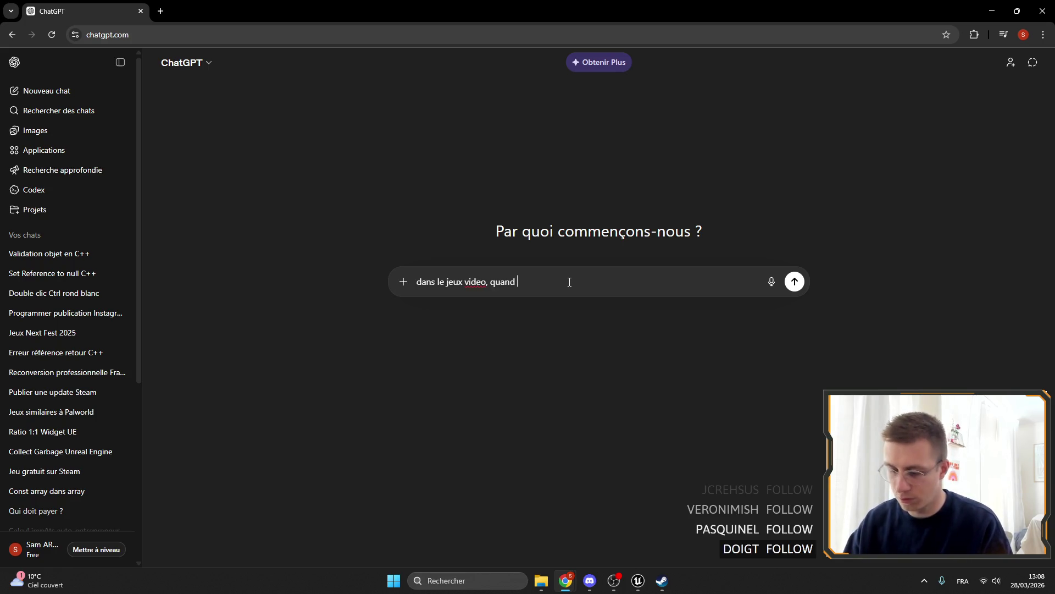
pyautogui.write('un')
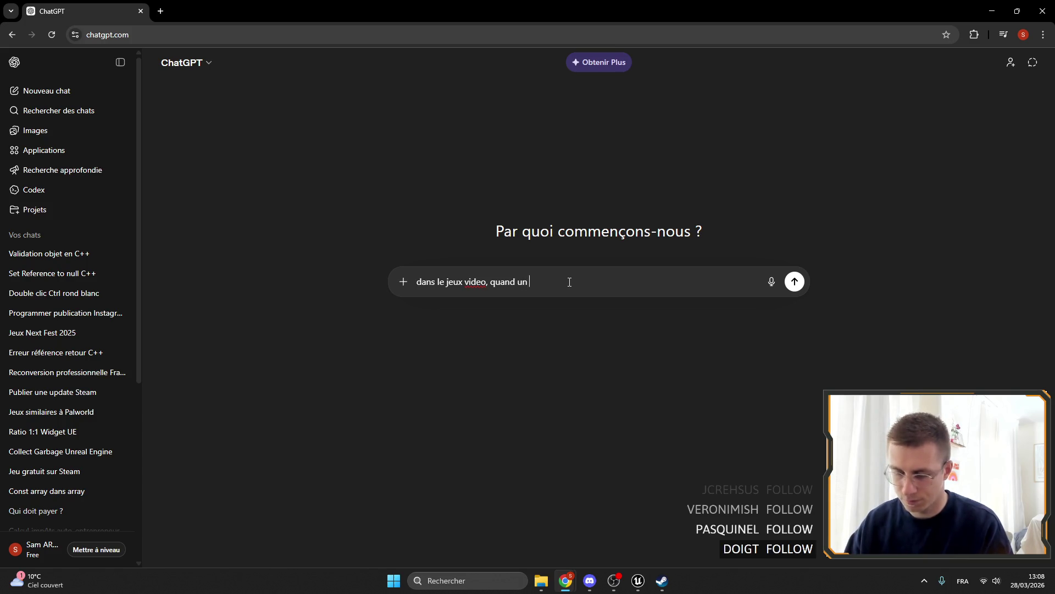
pyautogui.write('e tabel d')
pyautogui.press('BackSpace')
pyautogui.press('BackSpace')
pyautogui.press('BackSpace')
pyautogui.write('le de craft est c')
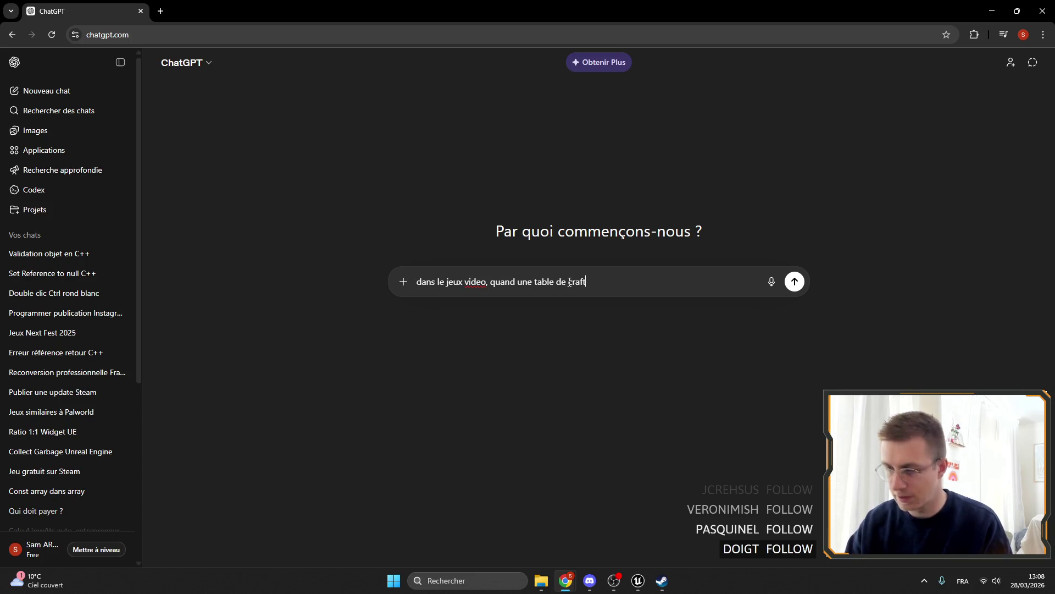
pyautogui.write('onnecté')
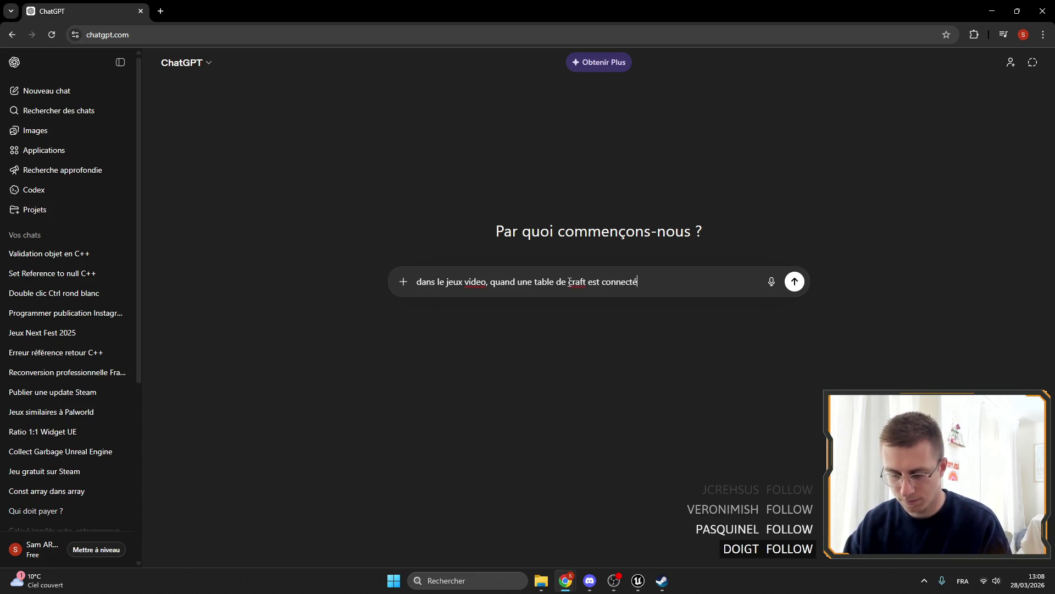
pyautogui.write(' au co')
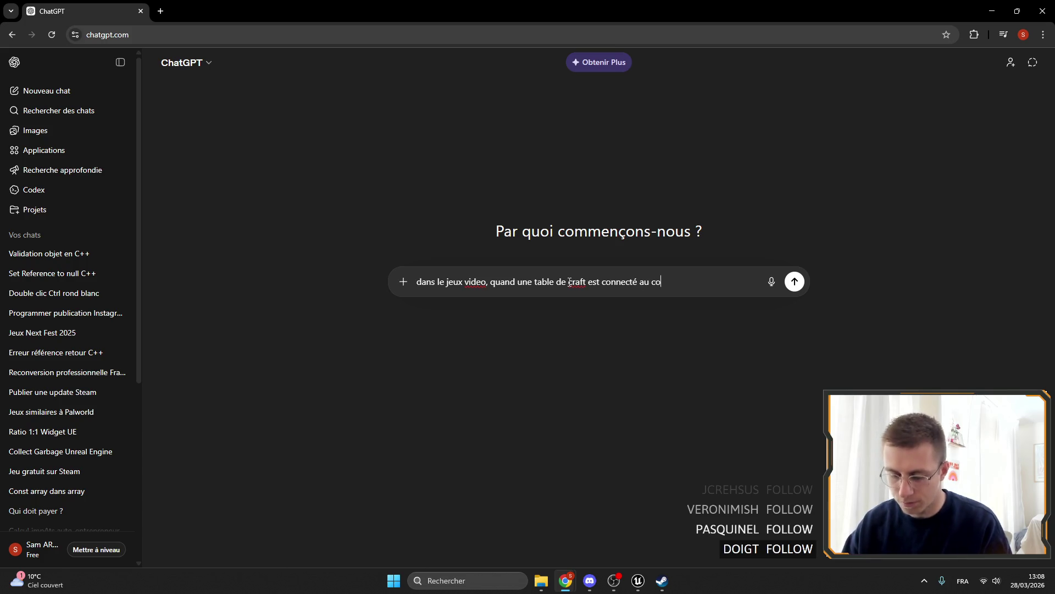
pyautogui.write('ffre, ca utilise en pr')
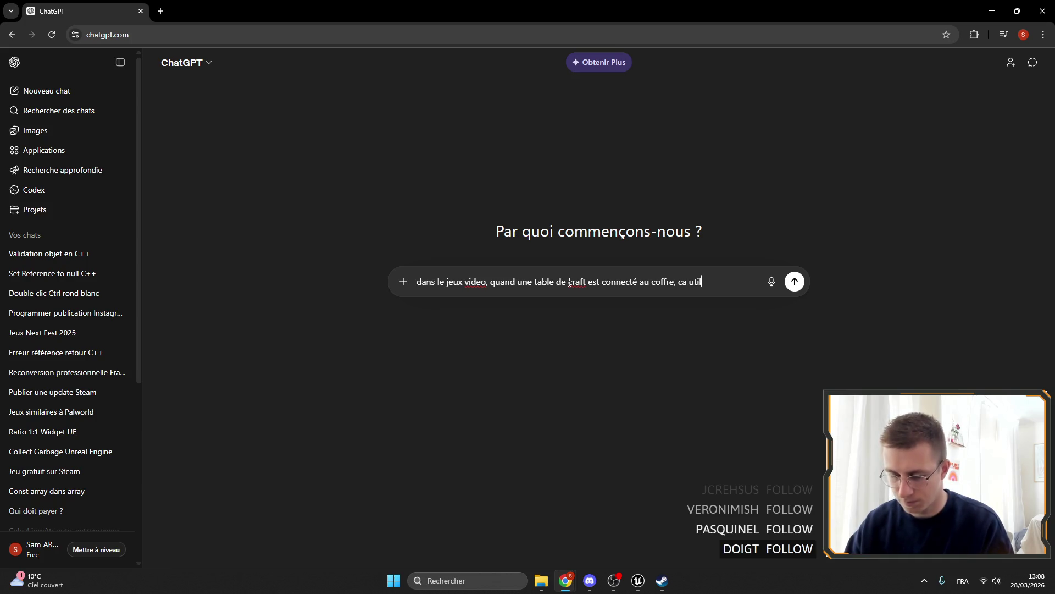
pyautogui.write('iio')
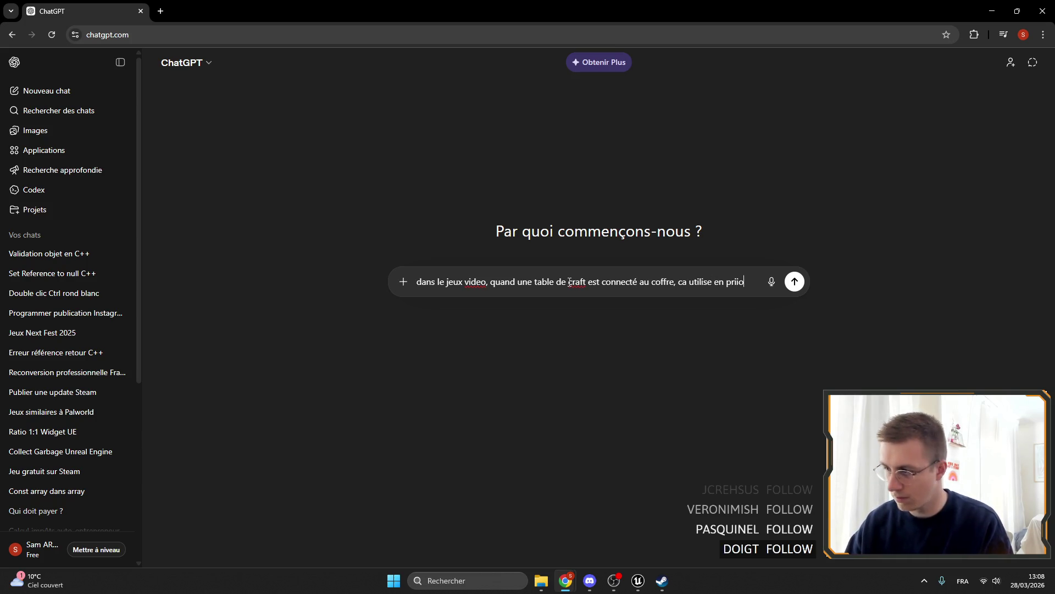
pyautogui.press('BackSpace')
pyautogui.press('BackSpace')
pyautogui.write('orité l inventa')
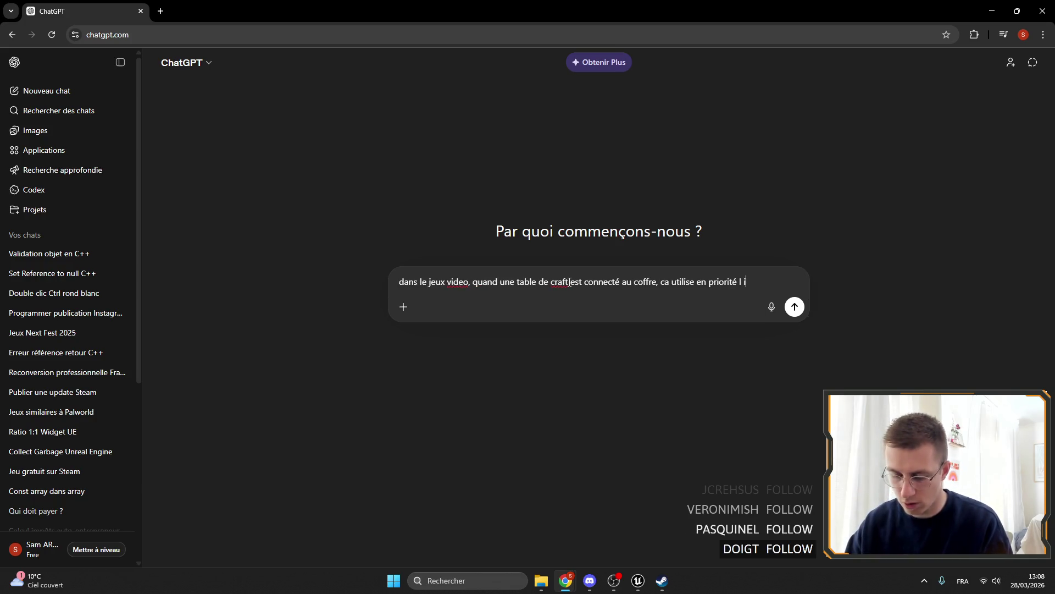
pyautogui.write('ire du jeo')
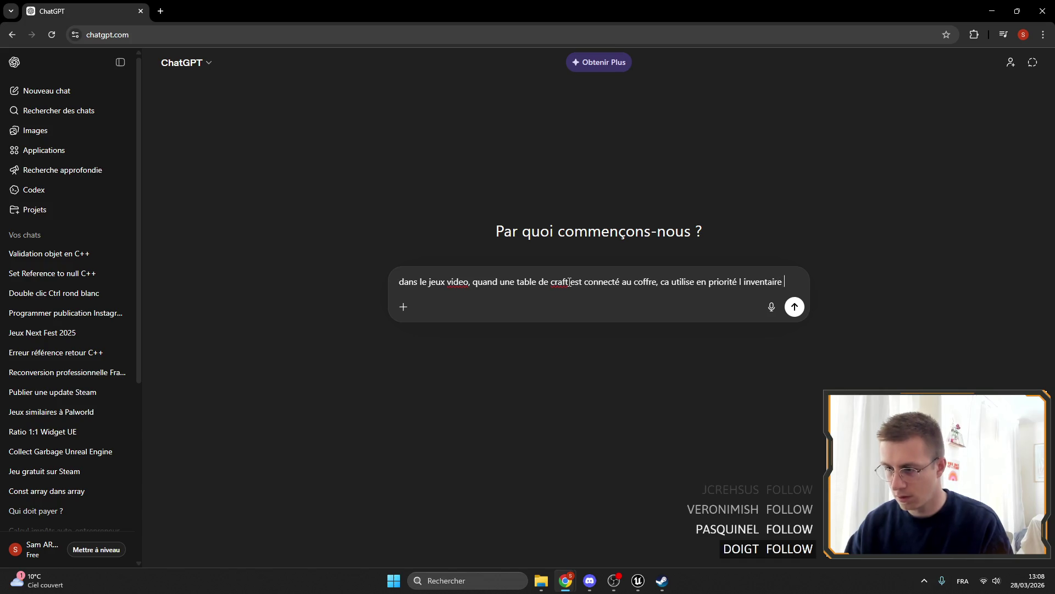
pyautogui.press('BackSpace')
pyautogui.press('BackSpace')
pyautogui.press('BackSpace')
pyautogui.write('joueur ou ceux d')
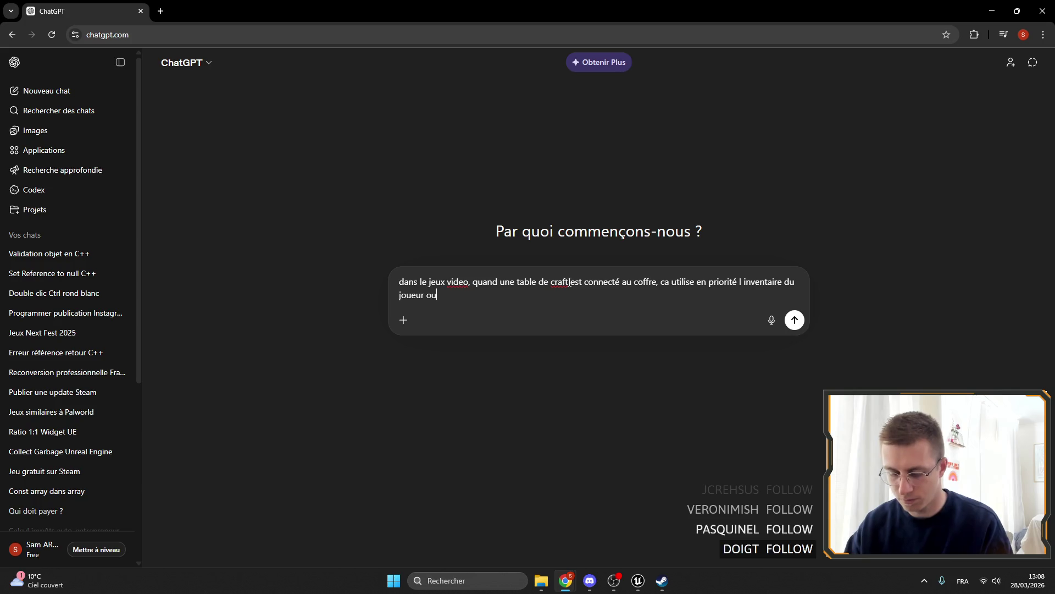
pyautogui.write('es c')
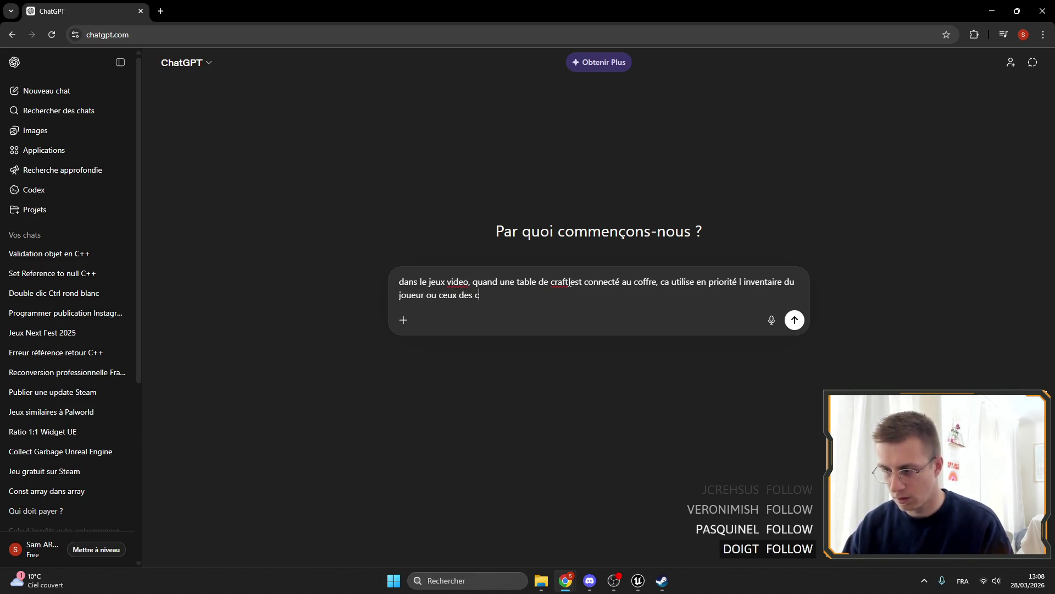
pyautogui.write('offres pour')
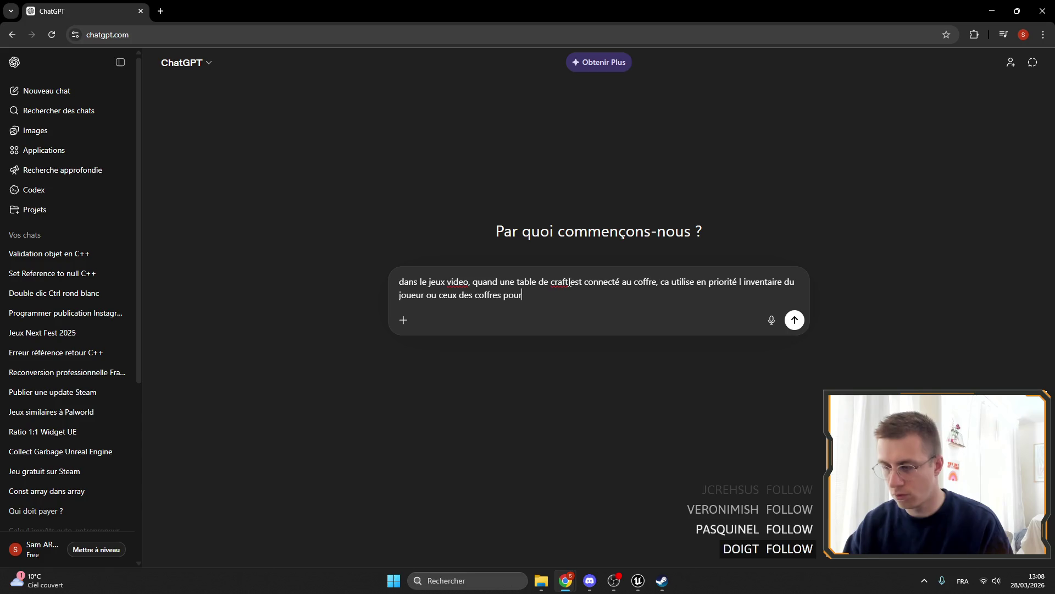
pyautogui.write(' utiliser ')
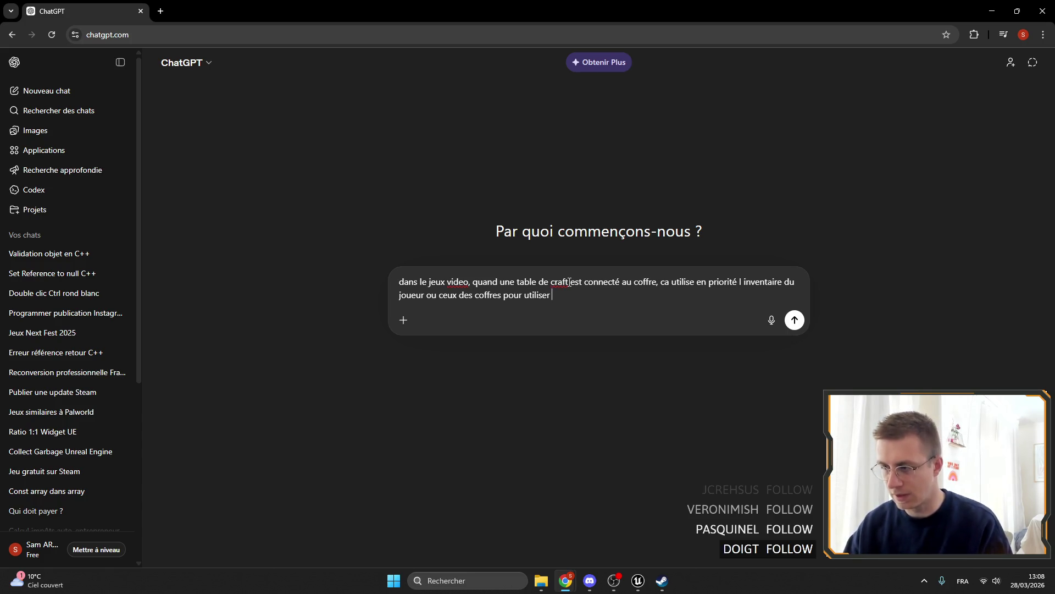
pyautogui.write('les items')
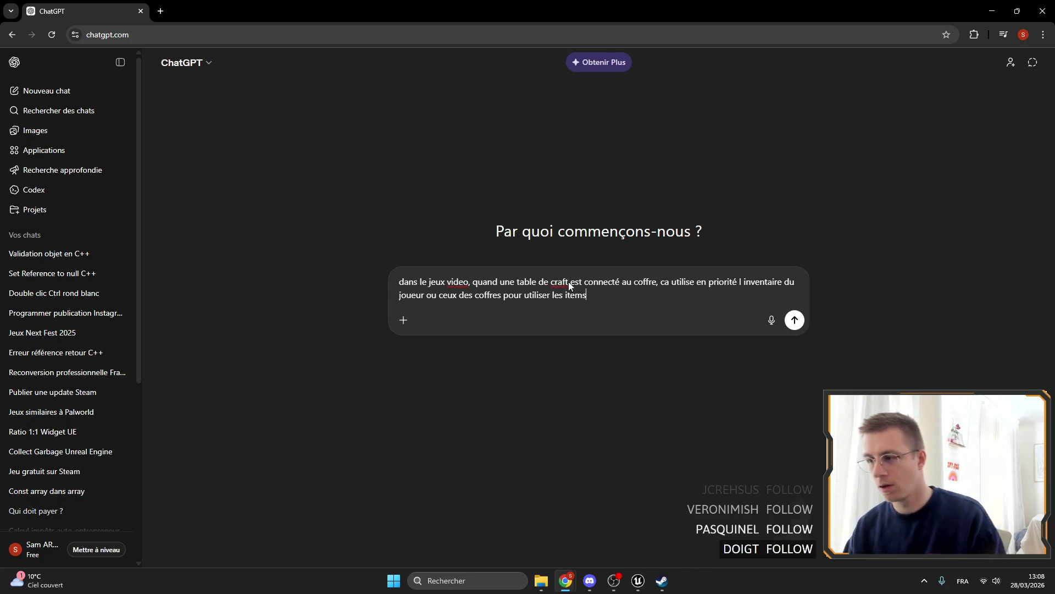
pyautogui.press('Return')
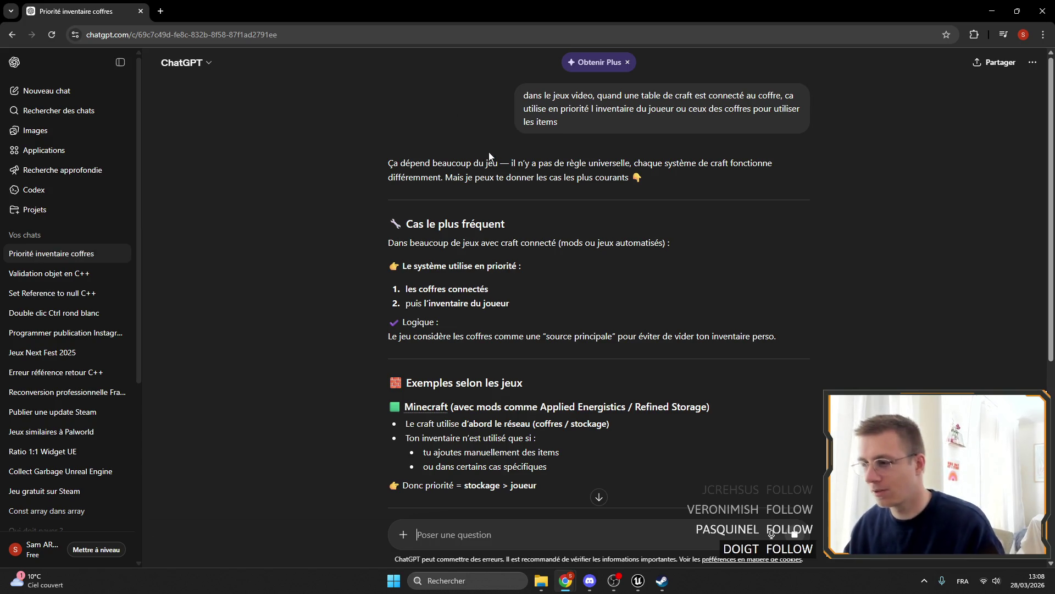
# Read the reply about connected chests before the player's inventory, then minimise the browser.
pyautogui.scroll(-3, 394, 199)
pyautogui.scroll(3, 367, 172)
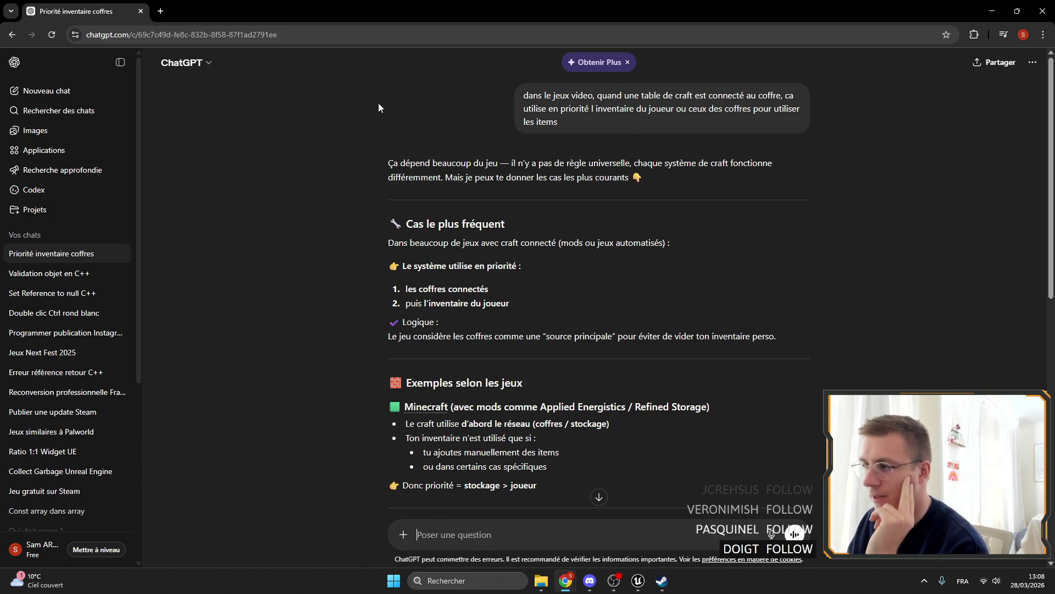
pyautogui.scroll(-2, 324, 216)
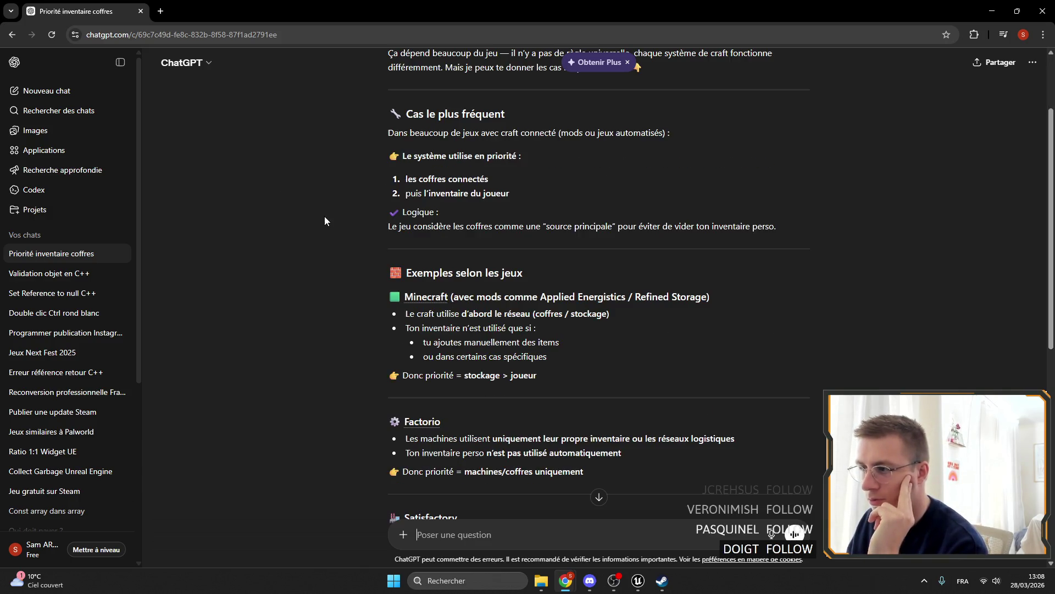
pyautogui.scroll(1, 637, 179)
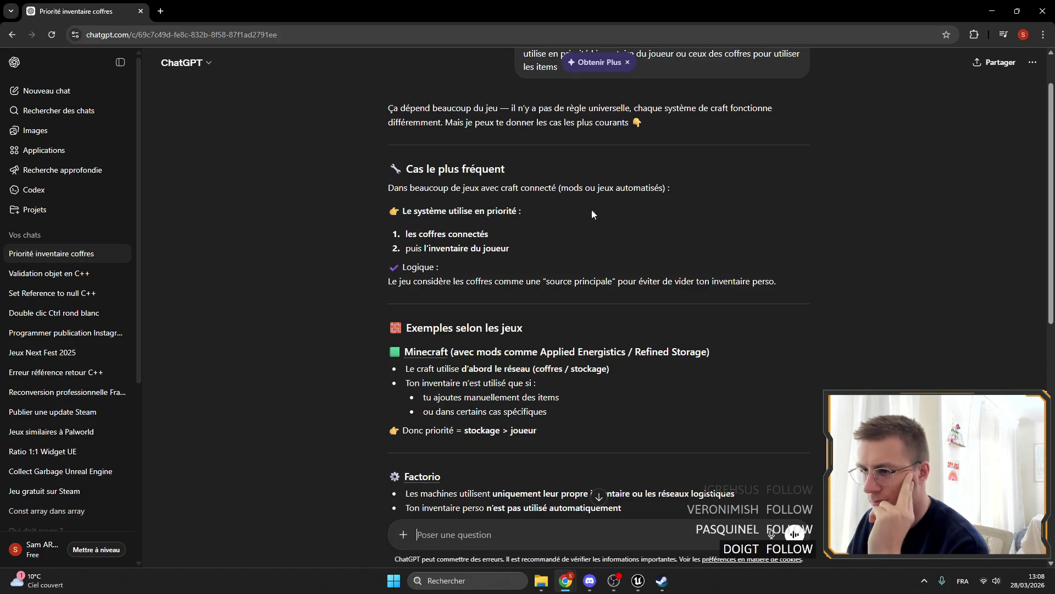
pyautogui.moveTo(407, 211); pyautogui.dragTo(592, 221)
pyautogui.tripleClick(529, 232)
pyautogui.tripleClick(608, 255)
pyautogui.click(397, 286)
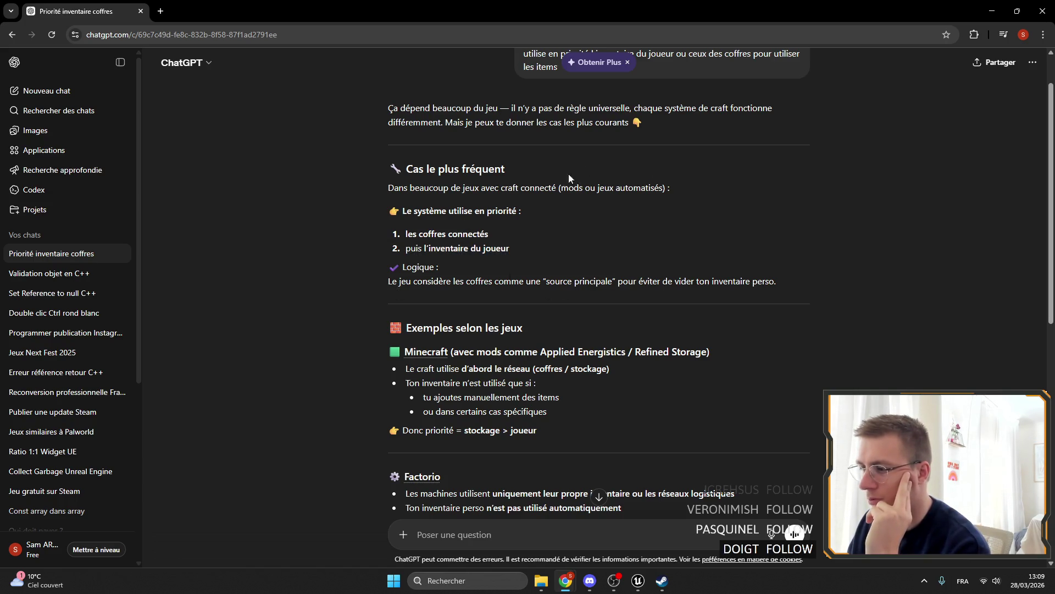
pyautogui.moveTo(647, 281); pyautogui.dragTo(776, 291)
pyautogui.click(892, 285)
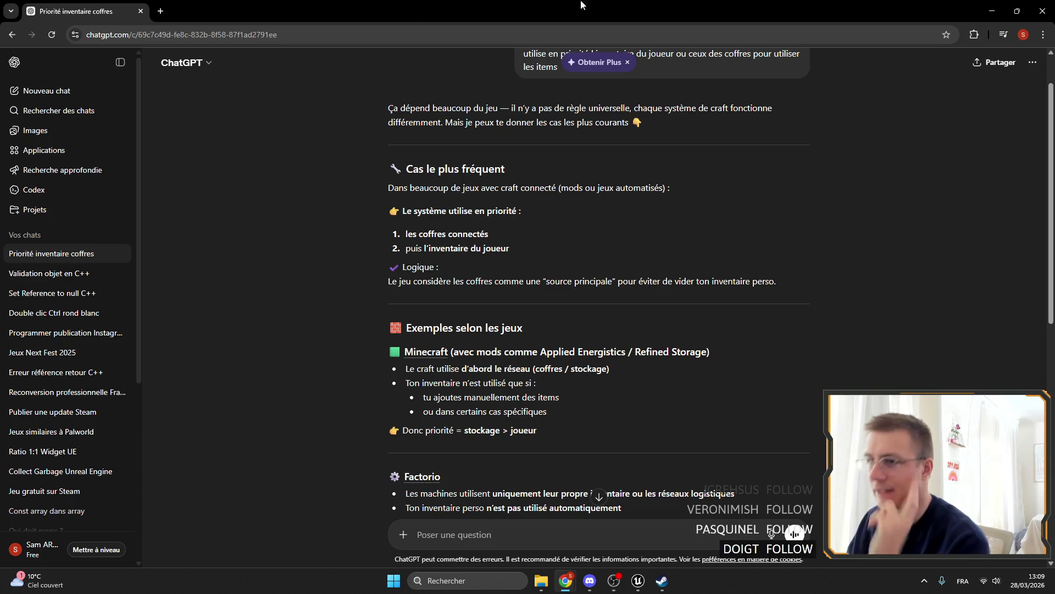
pyautogui.click(992, 11)
pyautogui.moveTo(336, 144)
pyautogui.mouseDown()
pyautogui.moveTo(139, 221)
pyautogui.moveTo(547, 216)
pyautogui.moveTo(414, 152)
pyautogui.mouseUp()
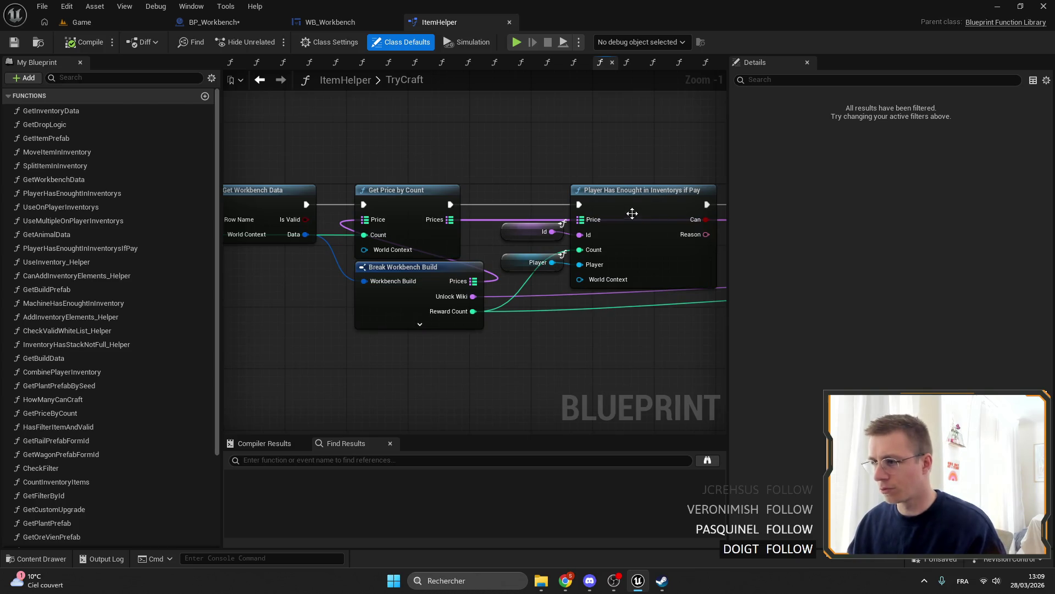
# Move Get Price by Count and Break Workbench Build left and save ItemHelper with Ctrl+S.
pyautogui.moveTo(638, 215); pyautogui.dragTo(653, 176)
pyautogui.moveTo(482, 137); pyautogui.dragTo(478, 245)
pyautogui.moveTo(484, 164); pyautogui.dragTo(475, 164)
pyautogui.moveTo(583, 169)
pyautogui.mouseDown()
pyautogui.moveTo(517, 165)
pyautogui.moveTo(466, 138)
pyautogui.mouseUp()
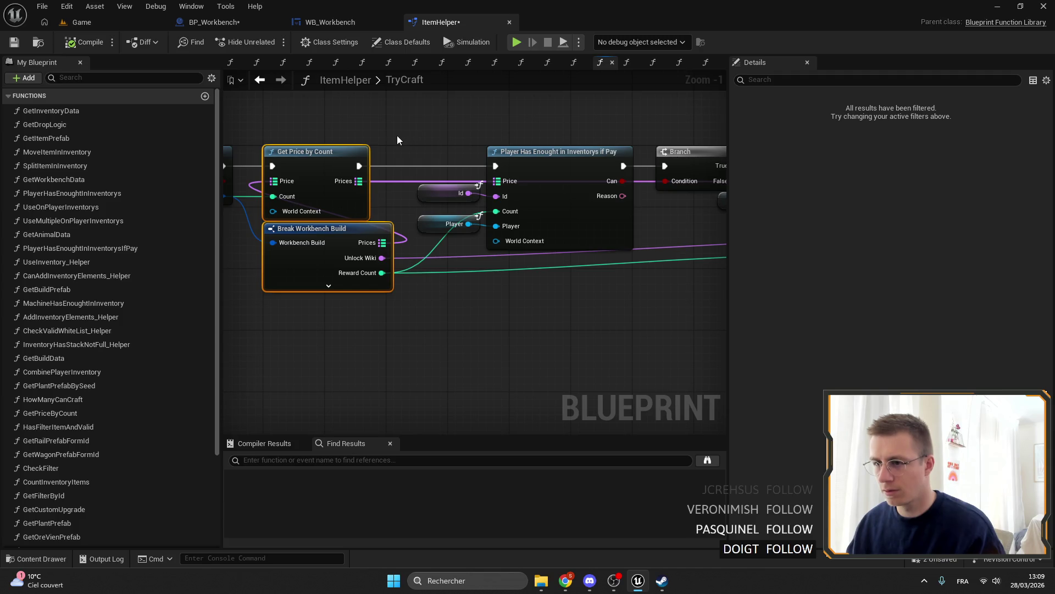
pyautogui.moveTo(399, 139); pyautogui.dragTo(471, 146)
pyautogui.moveTo(618, 128); pyautogui.dragTo(517, 127)
pyautogui.moveTo(427, 153)
pyautogui.mouseDown()
pyautogui.moveTo(536, 281)
pyautogui.moveTo(544, 277)
pyautogui.mouseUp()
pyautogui.click(522, 287)
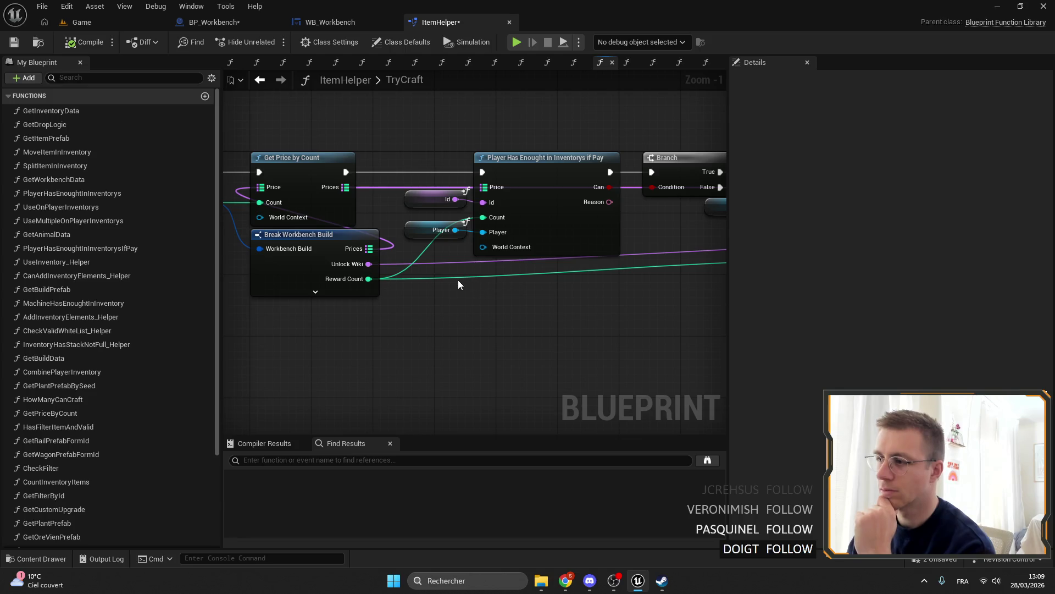
pyautogui.hotkey('ctrl', 's')
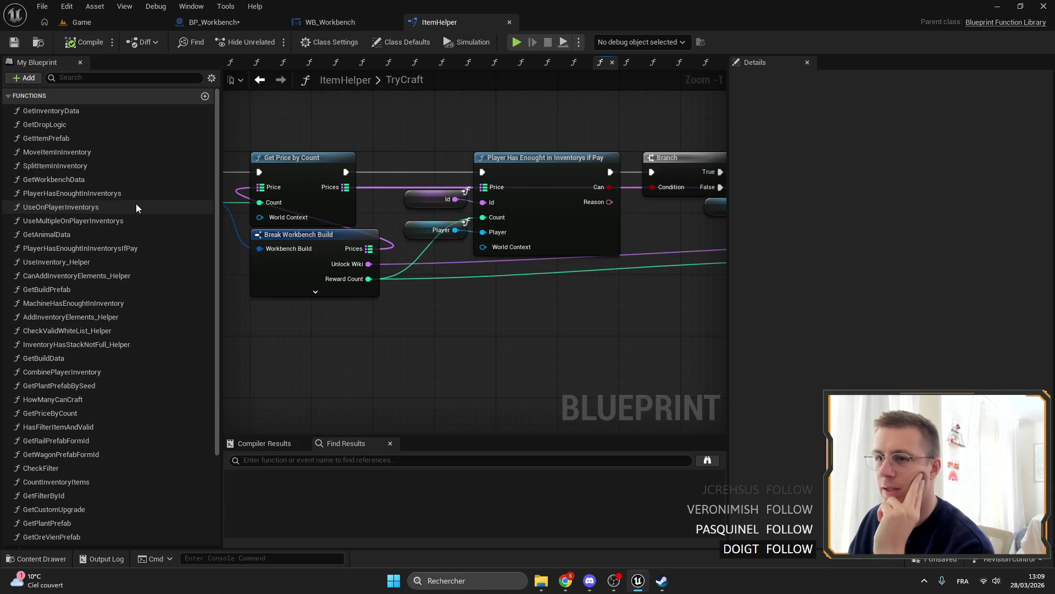
# Switch from the WB_Workbench asset over to BP_Workbench's TryCraft graph.
pyautogui.scroll(-5, 141, 193)
pyautogui.moveTo(477, 292); pyautogui.dragTo(385, 281)
pyautogui.scroll(-2, 385, 280)
pyautogui.scroll(3, 332, 172)
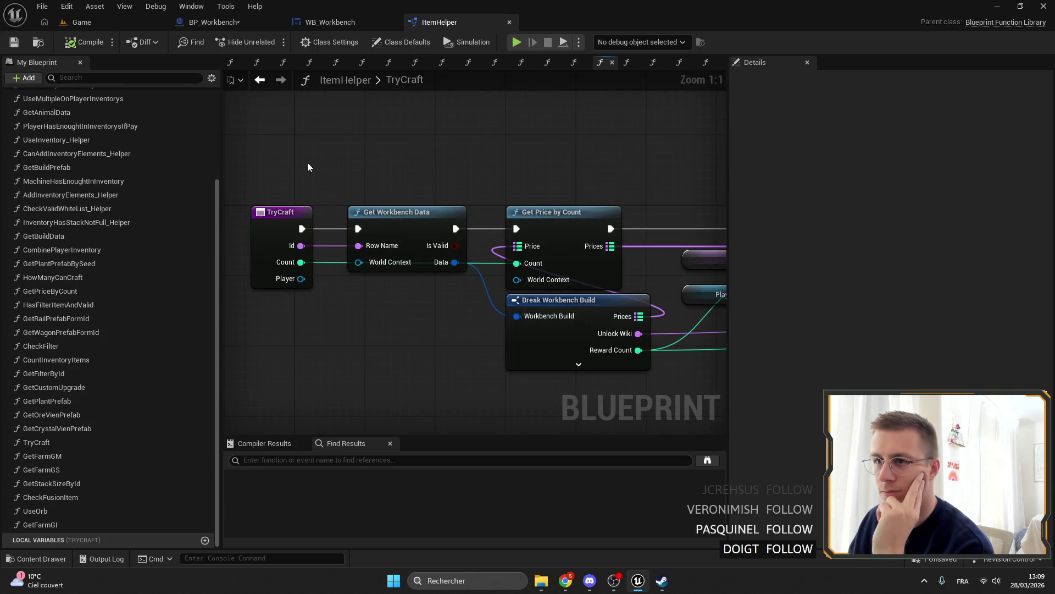
pyautogui.click(330, 22)
pyautogui.click(212, 22)
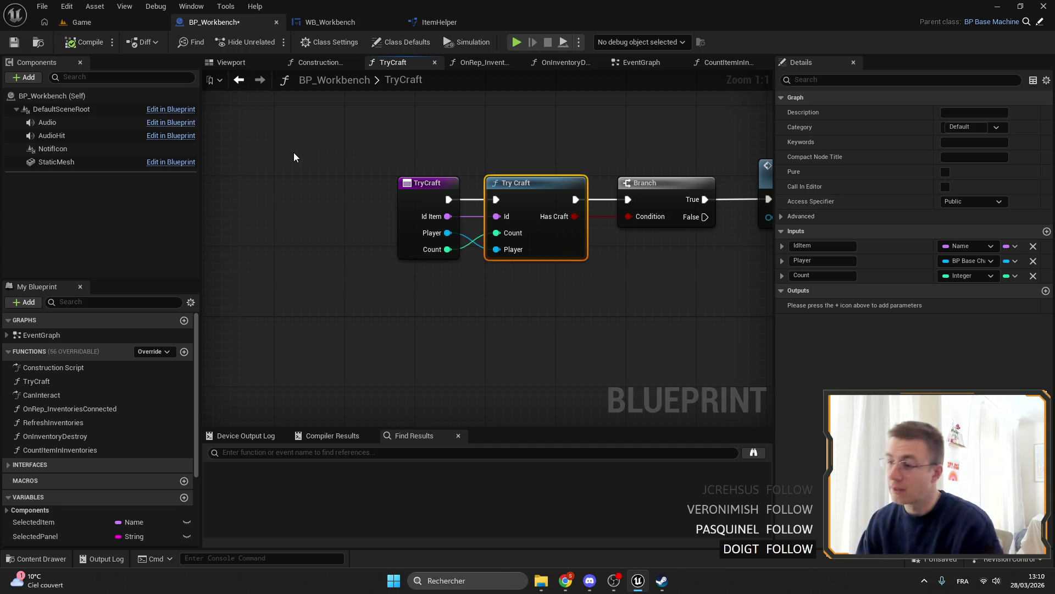
# Recenter the TryCraft graph and nudge the Try Craft call node down to align it.
pyautogui.moveTo(545, 352)
pyautogui.mouseDown()
pyautogui.moveTo(506, 123)
pyautogui.moveTo(482, 167)
pyautogui.mouseUp()
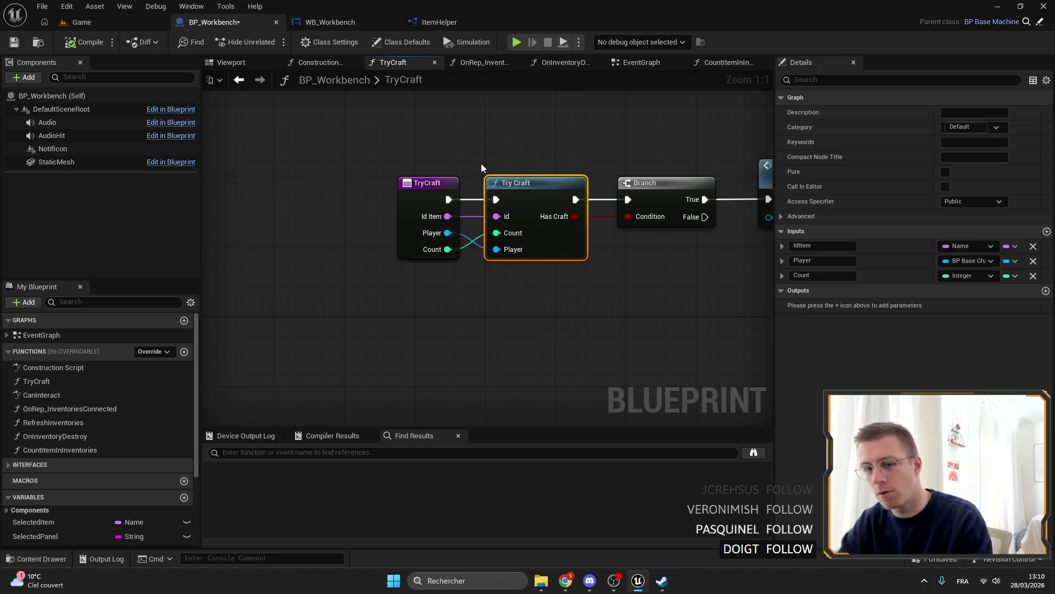
pyautogui.moveTo(441, 183); pyautogui.dragTo(506, 196)
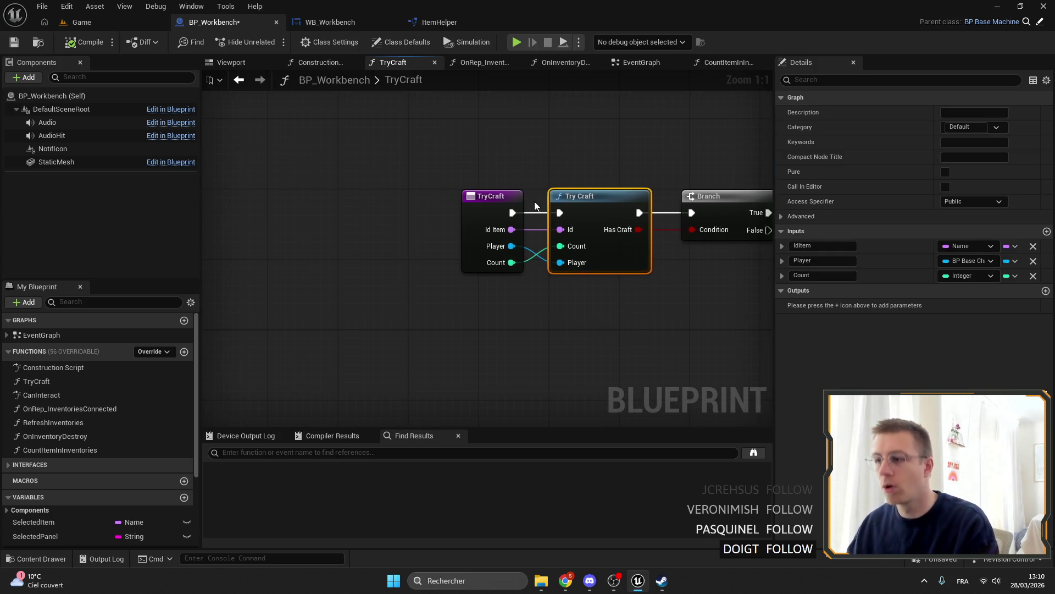
pyautogui.click(523, 155)
pyautogui.click(617, 219)
pyautogui.moveTo(617, 219); pyautogui.dragTo(529, 230)
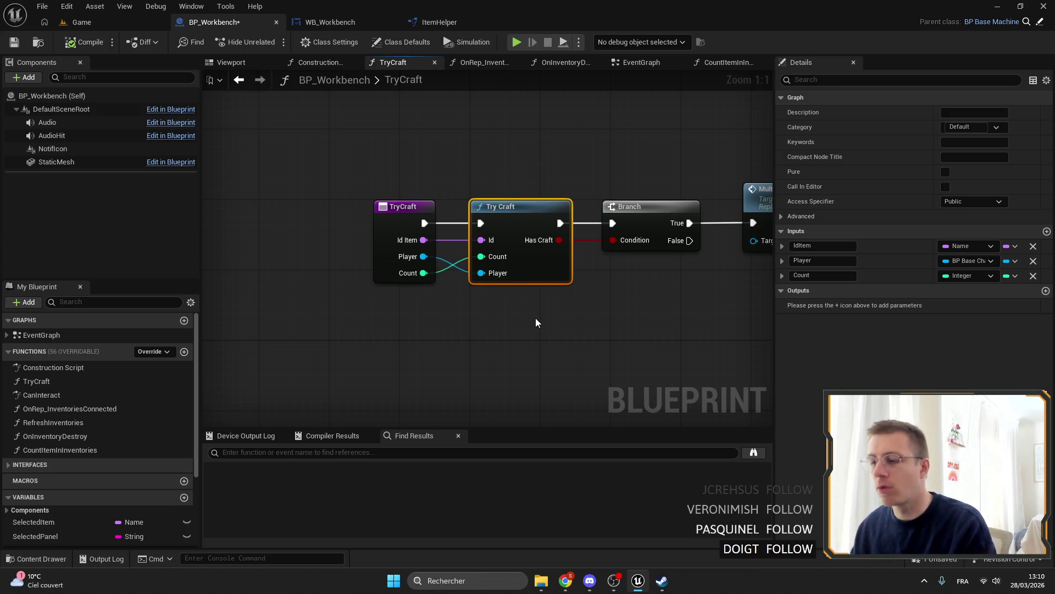
pyautogui.moveTo(511, 207); pyautogui.dragTo(506, 224)
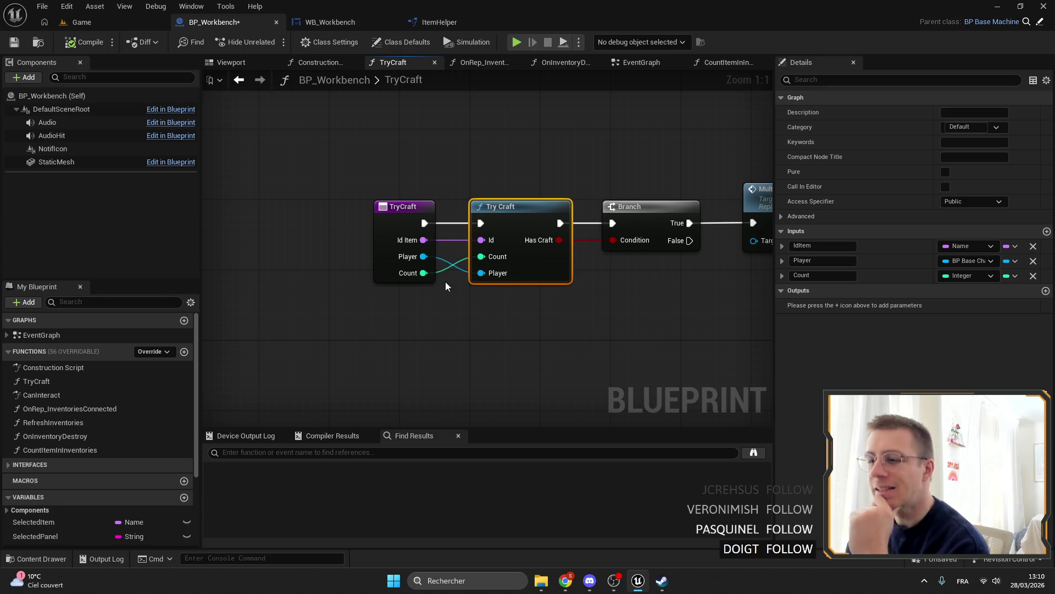
# Add an InventoriesConnected getter, then open the ItemHelper TryCraft function from Try Craft.
pyautogui.scroll(-5, 99, 385)
pyautogui.moveTo(44, 497)
pyautogui.mouseDown()
pyautogui.moveTo(391, 369)
pyautogui.moveTo(407, 321)
pyautogui.mouseUp()
pyautogui.click(453, 372)
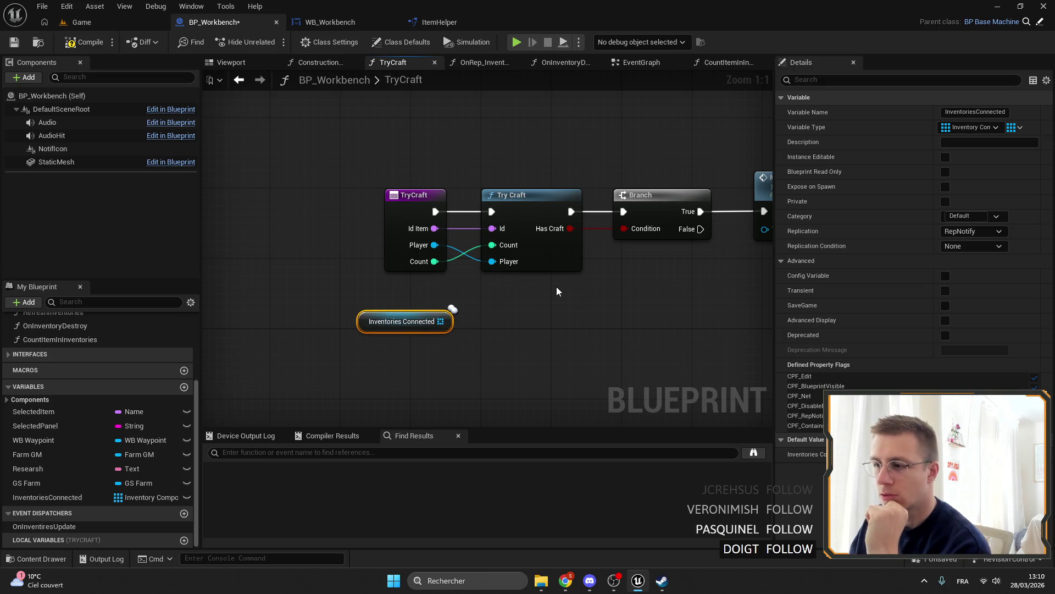
pyautogui.click(523, 208)
pyautogui.doubleClick(524, 208)
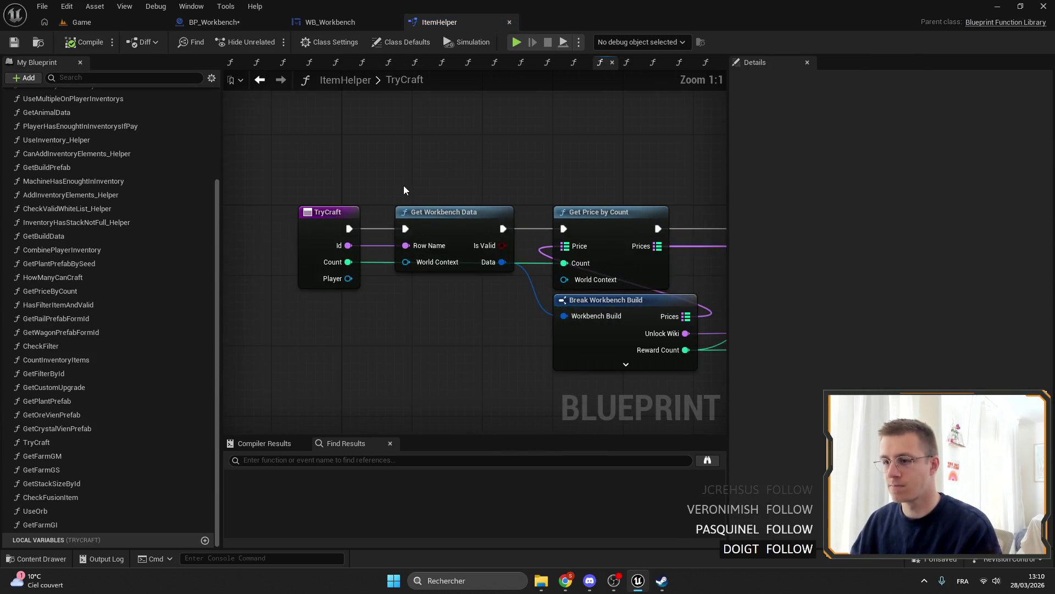
# Add a new TryCraft input typed as an Inventory Component object reference.
pyautogui.moveTo(523, 251); pyautogui.dragTo(571, 259)
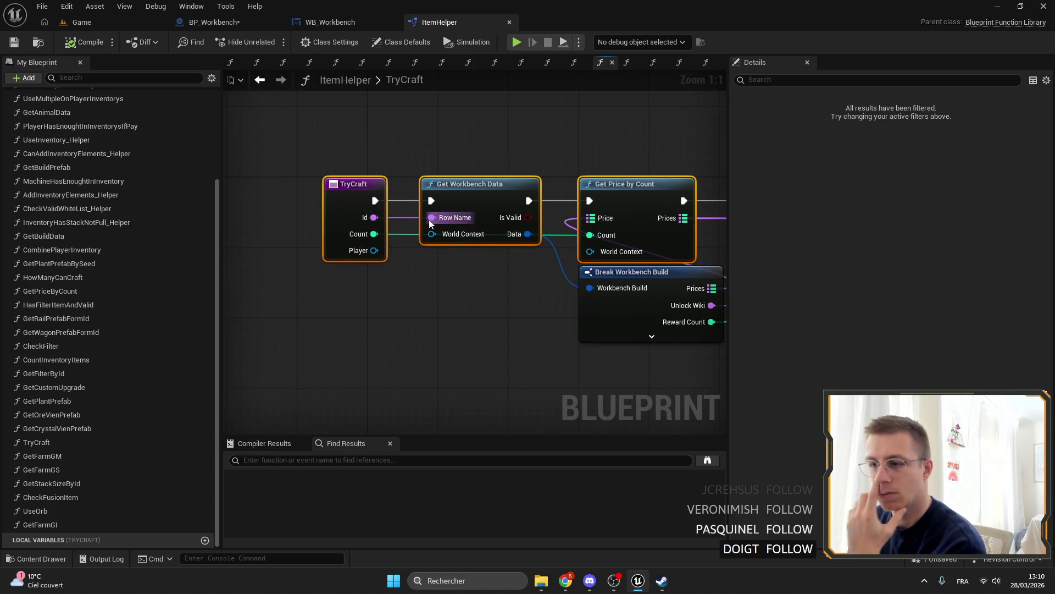
pyautogui.click(348, 203)
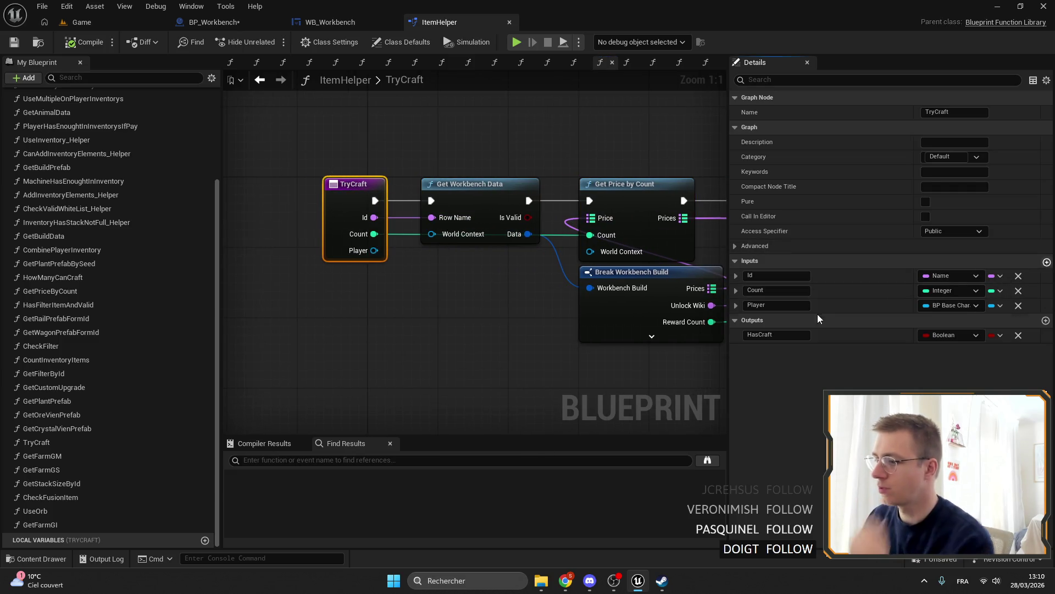
pyautogui.click(1047, 260)
pyautogui.click(958, 325)
pyautogui.write('i')
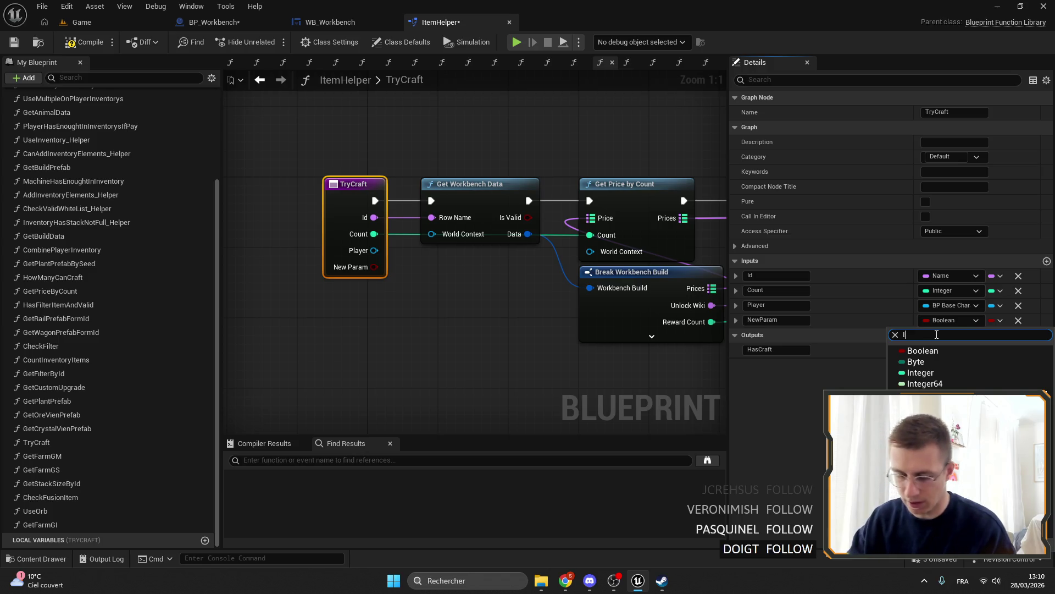
pyautogui.press('BackSpace')
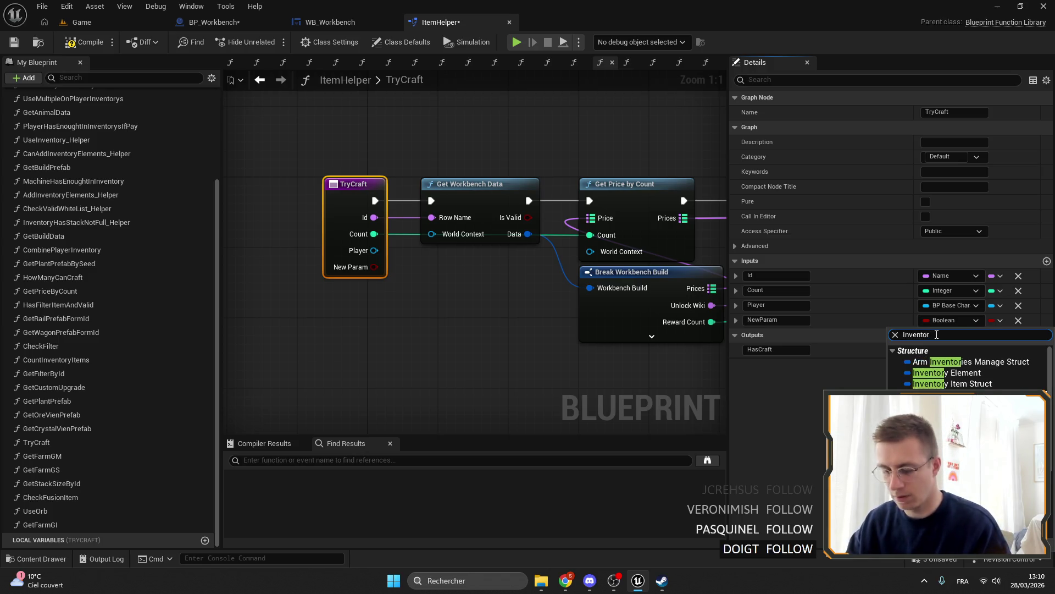
pyautogui.write('om')
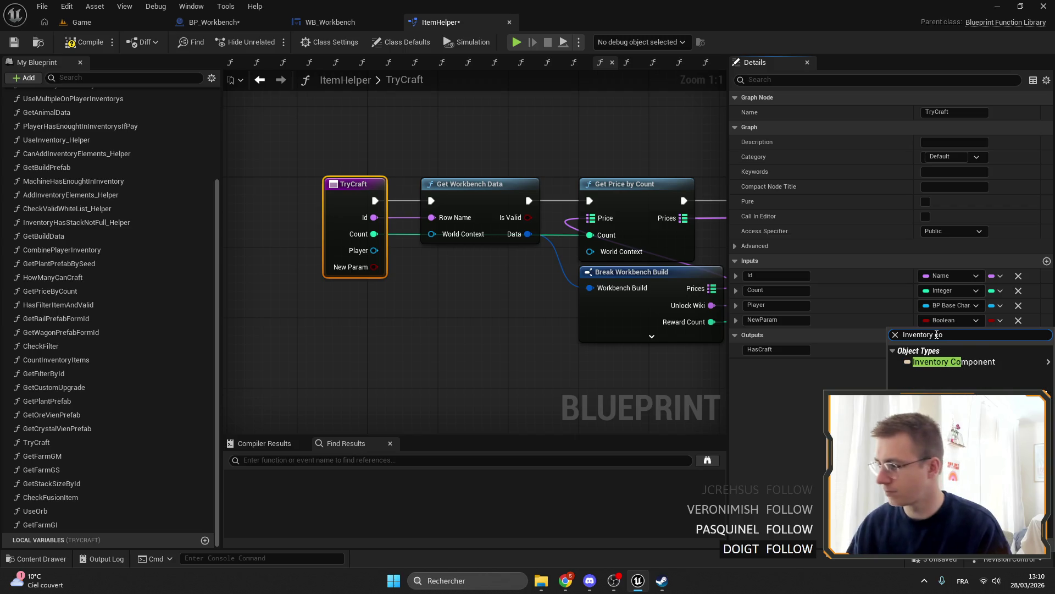
pyautogui.moveTo(945, 360)
pyautogui.click(849, 360)
# Make the new input an array named Inventories, then shift the first nodes left.
pyautogui.click(995, 319)
pyautogui.click(978, 342)
pyautogui.click(798, 321)
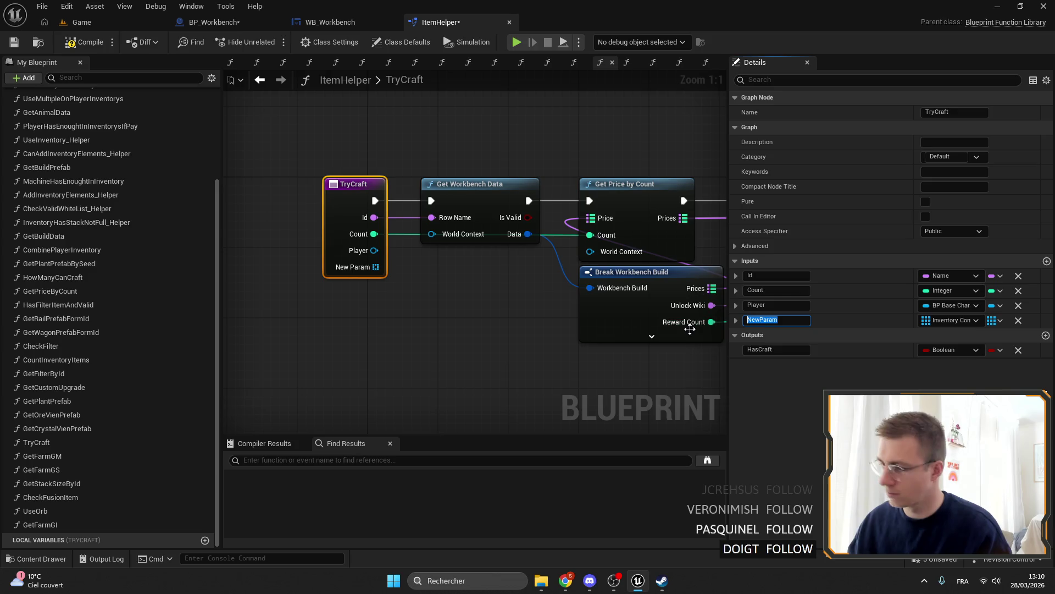
pyautogui.write('Inventories')
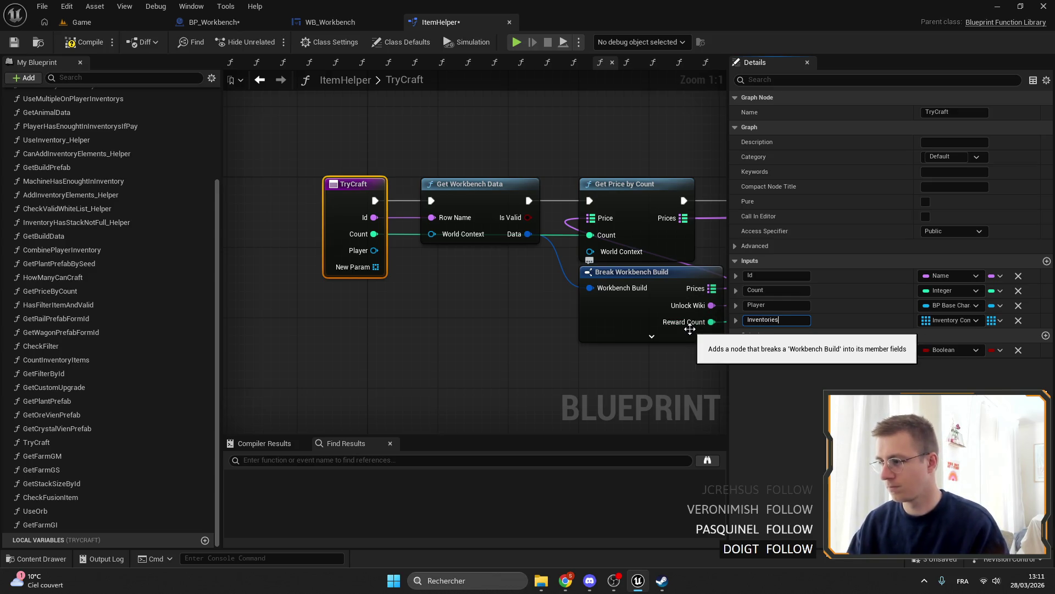
pyautogui.press('Return')
pyautogui.moveTo(568, 216); pyautogui.dragTo(418, 206)
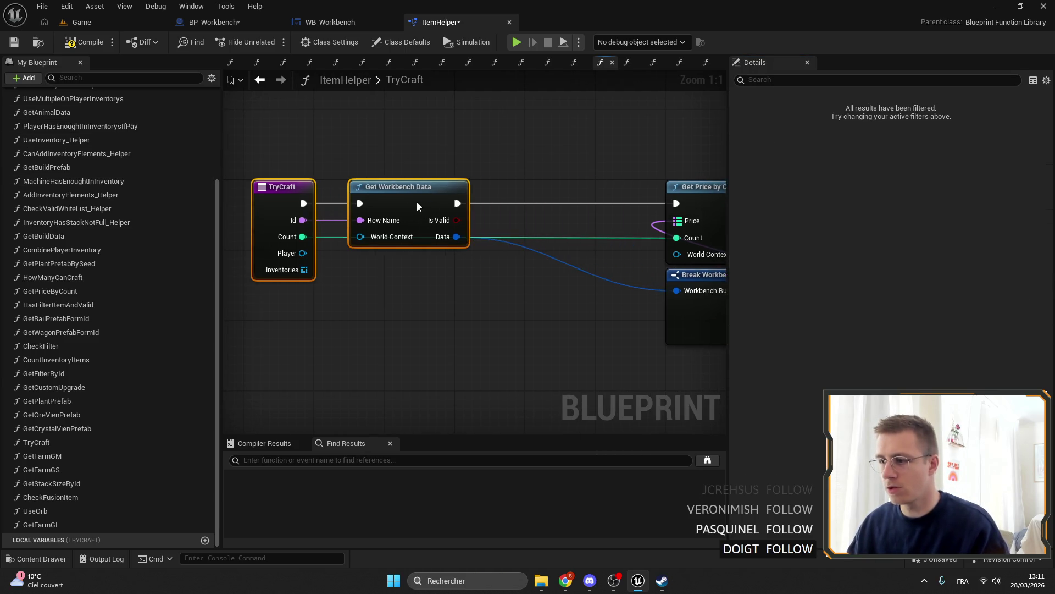
# Rearrange the graph: Get Price by Count and Break Workbench Build left, Player Has Enought down.
pyautogui.scroll(-1, 583, 177)
pyautogui.moveTo(583, 137); pyautogui.dragTo(538, 276)
pyautogui.moveTo(524, 192)
pyautogui.mouseDown()
pyautogui.moveTo(421, 190)
pyautogui.moveTo(570, 246)
pyautogui.mouseUp()
pyautogui.moveTo(566, 167); pyautogui.dragTo(561, 336)
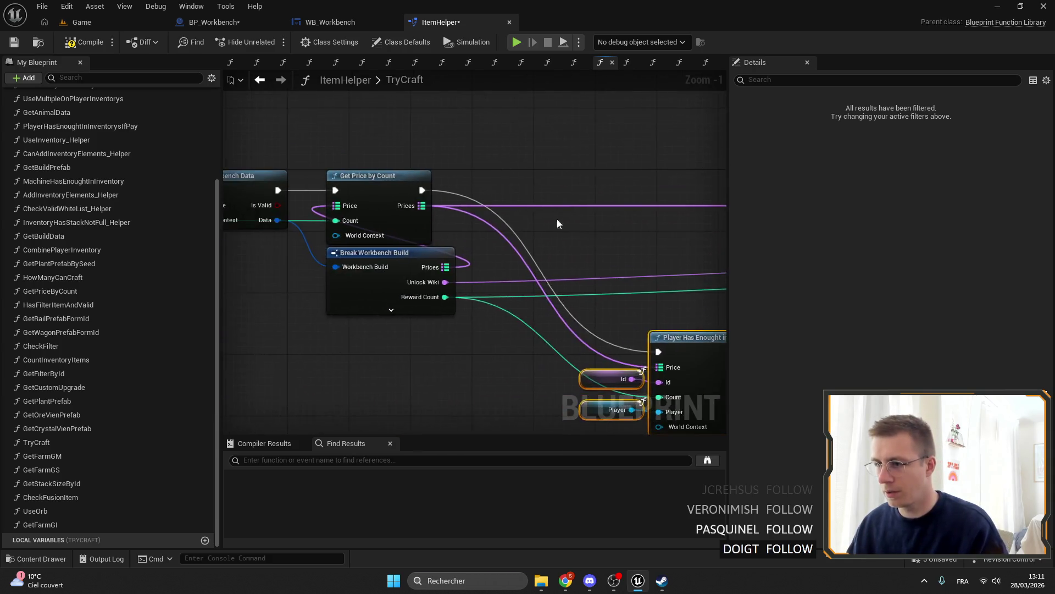
pyautogui.scroll(-2, 492, 237)
pyautogui.moveTo(400, 137)
pyautogui.mouseDown()
pyautogui.moveTo(584, 259)
pyautogui.moveTo(400, 223)
pyautogui.moveTo(469, 227)
pyautogui.mouseUp()
# Add a For Each Loop over the Inventories input array.
pyautogui.moveTo(295, 210); pyautogui.dragTo(401, 272)
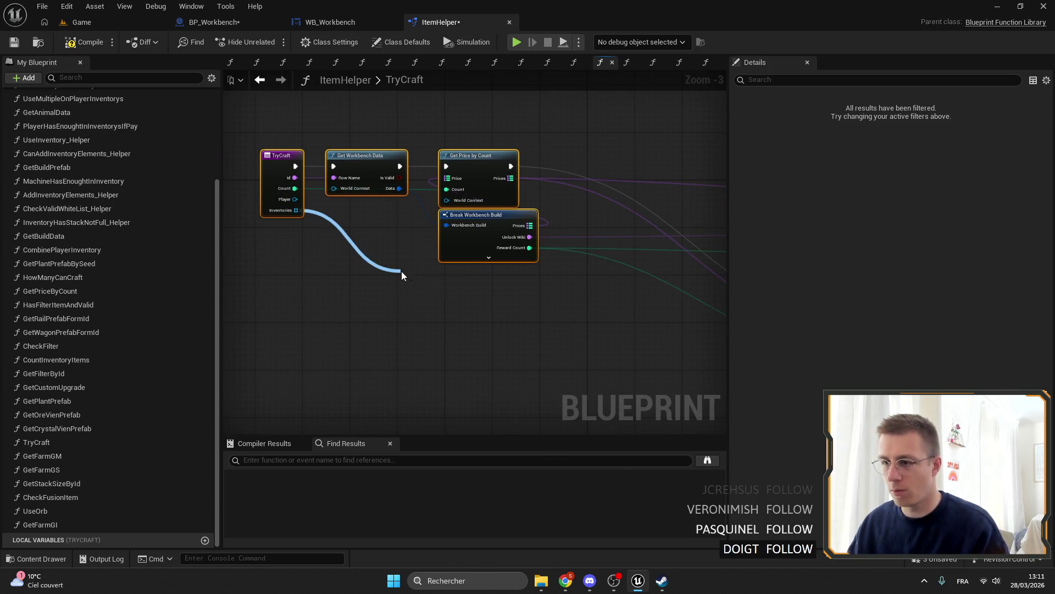
pyautogui.write('for each')
pyautogui.press('Return')
pyautogui.scroll(2, 423, 280)
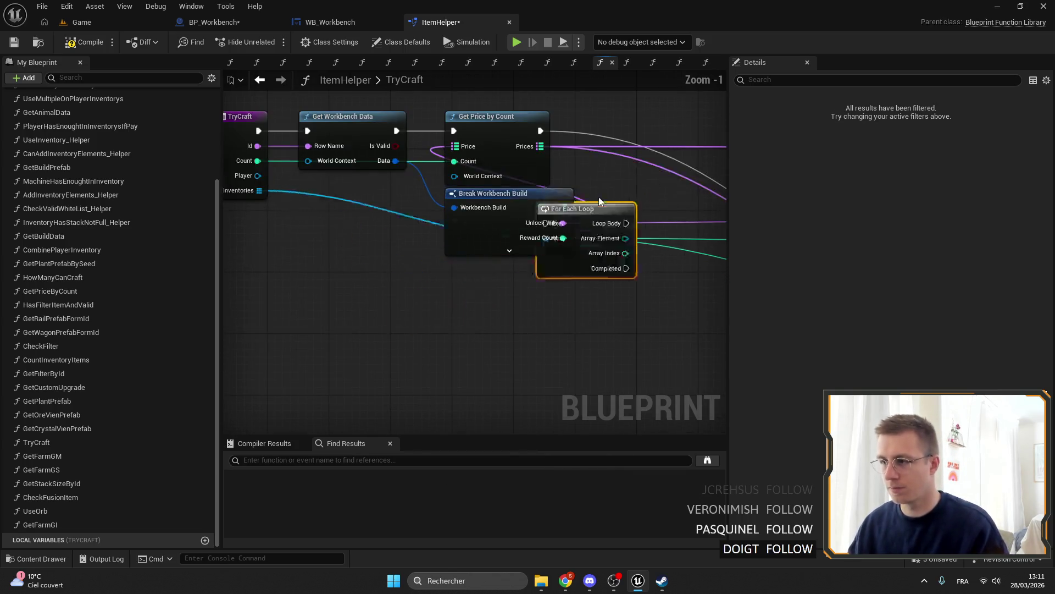
pyautogui.moveTo(530, 244); pyautogui.dragTo(659, 209)
# Promote Prices to a local variable PriceLeft and wire its SET into the For Each Loop.
pyautogui.moveTo(471, 298); pyautogui.dragTo(488, 250)
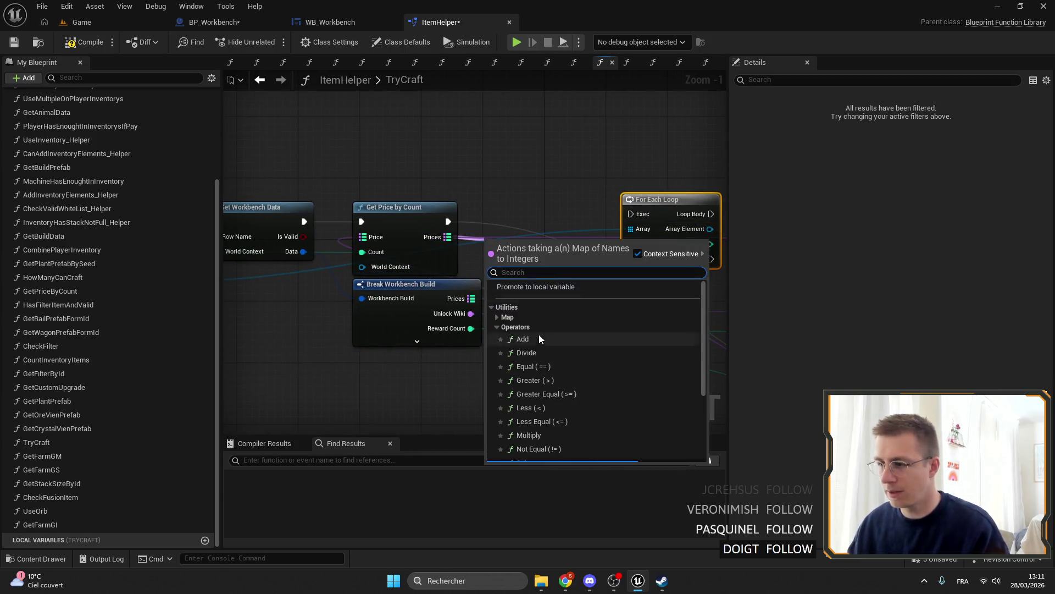
pyautogui.click(542, 289)
pyautogui.moveTo(448, 221); pyautogui.dragTo(487, 222)
pyautogui.click(967, 112)
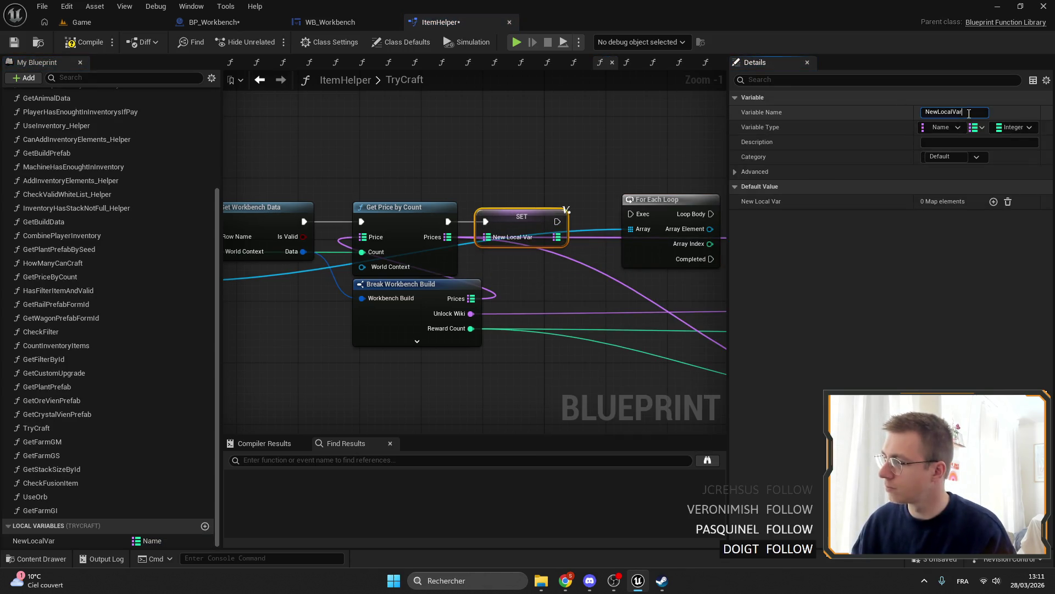
pyautogui.write('Price')
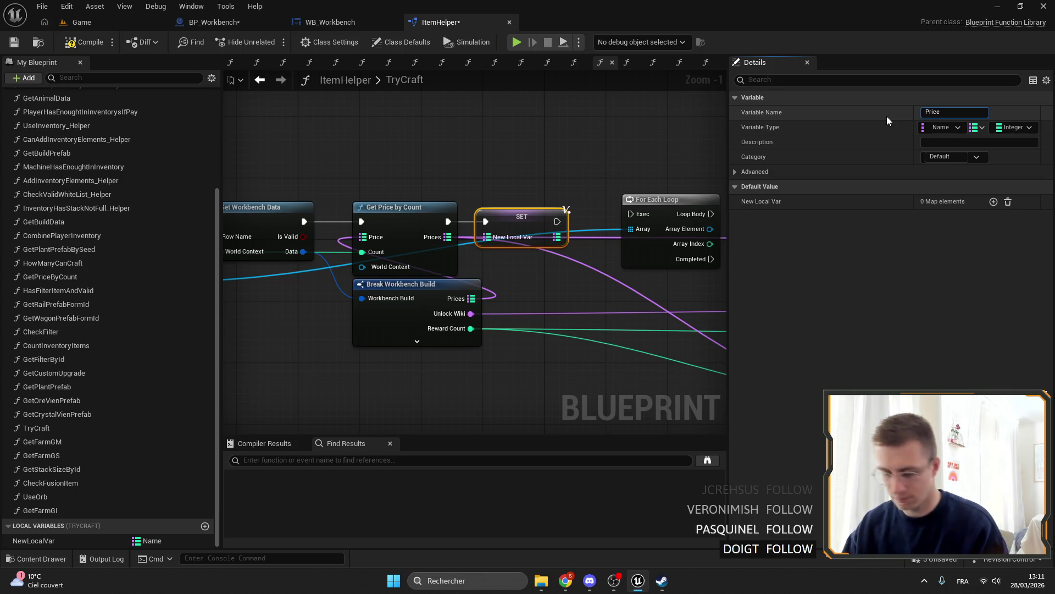
pyautogui.write('Left')
pyautogui.press('Return')
pyautogui.moveTo(477, 202); pyautogui.dragTo(363, 189)
pyautogui.moveTo(427, 209); pyautogui.dragTo(515, 201)
pyautogui.moveTo(543, 197)
pyautogui.mouseDown()
pyautogui.moveTo(503, 203)
pyautogui.moveTo(558, 154)
pyautogui.mouseUp()
# Open the PlayerHasEnoughtInInventorysIfPay function from its node.
pyautogui.scroll(-2, 558, 154)
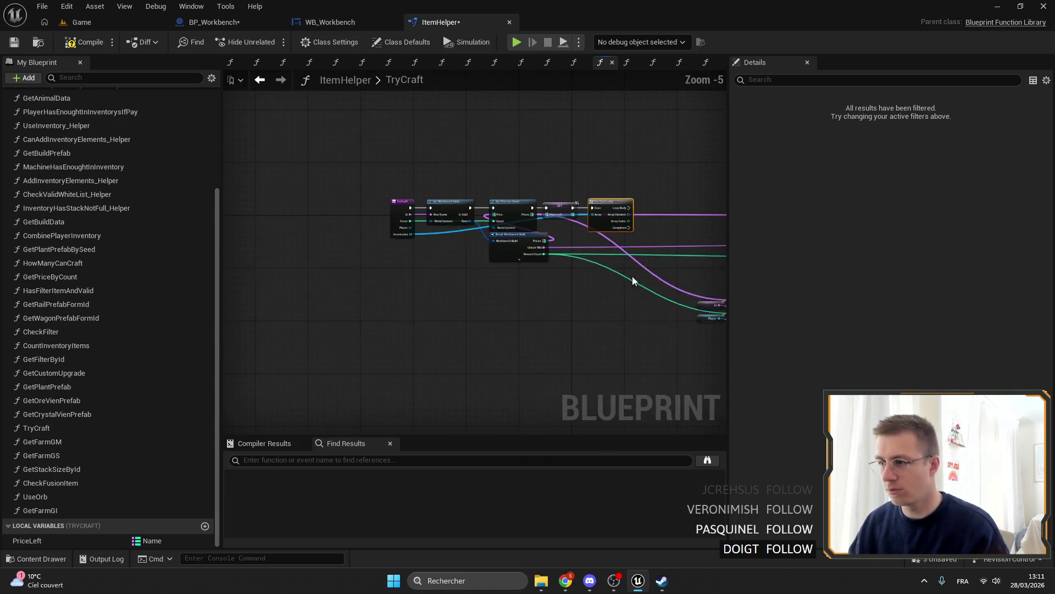
pyautogui.moveTo(618, 259)
pyautogui.mouseDown()
pyautogui.moveTo(523, 229)
pyautogui.moveTo(493, 297)
pyautogui.moveTo(576, 328)
pyautogui.moveTo(379, 127)
pyautogui.mouseUp()
pyautogui.scroll(1, 379, 128)
pyautogui.click(533, 176)
pyautogui.moveTo(575, 255)
pyautogui.mouseDown()
pyautogui.moveTo(480, 217)
pyautogui.moveTo(516, 180)
pyautogui.moveTo(383, 163)
pyautogui.mouseUp()
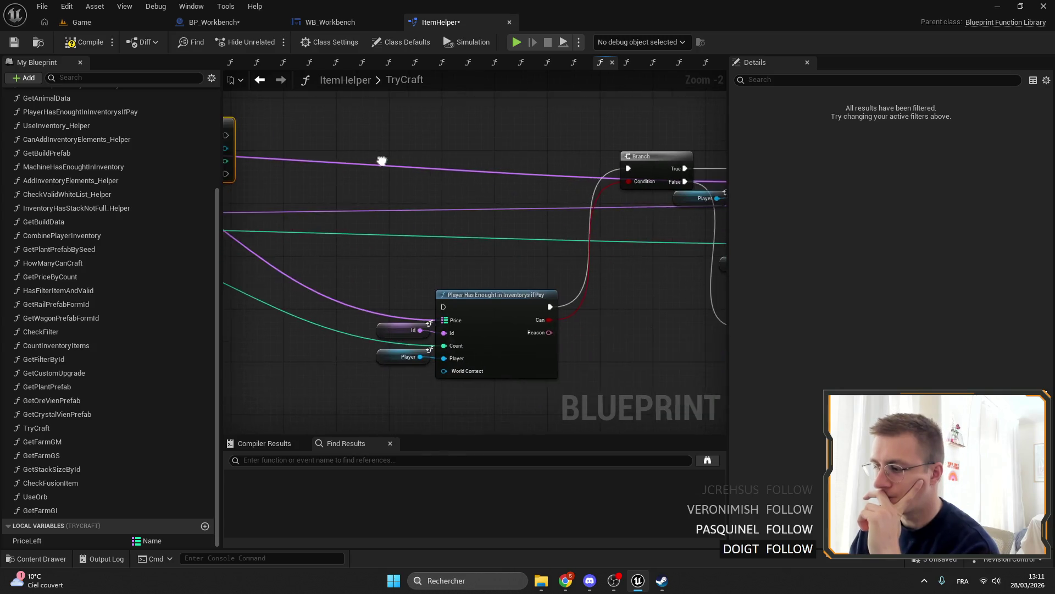
pyautogui.doubleClick(501, 308)
# Inspect the Player getter whose Inventory and Backpack are copied into Tmp Inventory and Tmp Backpack.
pyautogui.scroll(2, 573, 225)
pyautogui.moveTo(573, 225); pyautogui.dragTo(710, 182)
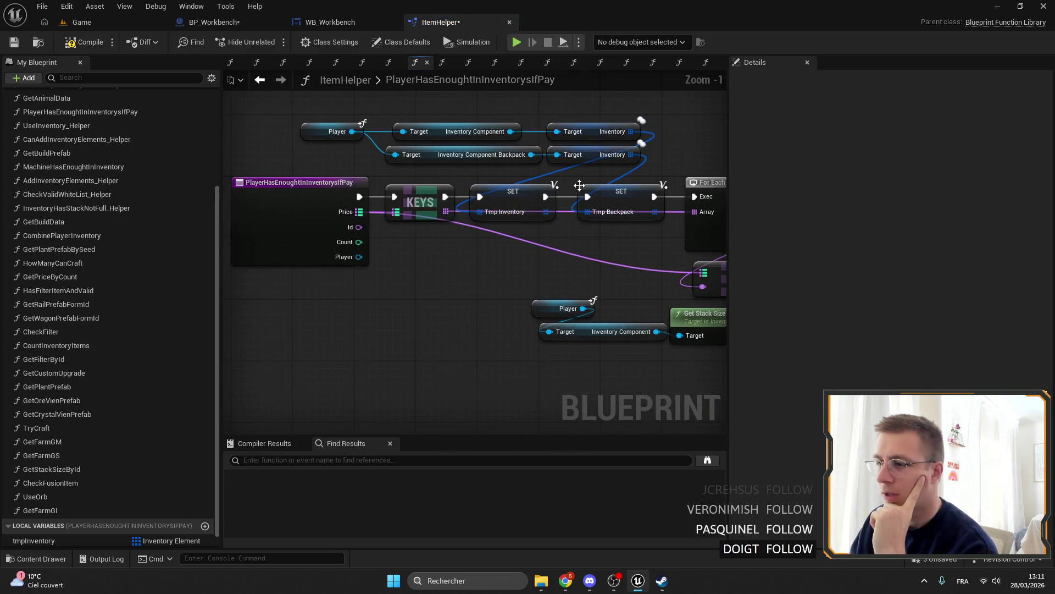
pyautogui.moveTo(604, 272); pyautogui.dragTo(512, 159)
pyautogui.click(526, 254)
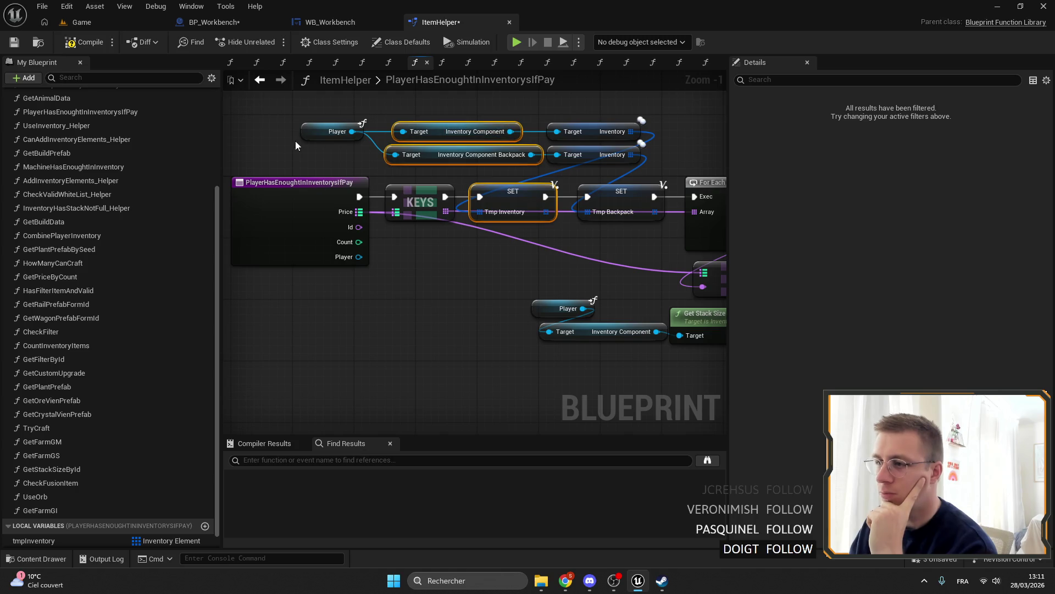
pyautogui.click(330, 131)
pyautogui.moveTo(383, 182); pyautogui.dragTo(429, 200)
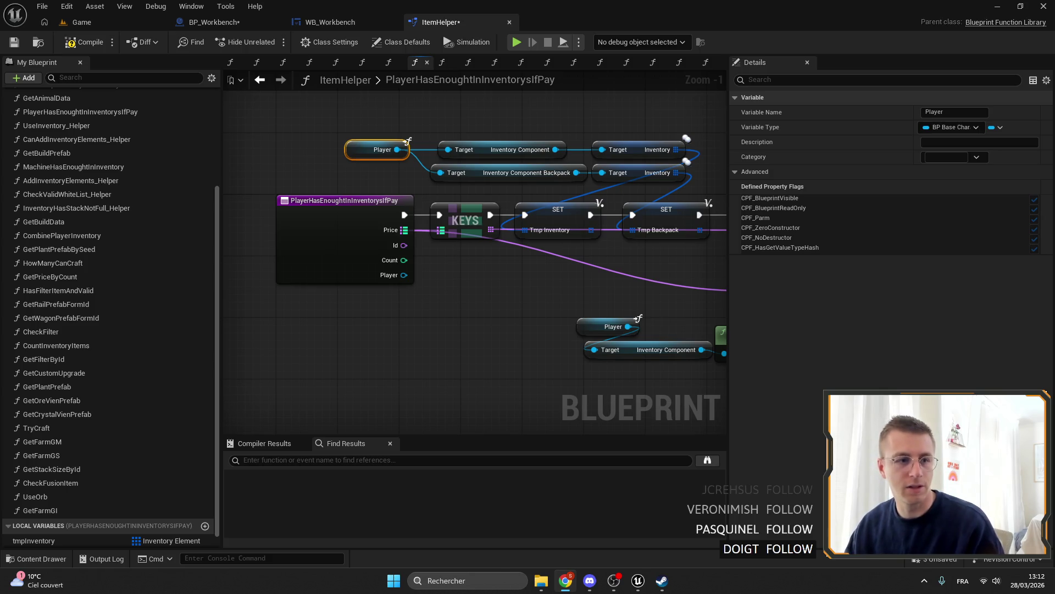
# On the Kenney asset page, open the Car Kit and Modular Dungeon Kit pages in new tabs.
pyautogui.hotkey('alt', 'Tab')
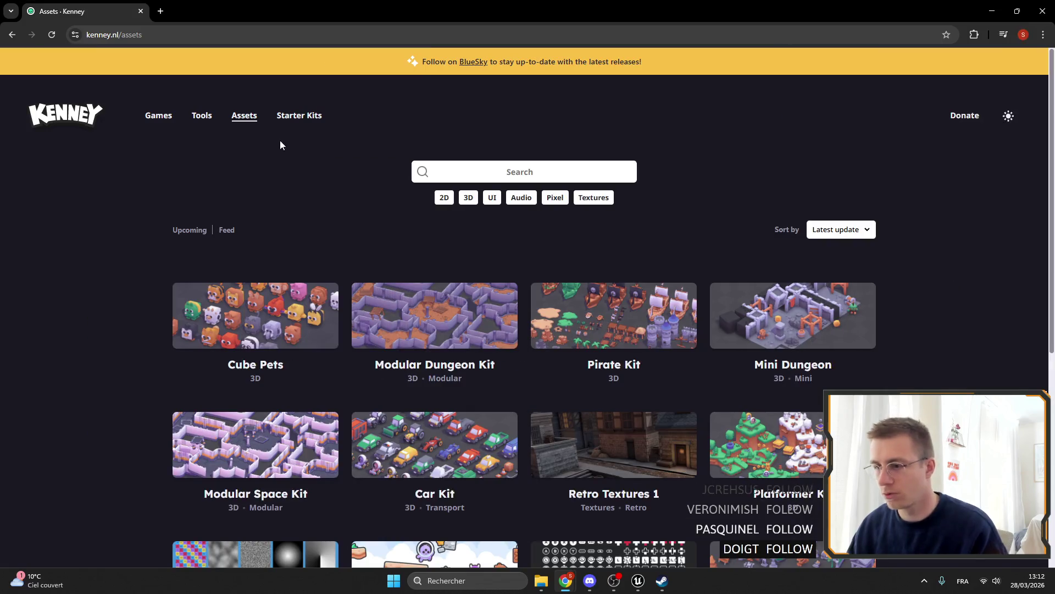
pyautogui.scroll(-3, 515, 216)
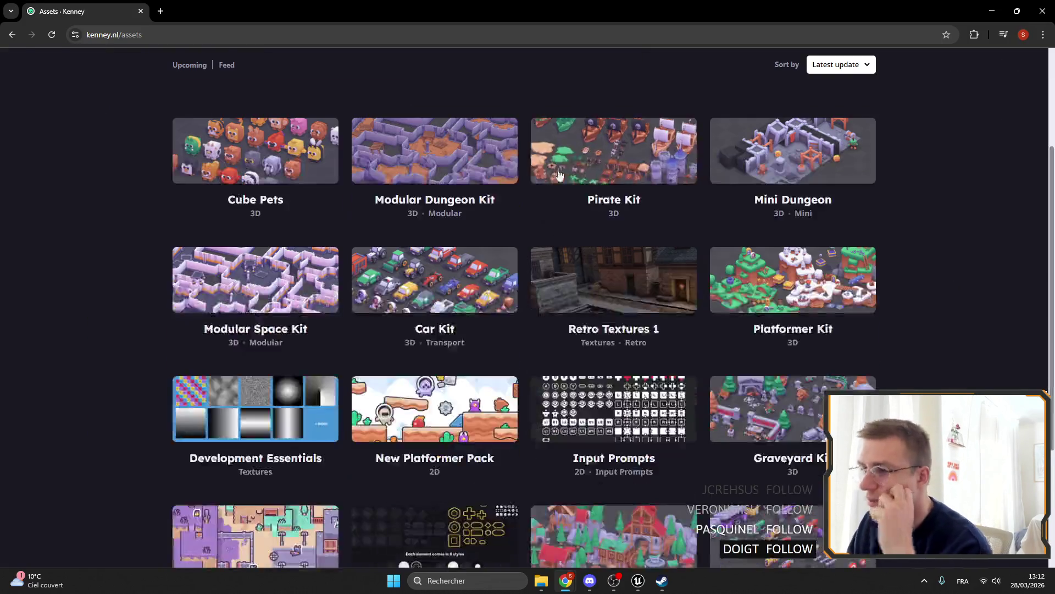
pyautogui.middleClick(408, 261)
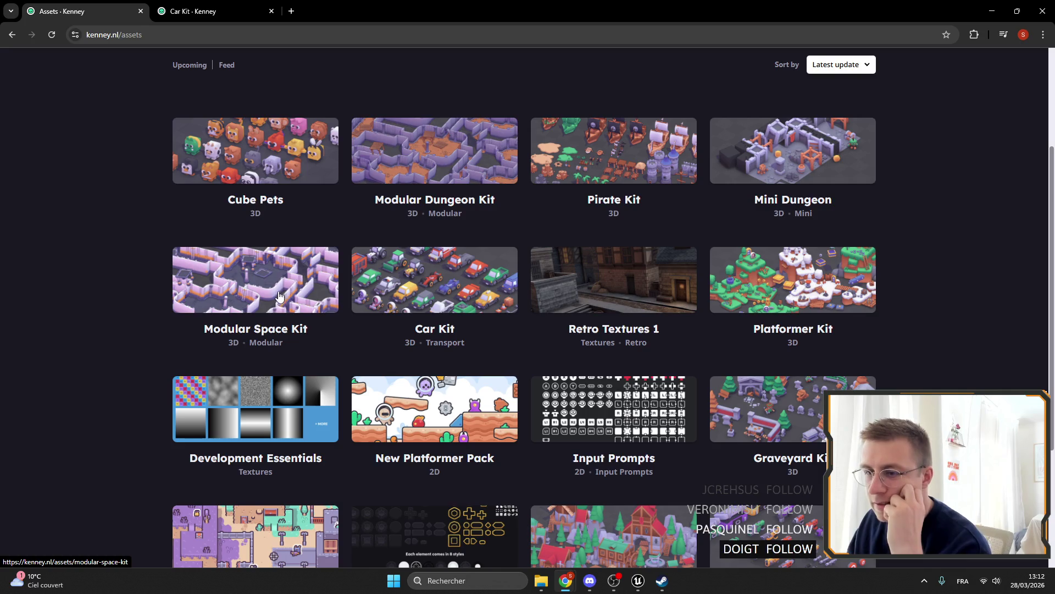
pyautogui.scroll(1, 282, 297)
pyautogui.middleClick(488, 205)
pyautogui.scroll(1, 488, 204)
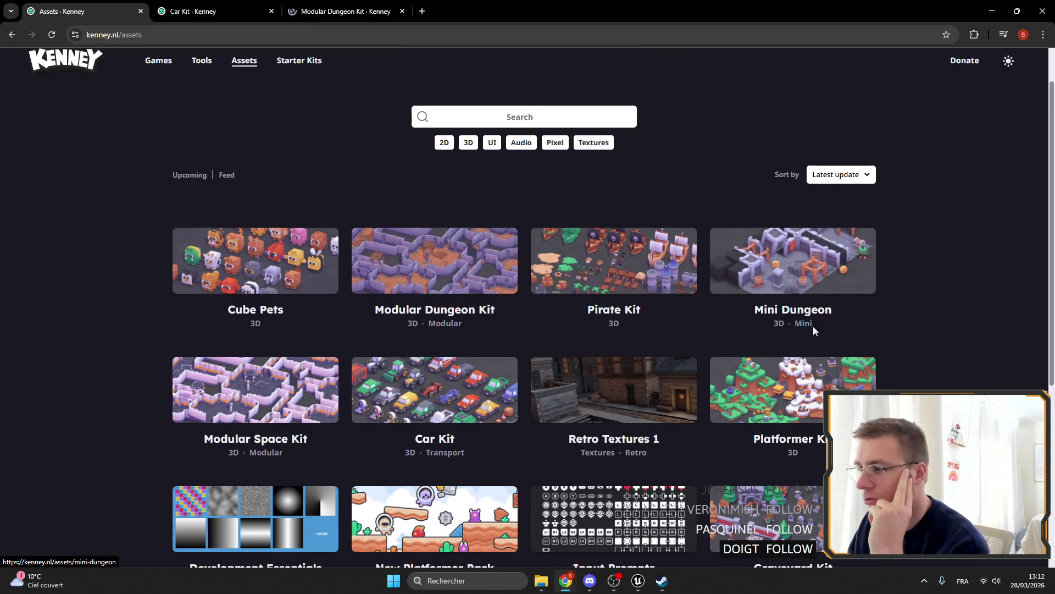
pyautogui.scroll(-4, 366, 217)
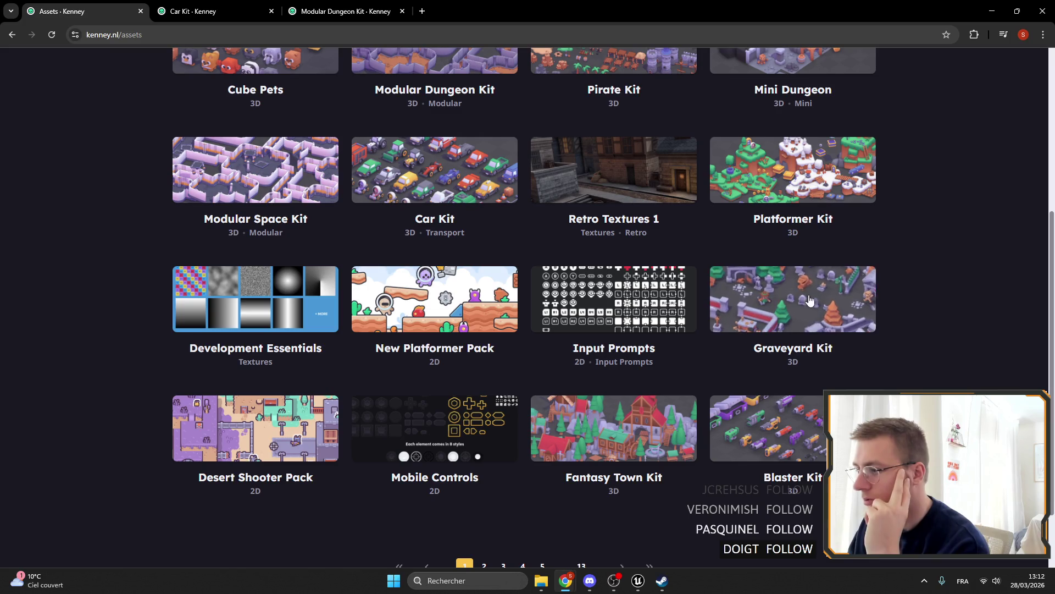
pyautogui.scroll(-2, 846, 325)
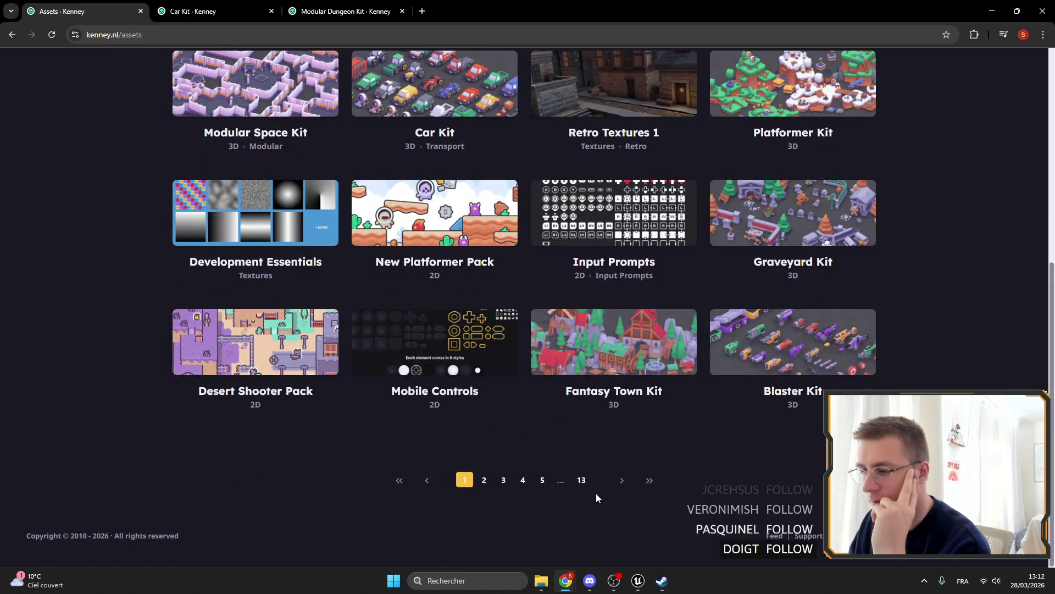
# Browse the asset catalogue from the last page to page 9, then page 7.
pyautogui.click(581, 488)
pyautogui.scroll(-6, 404, 400)
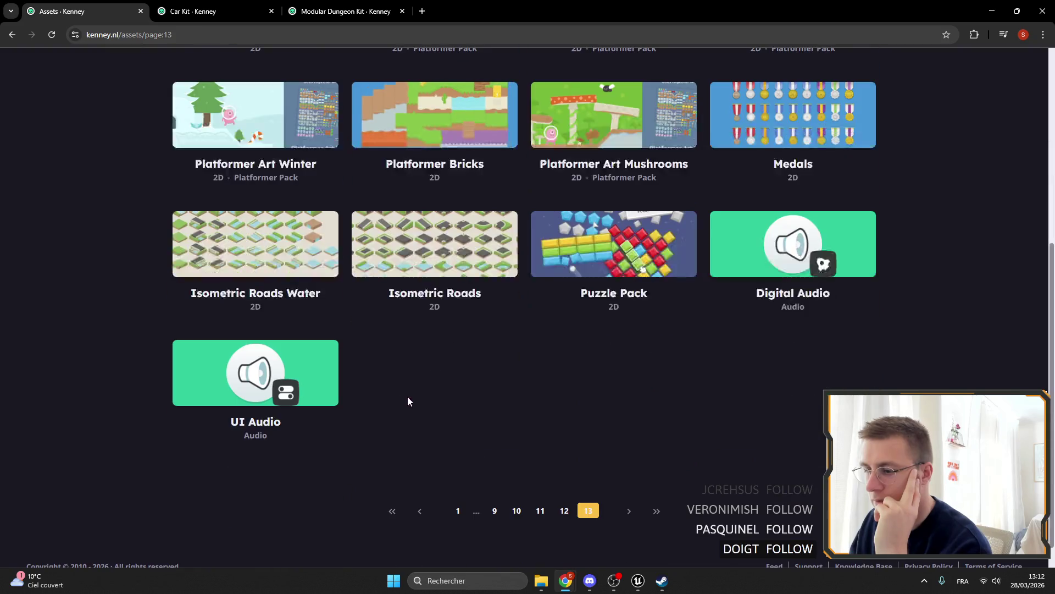
pyautogui.click(494, 511)
pyautogui.scroll(-5, 493, 517)
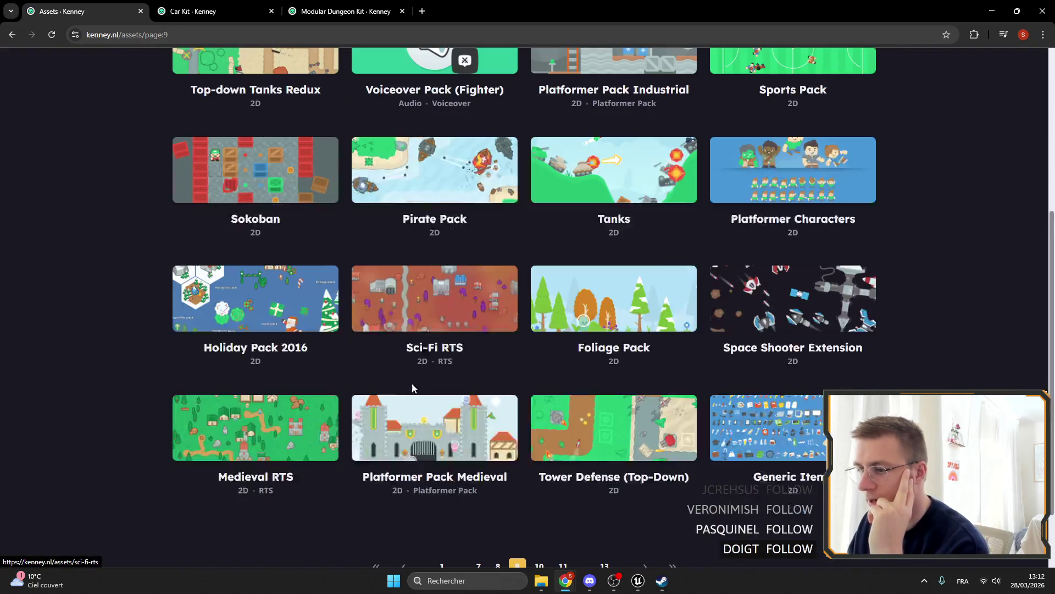
pyautogui.scroll(-3, 472, 440)
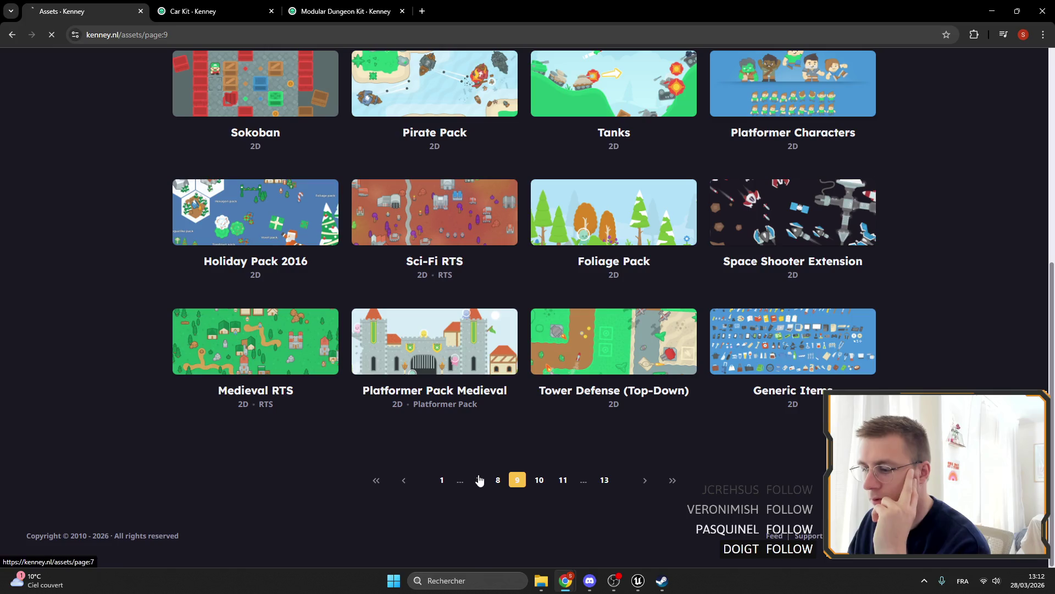
pyautogui.click(479, 480)
# View the enlarged Car Kit preview, then close the Car Kit tab.
pyautogui.click(193, 11)
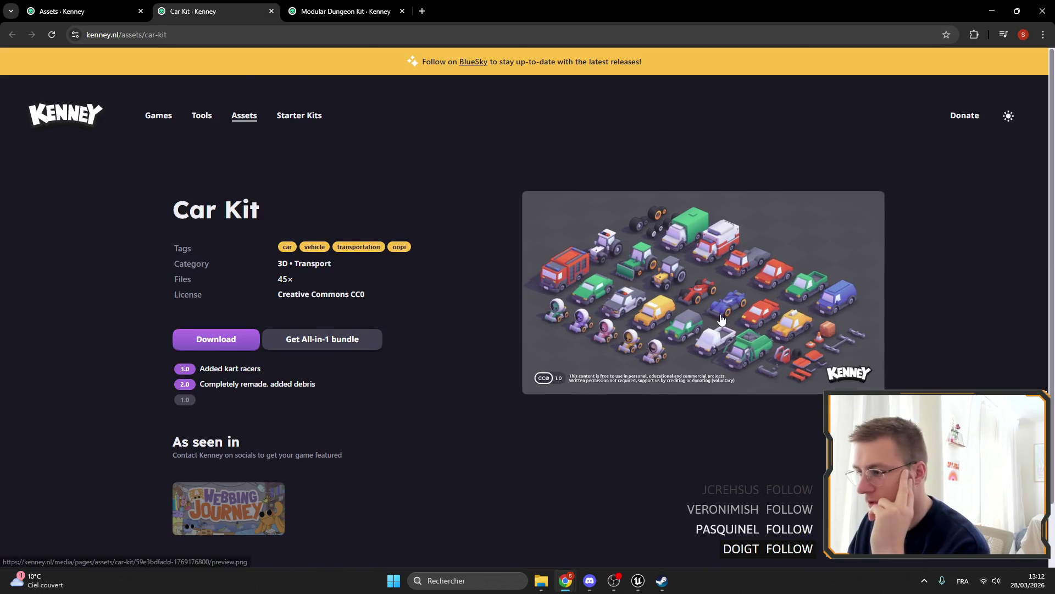
pyautogui.click(695, 340)
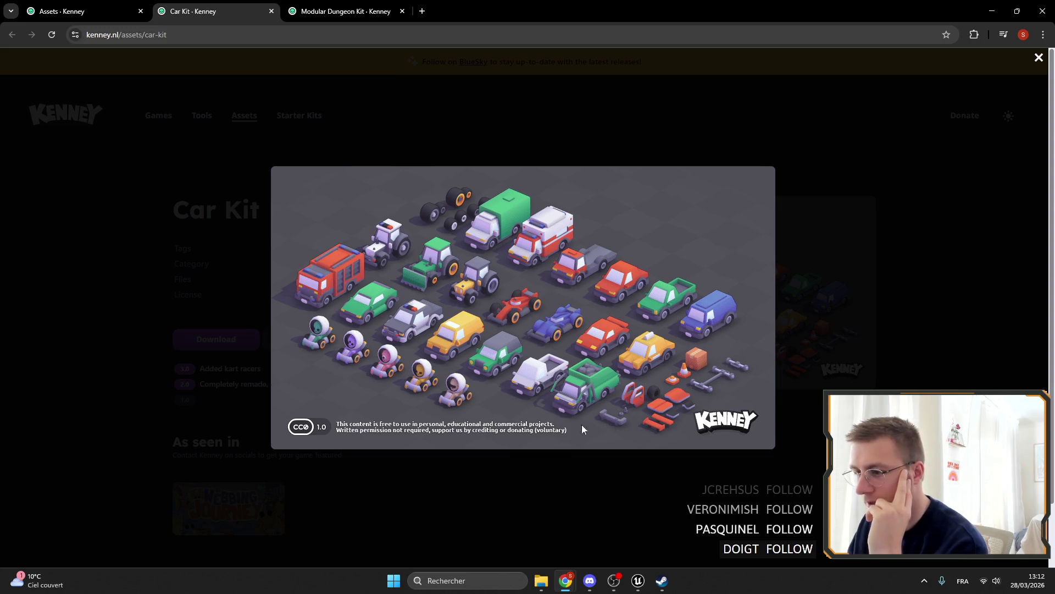
pyautogui.click(925, 291)
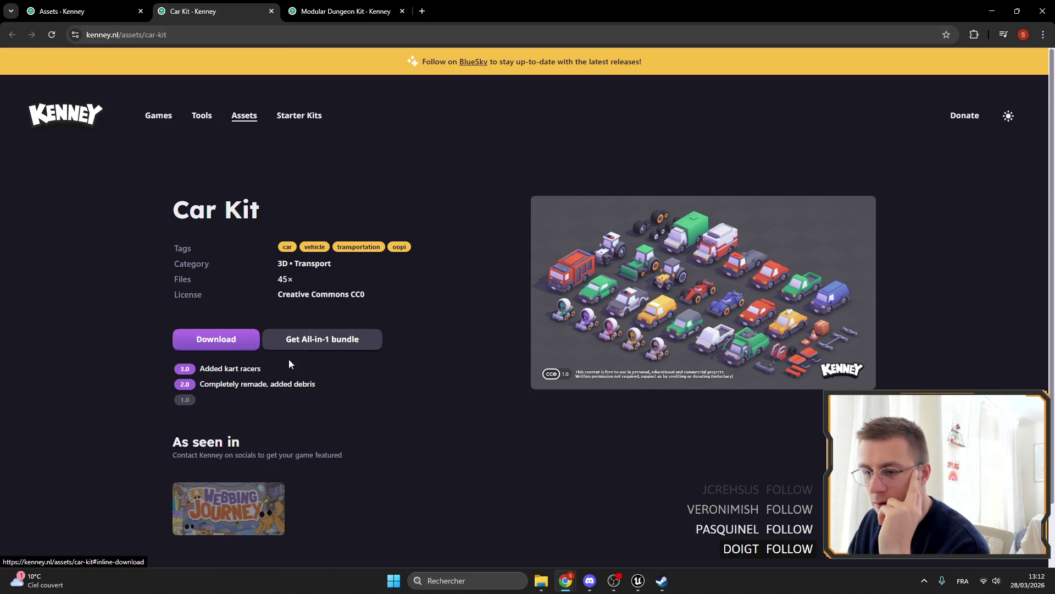
pyautogui.click(271, 11)
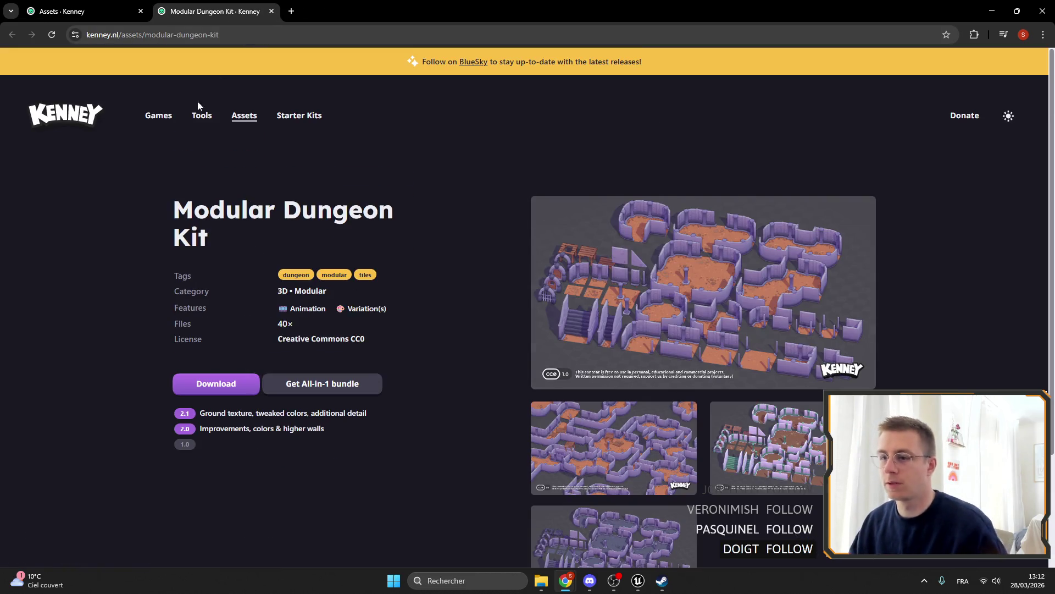
# Check the CC0 licence and Modular Dungeon Kit previews, then close that tab and the browser.
pyautogui.click(283, 339)
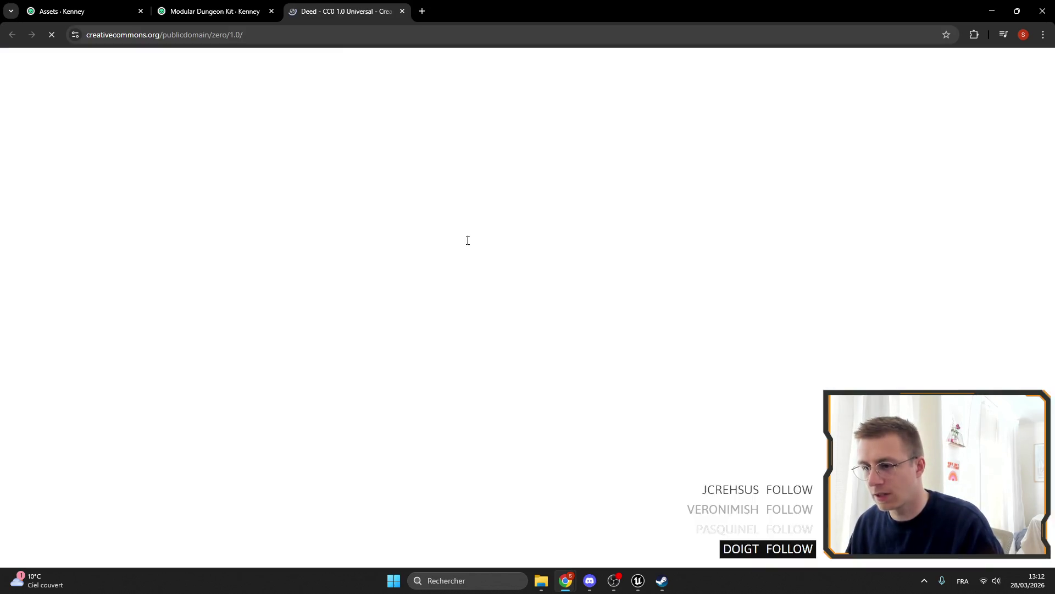
pyautogui.click(401, 11)
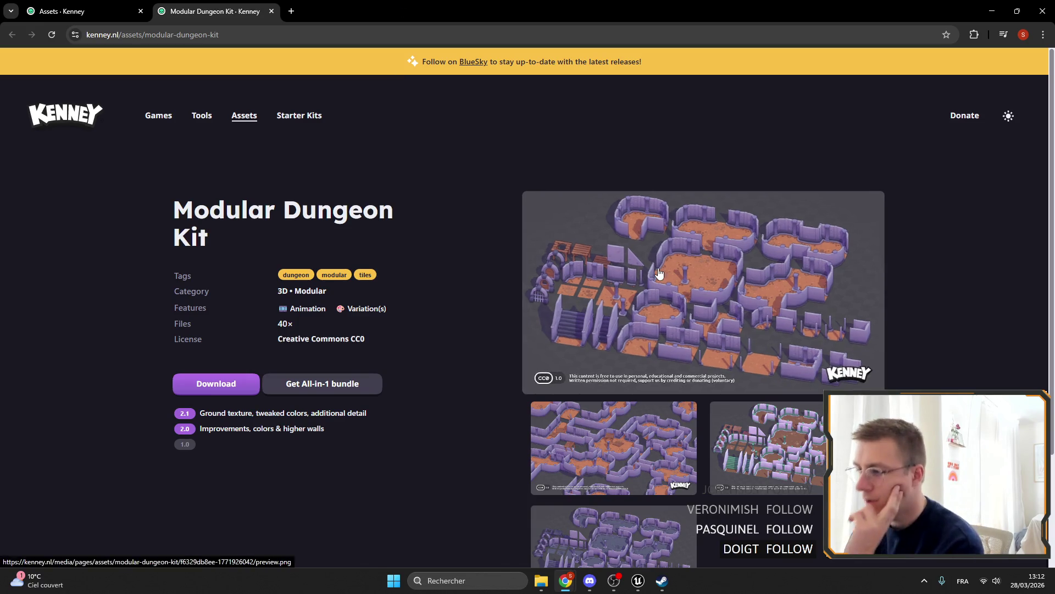
pyautogui.click(655, 270)
pyautogui.scroll(-3, 1005, 167)
pyautogui.click(834, 273)
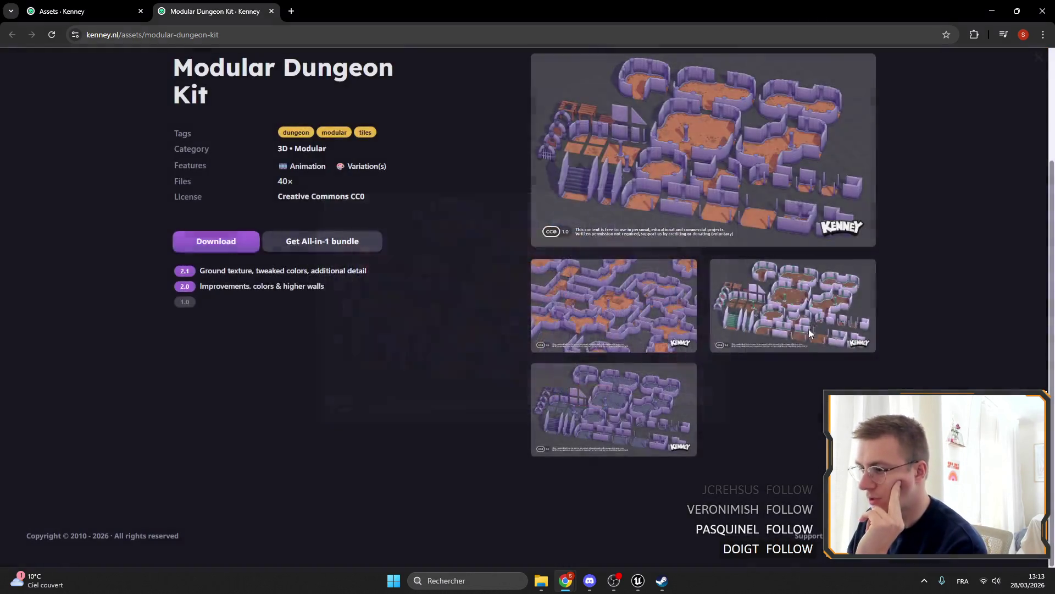
pyautogui.click(774, 235)
pyautogui.click(773, 239)
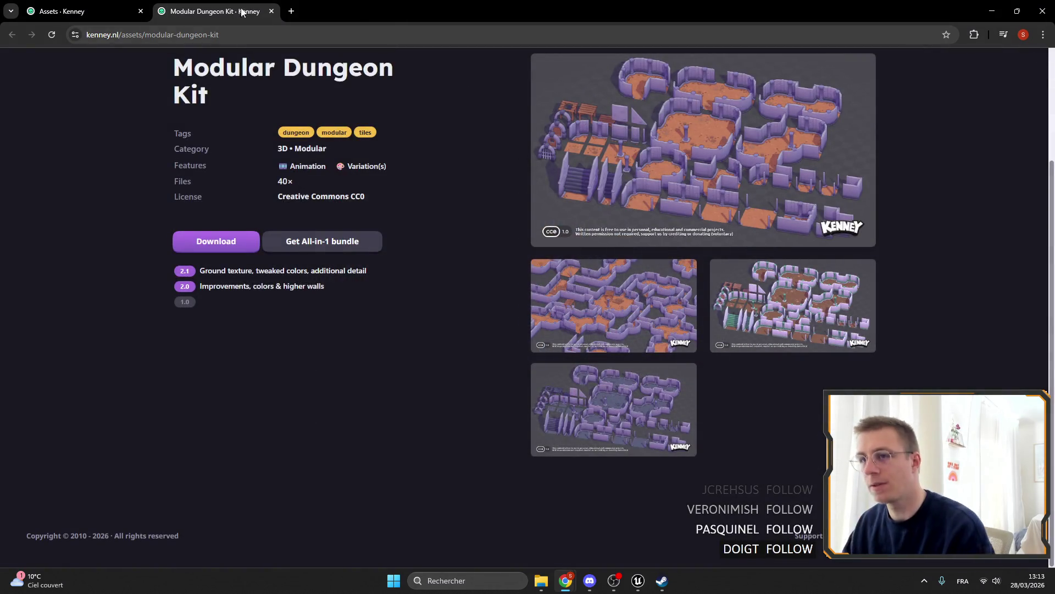
pyautogui.click(272, 11)
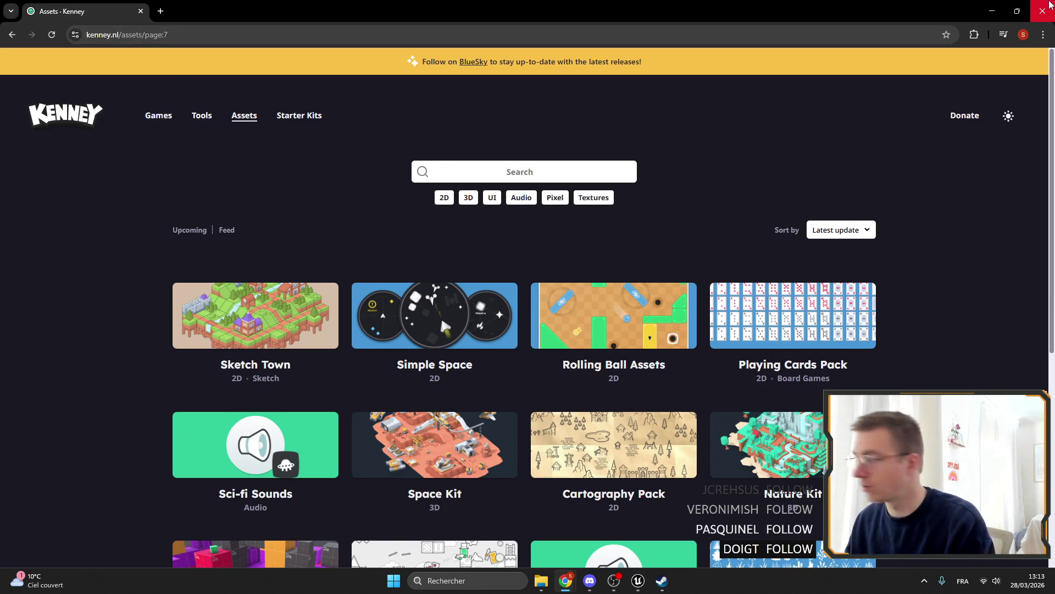
pyautogui.click(1043, 11)
# Look over the BP_Workbench, ItemHelper and WB_Workbench UpdateRequire graphs.
pyautogui.moveTo(495, 316); pyautogui.dragTo(341, 308)
pyautogui.scroll(-3, 438, 273)
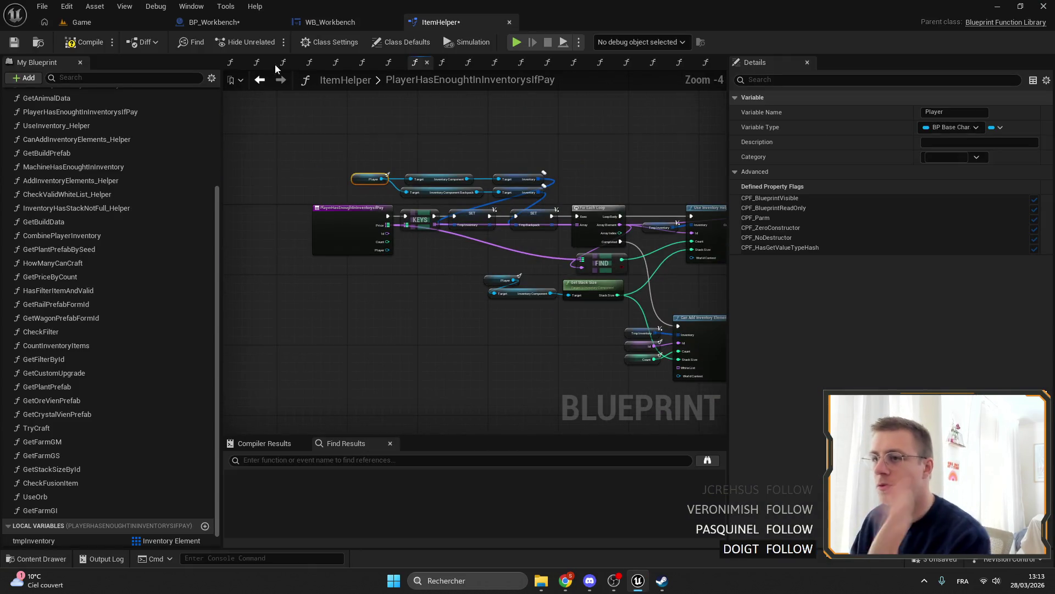
pyautogui.click(214, 22)
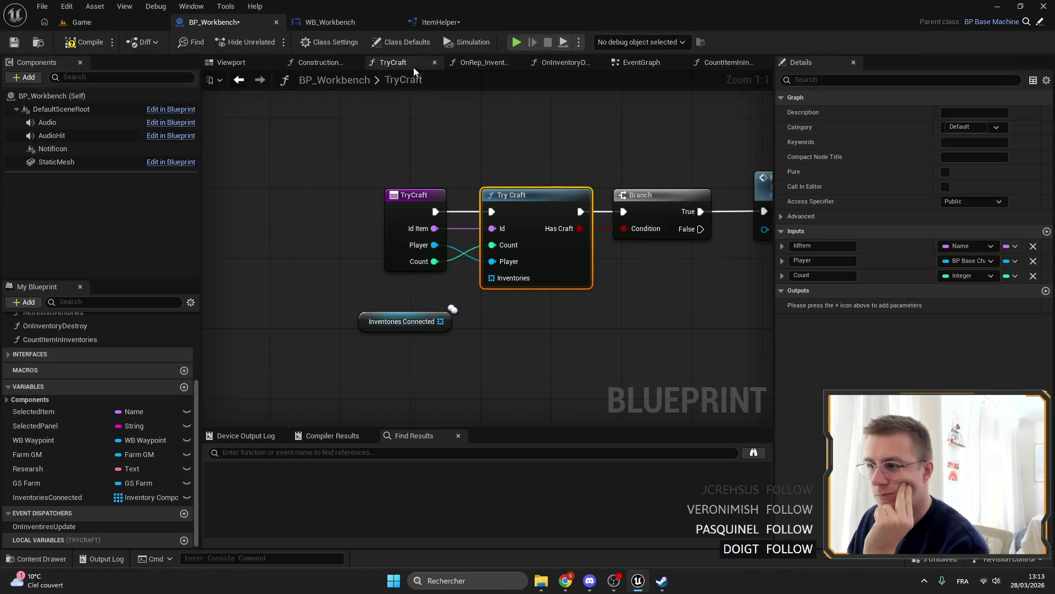
pyautogui.click(437, 22)
pyautogui.click(329, 22)
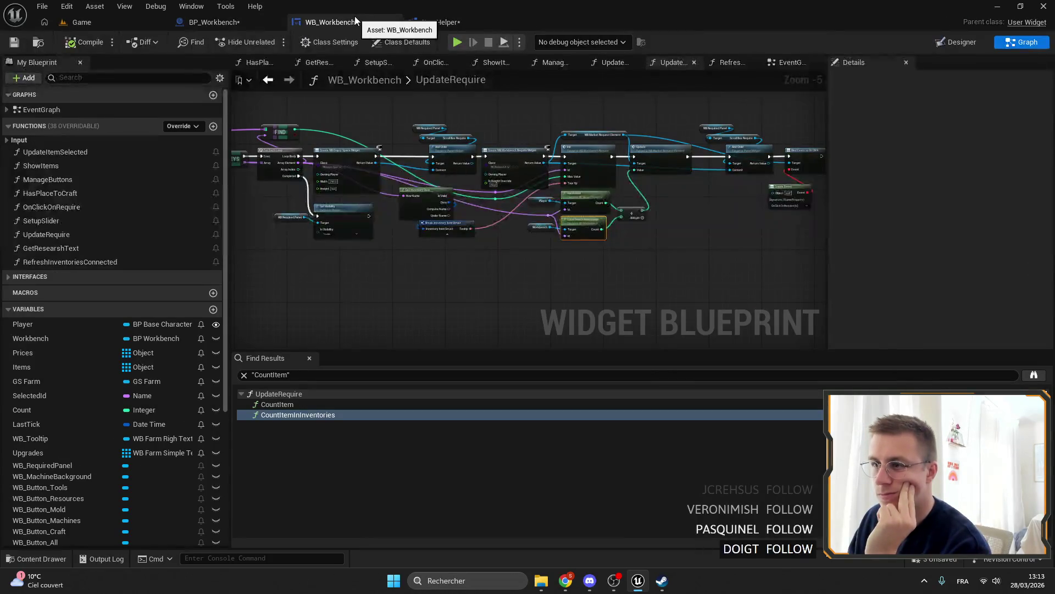
pyautogui.moveTo(394, 148)
pyautogui.mouseDown()
pyautogui.moveTo(478, 224)
pyautogui.moveTo(593, 220)
pyautogui.mouseUp()
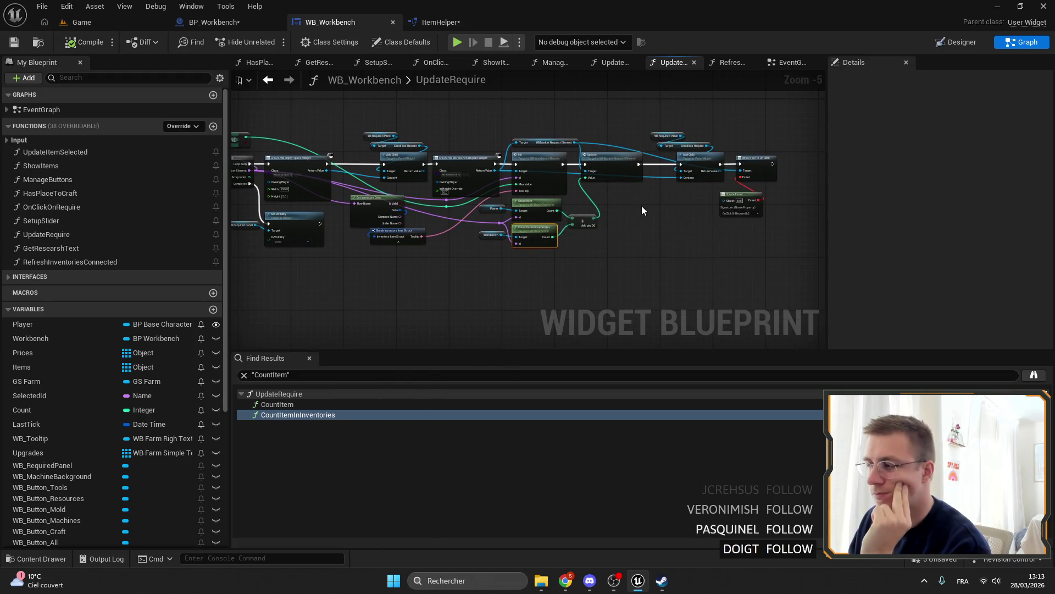
pyautogui.click(440, 22)
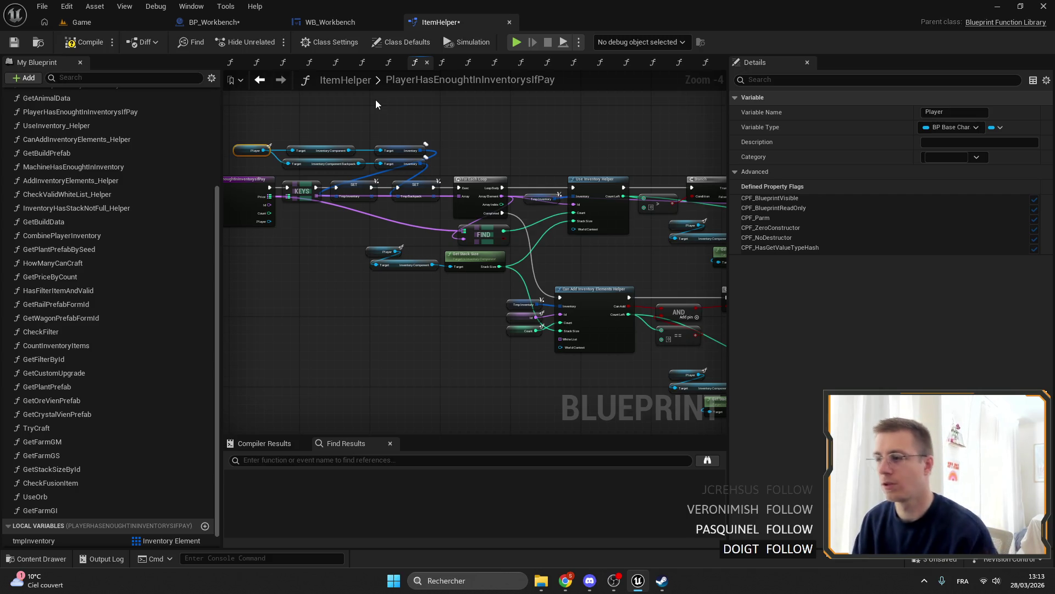
# In BP_Workbench's TryCraft graph, wire Inventories Connected into Try Craft's Inventories input, then open TryCraft in ItemHelper.
pyautogui.click(245, 20)
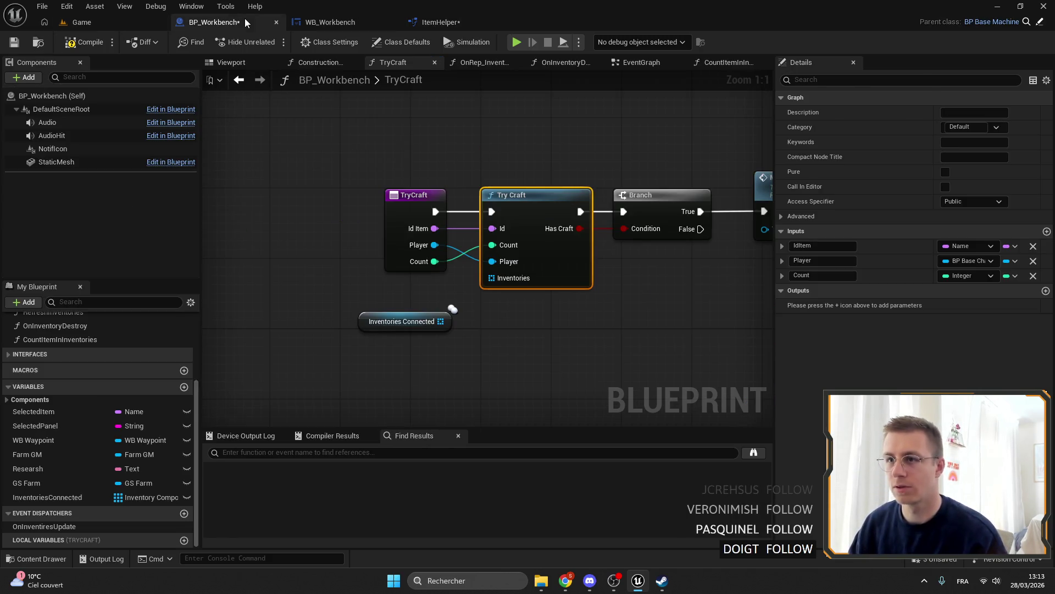
pyautogui.moveTo(412, 287); pyautogui.dragTo(455, 256)
pyautogui.moveTo(360, 301); pyautogui.dragTo(359, 285)
pyautogui.doubleClick(498, 174)
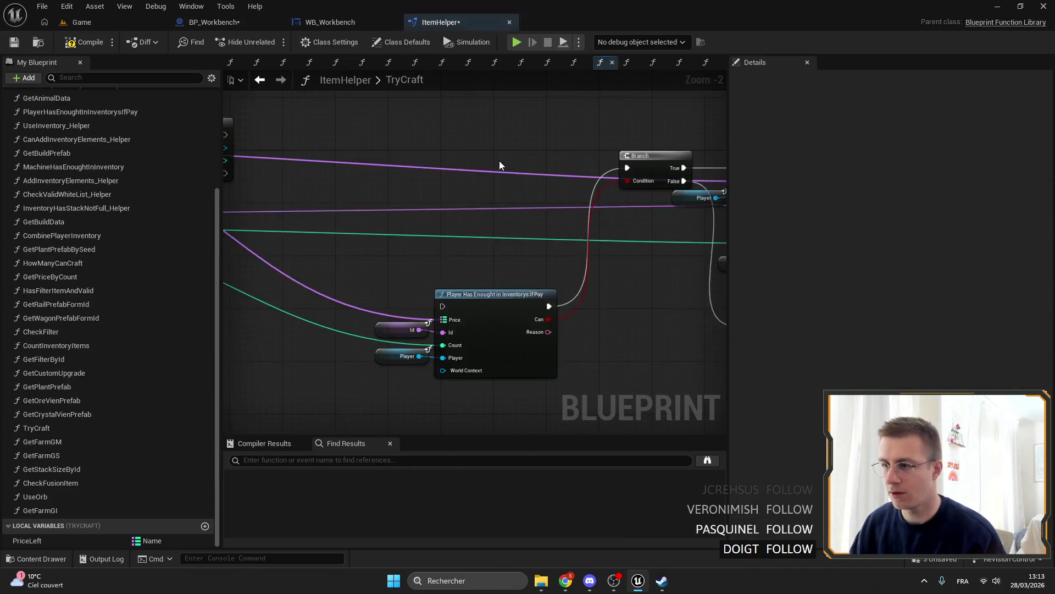
# Review ItemHelper's TryCraft graph and add a new function to the ItemHelper library.
pyautogui.scroll(-2, 576, 199)
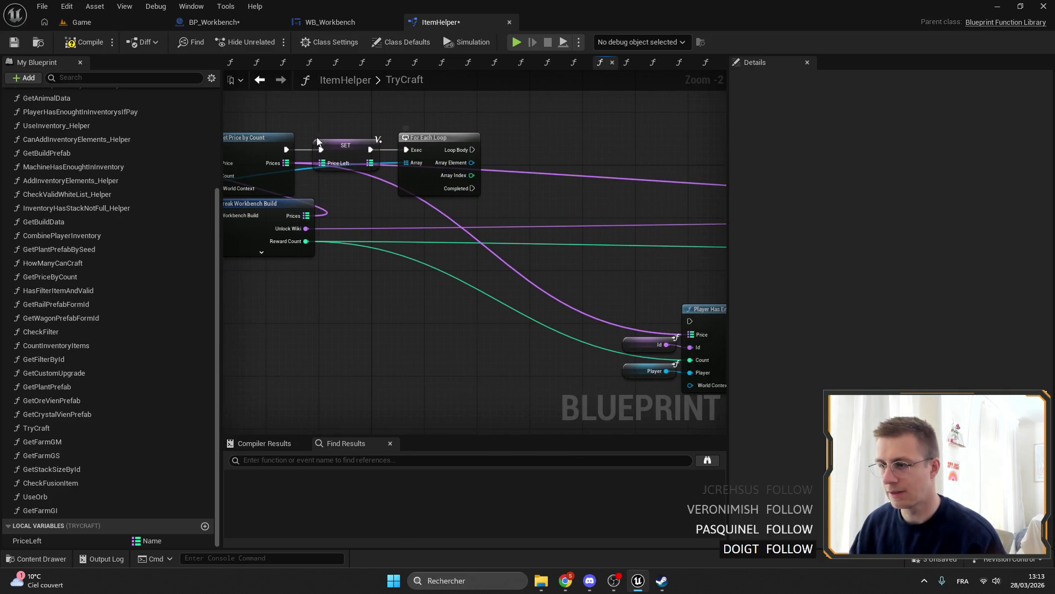
pyautogui.moveTo(472, 128); pyautogui.dragTo(427, 133)
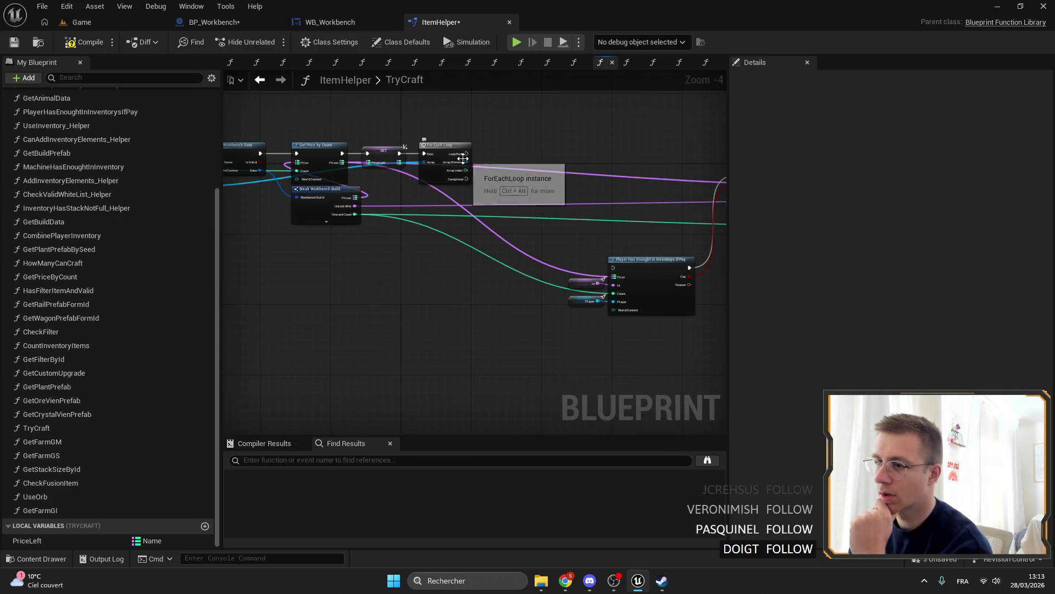
pyautogui.scroll(2, 412, 132)
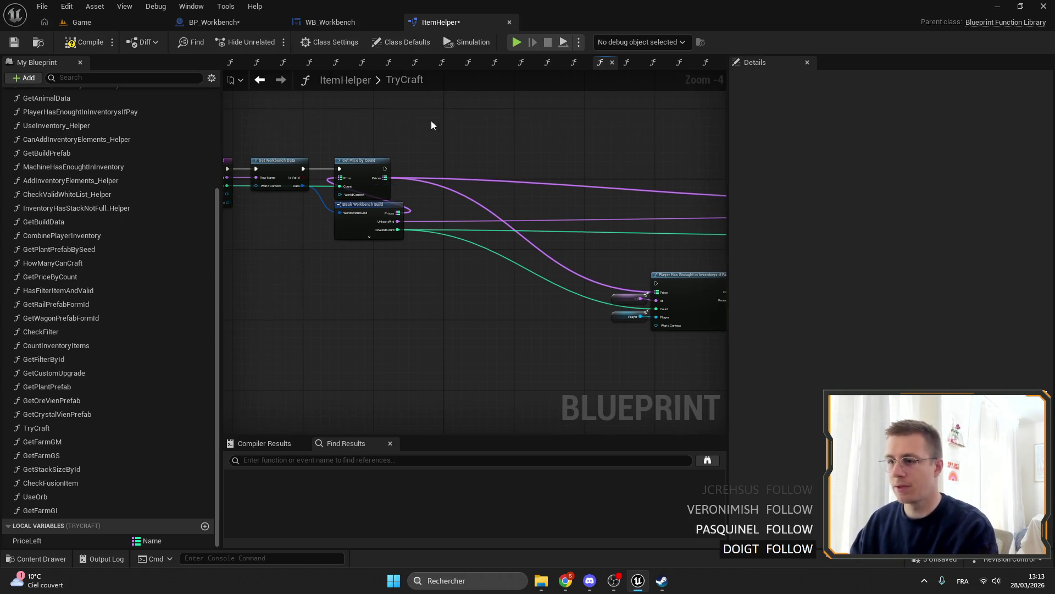
pyautogui.scroll(5, 106, 395)
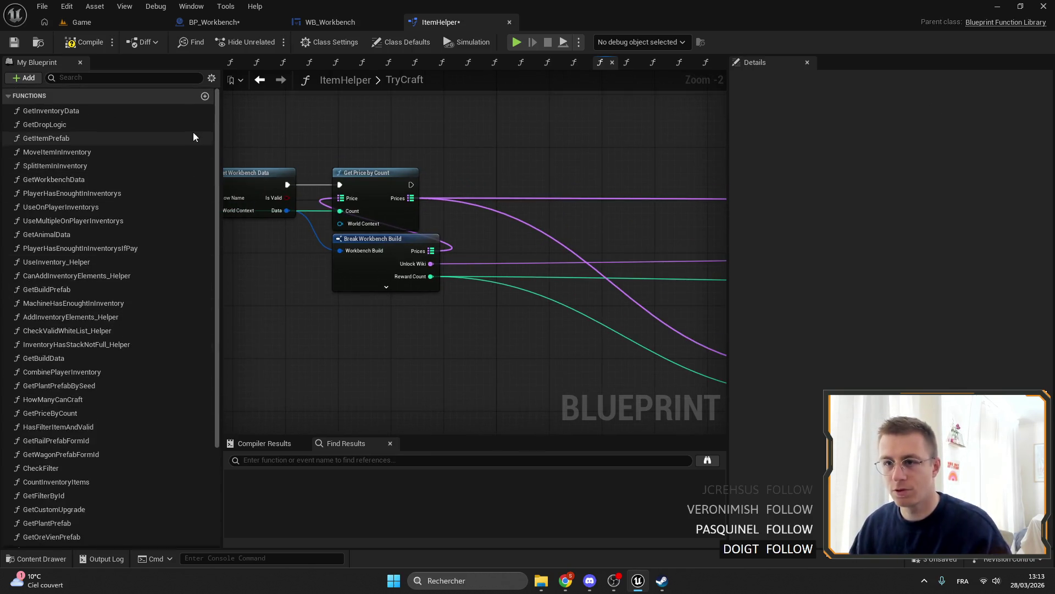
pyautogui.click(205, 99)
# Name the new function UseOnMultipleInventories and give it two input parameters.
pyautogui.write('UseOnMultipleInventorto')
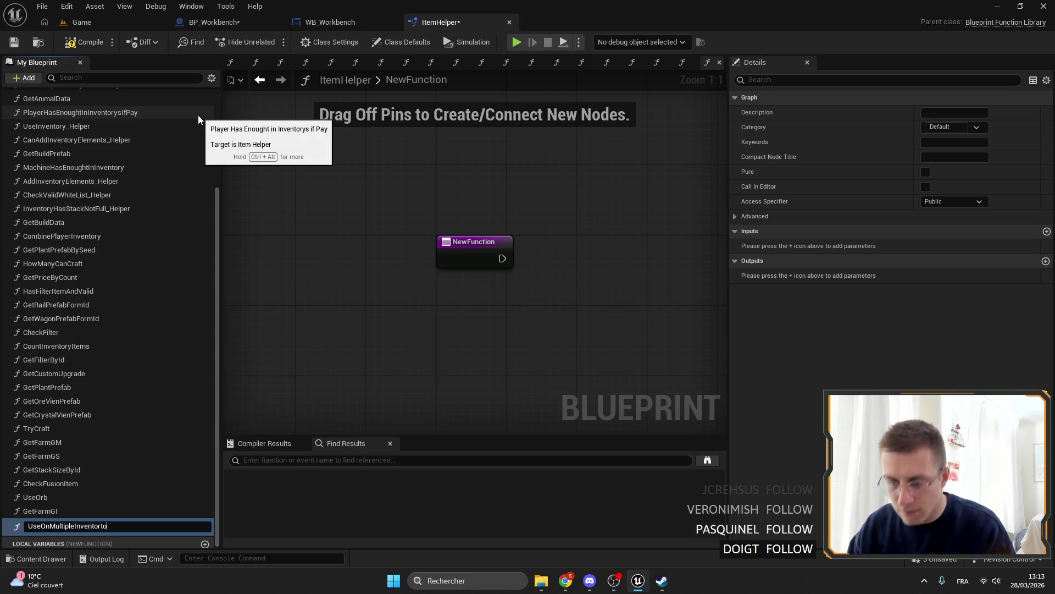
pyautogui.write('es')
pyautogui.press('BackSpace')
pyautogui.press('BackSpace')
pyautogui.press('BackSpace')
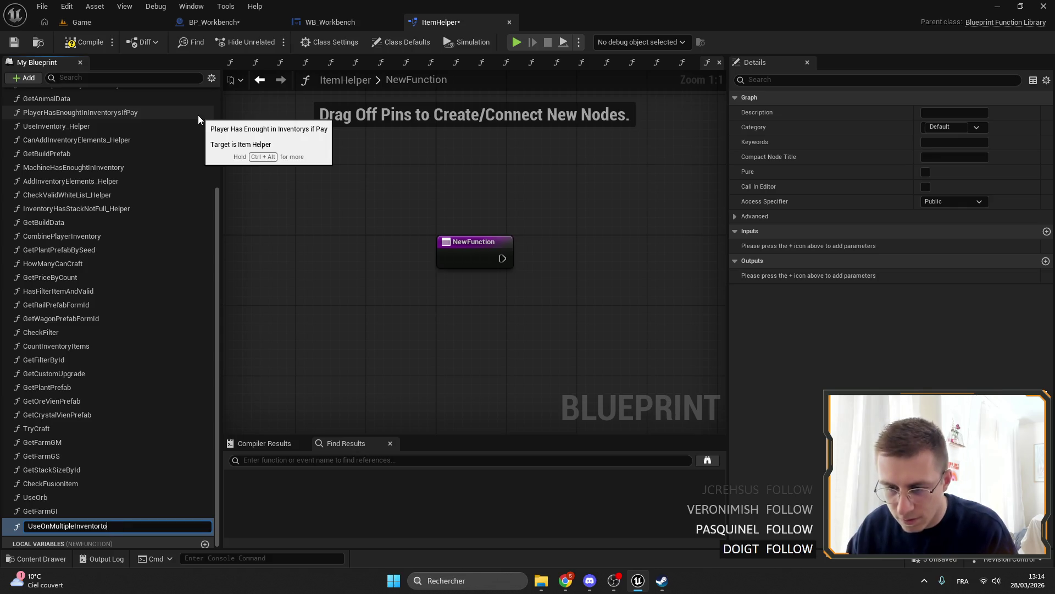
pyautogui.write('ries')
pyautogui.press('Return')
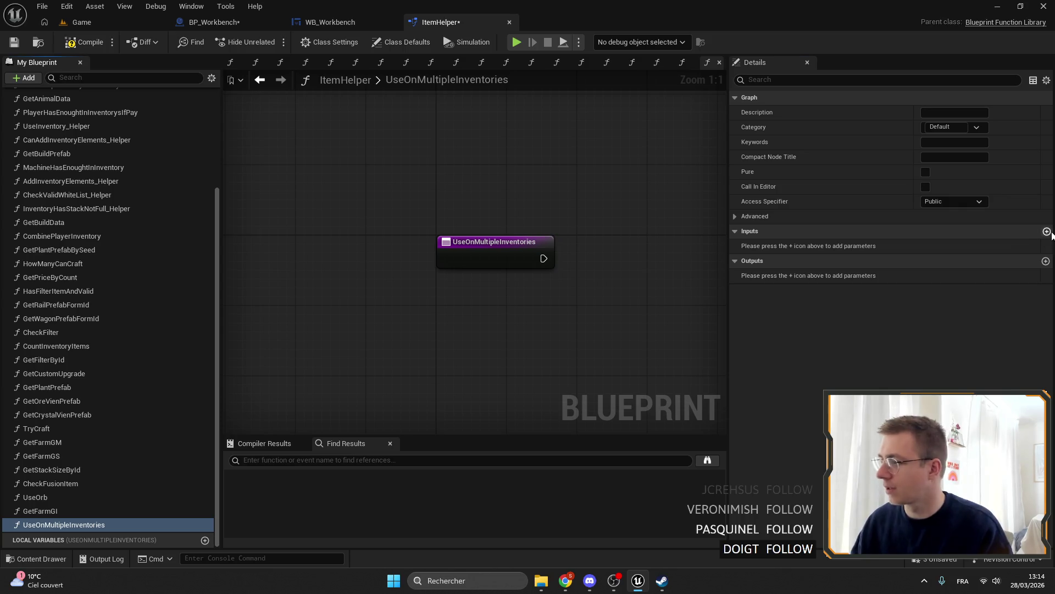
pyautogui.click(1047, 231)
pyautogui.click(1046, 231)
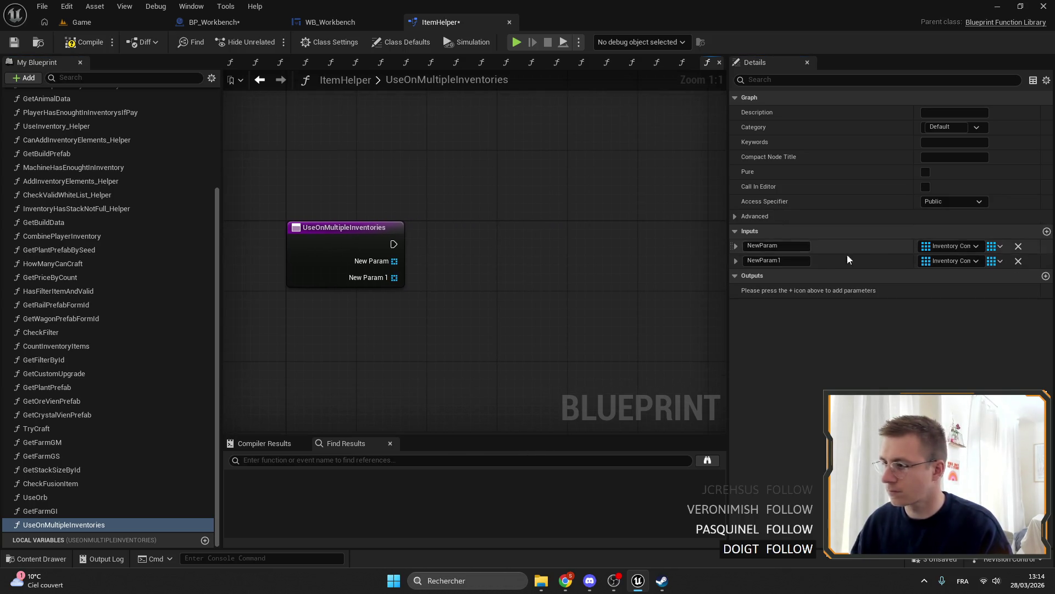
# Rename the first input Price and make it a Name-to-Integer map.
pyautogui.click(775, 245)
pyautogui.write('Price')
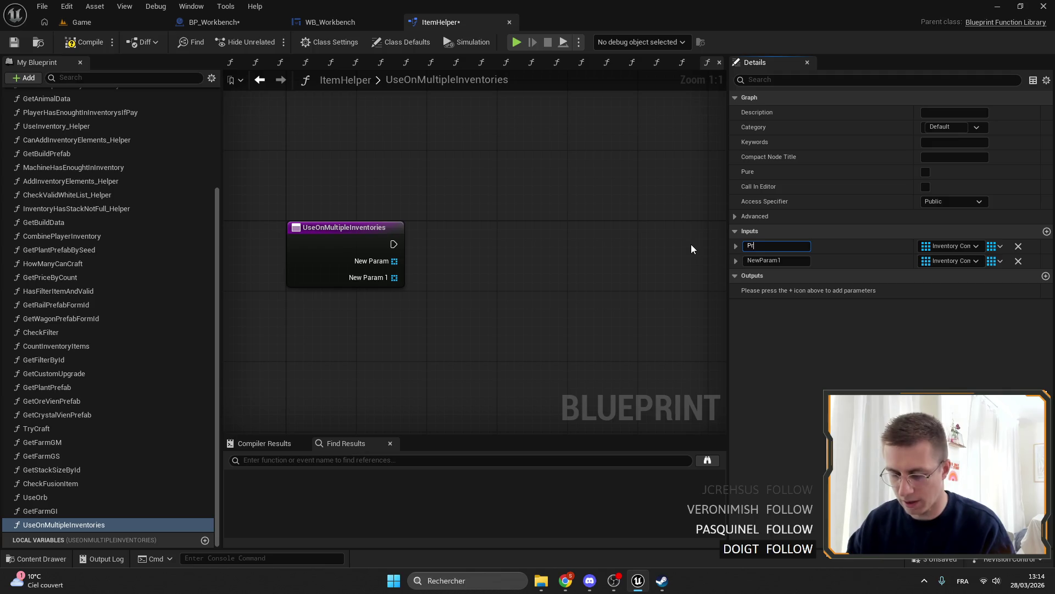
pyautogui.press('Return')
pyautogui.click(949, 246)
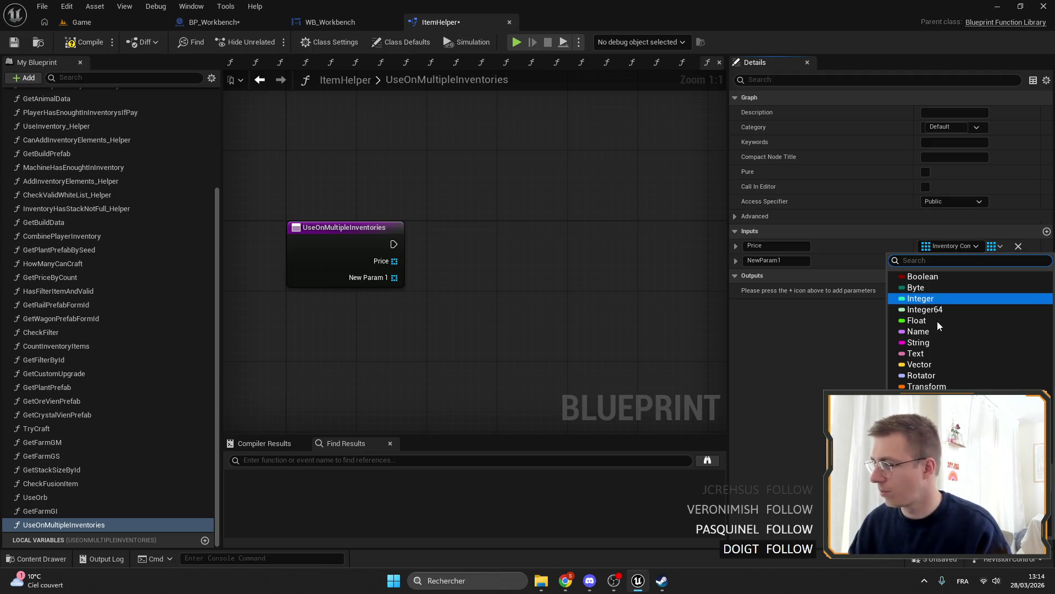
pyautogui.click(918, 331)
pyautogui.click(968, 245)
pyautogui.click(981, 296)
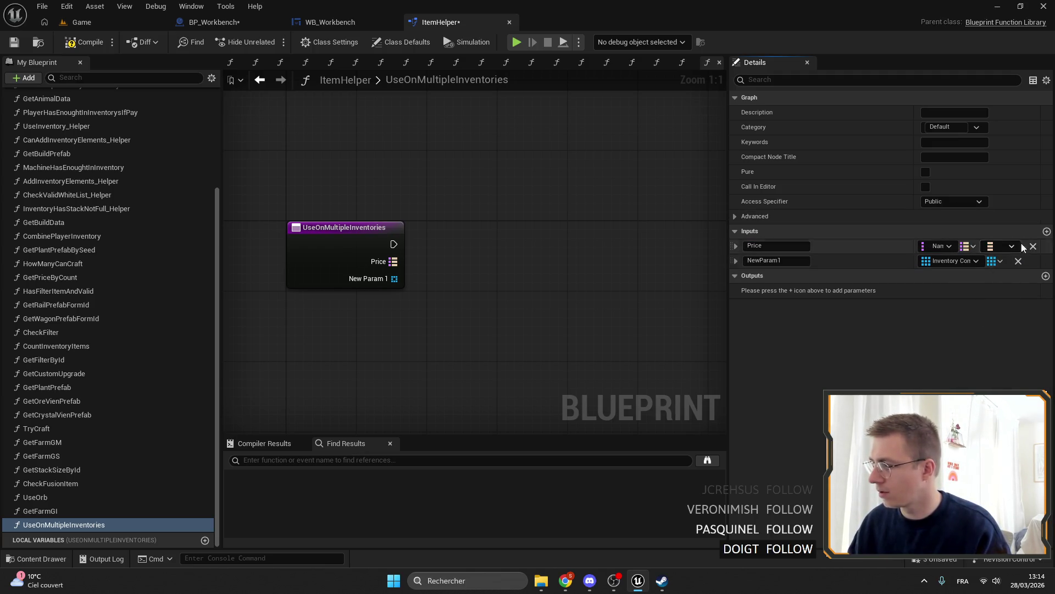
pyautogui.click(998, 247)
pyautogui.click(922, 298)
# Rename the second input to Inventories.
pyautogui.click(775, 260)
pyautogui.write('Invento')
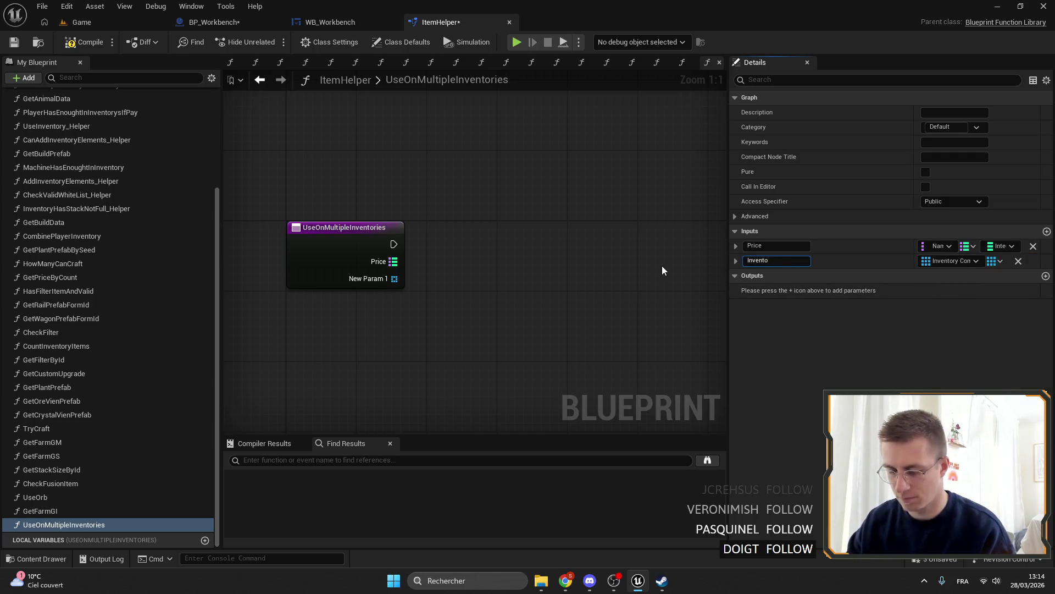
pyautogui.write('ries')
pyautogui.press('Return')
# Add a For Each Loop over Inventories and a For Each Loop (Map) fed by Price.
pyautogui.moveTo(369, 251)
pyautogui.mouseDown()
pyautogui.moveTo(440, 248)
pyautogui.moveTo(458, 198)
pyautogui.moveTo(414, 227)
pyautogui.mouseUp()
pyautogui.write('f')
pyautogui.click(493, 370)
pyautogui.moveTo(311, 227); pyautogui.dragTo(558, 222)
pyautogui.write('for')
pyautogui.press('Return')
pyautogui.moveTo(419, 206)
pyautogui.mouseDown()
pyautogui.moveTo(566, 240)
pyautogui.moveTo(615, 218)
pyautogui.mouseUp()
# Store Price in a local variable named PriceLeft_ and run the Inventories loop after it.
pyautogui.moveTo(350, 207)
pyautogui.mouseDown()
pyautogui.moveTo(398, 249)
pyautogui.moveTo(306, 247)
pyautogui.moveTo(321, 245)
pyautogui.mouseUp()
pyautogui.click(469, 299)
pyautogui.moveTo(581, 310)
pyautogui.mouseDown()
pyautogui.moveTo(466, 239)
pyautogui.moveTo(441, 246)
pyautogui.mouseUp()
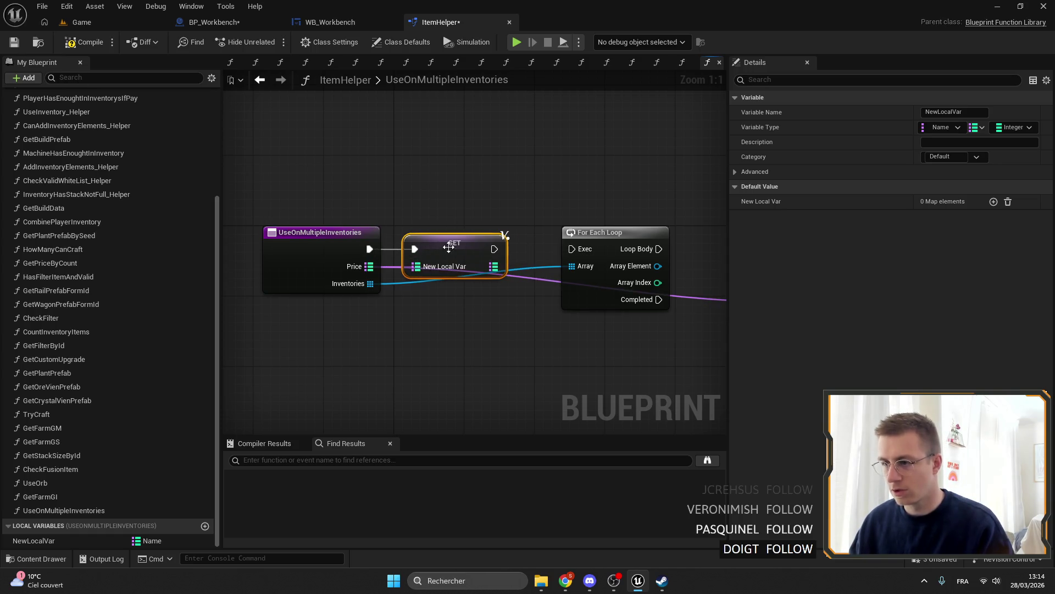
pyautogui.click(959, 112)
pyautogui.write('PriceLef')
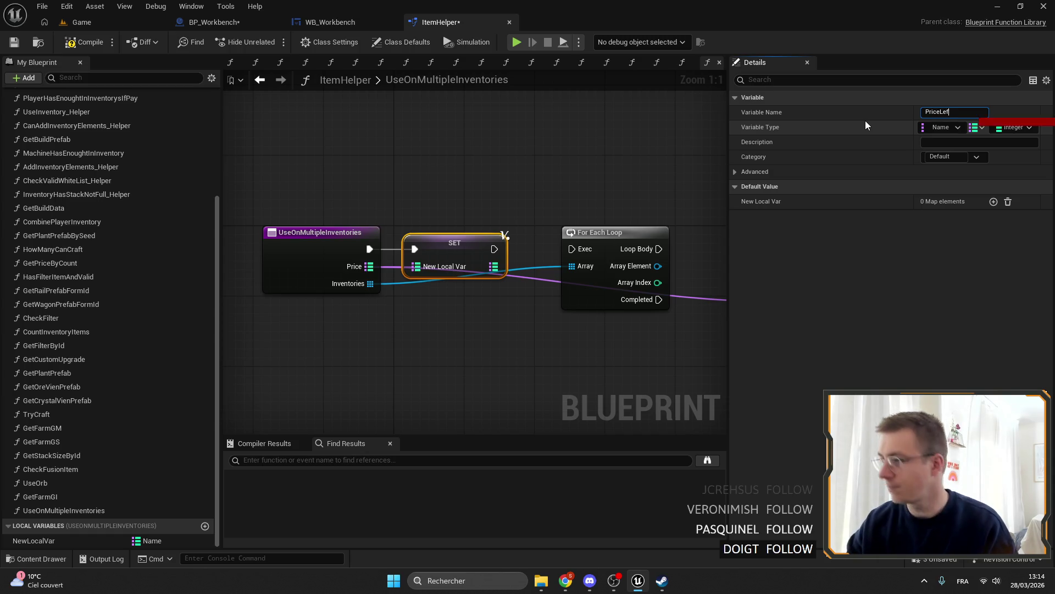
pyautogui.press('Escape')
pyautogui.click(966, 111)
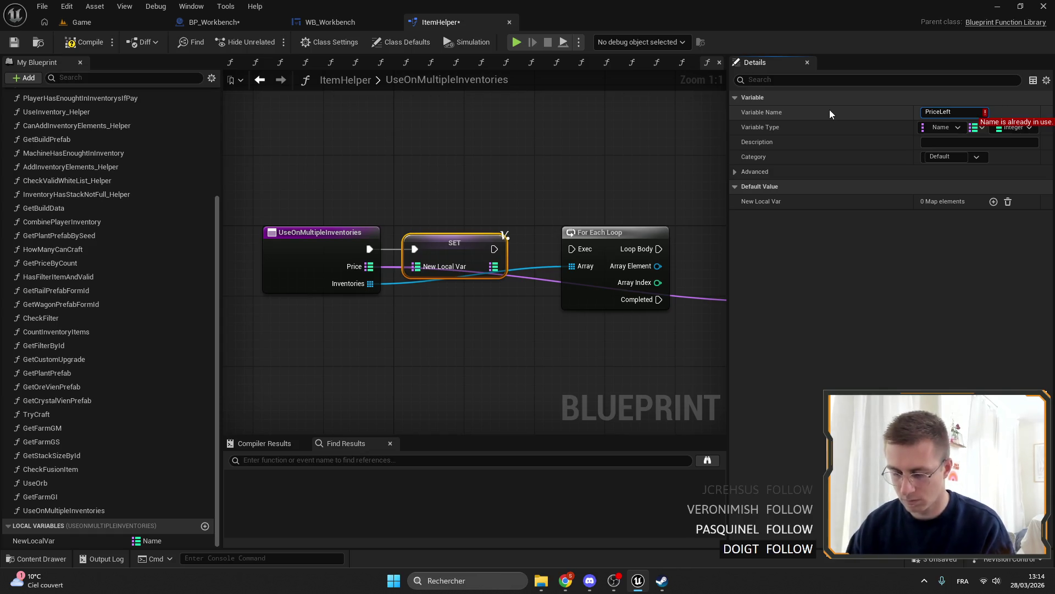
pyautogui.write('_')
pyautogui.press('Return')
pyautogui.moveTo(481, 248)
pyautogui.mouseDown()
pyautogui.moveTo(574, 249)
pyautogui.moveTo(479, 243)
pyautogui.mouseUp()
# Feed Price Left into the map loop and run it from the Inventories loop body.
pyautogui.moveTo(32, 542)
pyautogui.mouseDown()
pyautogui.moveTo(698, 300)
pyautogui.moveTo(655, 289)
pyautogui.mouseUp()
pyautogui.moveTo(454, 246); pyautogui.dragTo(620, 279)
pyautogui.click(657, 263)
pyautogui.moveTo(477, 277); pyautogui.dragTo(537, 242)
# Check each Array Element with Is Valid, running the map loop only for valid inventories.
pyautogui.moveTo(430, 268)
pyautogui.mouseDown()
pyautogui.moveTo(464, 268)
pyautogui.moveTo(486, 290)
pyautogui.moveTo(494, 244)
pyautogui.moveTo(571, 222)
pyautogui.mouseUp()
pyautogui.write('isva')
pyautogui.click(499, 337)
pyautogui.moveTo(358, 219); pyautogui.dragTo(367, 217)
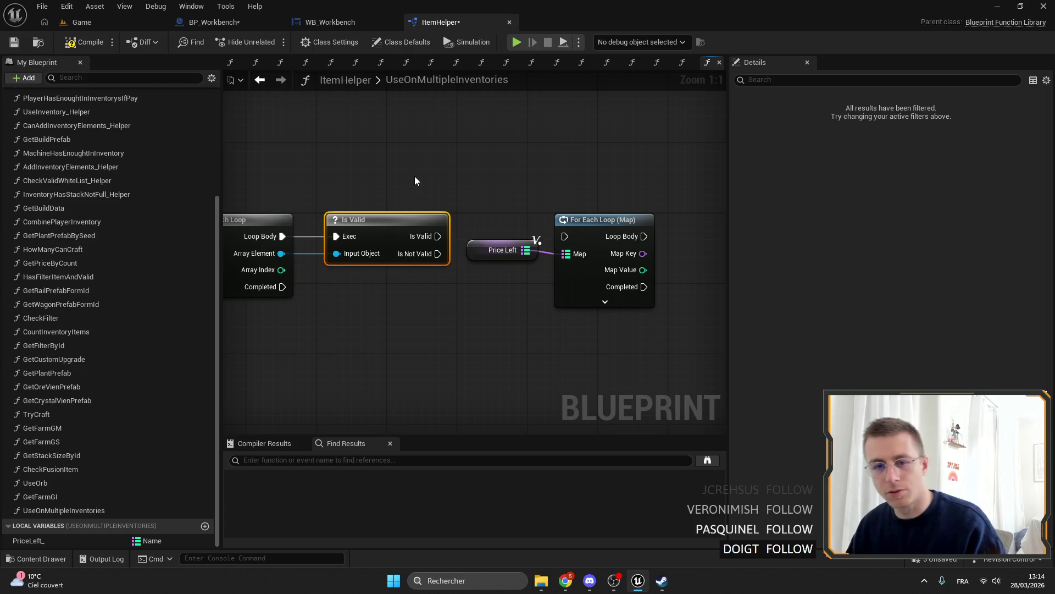
pyautogui.moveTo(438, 235); pyautogui.dragTo(575, 238)
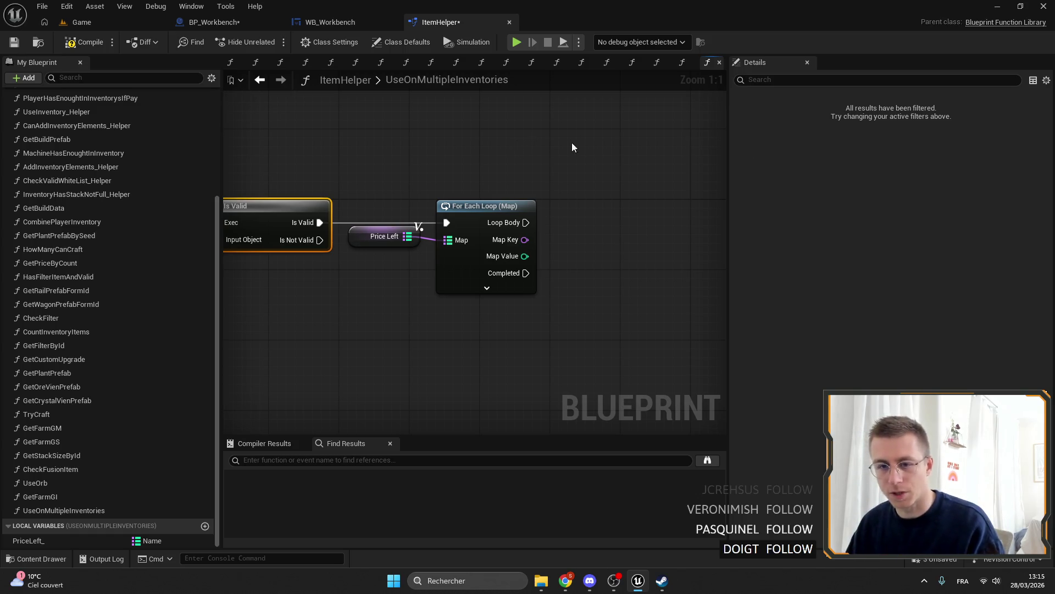
# In the For Each Loop (Map) details, set Key Name to Id and Value Name to Count.
pyautogui.click(474, 217)
pyautogui.click(959, 111)
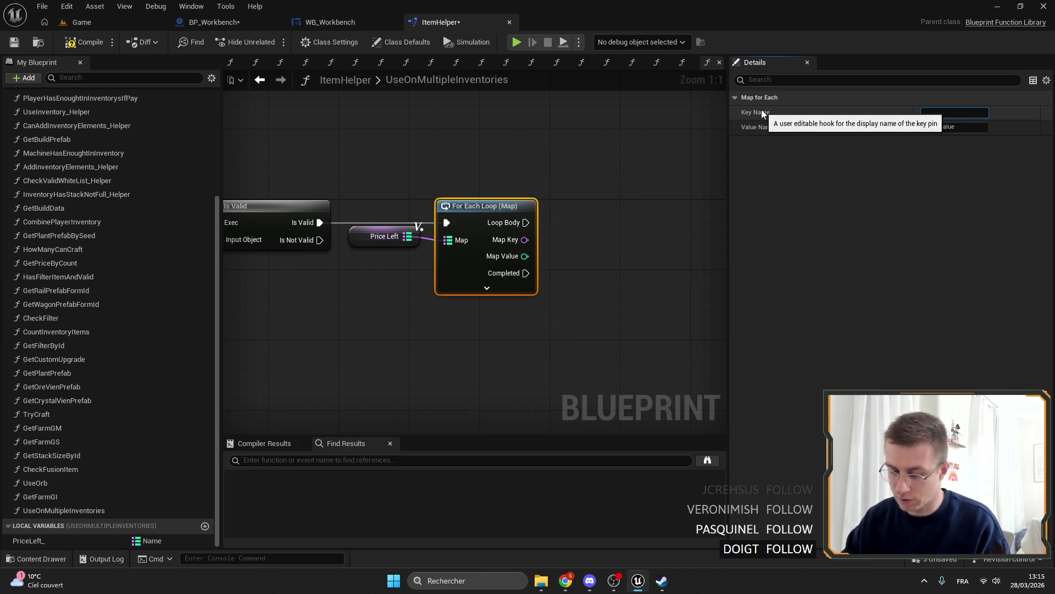
pyautogui.write('Id')
pyautogui.click(971, 127)
pyautogui.write('P')
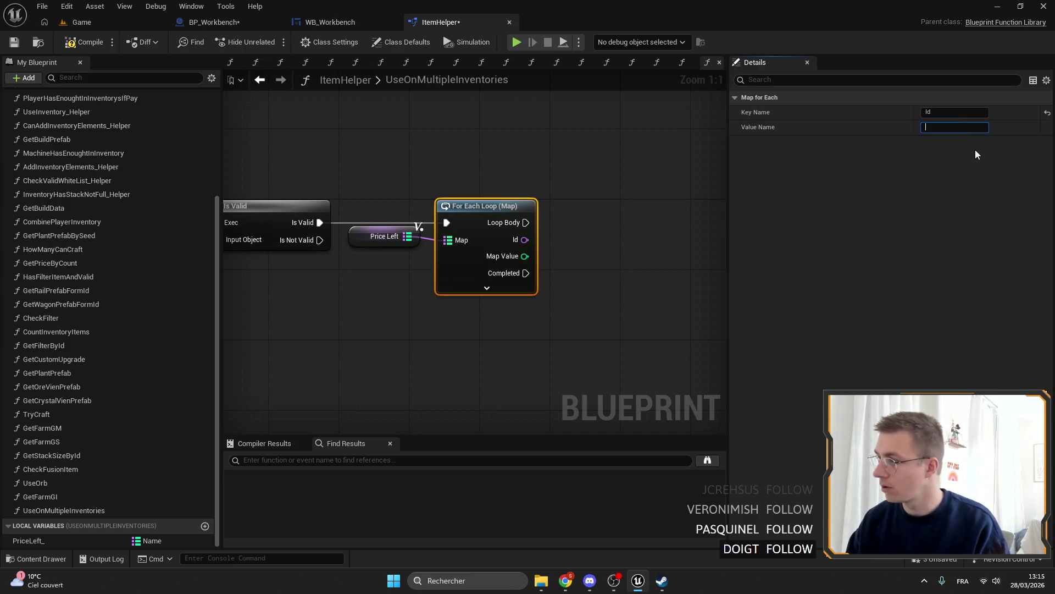
pyautogui.write('Count')
pyautogui.press('Return')
pyautogui.moveTo(441, 181); pyautogui.dragTo(553, 200)
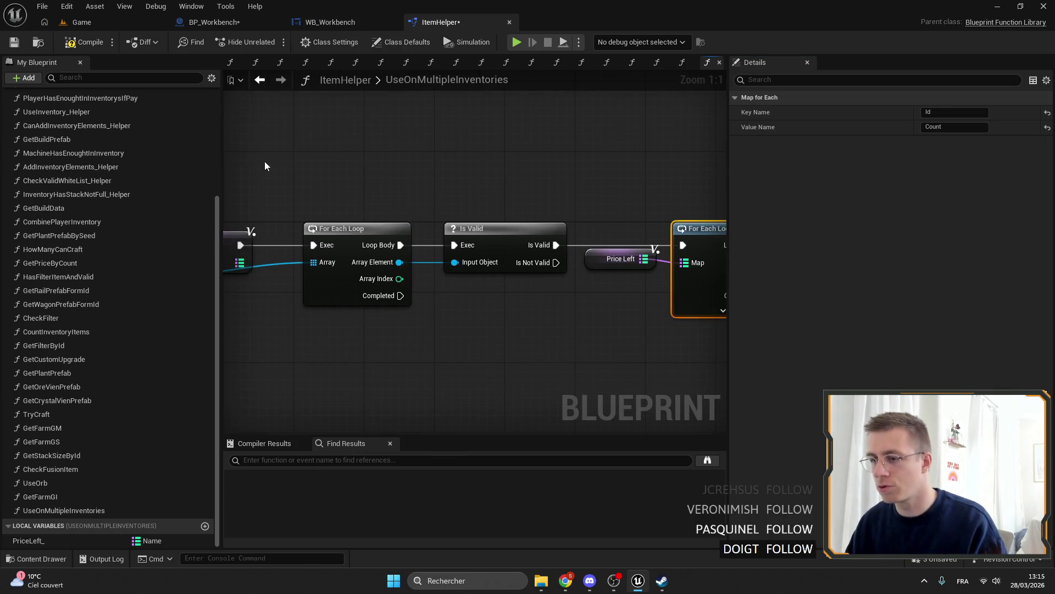
pyautogui.moveTo(311, 182)
pyautogui.mouseDown()
pyautogui.moveTo(522, 159)
pyautogui.moveTo(420, 153)
pyautogui.mouseUp()
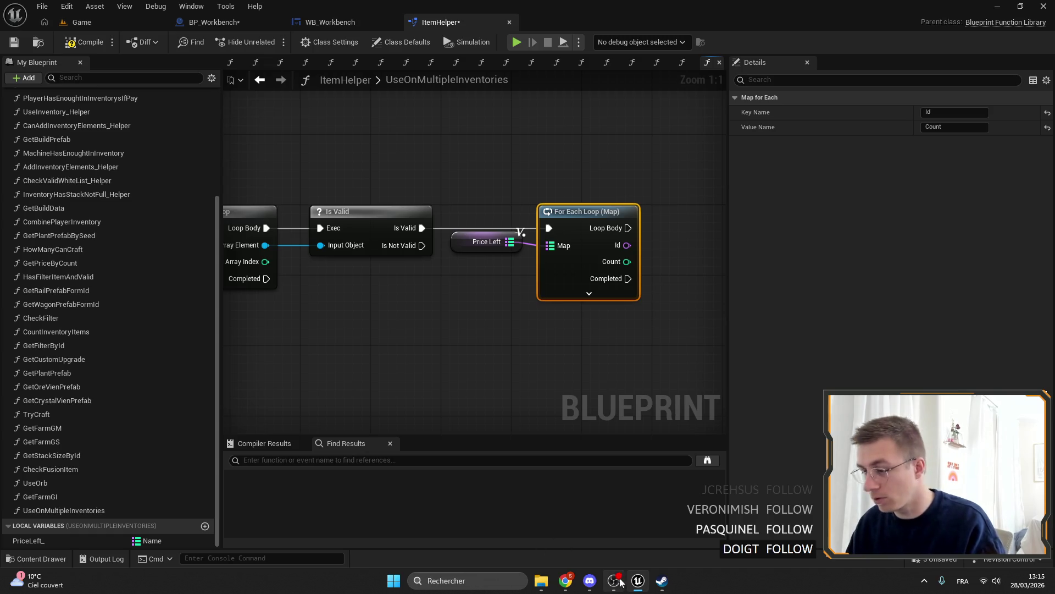
pyautogui.moveTo(449, 144)
pyautogui.mouseDown()
pyautogui.moveTo(393, 146)
pyautogui.moveTo(556, 126)
pyautogui.moveTo(400, 133)
pyautogui.mouseUp()
# Add a Use Inventory Elements node from Array Element, then delete the misplaced node.
pyautogui.moveTo(586, 155); pyautogui.dragTo(546, 145)
pyautogui.moveTo(428, 188); pyautogui.dragTo(603, 174)
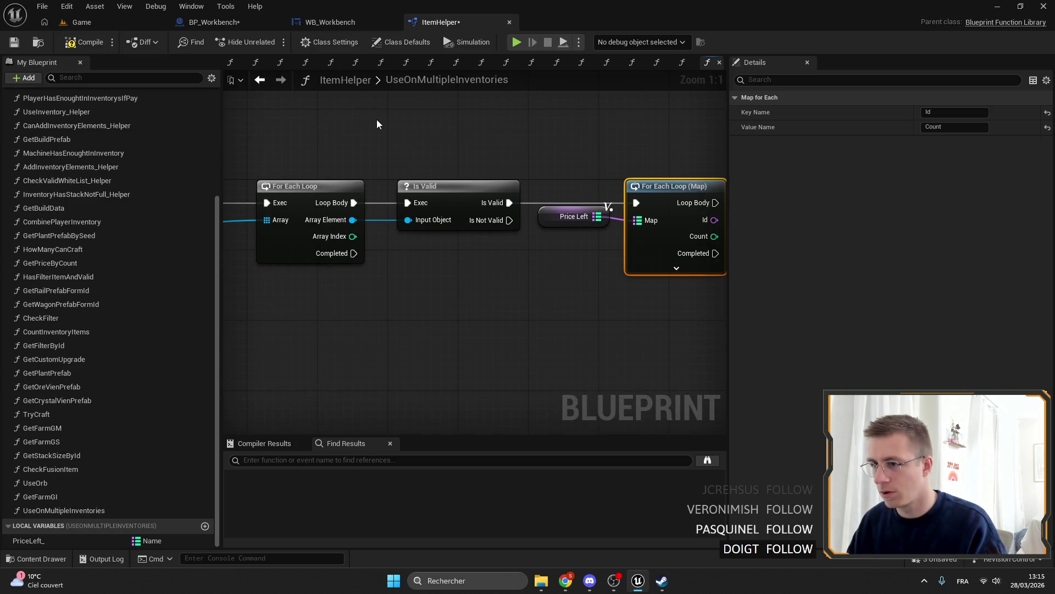
pyautogui.moveTo(471, 136); pyautogui.dragTo(360, 137)
pyautogui.moveTo(521, 144)
pyautogui.mouseDown()
pyautogui.moveTo(377, 146)
pyautogui.moveTo(553, 138)
pyautogui.mouseUp()
pyautogui.moveTo(303, 215); pyautogui.dragTo(424, 266)
pyautogui.write('use')
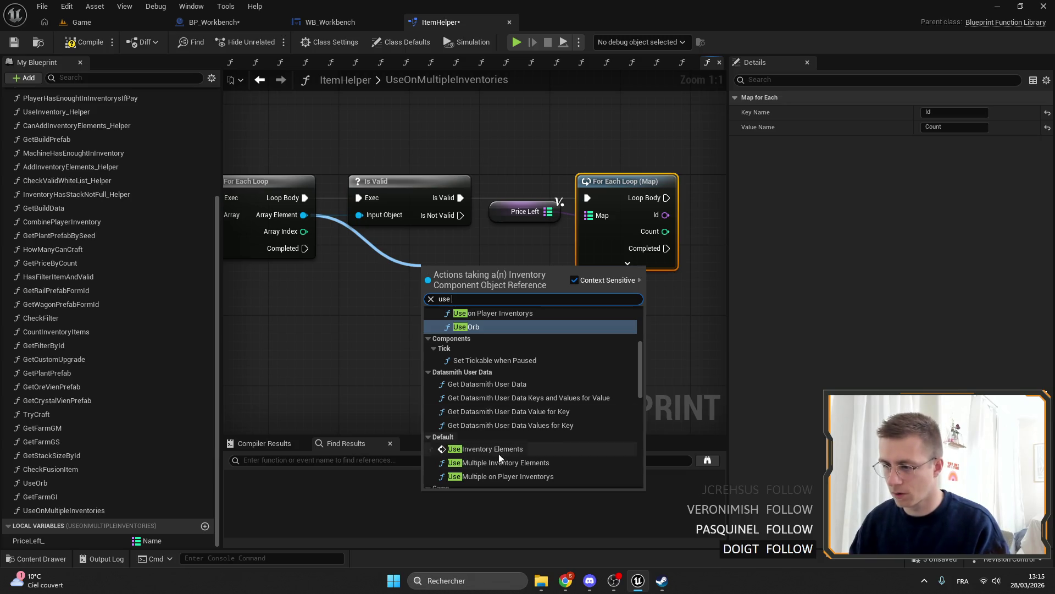
pyautogui.click(500, 449)
pyautogui.moveTo(493, 360)
pyautogui.mouseDown()
pyautogui.moveTo(547, 297)
pyautogui.moveTo(601, 300)
pyautogui.moveTo(500, 308)
pyautogui.mouseUp()
pyautogui.press('Delete')
# Add Use Inventory Elements targeting each looped inventory again, then open its function definition.
pyautogui.moveTo(443, 213)
pyautogui.mouseDown()
pyautogui.moveTo(344, 263)
pyautogui.moveTo(440, 295)
pyautogui.mouseUp()
pyautogui.write('use')
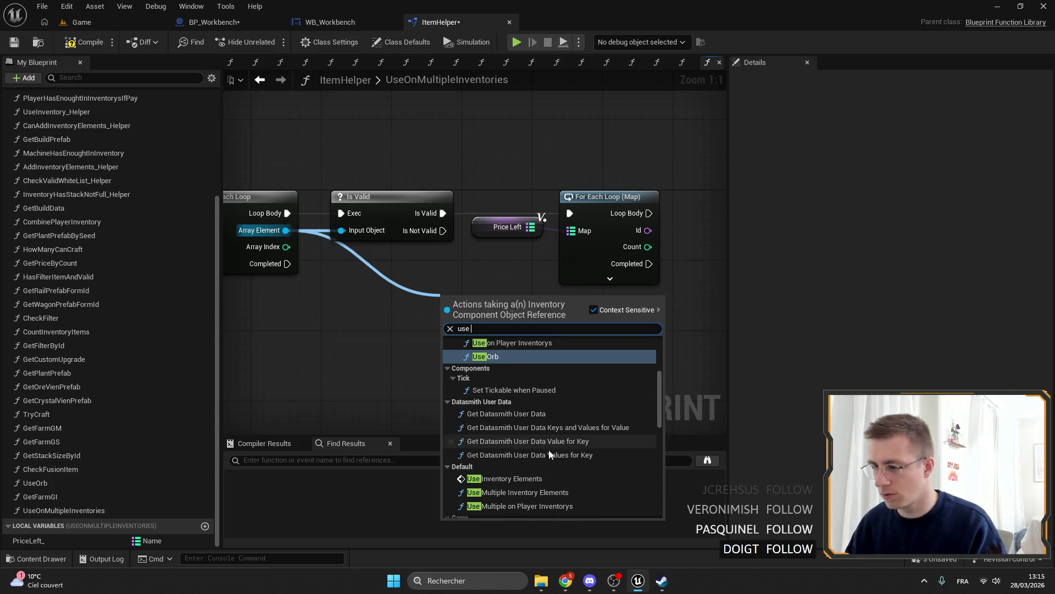
pyautogui.scroll(-3, 575, 495)
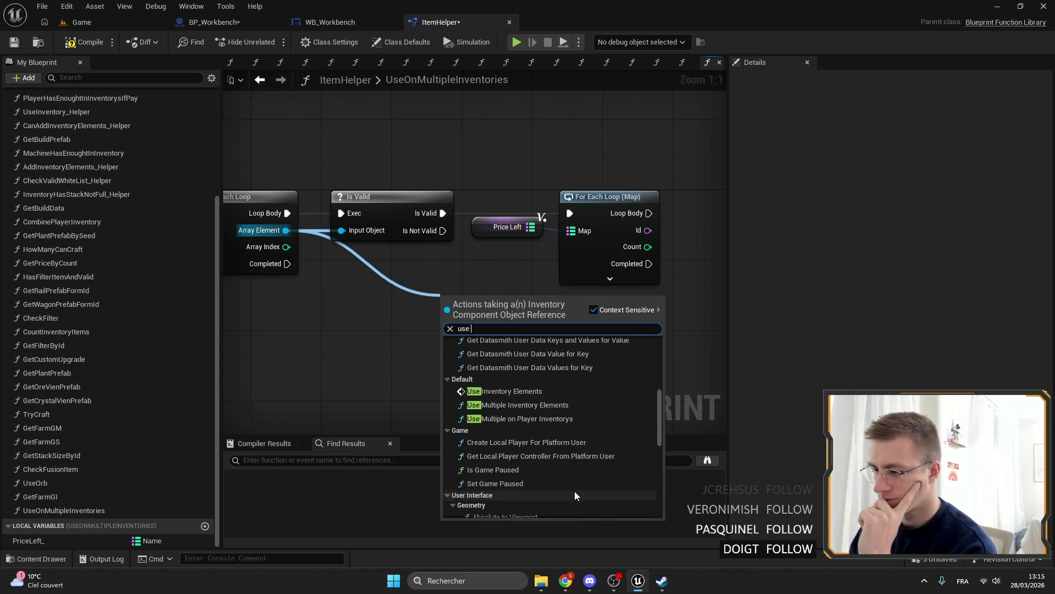
pyautogui.moveTo(659, 413); pyautogui.dragTo(661, 340)
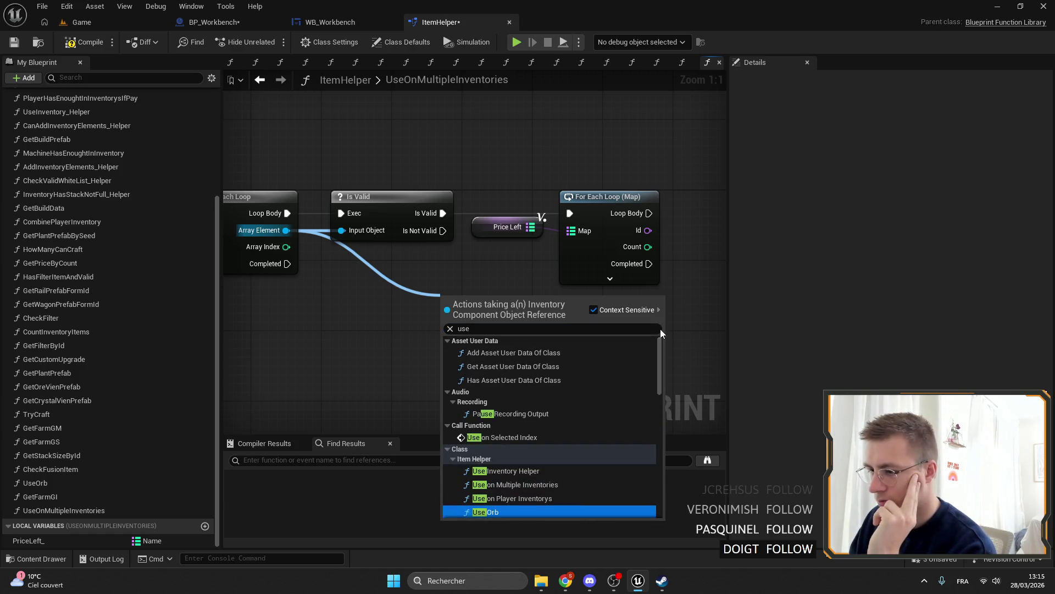
pyautogui.scroll(-3, 529, 428)
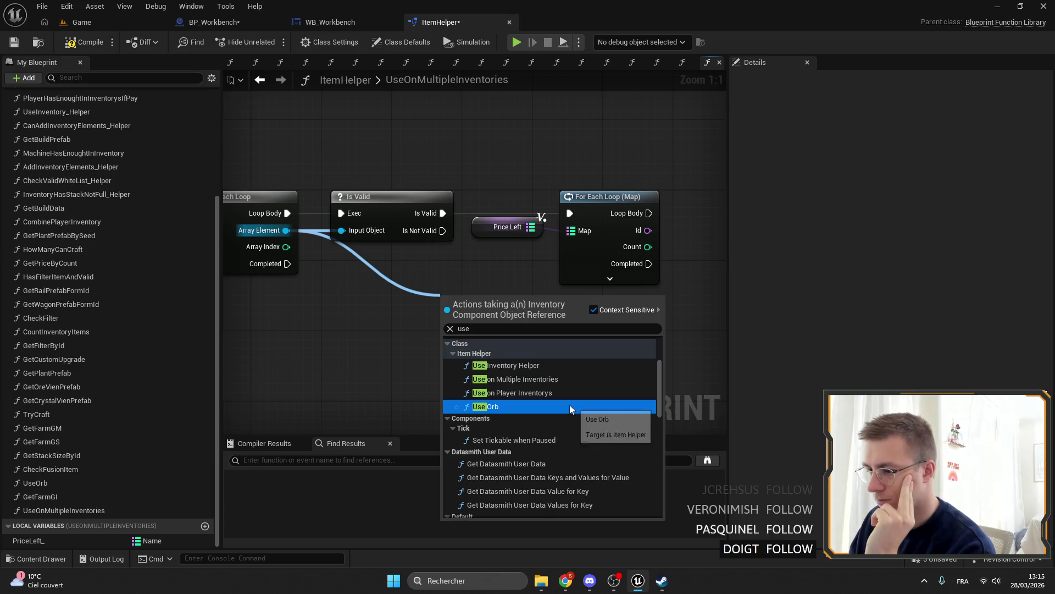
pyautogui.scroll(-3, 570, 405)
pyautogui.click(507, 438)
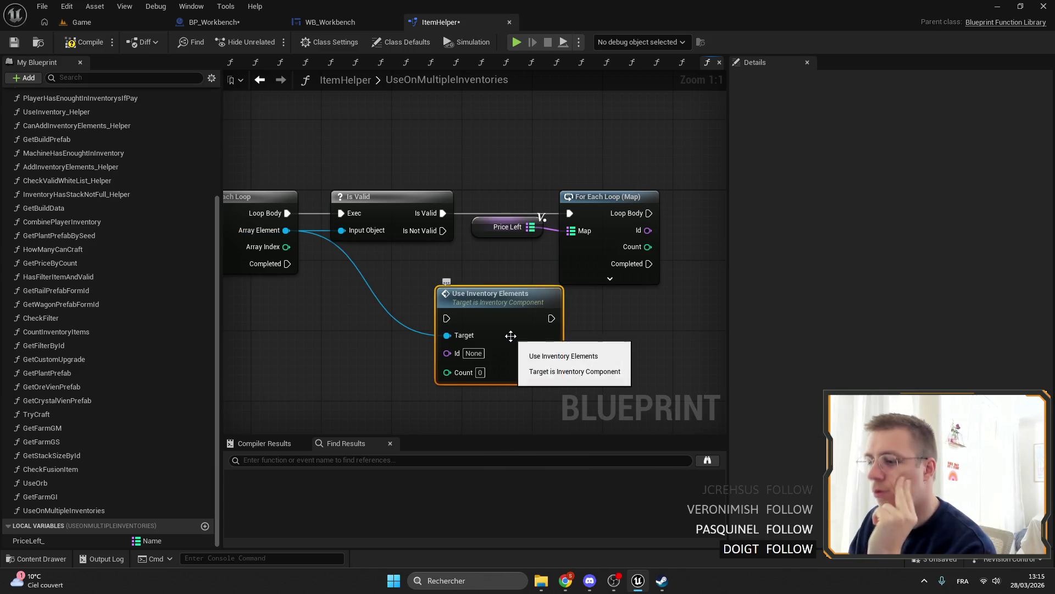
pyautogui.doubleClick(484, 297)
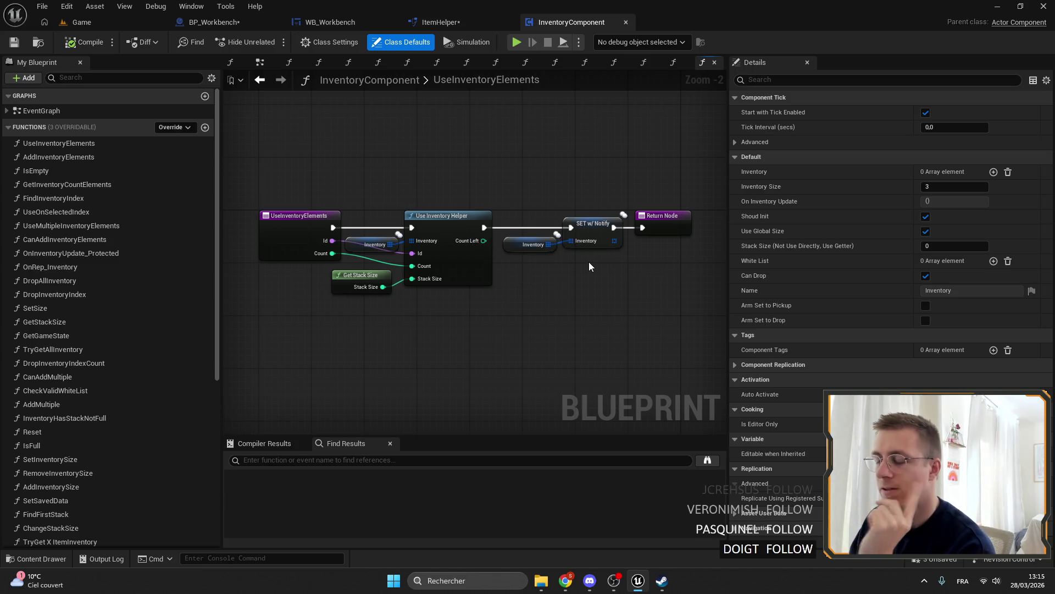
# Inspect the InventoryComponent's UseMultipleInventoryElements function parameters and logic.
pyautogui.rightClick(362, 232)
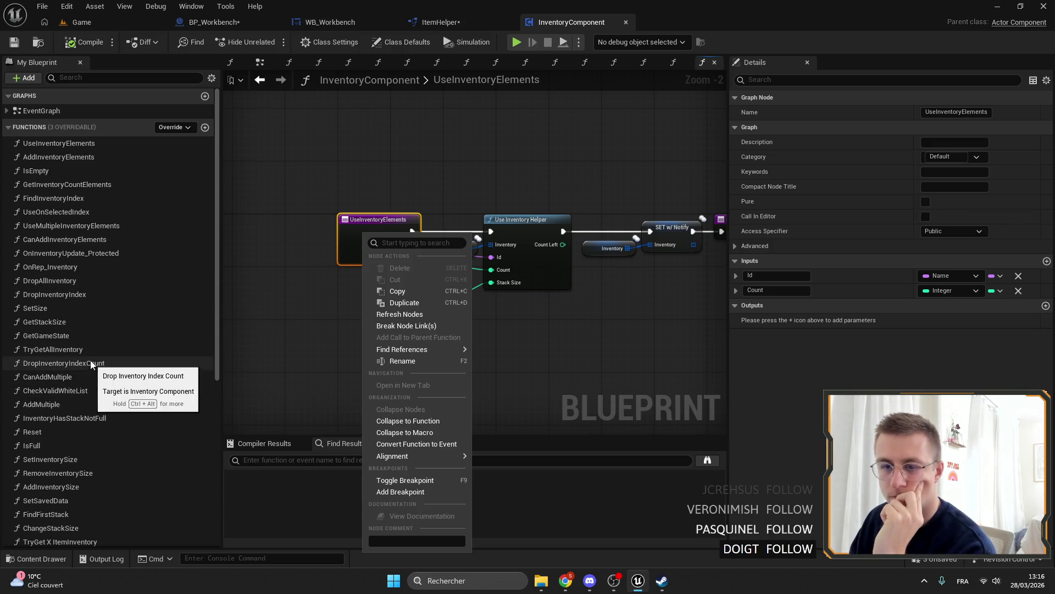
pyautogui.click(78, 78)
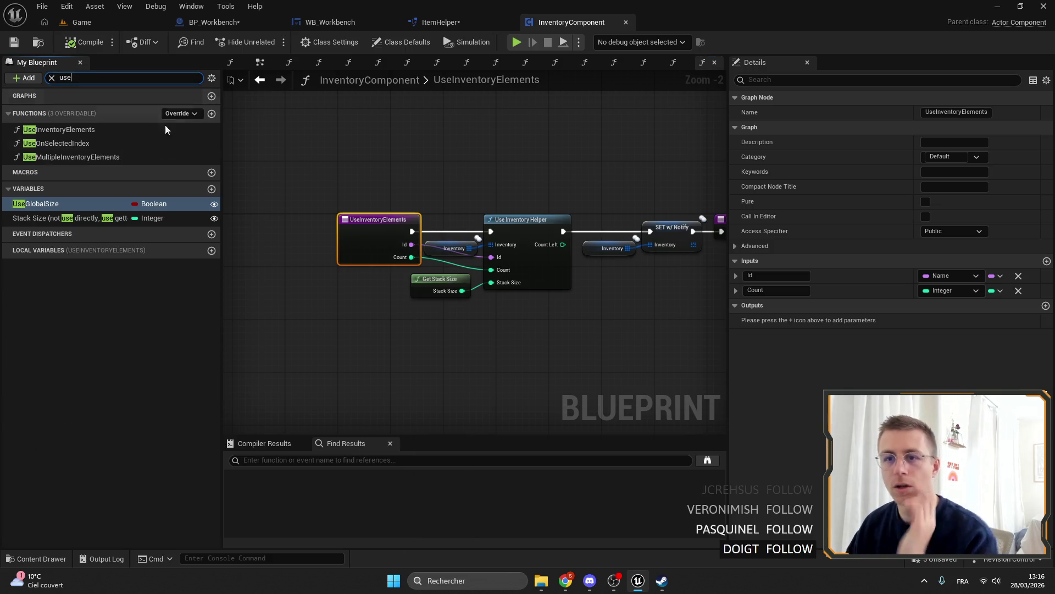
pyautogui.click(65, 159)
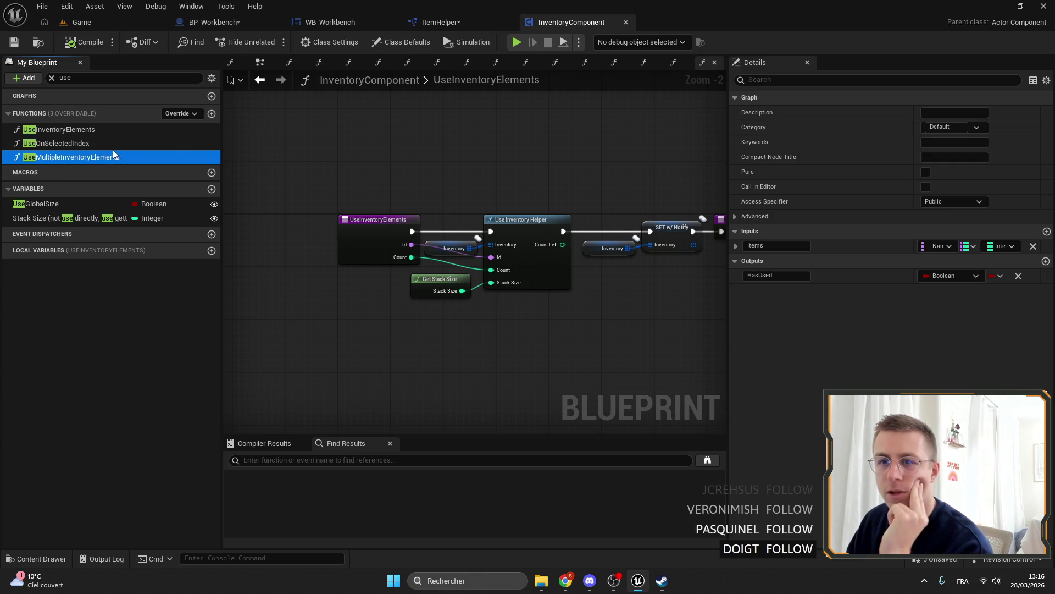
pyautogui.doubleClick(98, 159)
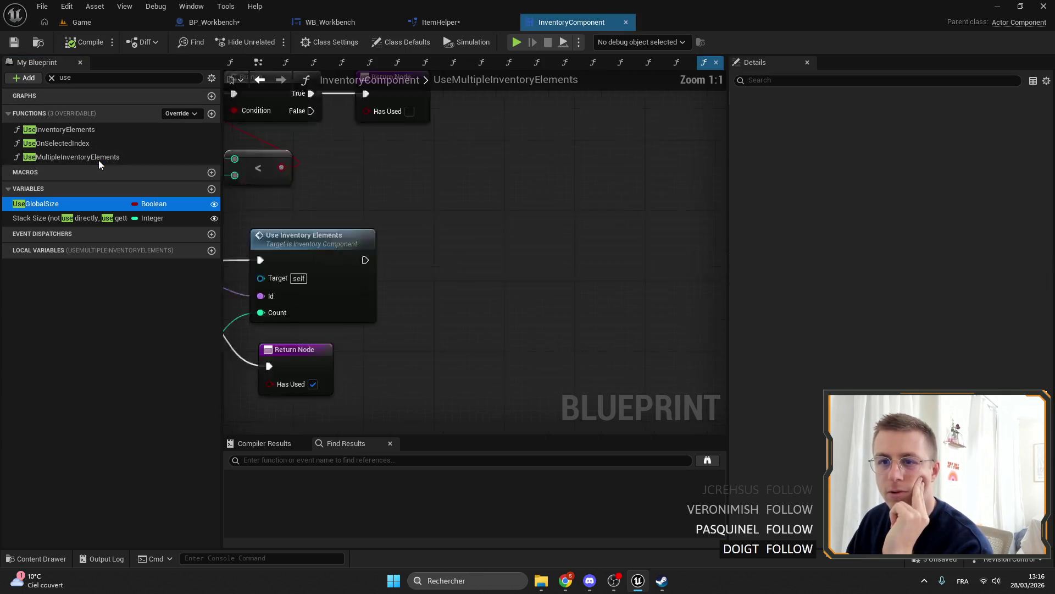
pyautogui.scroll(-2, 412, 181)
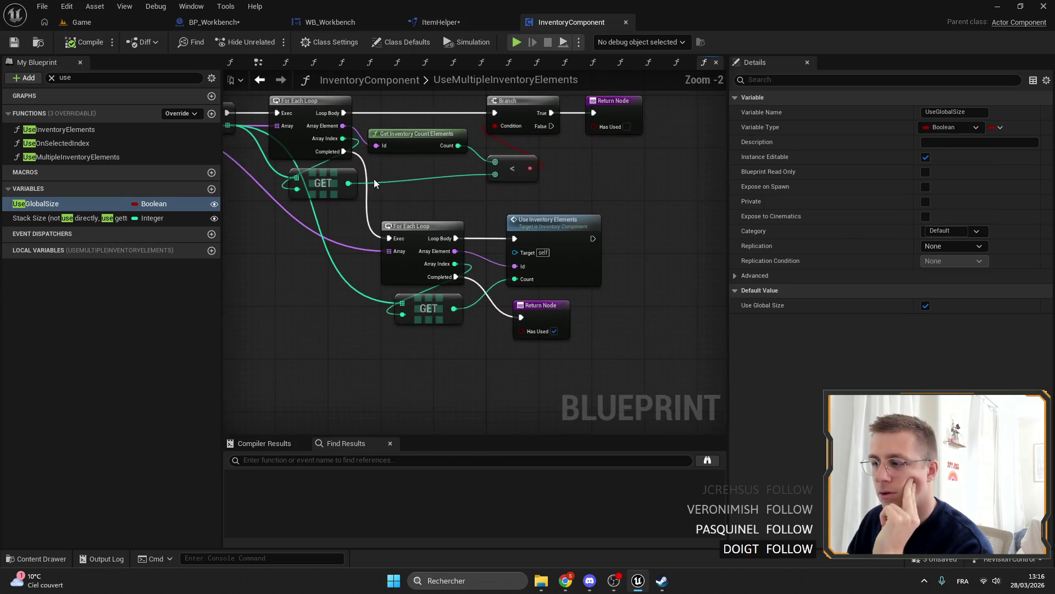
pyautogui.moveTo(403, 201); pyautogui.dragTo(395, 219)
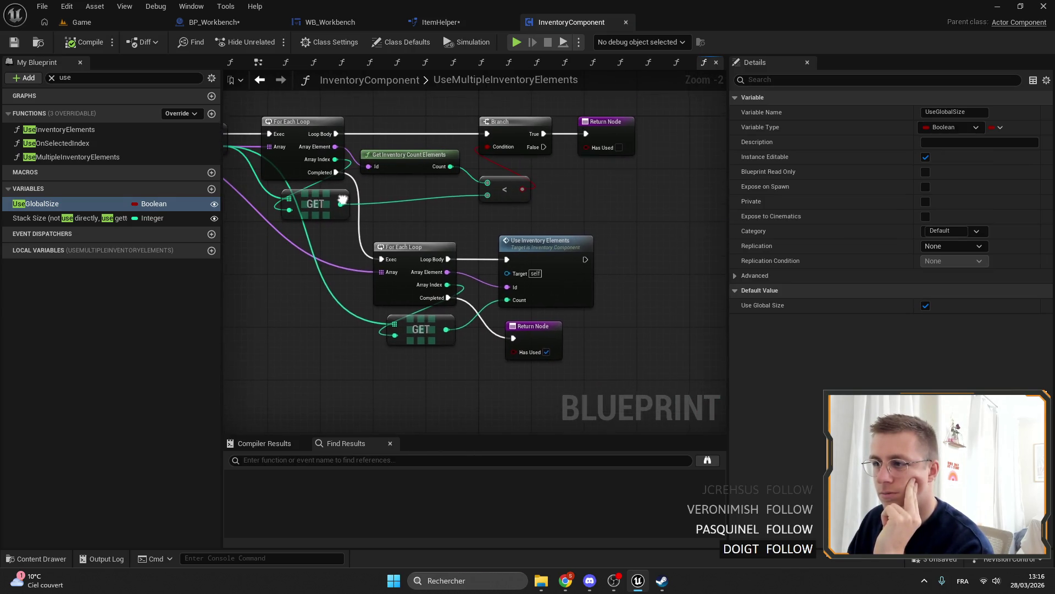
pyautogui.doubleClick(72, 156)
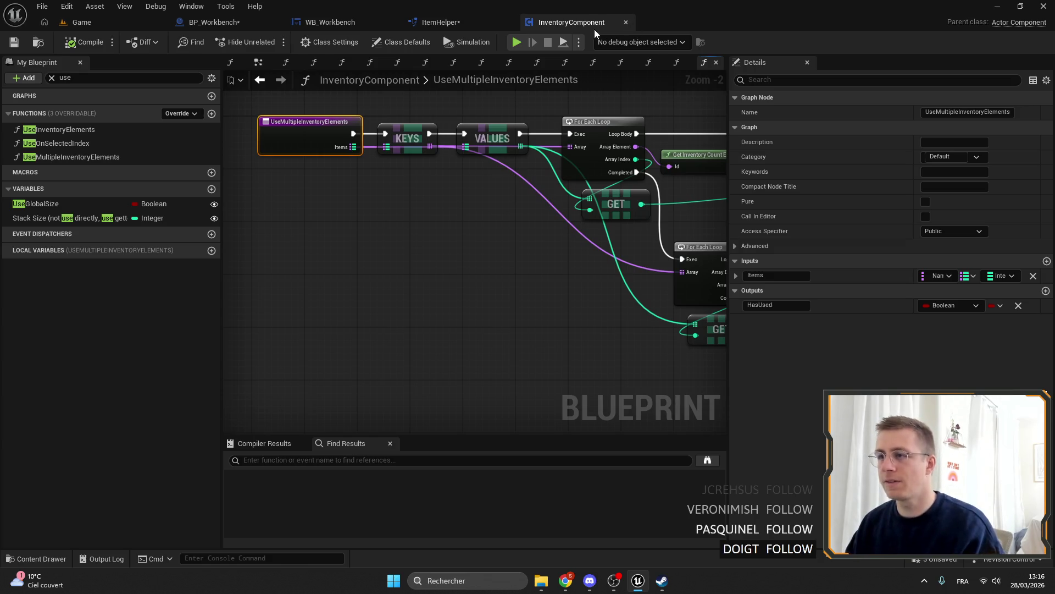
# Make UseInventoryElements return Count Left and save the inventory component.
pyautogui.click(625, 23)
pyautogui.moveTo(433, 150); pyautogui.dragTo(393, 143)
pyautogui.click(378, 239)
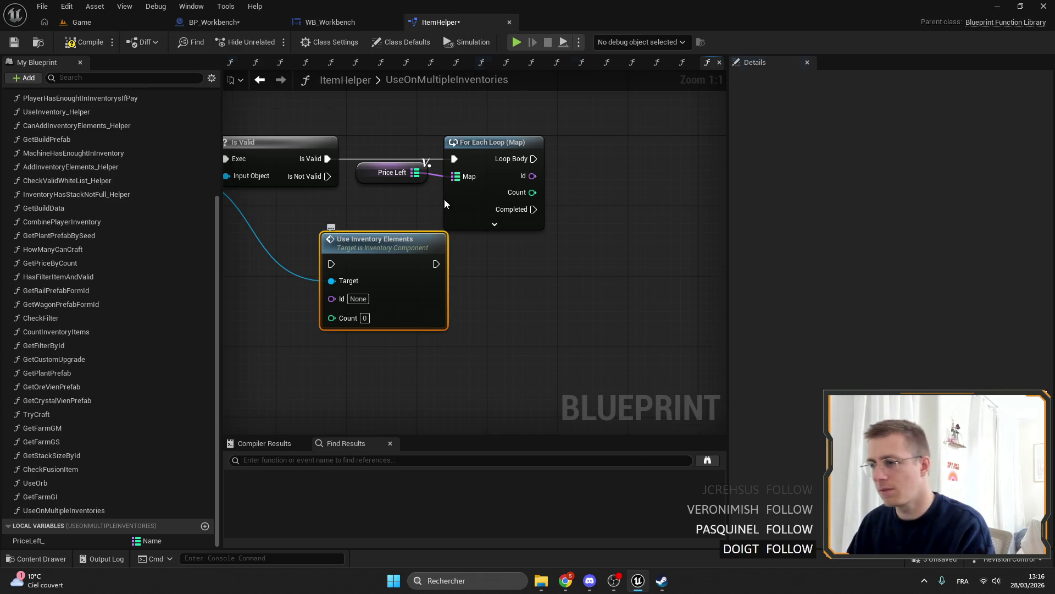
pyautogui.hotkey('alt', 'g')
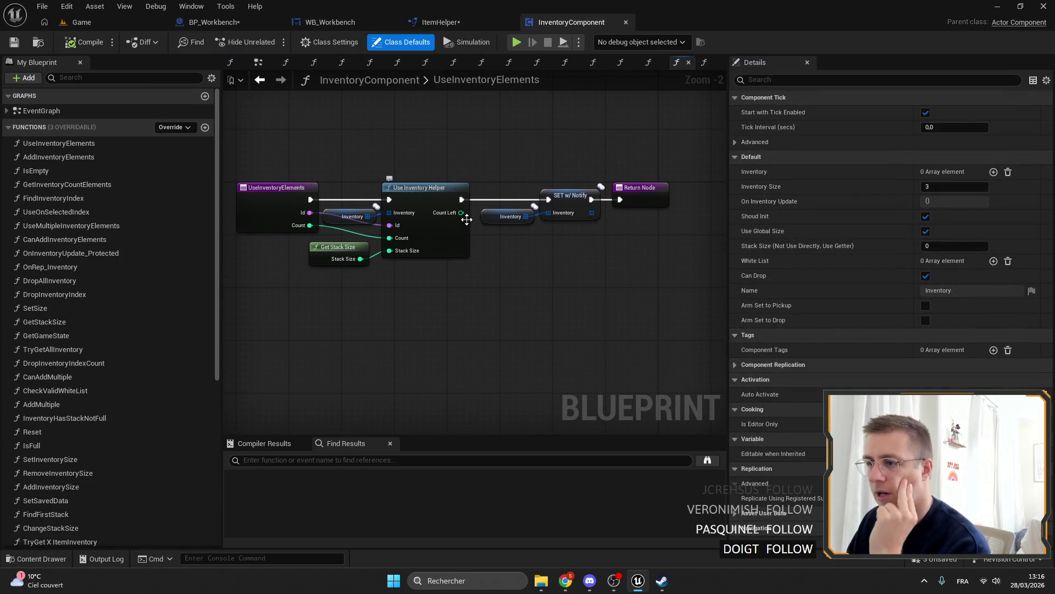
pyautogui.moveTo(461, 212); pyautogui.dragTo(646, 201)
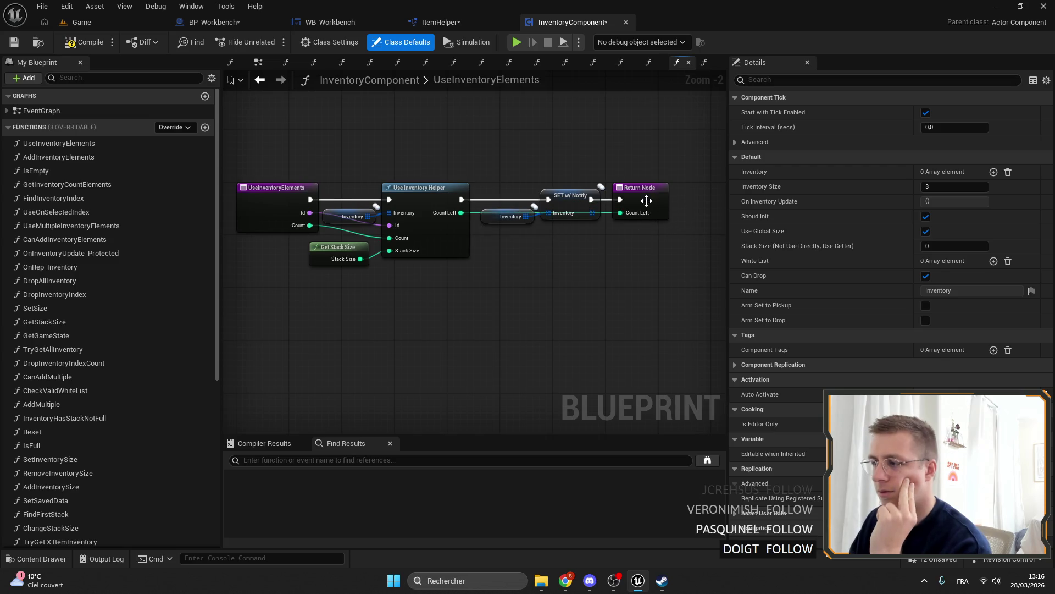
pyautogui.click(14, 49)
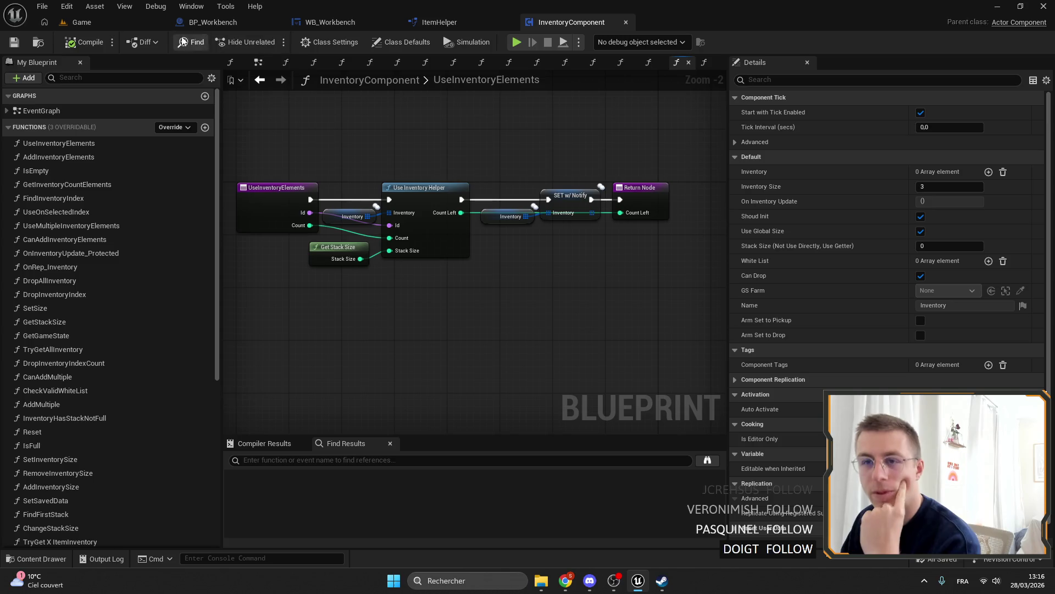
# Check the TryCraft and UpdateRequire graphs, then return to ItemHelper's UseOnMultipleInventories function.
pyautogui.click(214, 22)
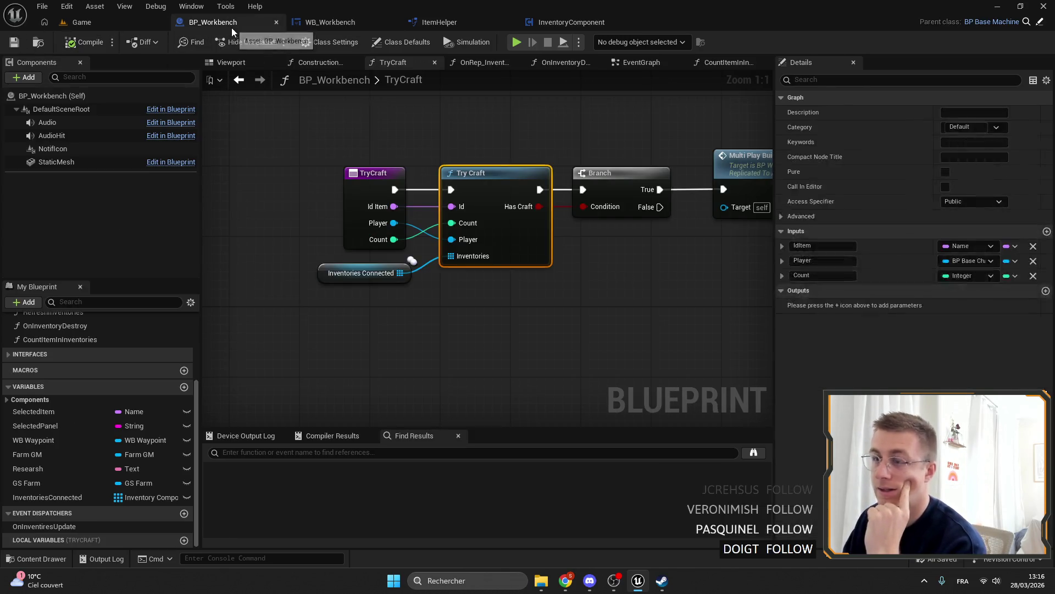
pyautogui.click(329, 22)
pyautogui.moveTo(616, 137); pyautogui.dragTo(487, 137)
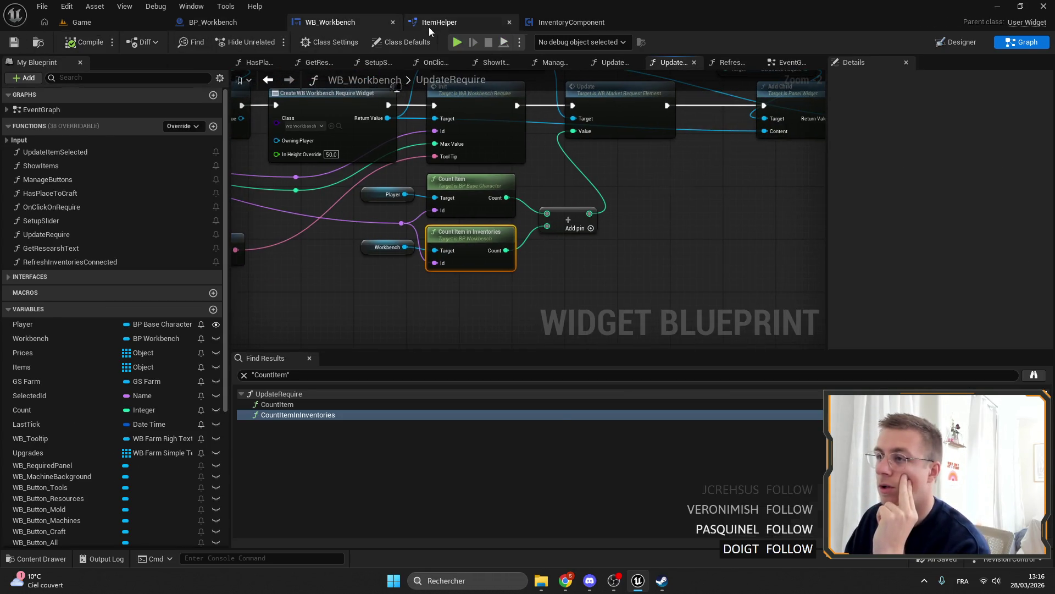
pyautogui.click(428, 28)
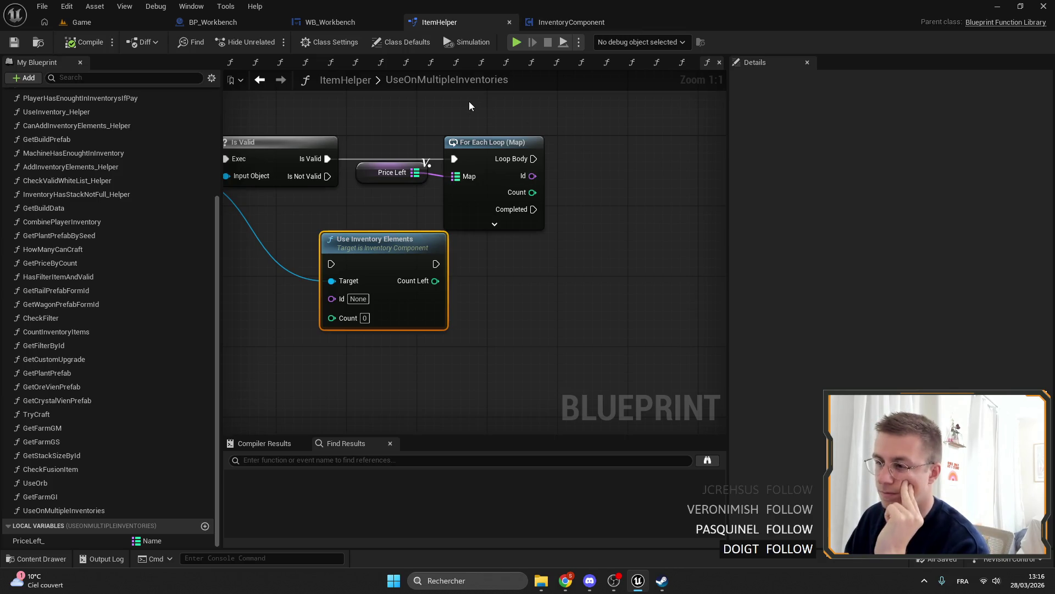
# Place Use Inventory Elements after For Each Loop (Map), wiring the loop's Id and Loop Body into it.
pyautogui.moveTo(346, 236)
pyautogui.mouseDown()
pyautogui.moveTo(576, 226)
pyautogui.moveTo(627, 145)
pyautogui.mouseUp()
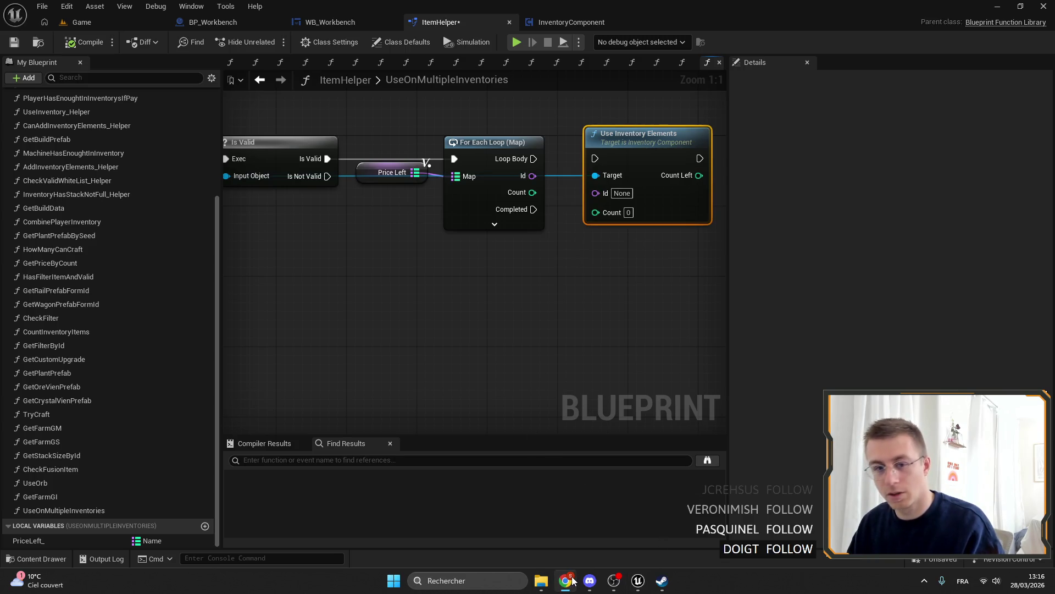
pyautogui.moveTo(594, 285); pyautogui.dragTo(525, 304)
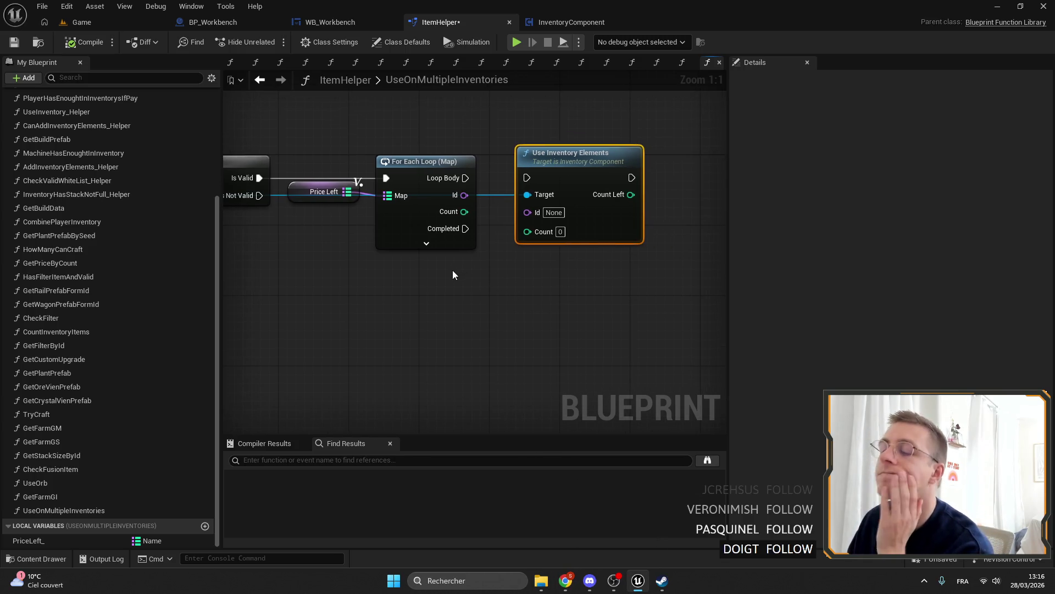
pyautogui.moveTo(465, 195)
pyautogui.mouseDown()
pyautogui.moveTo(474, 216)
pyautogui.moveTo(528, 212)
pyautogui.moveTo(434, 218)
pyautogui.moveTo(539, 232)
pyautogui.mouseUp()
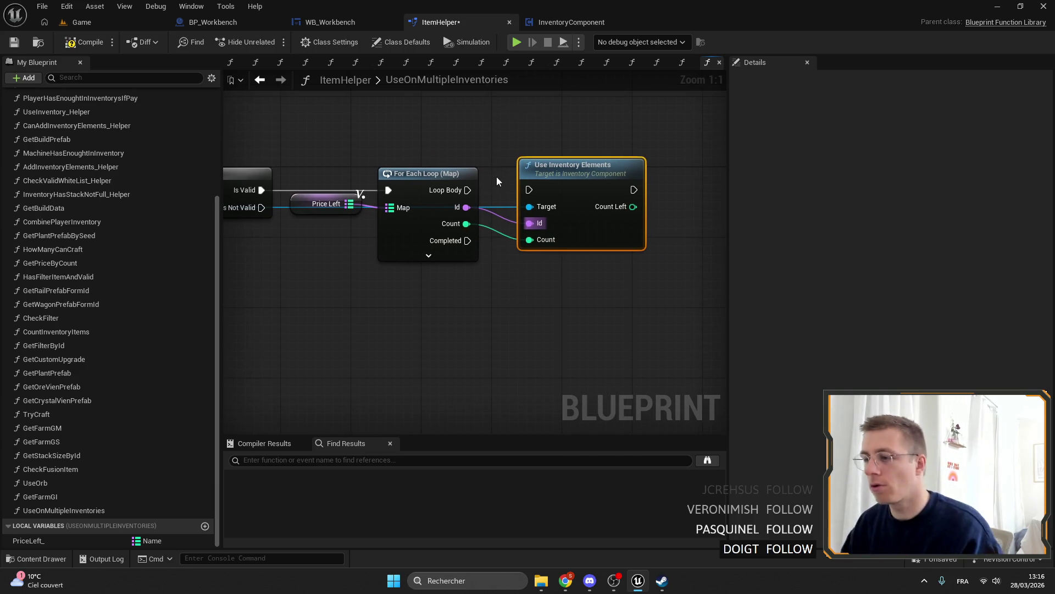
pyautogui.moveTo(462, 190)
pyautogui.mouseDown()
pyautogui.moveTo(529, 190)
pyautogui.moveTo(555, 154)
pyautogui.moveTo(507, 149)
pyautogui.moveTo(488, 219)
pyautogui.mouseUp()
# Add a Greater (>) comparison on Count Left and feed its result into a new Branch.
pyautogui.moveTo(530, 265); pyautogui.dragTo(580, 263)
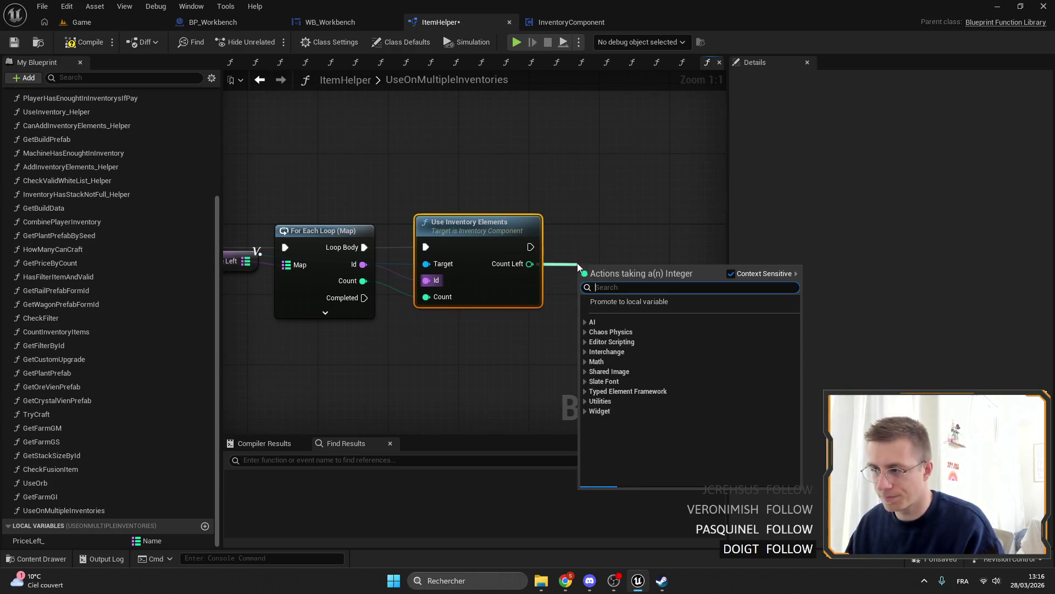
pyautogui.write('>')
pyautogui.click(650, 322)
pyautogui.moveTo(651, 322); pyautogui.dragTo(580, 321)
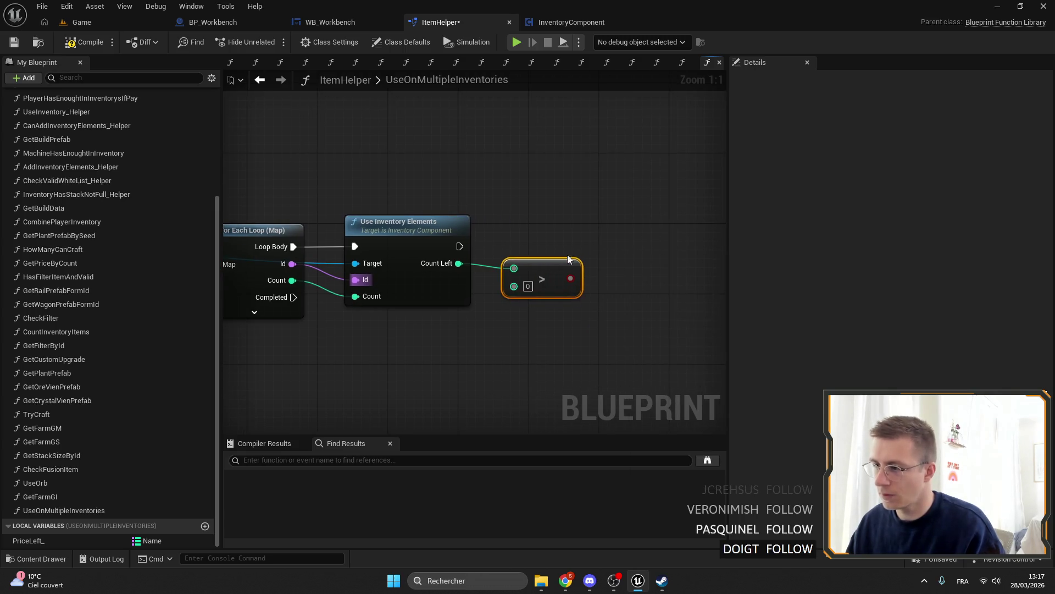
pyautogui.moveTo(551, 268); pyautogui.dragTo(538, 283)
pyautogui.moveTo(548, 276); pyautogui.dragTo(554, 273)
pyautogui.write('branch')
pyautogui.press('Return')
# Pan back to the start of the loop and drag a new connection from the Price Left map.
pyautogui.moveTo(409, 246)
pyautogui.mouseDown()
pyautogui.moveTo(572, 291)
pyautogui.moveTo(590, 223)
pyautogui.moveTo(773, 224)
pyautogui.mouseUp()
pyautogui.moveTo(594, 235); pyautogui.dragTo(671, 235)
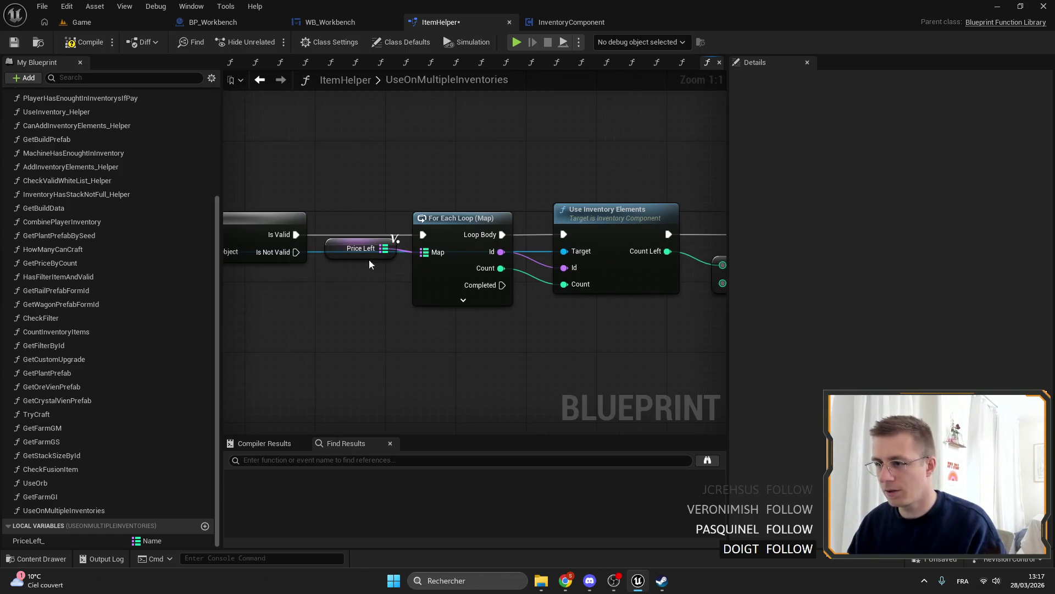
pyautogui.scroll(-3, 420, 232)
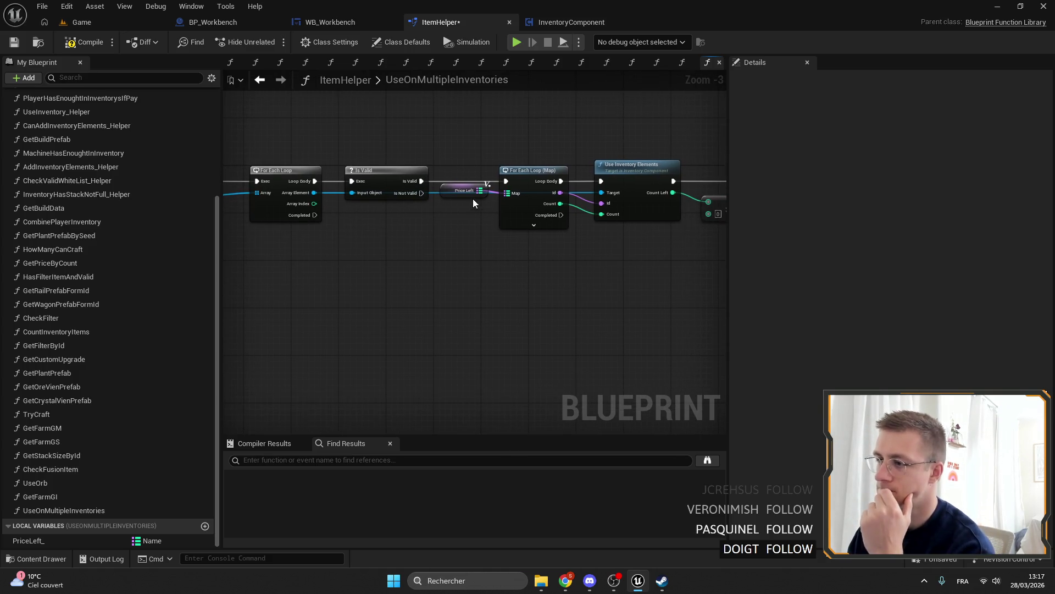
pyautogui.moveTo(479, 191)
pyautogui.mouseDown()
pyautogui.moveTo(466, 226)
pyautogui.moveTo(466, 196)
pyautogui.mouseUp()
# Add a Length node on Price Left and shift the map loop and later nodes right.
pyautogui.write('leng')
pyautogui.press('Return')
pyautogui.scroll(2, 466, 226)
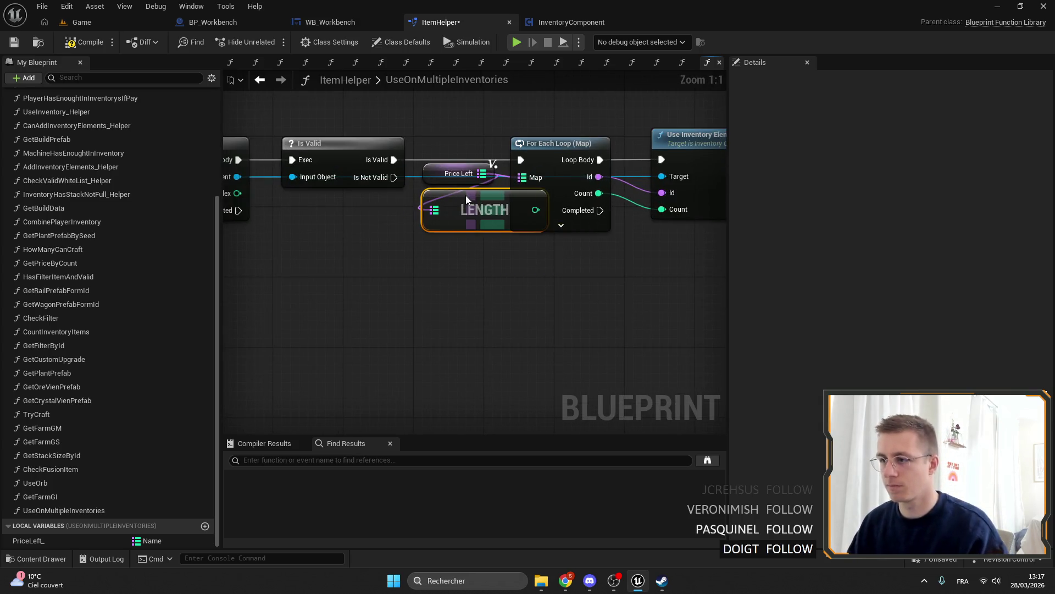
pyautogui.scroll(-1, 391, 201)
pyautogui.keyDown('shift'); pyautogui.click(351, 165); pyautogui.keyUp('shift')
pyautogui.moveTo(352, 165); pyautogui.dragTo(516, 168)
# Check Length > 0 with a Branch, driven from Is Valid, placed beside Price Left.
pyautogui.scroll(2, 384, 219)
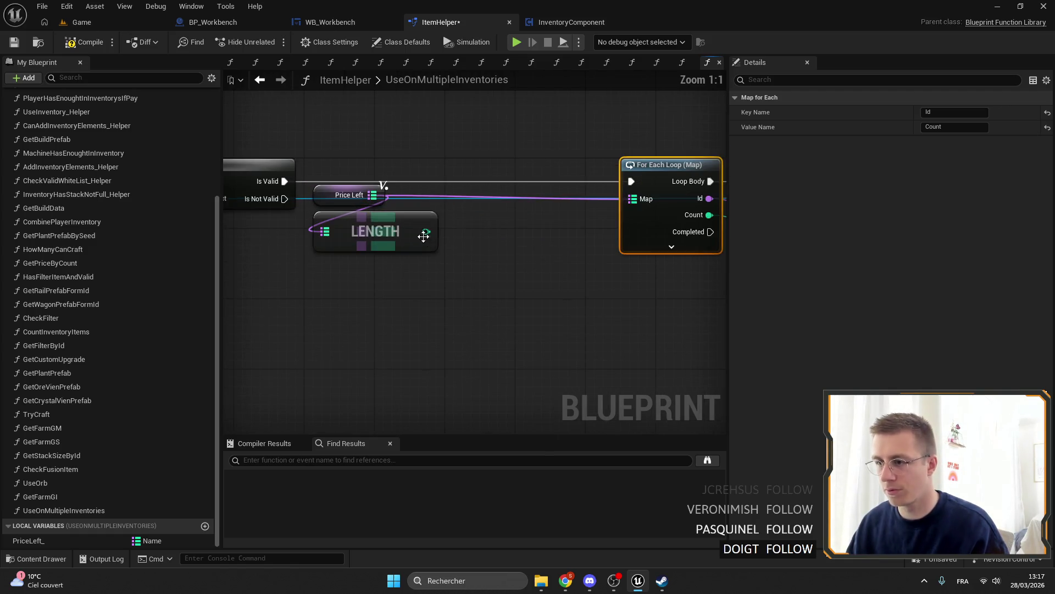
pyautogui.moveTo(426, 231); pyautogui.dragTo(448, 241)
pyautogui.write('>')
pyautogui.press('Return')
pyautogui.moveTo(513, 248); pyautogui.dragTo(533, 234)
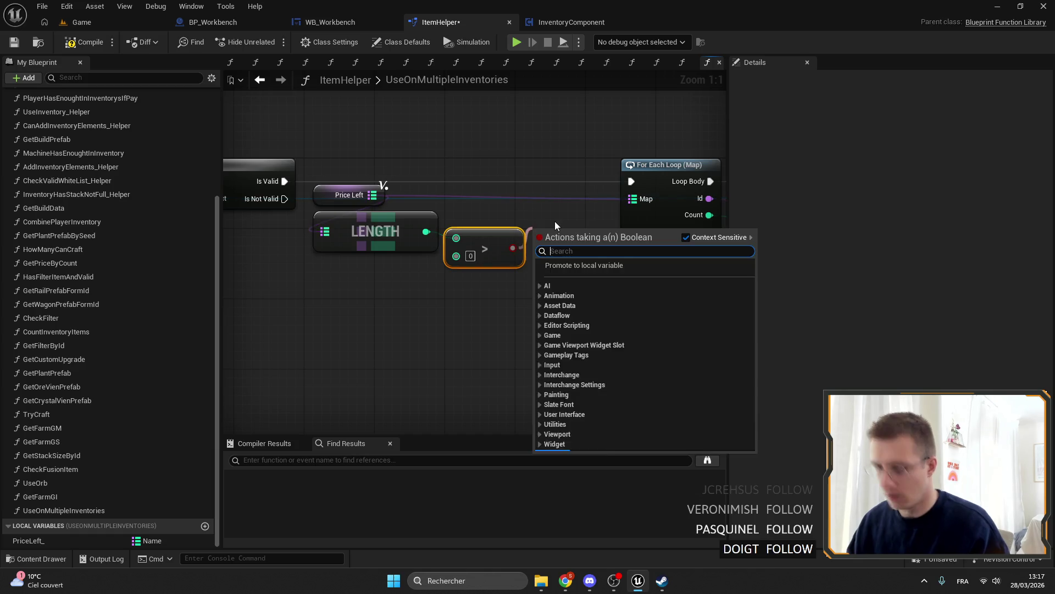
pyautogui.write('i')
pyautogui.press('Return')
pyautogui.moveTo(285, 180); pyautogui.dragTo(536, 243)
pyautogui.moveTo(555, 228)
pyautogui.mouseDown()
pyautogui.moveTo(492, 160)
pyautogui.moveTo(483, 177)
pyautogui.moveTo(475, 170)
pyautogui.moveTo(551, 186)
pyautogui.moveTo(635, 186)
pyautogui.mouseUp()
# Add a Return Node on the Branch's False path.
pyautogui.scroll(-2, 635, 186)
pyautogui.moveTo(430, 163)
pyautogui.mouseDown()
pyautogui.moveTo(481, 197)
pyautogui.moveTo(470, 199)
pyautogui.mouseUp()
pyautogui.write('return')
pyautogui.scroll(-3, 548, 407)
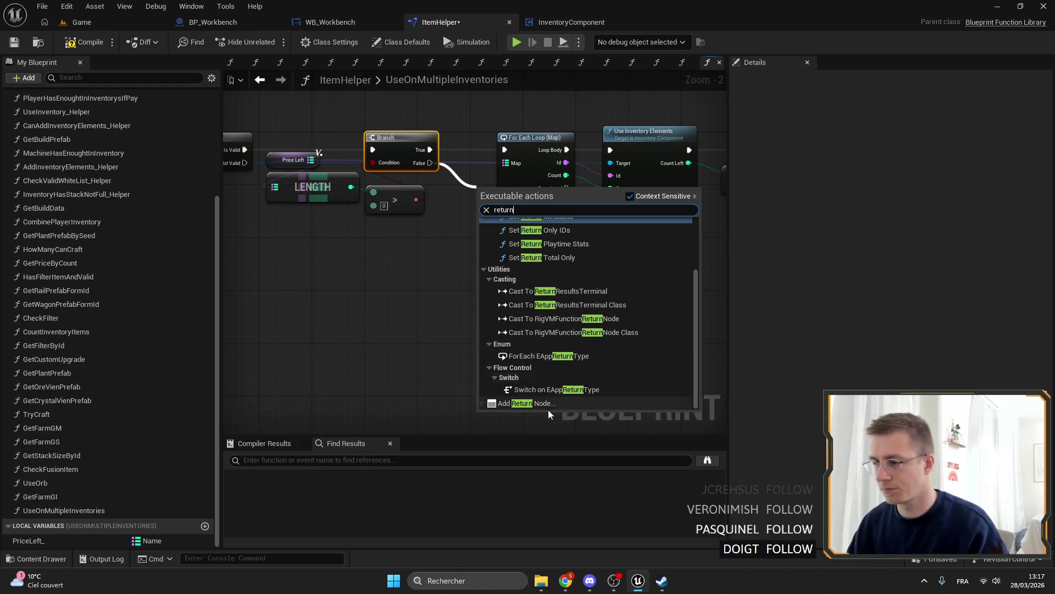
pyautogui.click(549, 406)
pyautogui.moveTo(497, 190); pyautogui.dragTo(532, 231)
pyautogui.hscroll(-5, 486, 228)
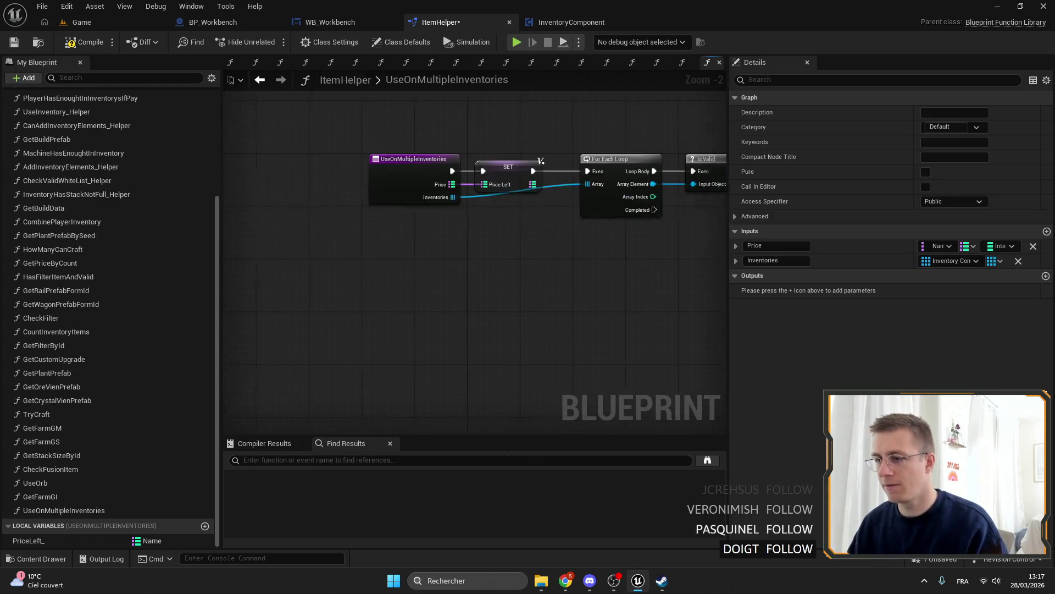
pyautogui.hscroll(8, 394, 224)
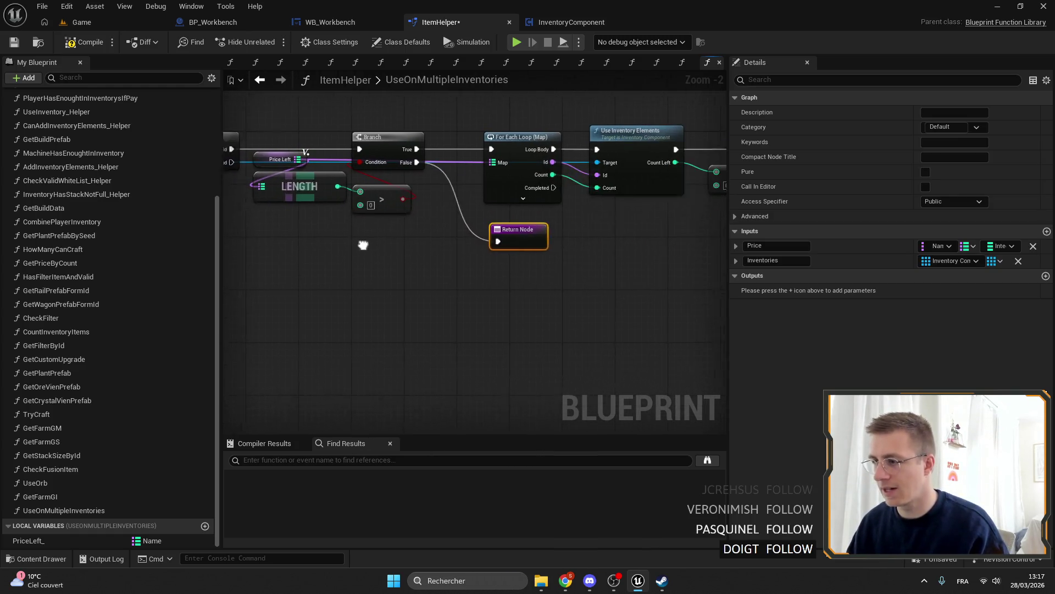
pyautogui.scroll(1, 357, 245)
# Paste a second Price Left getter and return it as the PriceLeft_ output.
pyautogui.click(307, 144)
pyautogui.hotkey('ctrl', 'c')
pyautogui.hotkey('ctrl', 'v')
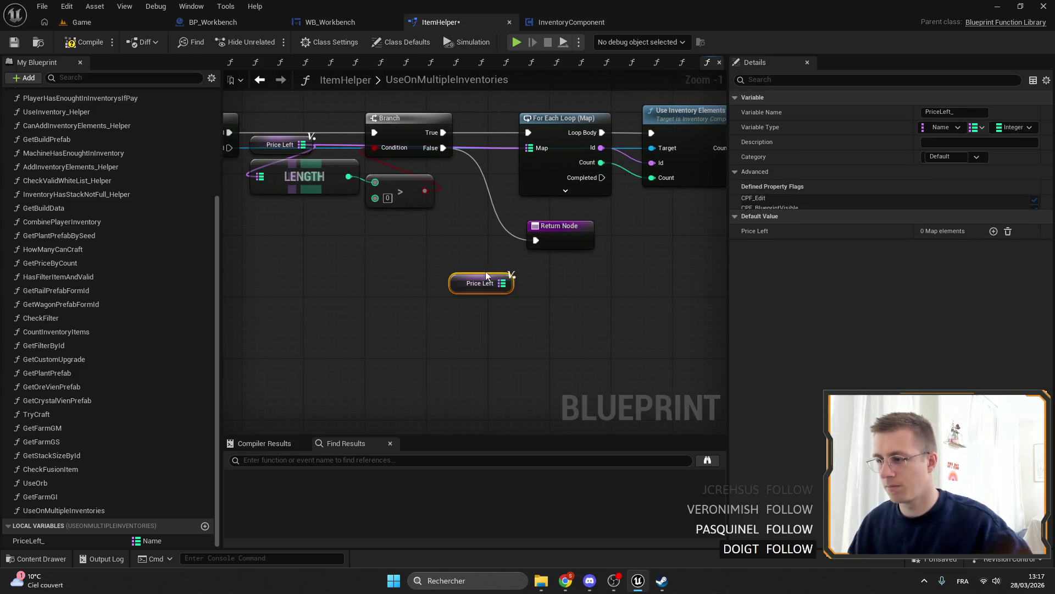
pyautogui.moveTo(554, 253); pyautogui.dragTo(554, 250)
pyautogui.moveTo(455, 285); pyautogui.dragTo(463, 262)
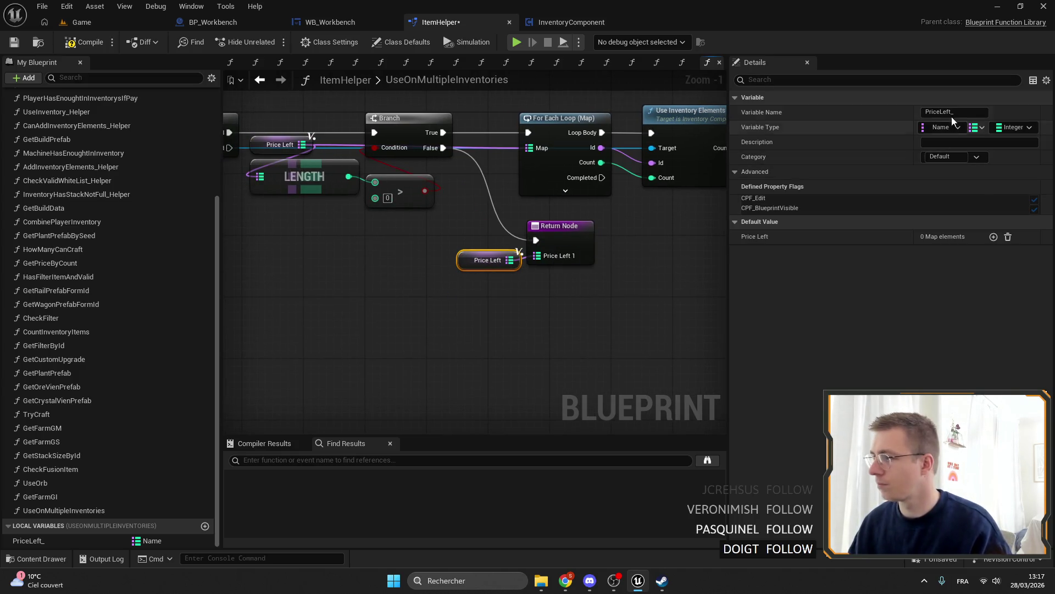
pyautogui.click(541, 245)
pyautogui.click(791, 290)
pyautogui.press('BackSpace')
pyautogui.press('BackSpace')
pyautogui.press('Return')
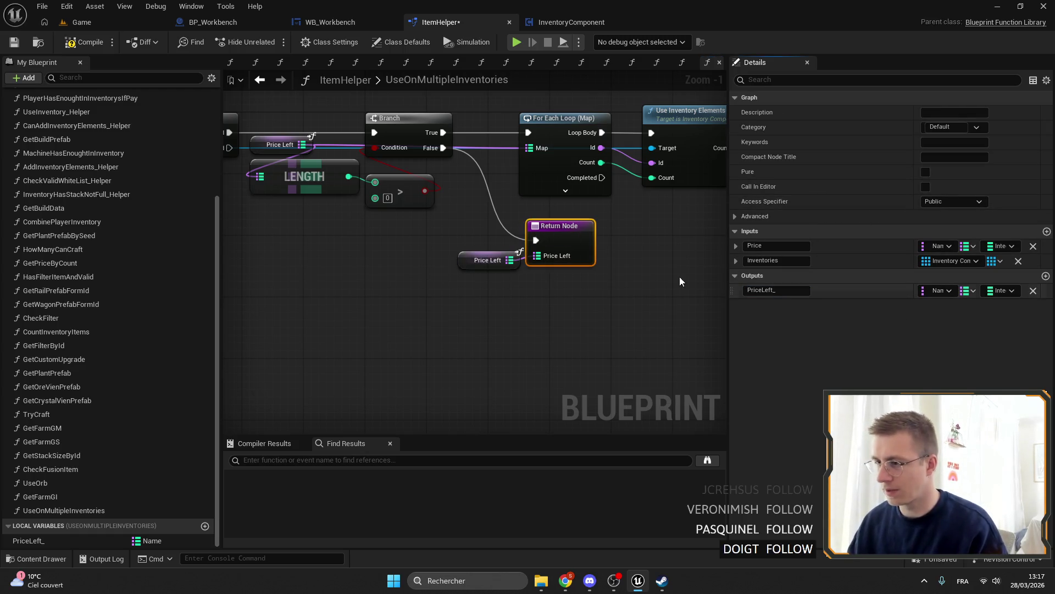
# Position the Return Node and Price Left getter beside the Branch.
pyautogui.click(572, 283)
pyautogui.scroll(-4, 529, 303)
pyautogui.scroll(5, 550, 264)
pyautogui.moveTo(625, 273)
pyautogui.mouseDown()
pyautogui.moveTo(675, 318)
pyautogui.moveTo(647, 273)
pyautogui.mouseUp()
pyautogui.click(647, 274)
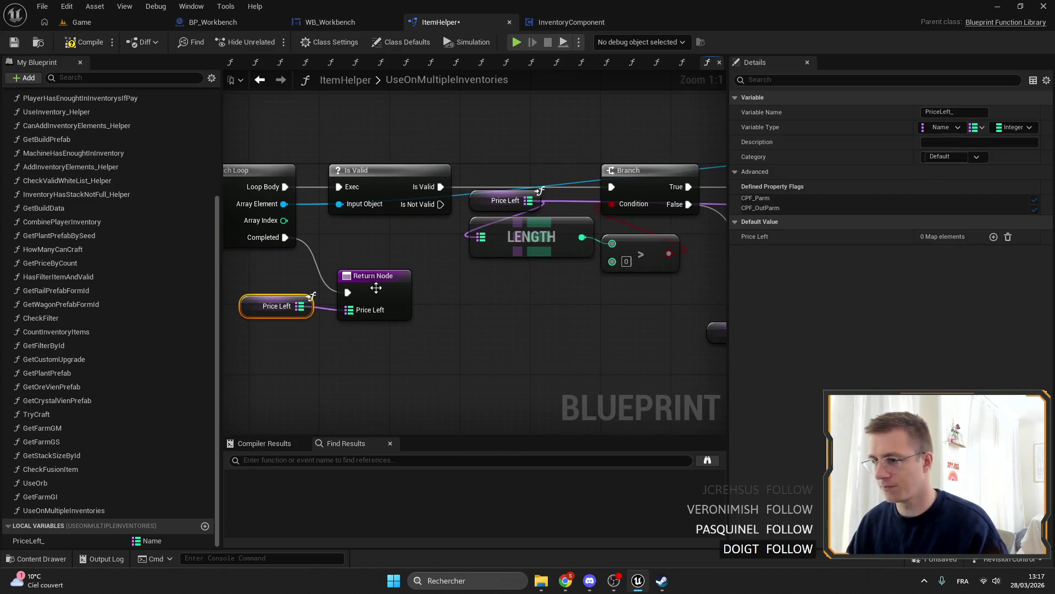
pyautogui.moveTo(369, 269); pyautogui.dragTo(644, 284)
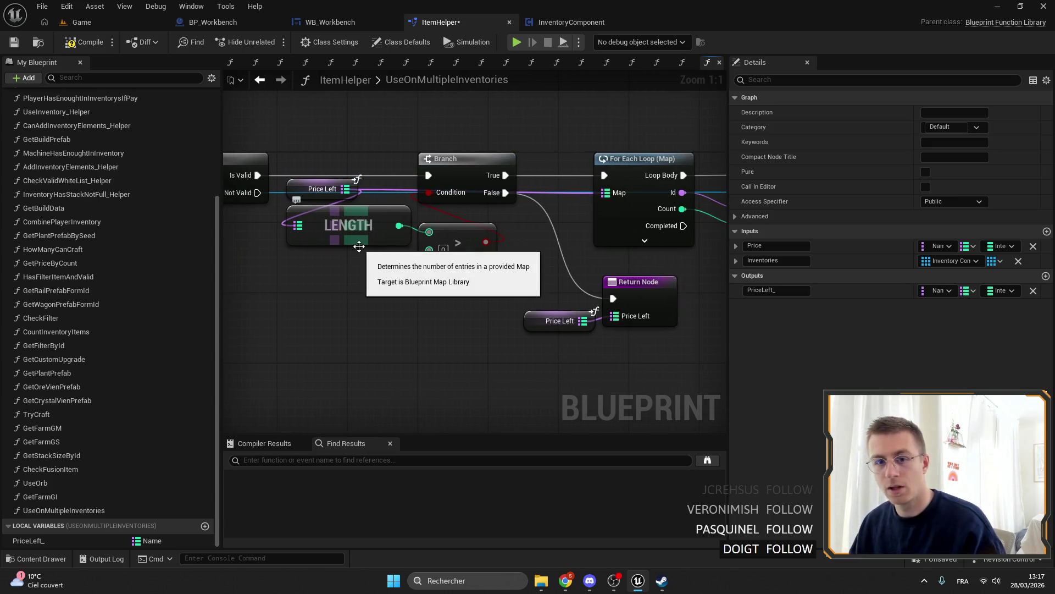
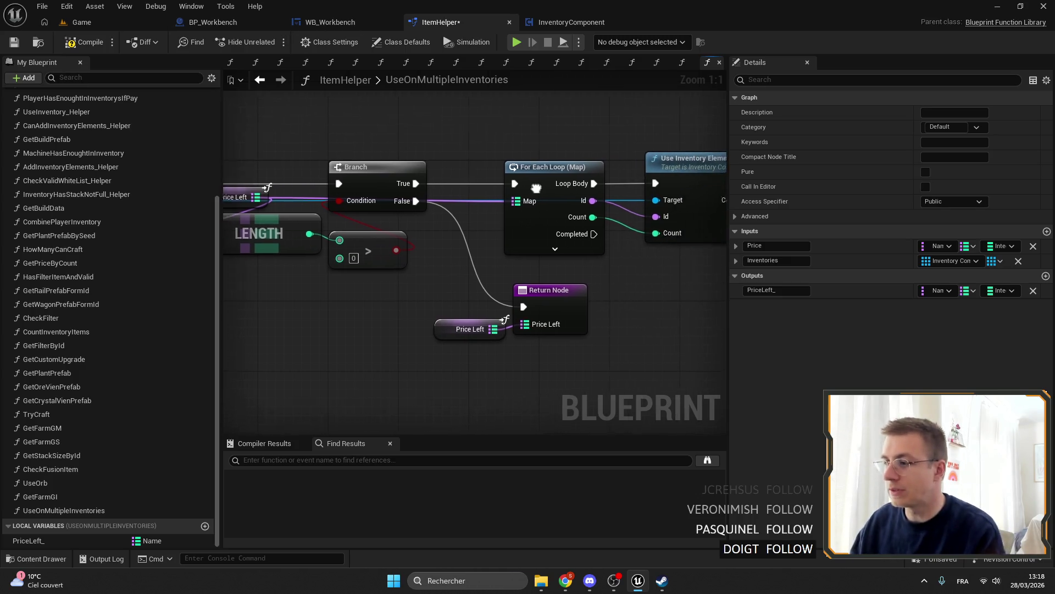
# Move the Return Node and Price Left getter up-left and set the > comparison beside the Branch.
pyautogui.scroll(-2, 355, 149)
pyautogui.moveTo(387, 136)
pyautogui.mouseDown()
pyautogui.moveTo(767, 232)
pyautogui.moveTo(572, 212)
pyautogui.mouseUp()
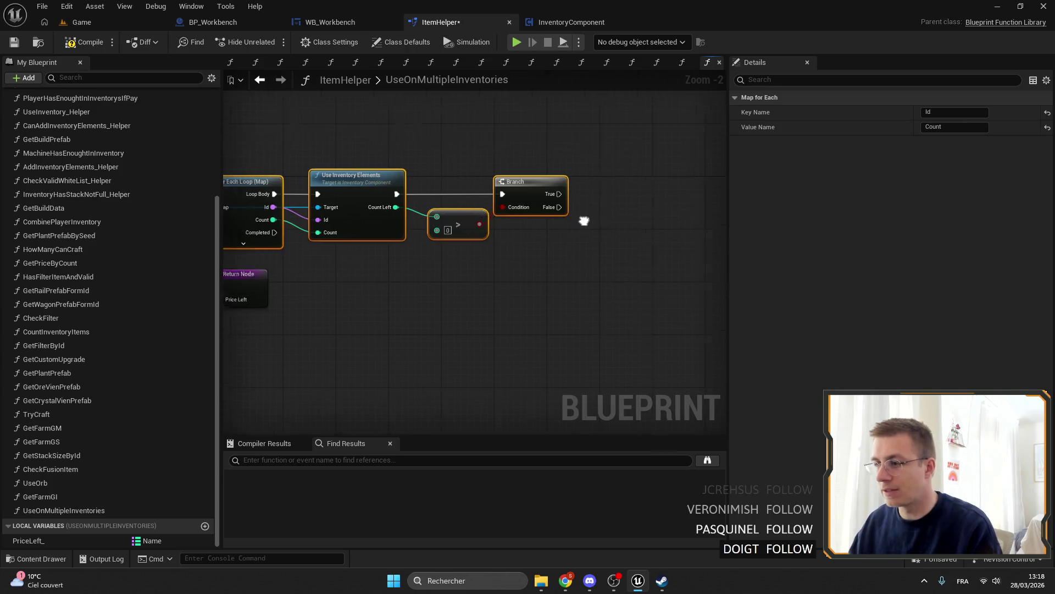
pyautogui.scroll(2, 574, 205)
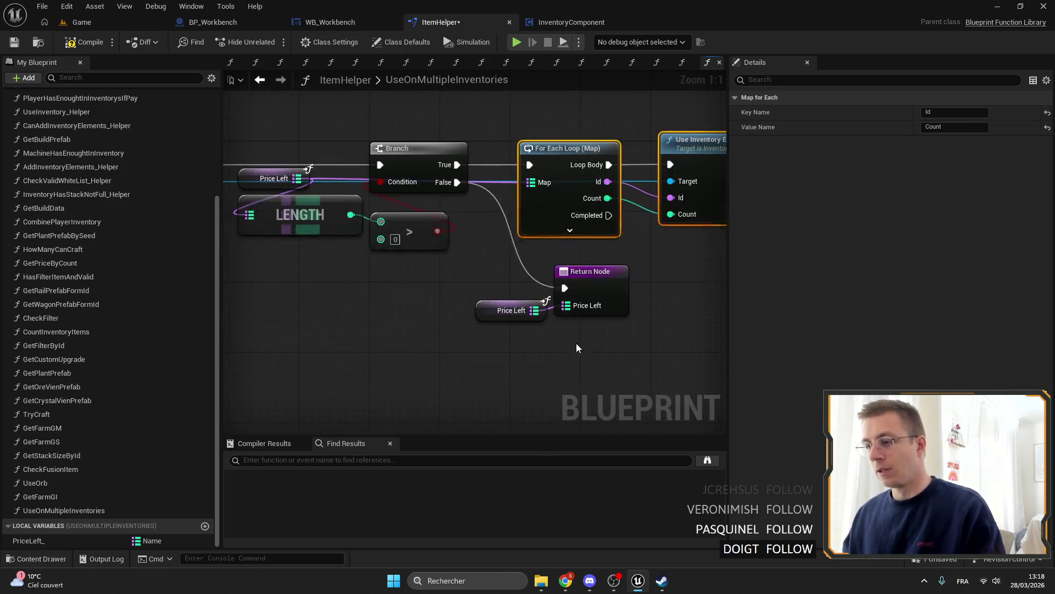
pyautogui.moveTo(576, 338); pyautogui.dragTo(484, 275)
pyautogui.moveTo(609, 304)
pyautogui.mouseDown()
pyautogui.moveTo(580, 283)
pyautogui.moveTo(538, 318)
pyautogui.moveTo(440, 285)
pyautogui.moveTo(536, 219)
pyautogui.moveTo(572, 243)
pyautogui.mouseUp()
pyautogui.keyDown('ctrl'); pyautogui.click(561, 183); pyautogui.keyUp('ctrl')
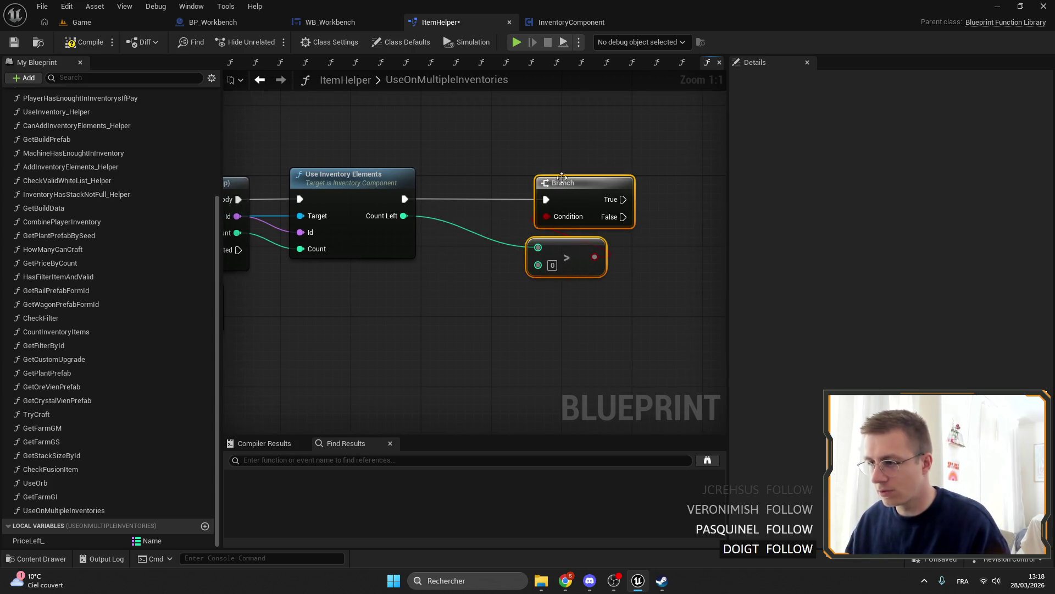
pyautogui.moveTo(540, 187)
pyautogui.mouseDown()
pyautogui.moveTo(448, 190)
pyautogui.moveTo(504, 158)
pyautogui.moveTo(618, 161)
pyautogui.moveTo(540, 167)
pyautogui.mouseUp()
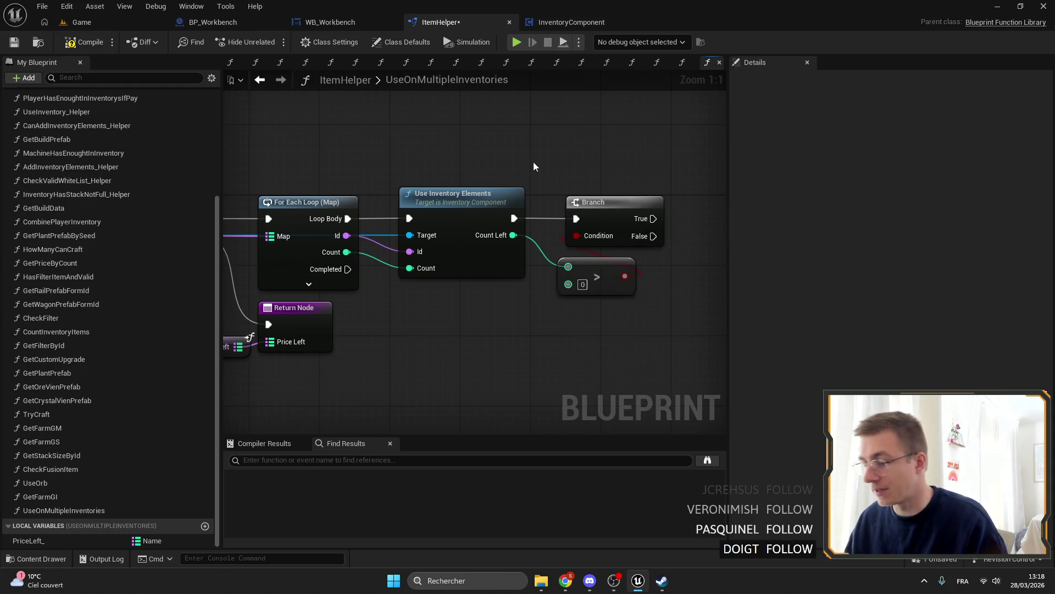
# Select the Use Inventory Elements, Branch, comparison, Price Left and LENGTH nodes to tidy their layout.
pyautogui.moveTo(429, 165); pyautogui.dragTo(446, 163)
pyautogui.moveTo(370, 179)
pyautogui.mouseDown()
pyautogui.moveTo(447, 196)
pyautogui.moveTo(563, 143)
pyautogui.mouseUp()
pyautogui.moveTo(222, 137)
pyautogui.mouseDown()
pyautogui.moveTo(521, 130)
pyautogui.moveTo(325, 158)
pyautogui.moveTo(680, 143)
pyautogui.moveTo(387, 154)
pyautogui.mouseUp()
pyautogui.moveTo(625, 157)
pyautogui.mouseDown()
pyautogui.moveTo(478, 171)
pyautogui.moveTo(676, 349)
pyautogui.mouseUp()
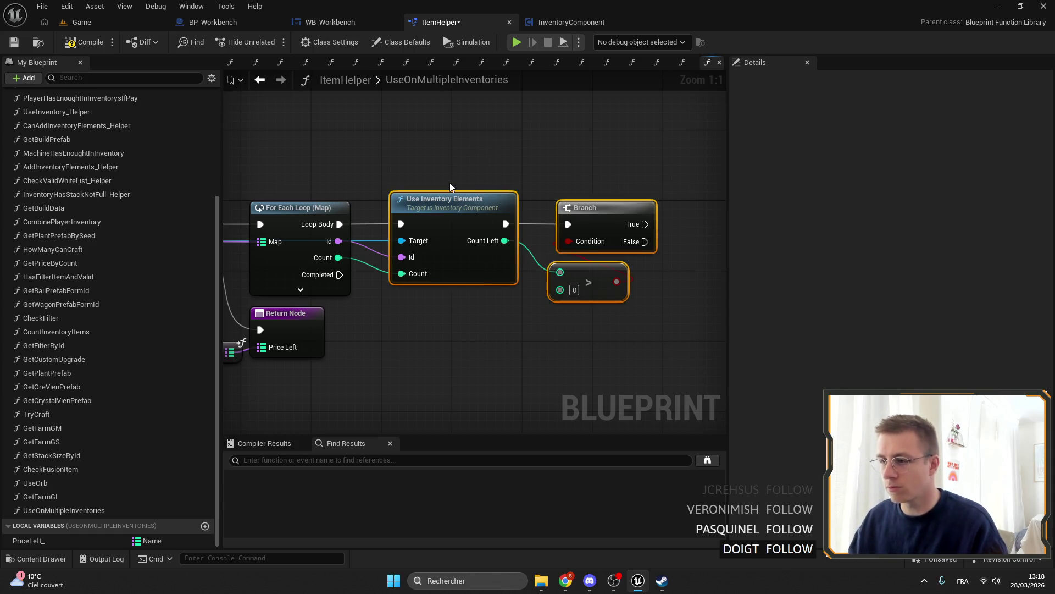
pyautogui.moveTo(447, 189); pyautogui.dragTo(704, 185)
pyautogui.moveTo(334, 188); pyautogui.dragTo(315, 266)
pyautogui.moveTo(491, 221)
pyautogui.mouseDown()
pyautogui.moveTo(298, 221)
pyautogui.moveTo(517, 221)
pyautogui.moveTo(537, 237)
pyautogui.moveTo(406, 233)
pyautogui.moveTo(456, 215)
pyautogui.moveTo(311, 138)
pyautogui.mouseUp()
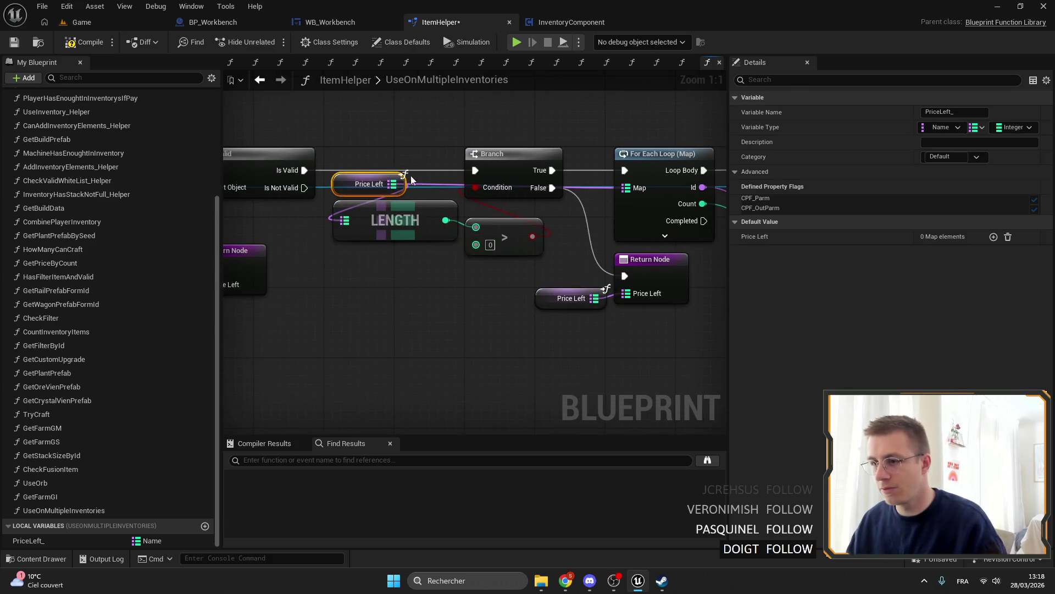
# Promote Price Left to a local variable named tmp and place its SET node before the For Each Loop.
pyautogui.moveTo(392, 184)
pyautogui.mouseDown()
pyautogui.moveTo(443, 177)
pyautogui.moveTo(512, 125)
pyautogui.moveTo(523, 195)
pyautogui.mouseUp()
pyautogui.click(498, 229)
pyautogui.click(532, 160)
pyautogui.click(558, 196)
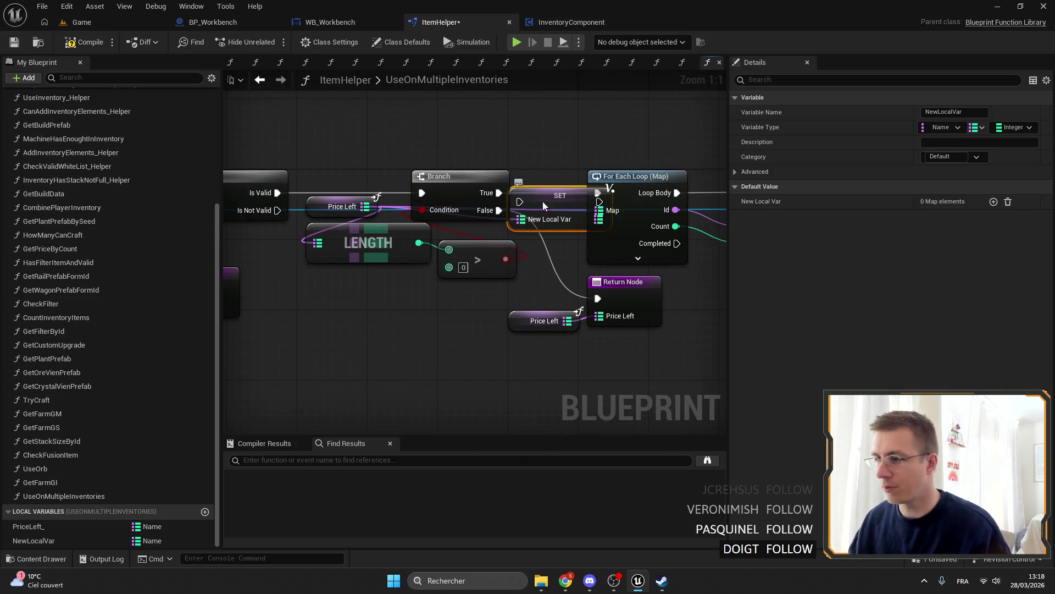
pyautogui.click(969, 115)
pyautogui.write('tmp')
pyautogui.press('Return')
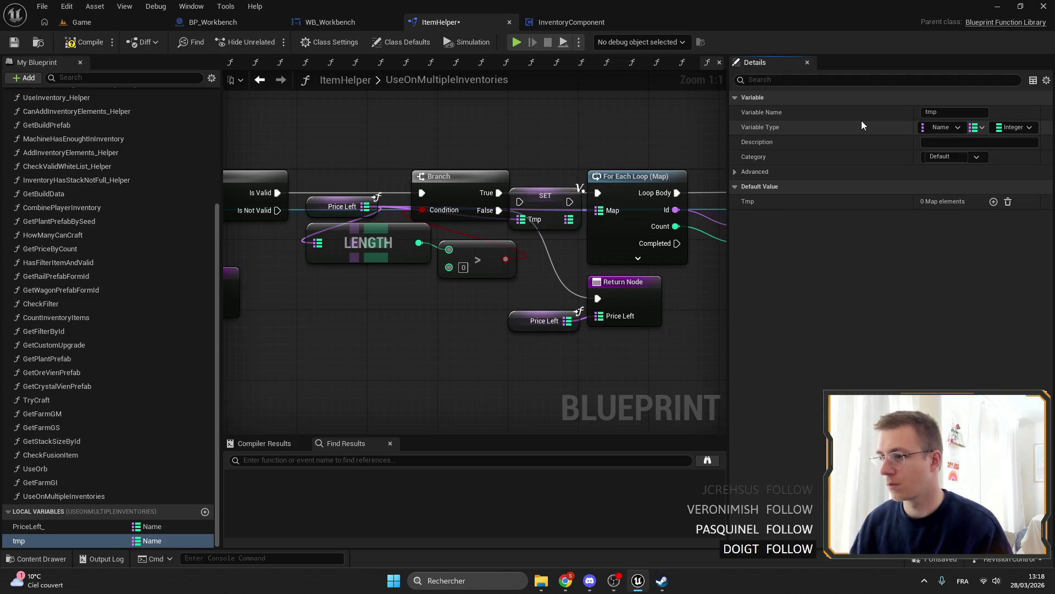
pyautogui.moveTo(545, 196)
pyautogui.mouseDown()
pyautogui.moveTo(596, 187)
pyautogui.moveTo(314, 141)
pyautogui.moveTo(503, 159)
pyautogui.mouseUp()
pyautogui.scroll(-1, 532, 211)
pyautogui.scroll(1, 275, 175)
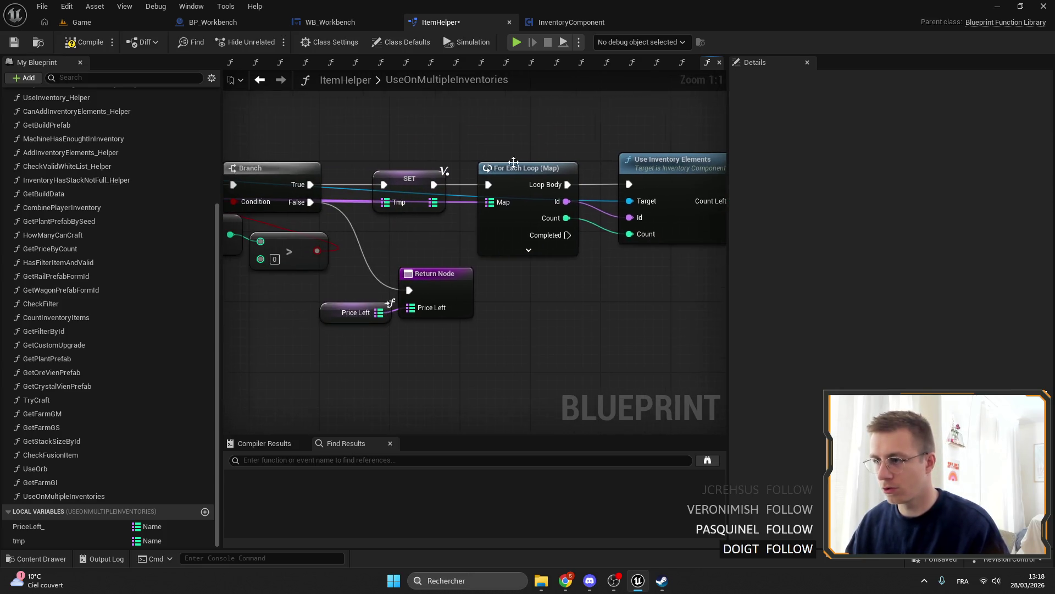
pyautogui.click(412, 181)
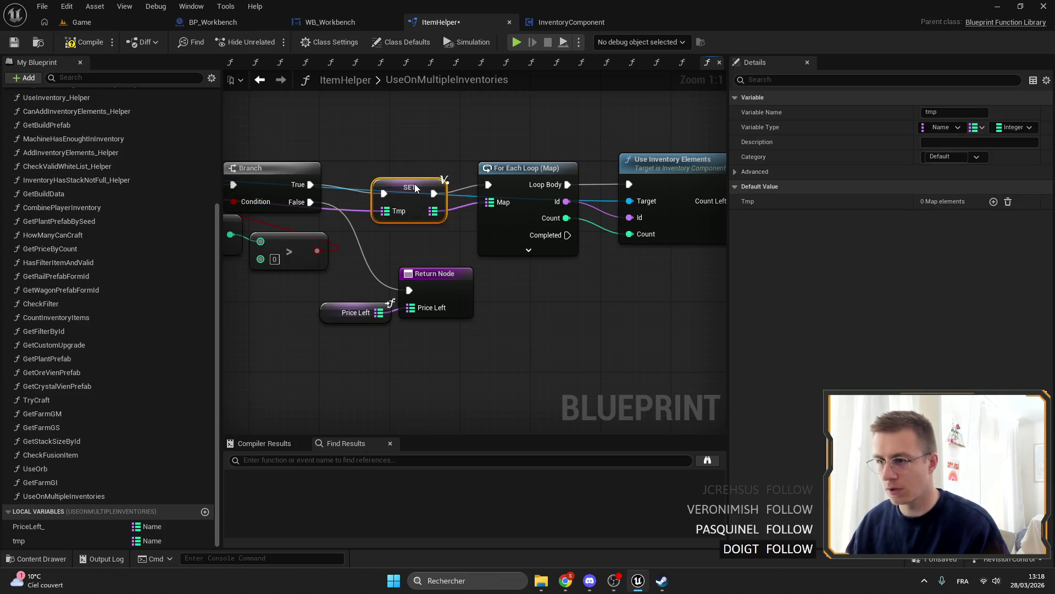
# Place a Price Left getter near the Branch and add a map Remove node from it.
pyautogui.moveTo(444, 171); pyautogui.dragTo(650, 160)
pyautogui.click(379, 187)
pyautogui.moveTo(659, 219); pyautogui.dragTo(384, 267)
pyautogui.moveTo(760, 240)
pyautogui.mouseDown()
pyautogui.moveTo(447, 209)
pyautogui.moveTo(476, 282)
pyautogui.mouseUp()
pyautogui.moveTo(539, 288); pyautogui.dragTo(571, 296)
pyautogui.write('rm')
pyautogui.press('Return')
# Wire the Branch False path into REMOVE and position Price Left and REMOVE below the Branch.
pyautogui.moveTo(214, 201)
pyautogui.mouseDown()
pyautogui.moveTo(391, 201)
pyautogui.moveTo(797, 320)
pyautogui.moveTo(621, 333)
pyautogui.mouseUp()
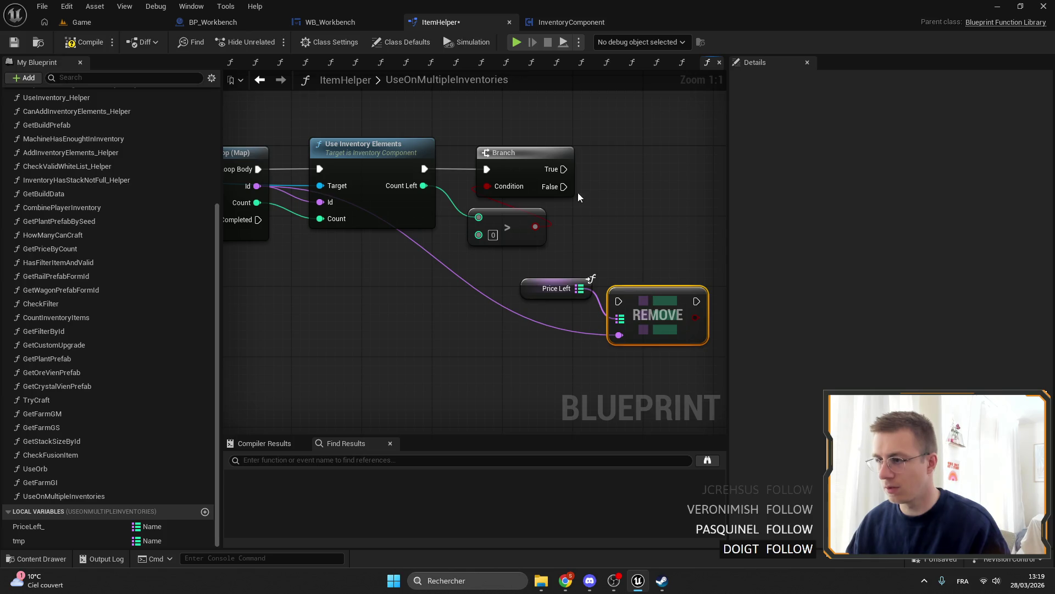
pyautogui.moveTo(563, 187)
pyautogui.mouseDown()
pyautogui.moveTo(619, 301)
pyautogui.moveTo(664, 209)
pyautogui.moveTo(672, 222)
pyautogui.mouseUp()
pyautogui.moveTo(554, 292); pyautogui.dragTo(562, 239)
pyautogui.moveTo(631, 265); pyautogui.dragTo(677, 266)
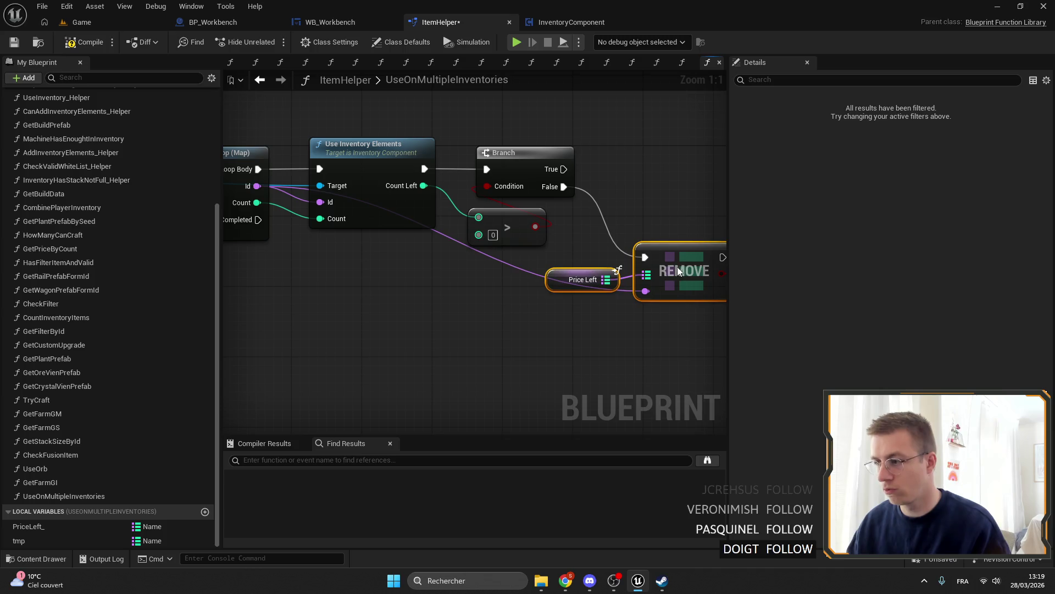
pyautogui.moveTo(516, 223); pyautogui.dragTo(595, 294)
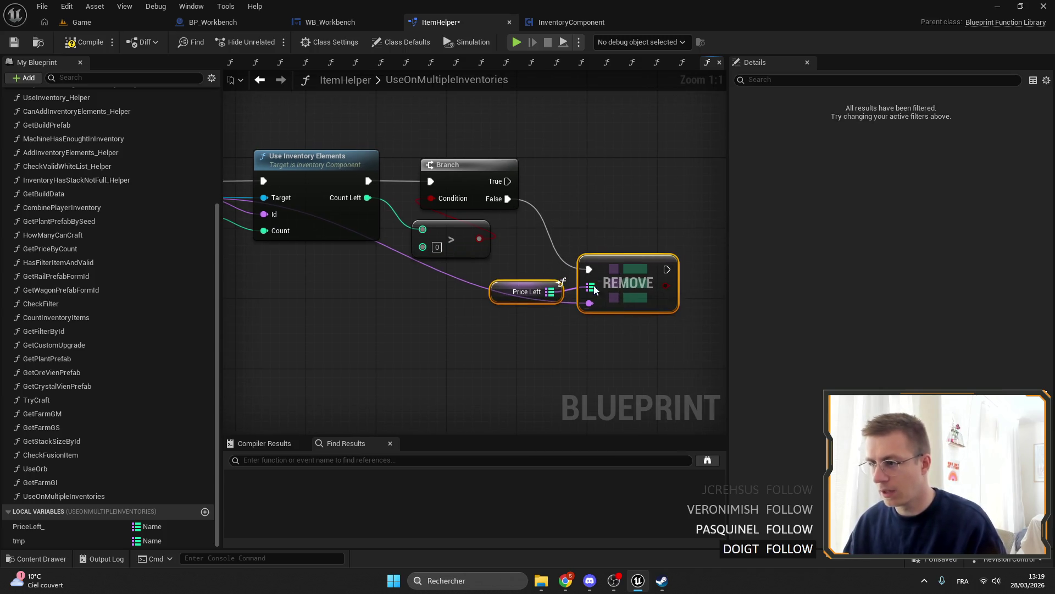
# Duplicate the Price Left getter and add a map Find node from the copy.
pyautogui.click(527, 379)
pyautogui.hotkey('ctrl', 'c')
pyautogui.hotkey('ctrl', 'v')
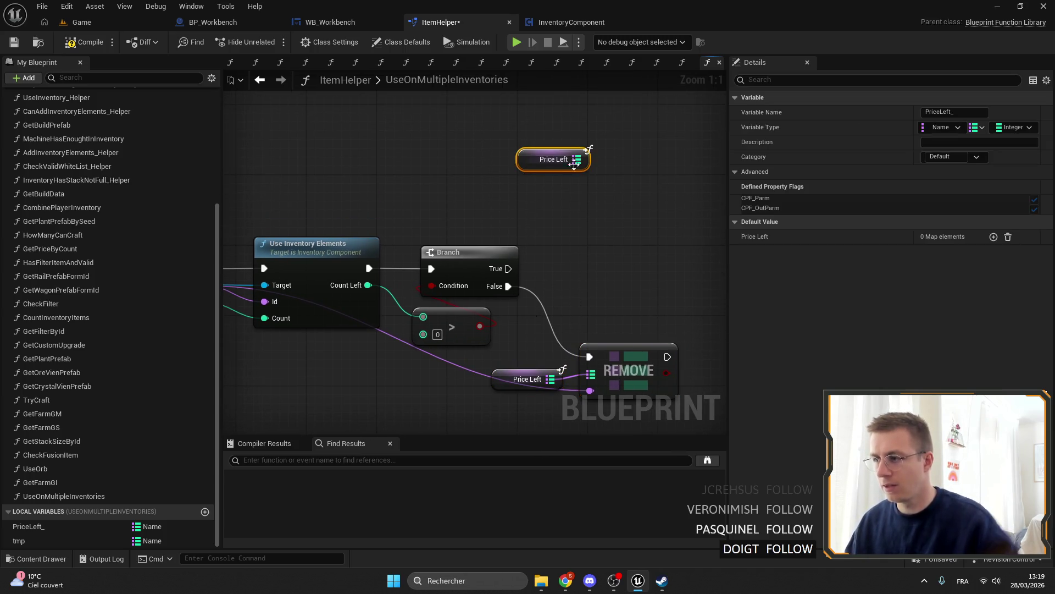
pyautogui.moveTo(586, 159); pyautogui.dragTo(596, 175)
pyautogui.write('find')
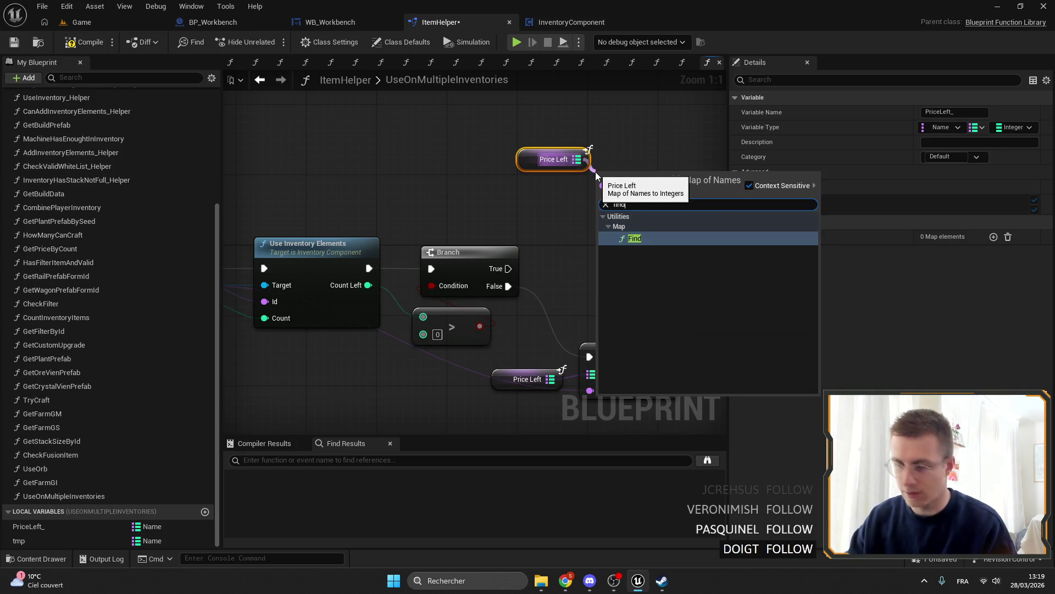
pyautogui.press('Return')
pyautogui.click(555, 160)
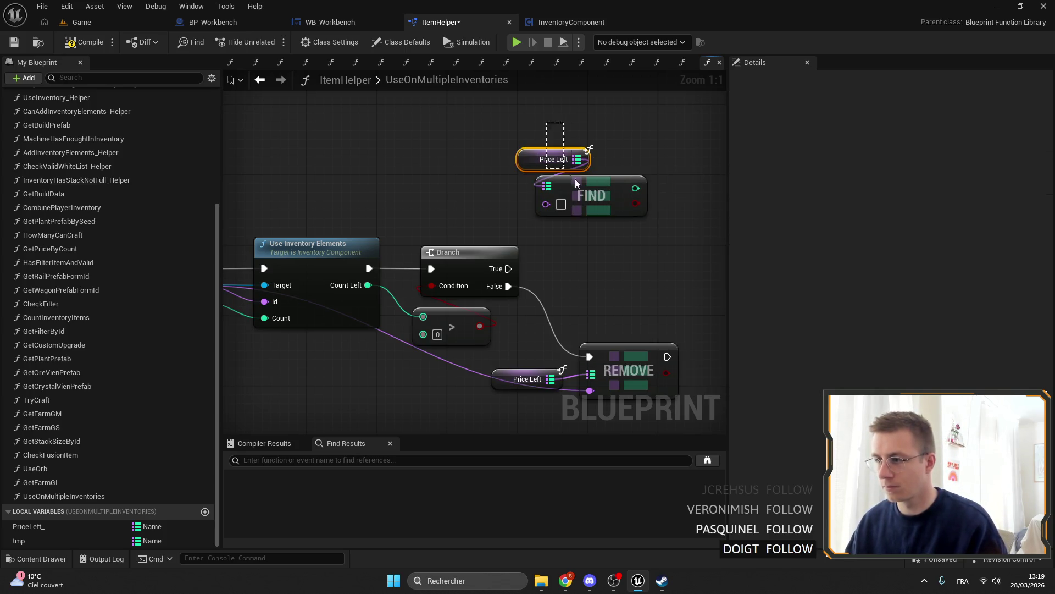
pyautogui.scroll(-1, 483, 170)
pyautogui.moveTo(483, 170); pyautogui.dragTo(548, 179)
pyautogui.scroll(1, 548, 178)
pyautogui.moveTo(481, 167)
pyautogui.mouseDown()
pyautogui.moveTo(561, 152)
pyautogui.moveTo(407, 176)
pyautogui.moveTo(699, 102)
pyautogui.moveTo(535, 120)
pyautogui.mouseUp()
# Feed the loop's Id into FIND's key and add a subtract node on FIND's result.
pyautogui.moveTo(576, 165); pyautogui.dragTo(542, 122)
pyautogui.press('Escape')
pyautogui.moveTo(286, 210); pyautogui.dragTo(540, 120)
pyautogui.moveTo(641, 103)
pyautogui.mouseDown()
pyautogui.moveTo(537, 156)
pyautogui.moveTo(578, 160)
pyautogui.mouseUp()
pyautogui.write('-')
pyautogui.press('Return')
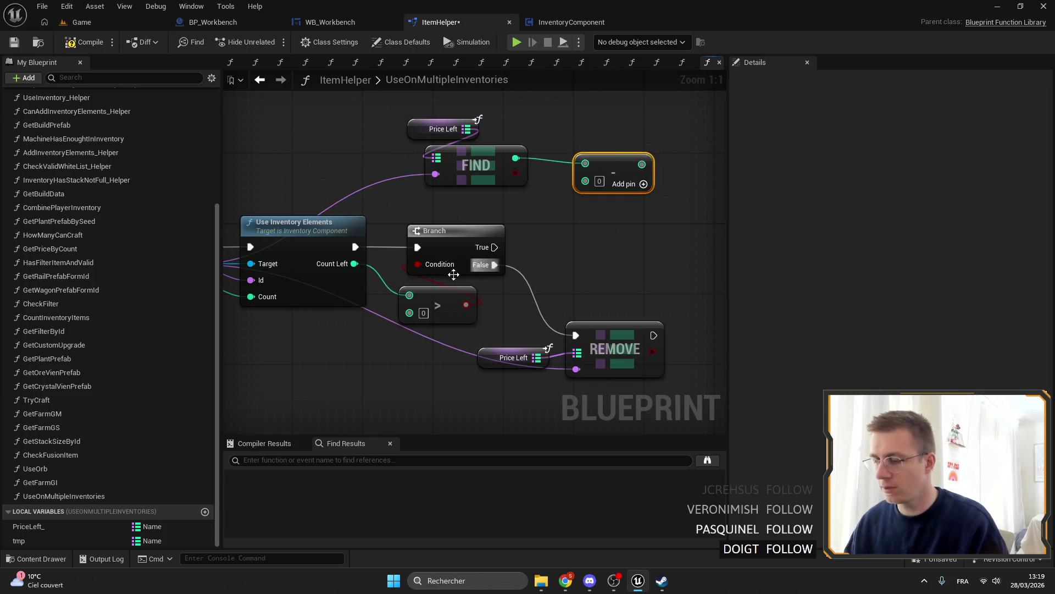
# Delete the subtract and FIND nodes again.
pyautogui.moveTo(503, 275); pyautogui.dragTo(607, 250)
pyautogui.moveTo(532, 188); pyautogui.dragTo(455, 198)
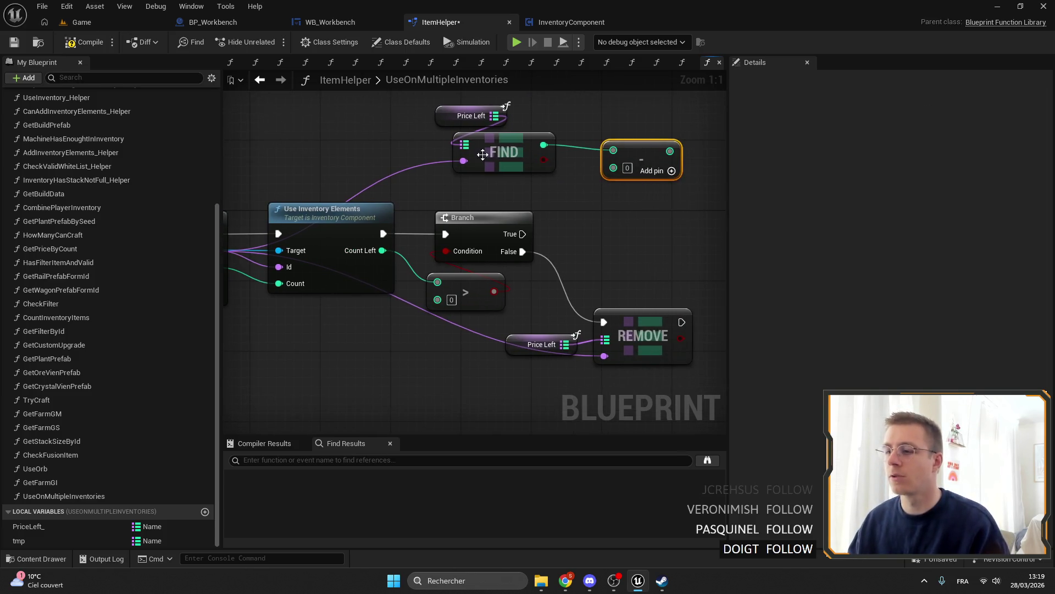
pyautogui.moveTo(366, 161); pyautogui.dragTo(417, 179)
pyautogui.moveTo(618, 177)
pyautogui.mouseDown()
pyautogui.moveTo(528, 176)
pyautogui.moveTo(558, 189)
pyautogui.mouseUp()
pyautogui.press('Delete')
pyautogui.click(533, 172)
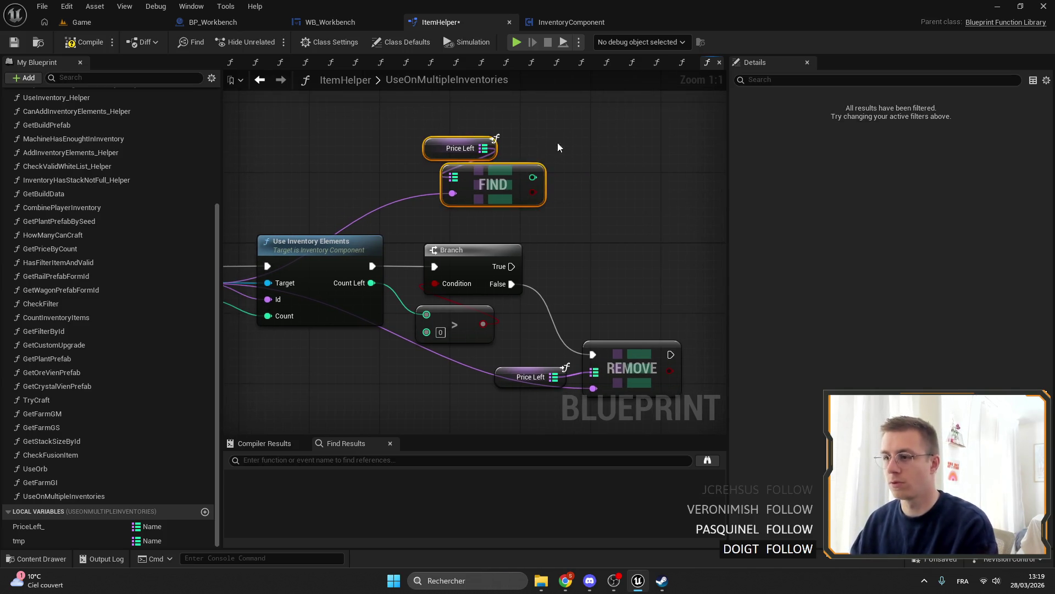
pyautogui.press('Delete')
# Add a map Add node for Price Left, wiring Branch True into it and Count Left into its value.
pyautogui.moveTo(484, 148)
pyautogui.mouseDown()
pyautogui.moveTo(532, 152)
pyautogui.moveTo(516, 164)
pyautogui.mouseUp()
pyautogui.click(461, 170)
pyautogui.click(462, 148)
pyautogui.press('Escape')
pyautogui.moveTo(511, 266)
pyautogui.mouseDown()
pyautogui.moveTo(525, 272)
pyautogui.moveTo(521, 176)
pyautogui.moveTo(630, 262)
pyautogui.moveTo(613, 263)
pyautogui.mouseUp()
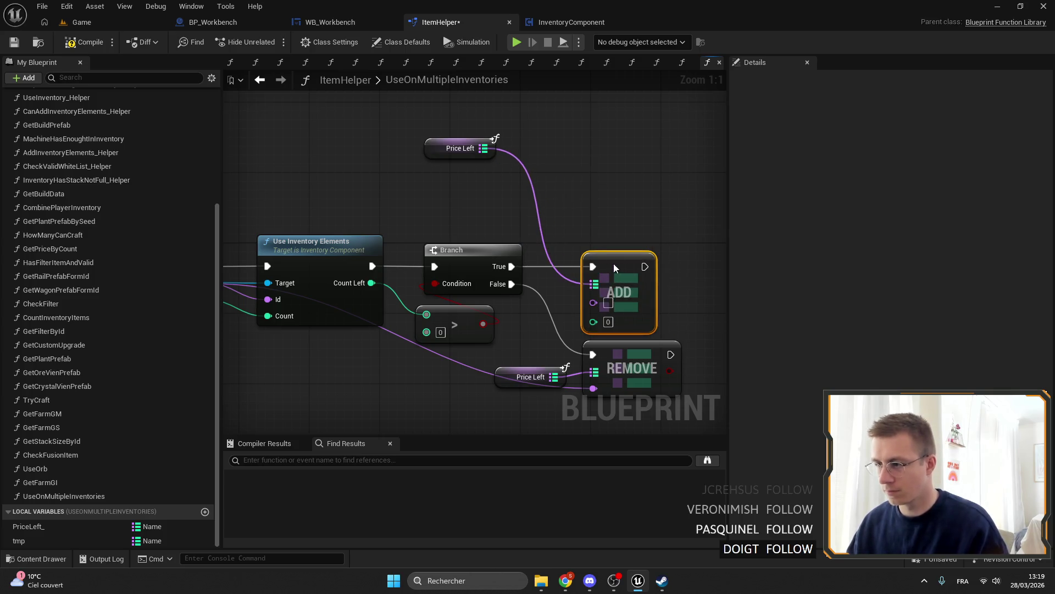
pyautogui.moveTo(440, 150); pyautogui.dragTo(578, 237)
pyautogui.moveTo(372, 283); pyautogui.dragTo(594, 321)
pyautogui.moveTo(638, 259)
pyautogui.mouseDown()
pyautogui.moveTo(300, 268)
pyautogui.moveTo(251, 257)
pyautogui.moveTo(242, 242)
pyautogui.mouseUp()
pyautogui.scroll(-1, 540, 186)
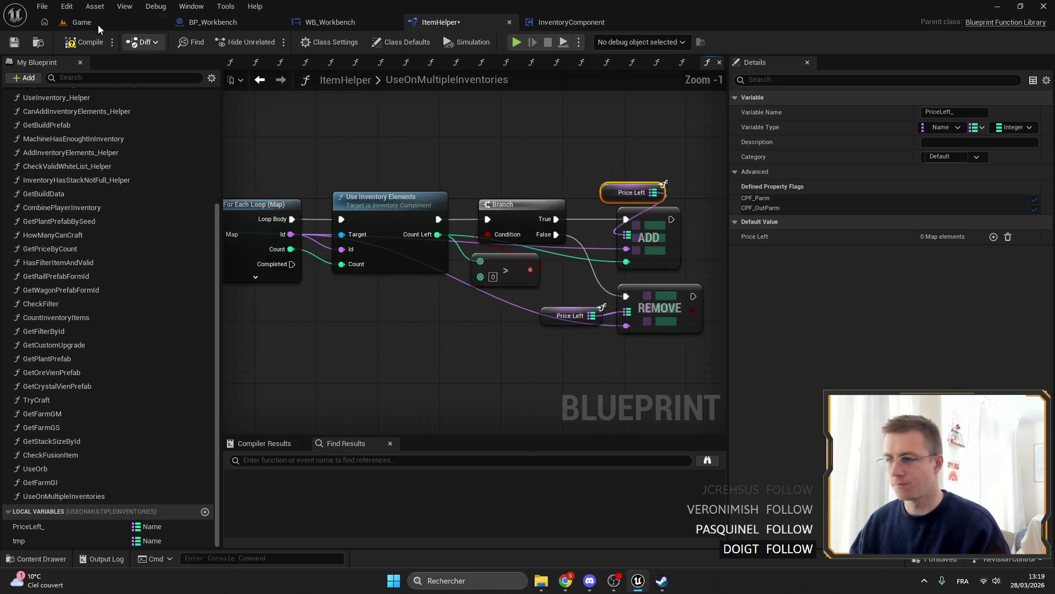
# Compile ItemHelper, jump to the failing SET Price Left node, and delete it.
pyautogui.click(84, 42)
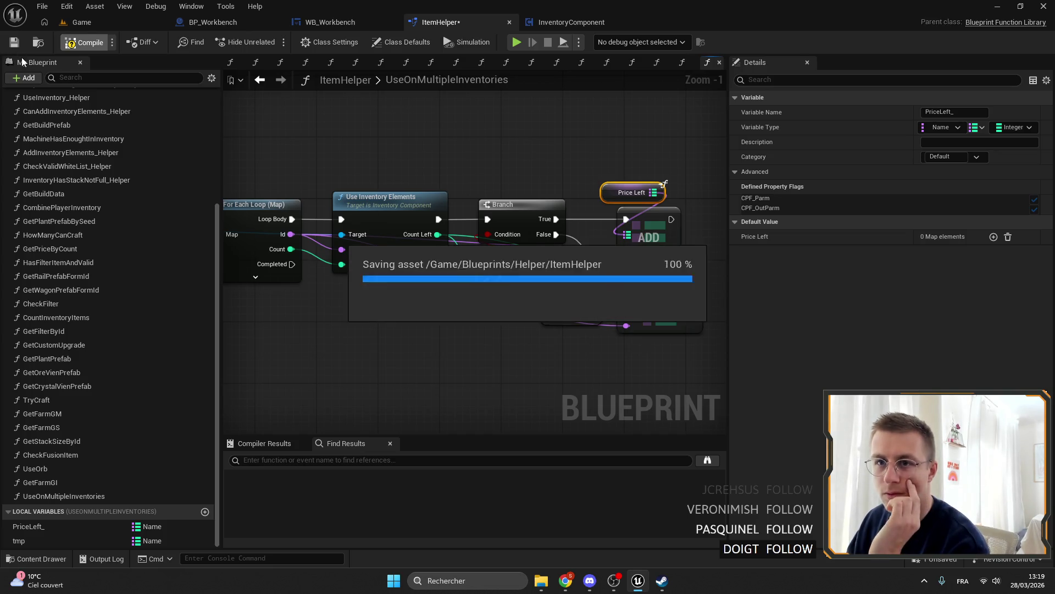
pyautogui.click(14, 42)
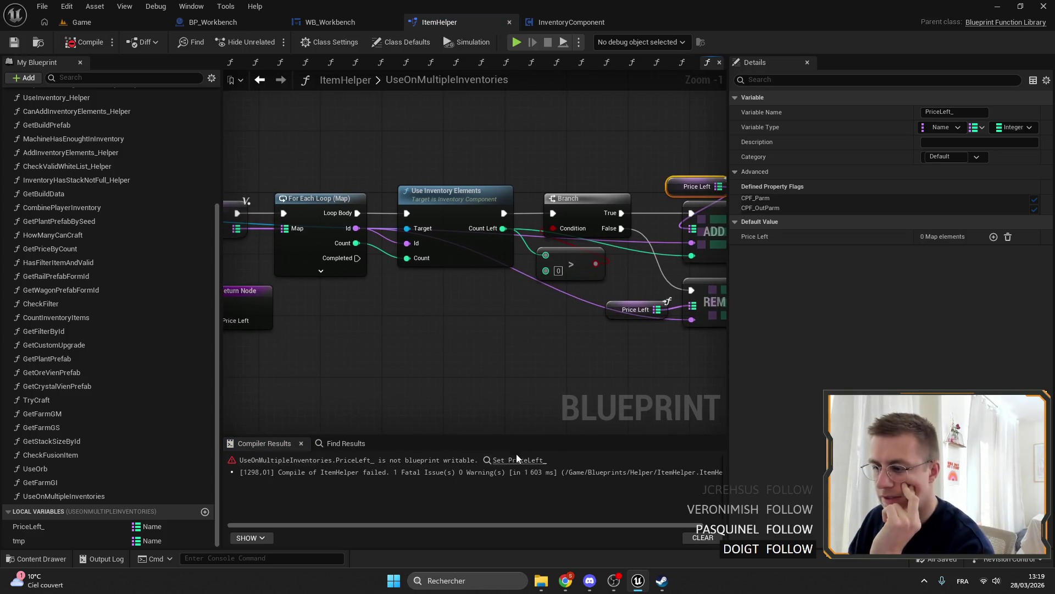
pyautogui.click(516, 459)
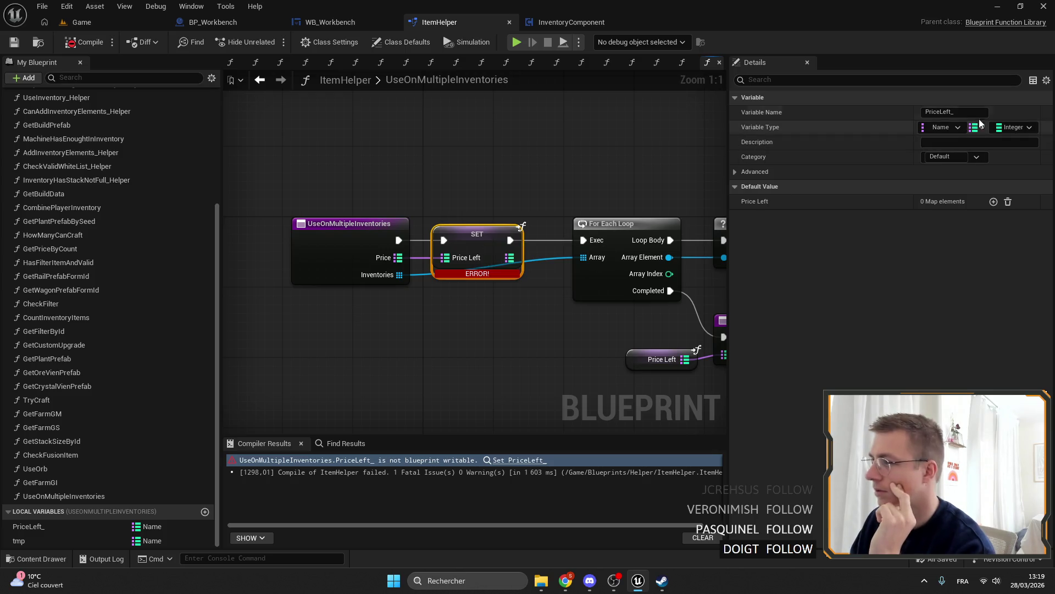
pyautogui.click(384, 250)
pyautogui.moveTo(455, 237); pyautogui.dragTo(464, 237)
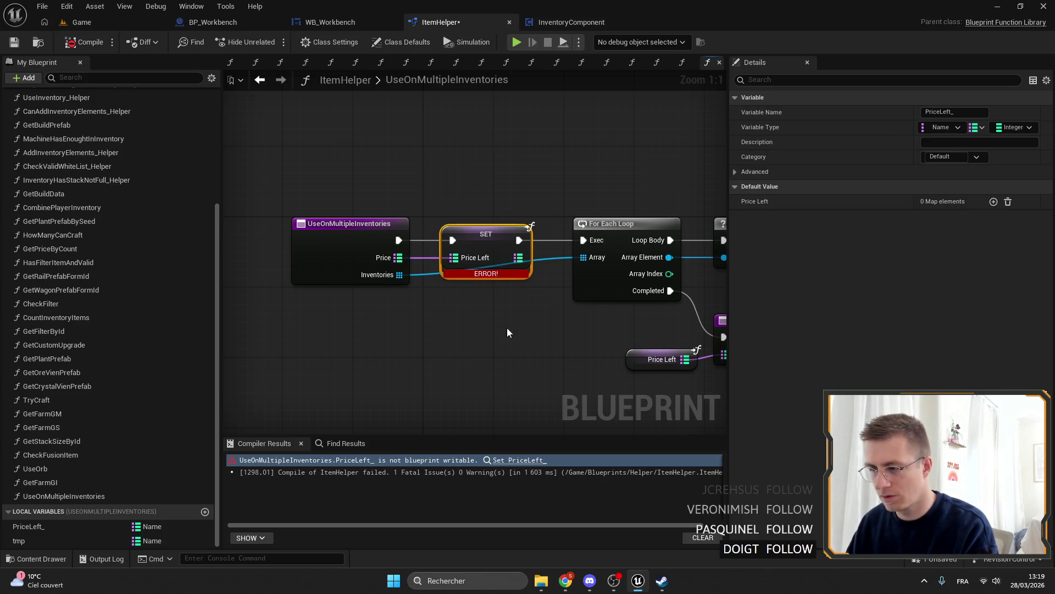
pyautogui.press('Delete')
# Add a PriceLeft_ setter fed by the function's Price, connected before the For Each Loop, and recompile.
pyautogui.moveTo(28, 525)
pyautogui.mouseDown()
pyautogui.moveTo(473, 233)
pyautogui.moveTo(477, 197)
pyautogui.mouseUp()
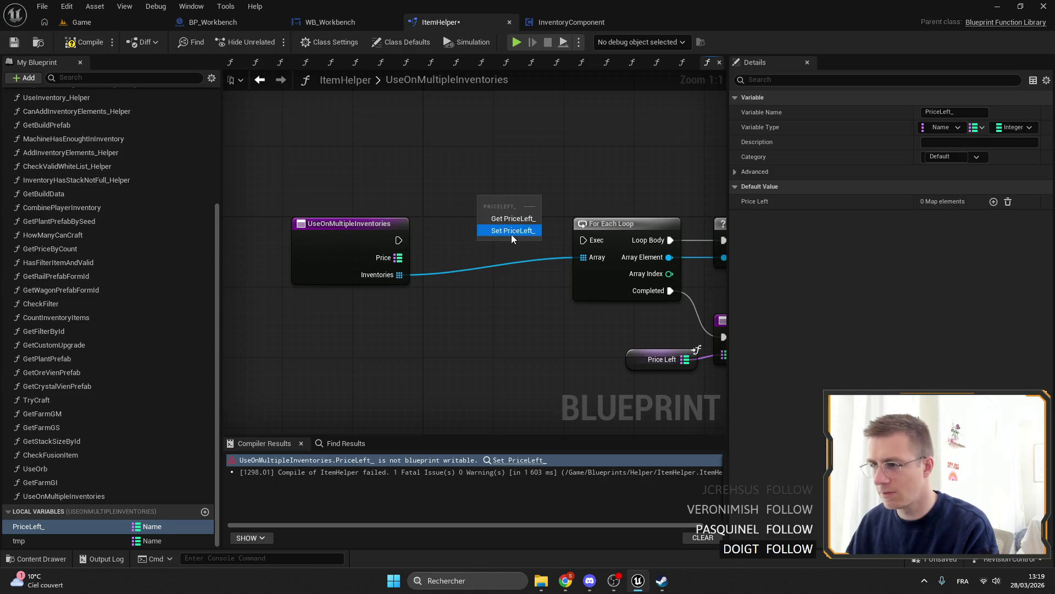
pyautogui.click(512, 229)
pyautogui.moveTo(398, 257)
pyautogui.mouseDown()
pyautogui.moveTo(486, 225)
pyautogui.moveTo(469, 240)
pyautogui.moveTo(583, 240)
pyautogui.mouseUp()
pyautogui.moveTo(588, 284)
pyautogui.mouseDown()
pyautogui.moveTo(308, 257)
pyautogui.moveTo(372, 304)
pyautogui.mouseUp()
pyautogui.click(15, 42)
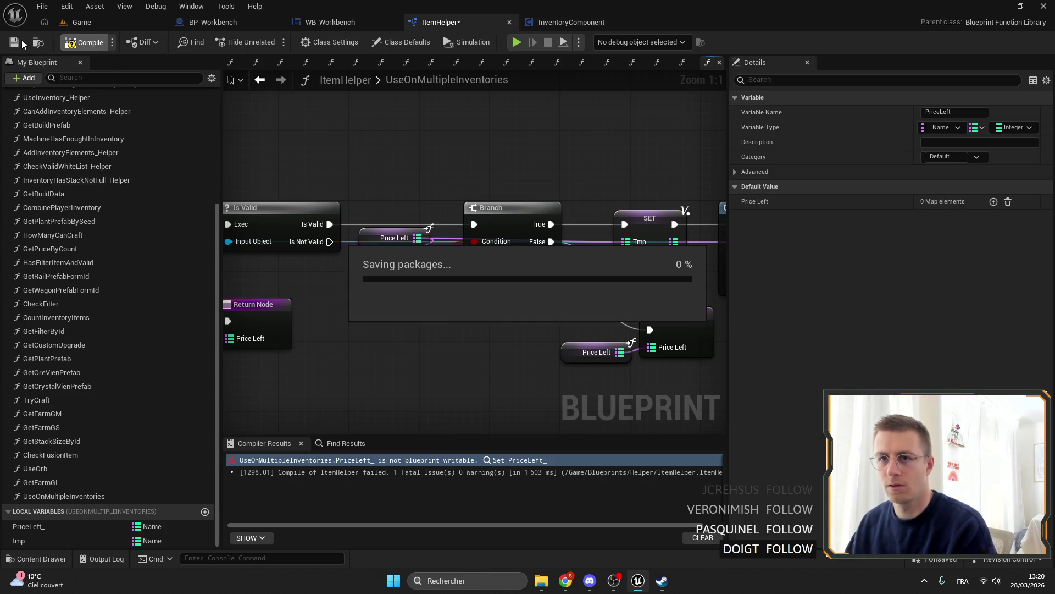
# Rename the erroring local variable to PriceLeft__, then recompile and save ItemHelper.
pyautogui.click(518, 460)
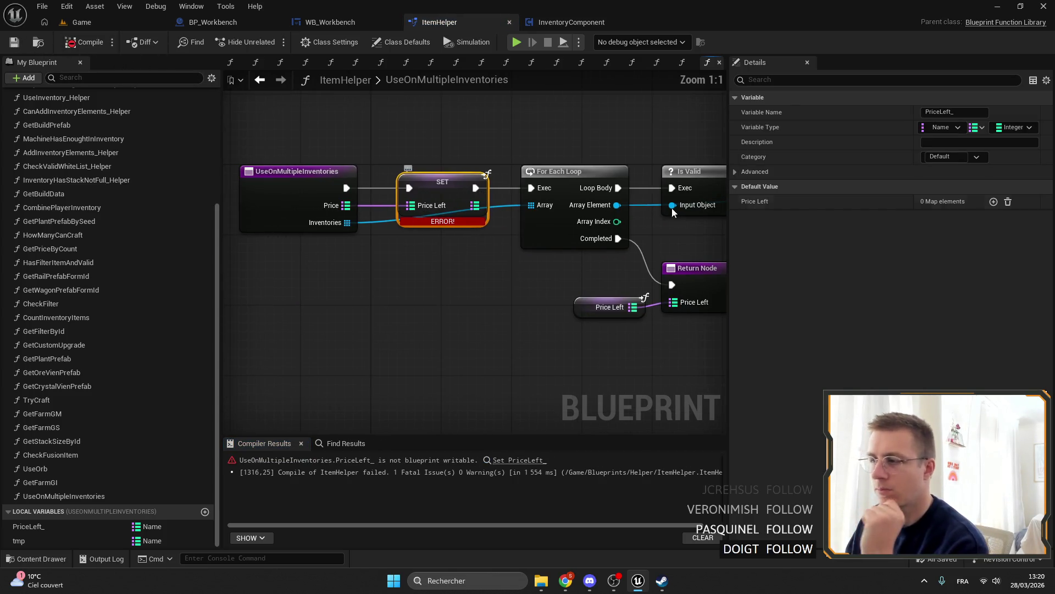
pyautogui.write('_')
pyautogui.press('Return')
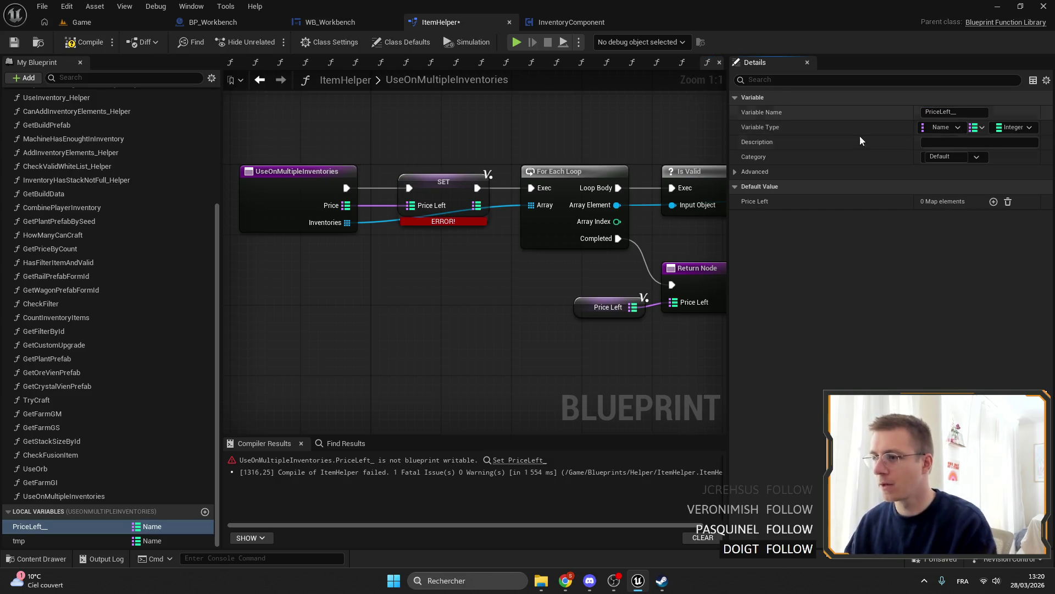
pyautogui.click(14, 42)
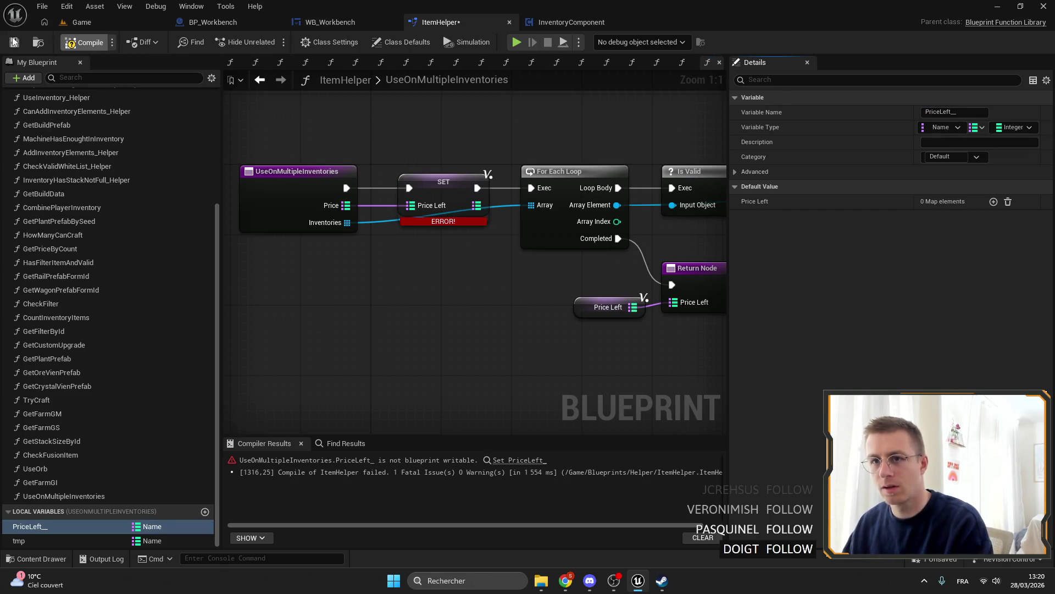
pyautogui.click(21, 45)
# Review the Branch, LENGTH, comparison and Return nodes, then clear the selection.
pyautogui.moveTo(503, 148); pyautogui.dragTo(329, 111)
pyautogui.moveTo(455, 143)
pyautogui.mouseDown()
pyautogui.moveTo(434, 219)
pyautogui.moveTo(572, 270)
pyautogui.moveTo(461, 226)
pyautogui.moveTo(245, 249)
pyautogui.mouseUp()
pyautogui.scroll(-2, 572, 270)
pyautogui.moveTo(315, 246)
pyautogui.mouseDown()
pyautogui.moveTo(552, 345)
pyautogui.moveTo(495, 256)
pyautogui.moveTo(582, 341)
pyautogui.moveTo(489, 274)
pyautogui.mouseUp()
pyautogui.moveTo(352, 176); pyautogui.dragTo(494, 258)
pyautogui.moveTo(396, 295); pyautogui.dragTo(438, 293)
pyautogui.moveTo(449, 262); pyautogui.dragTo(448, 262)
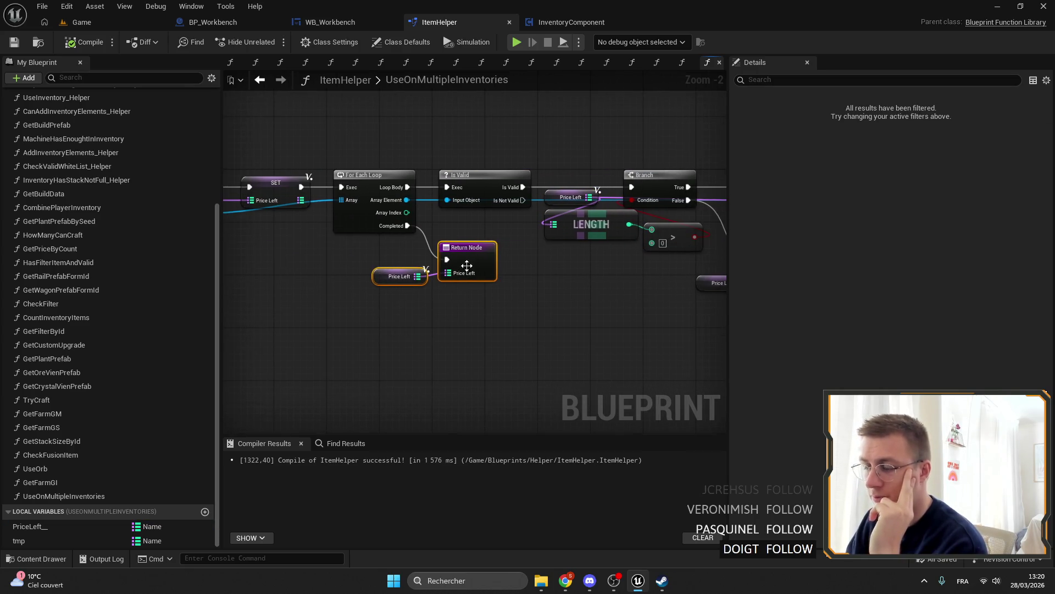
pyautogui.click(537, 245)
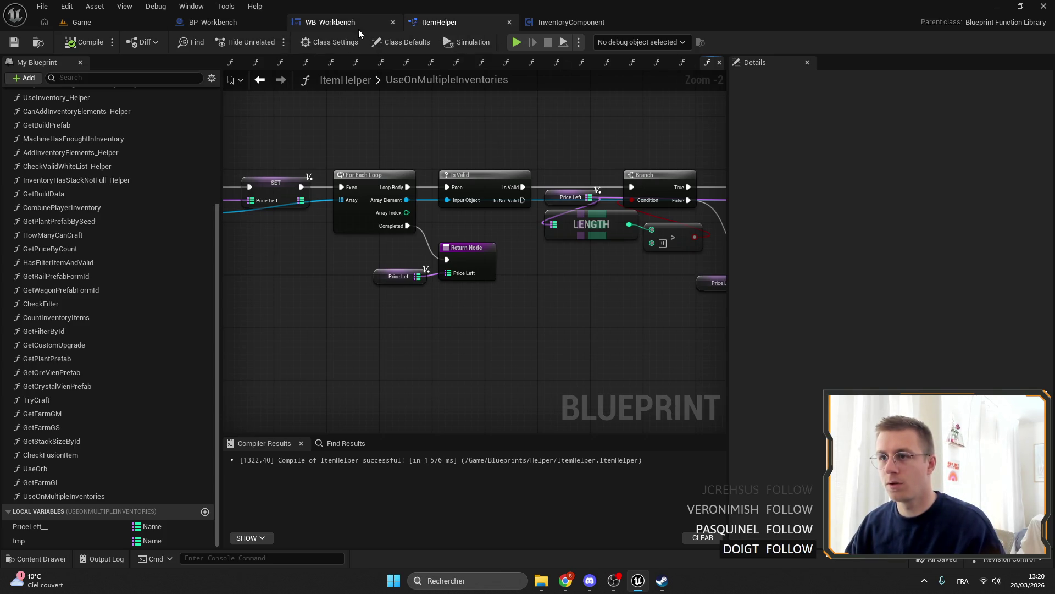
# Add a Use on Multiple Inventories call after Get Price by Count, wired to TryCraft's Inventories.
pyautogui.click(188, 21)
pyautogui.click(439, 22)
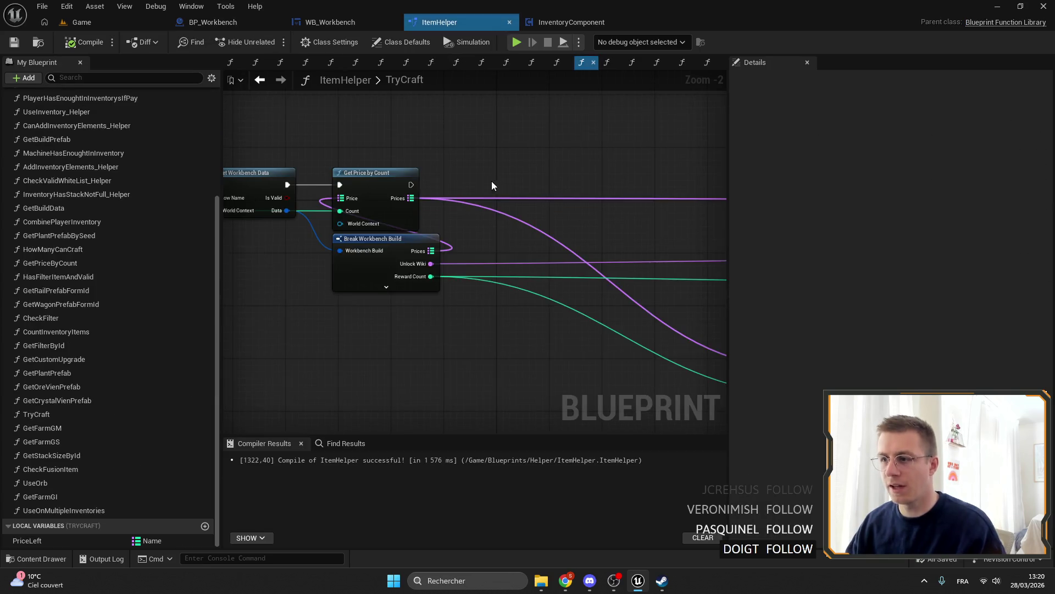
pyautogui.moveTo(63, 510)
pyautogui.mouseDown()
pyautogui.moveTo(571, 203)
pyautogui.moveTo(555, 162)
pyautogui.mouseUp()
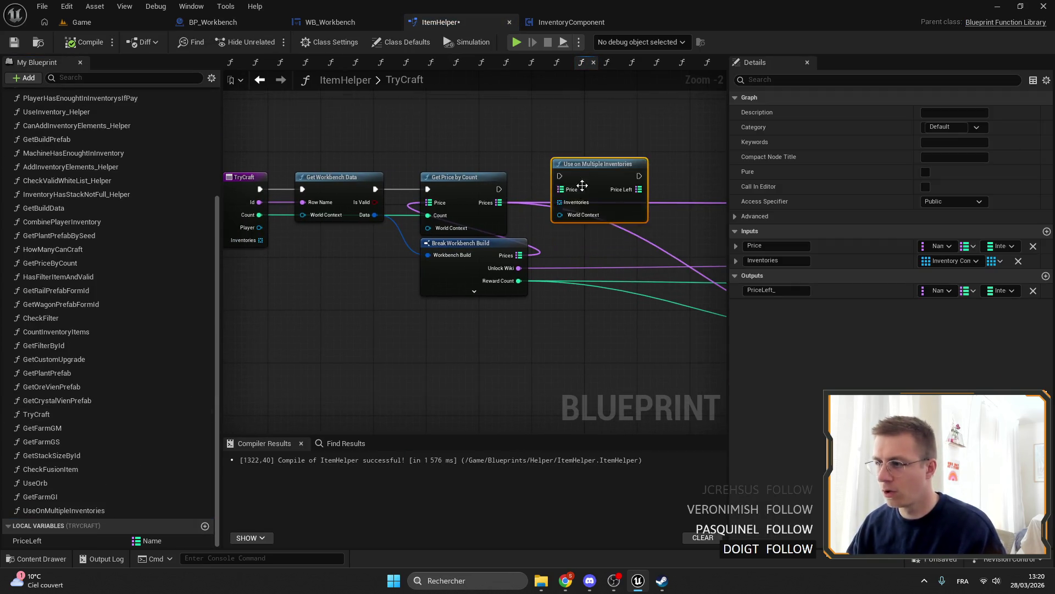
pyautogui.scroll(2, 497, 188)
pyautogui.moveTo(494, 188); pyautogui.dragTo(579, 169)
pyautogui.moveTo(493, 205)
pyautogui.mouseDown()
pyautogui.moveTo(576, 187)
pyautogui.moveTo(614, 212)
pyautogui.mouseUp()
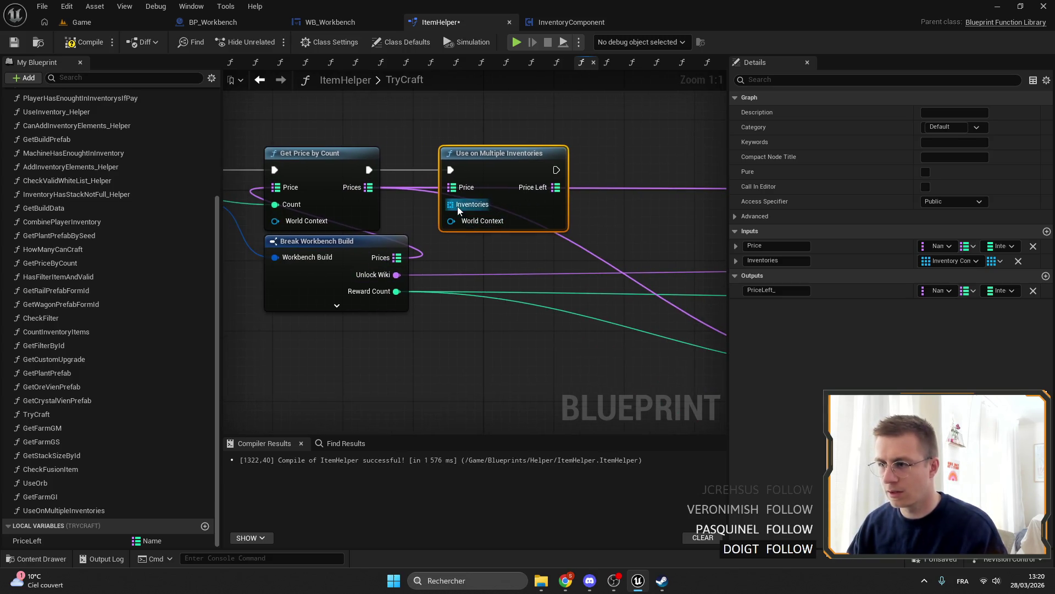
pyautogui.moveTo(348, 361); pyautogui.dragTo(581, 360)
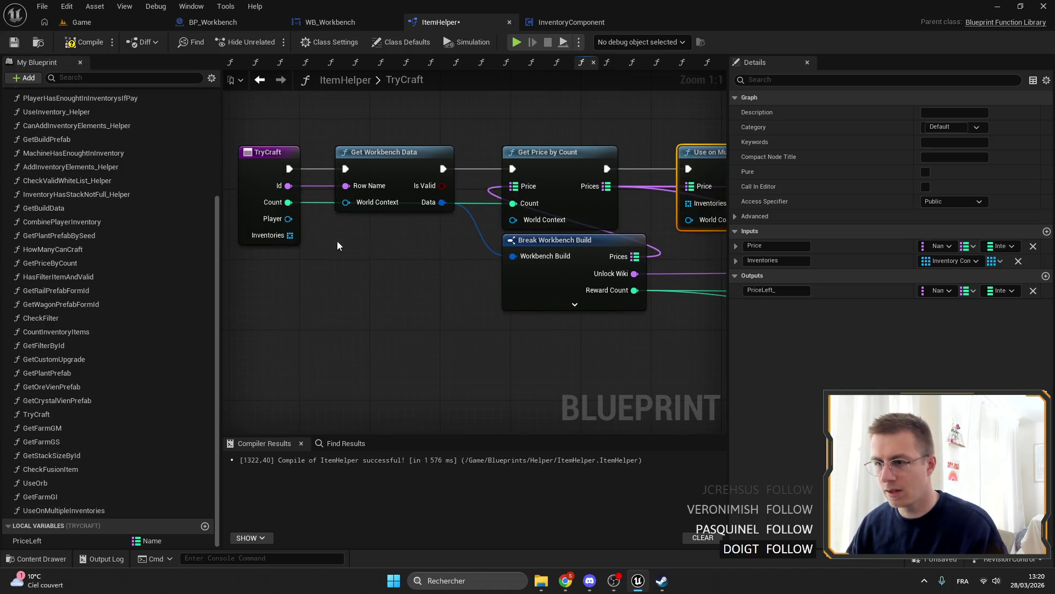
pyautogui.moveTo(284, 235)
pyautogui.mouseDown()
pyautogui.moveTo(685, 219)
pyautogui.moveTo(344, 235)
pyautogui.mouseUp()
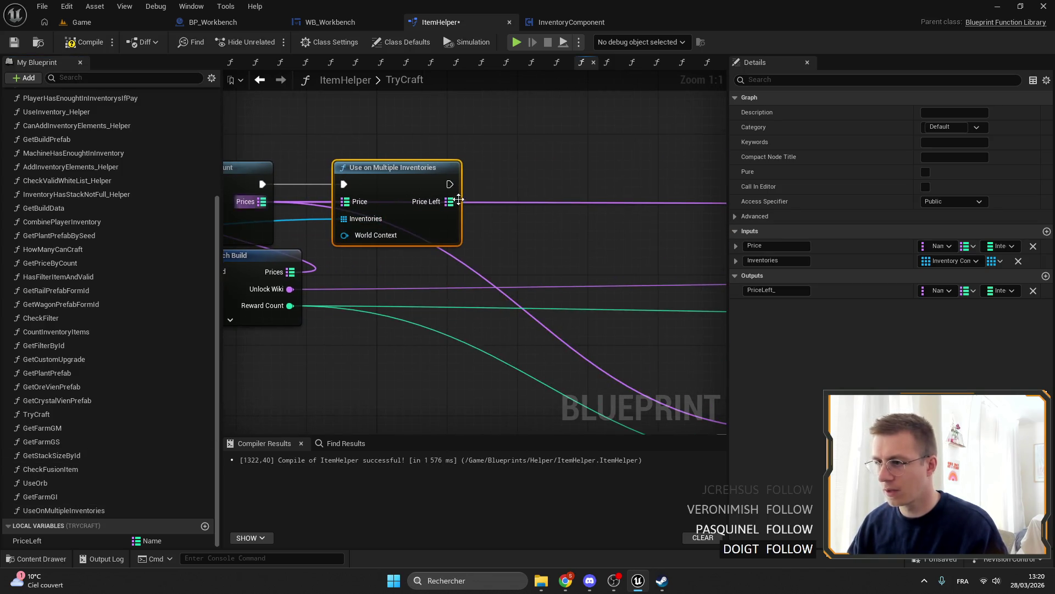
# Feed its Price Left output into Player Has Enought's Price input.
pyautogui.moveTo(449, 201)
pyautogui.mouseDown()
pyautogui.moveTo(510, 207)
pyautogui.moveTo(401, 200)
pyautogui.mouseUp()
pyautogui.scroll(-4, 321, 189)
pyautogui.moveTo(332, 326); pyautogui.dragTo(537, 282)
pyautogui.scroll(4, 536, 282)
pyautogui.moveTo(379, 189); pyautogui.dragTo(494, 181)
# Arrange the Id, Player getters and Player Has Enought beside the Branch, save, and open WB_Workbench.
pyautogui.moveTo(604, 384)
pyautogui.mouseDown()
pyautogui.moveTo(632, 429)
pyautogui.moveTo(607, 346)
pyautogui.moveTo(354, 229)
pyautogui.moveTo(335, 204)
pyautogui.moveTo(357, 349)
pyautogui.mouseUp()
pyautogui.moveTo(477, 196); pyautogui.dragTo(529, 197)
pyautogui.moveTo(409, 311); pyautogui.dragTo(316, 379)
pyautogui.moveTo(352, 334); pyautogui.dragTo(394, 259)
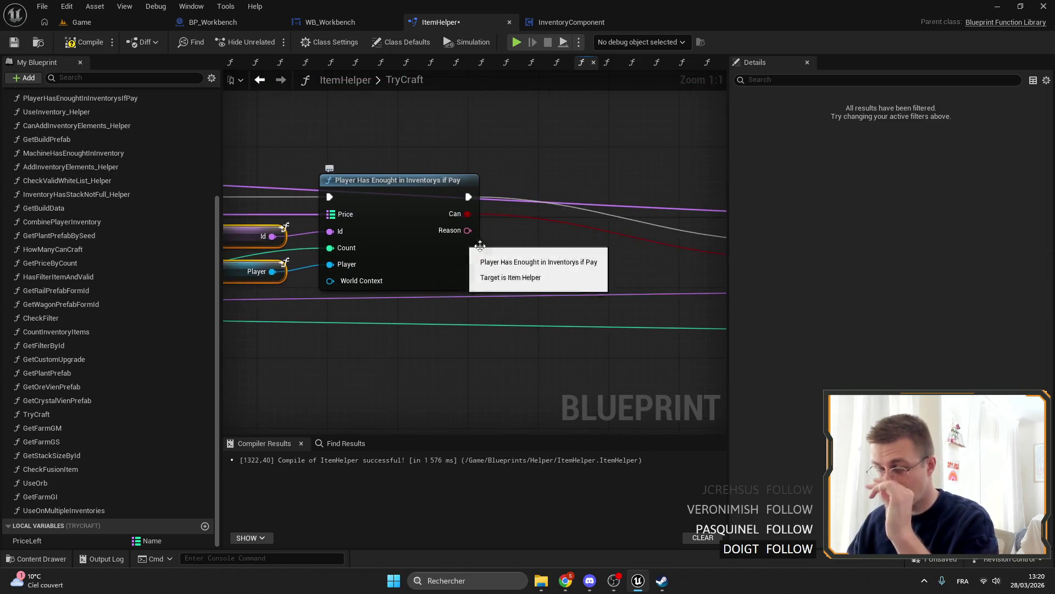
pyautogui.scroll(-2, 633, 288)
pyautogui.scroll(2, 495, 212)
pyautogui.click(438, 154)
pyautogui.moveTo(438, 155)
pyautogui.mouseDown()
pyautogui.moveTo(335, 175)
pyautogui.moveTo(617, 170)
pyautogui.mouseUp()
pyautogui.click(573, 137)
pyautogui.scroll(-4, 448, 205)
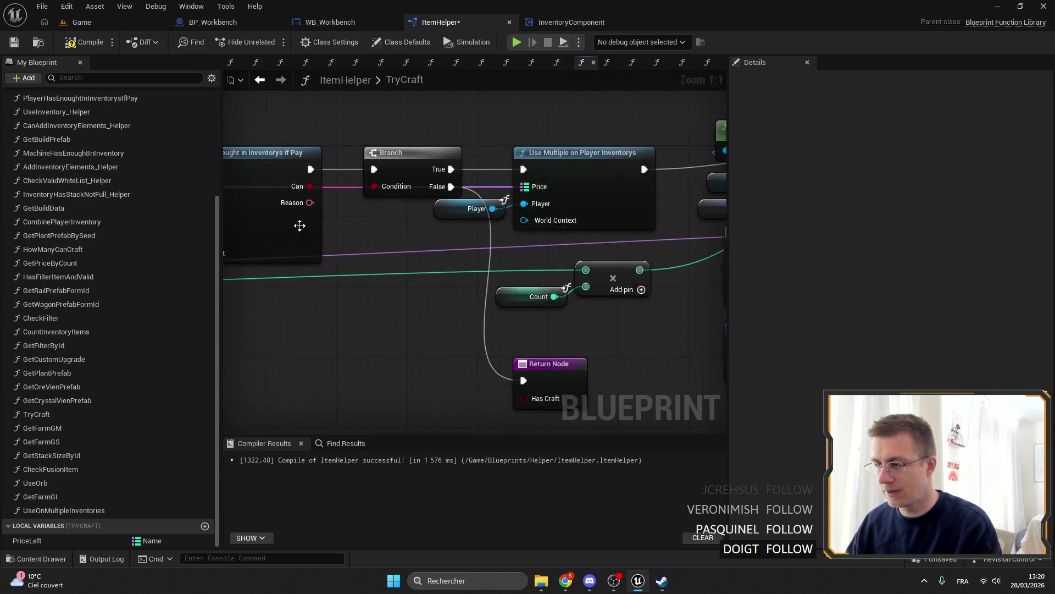
pyautogui.click(15, 44)
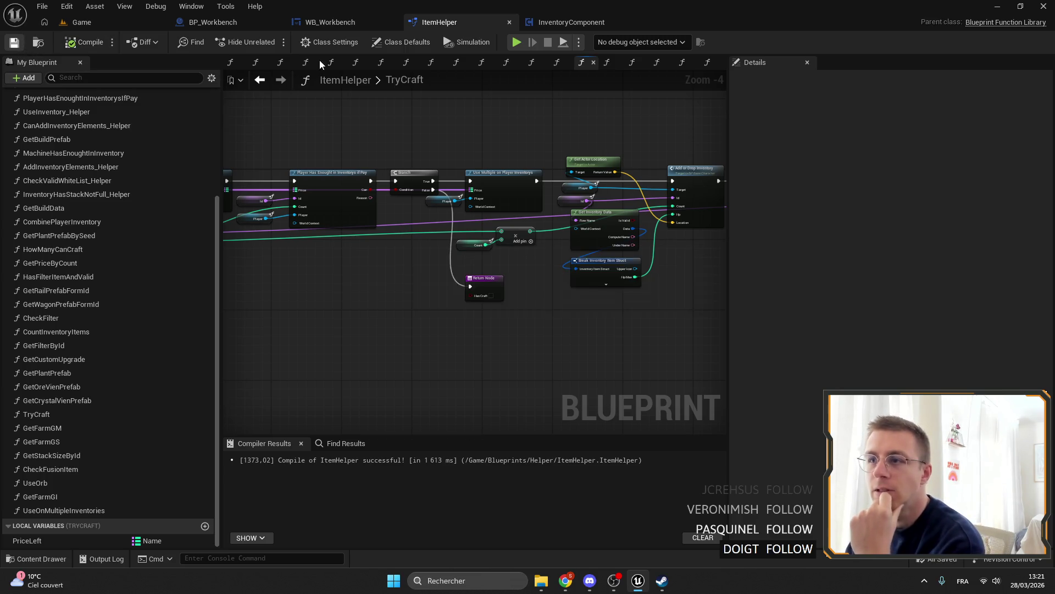
pyautogui.click(325, 25)
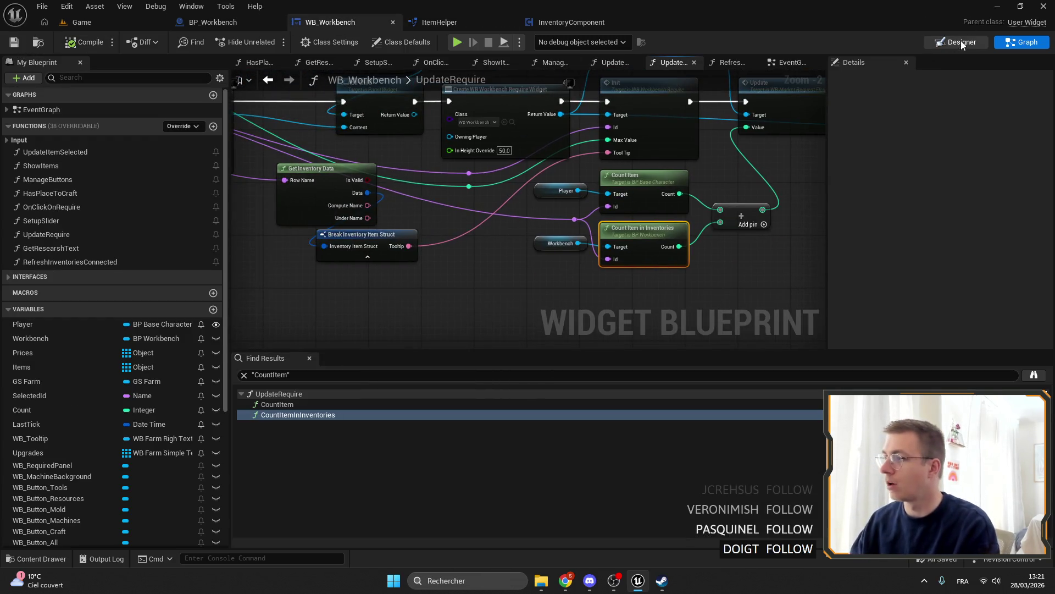
# Find references to WB_Button_Craft and jump to its getter in UpdateItemSelected.
pyautogui.click(957, 42)
pyautogui.scroll(3, 278, 174)
pyautogui.click(279, 174)
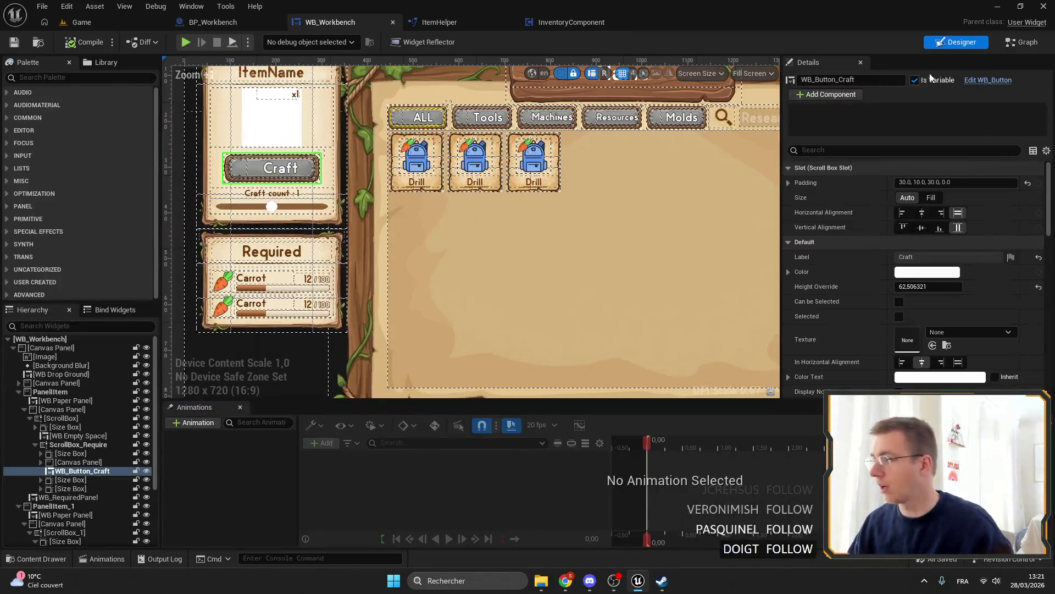
pyautogui.click(1023, 42)
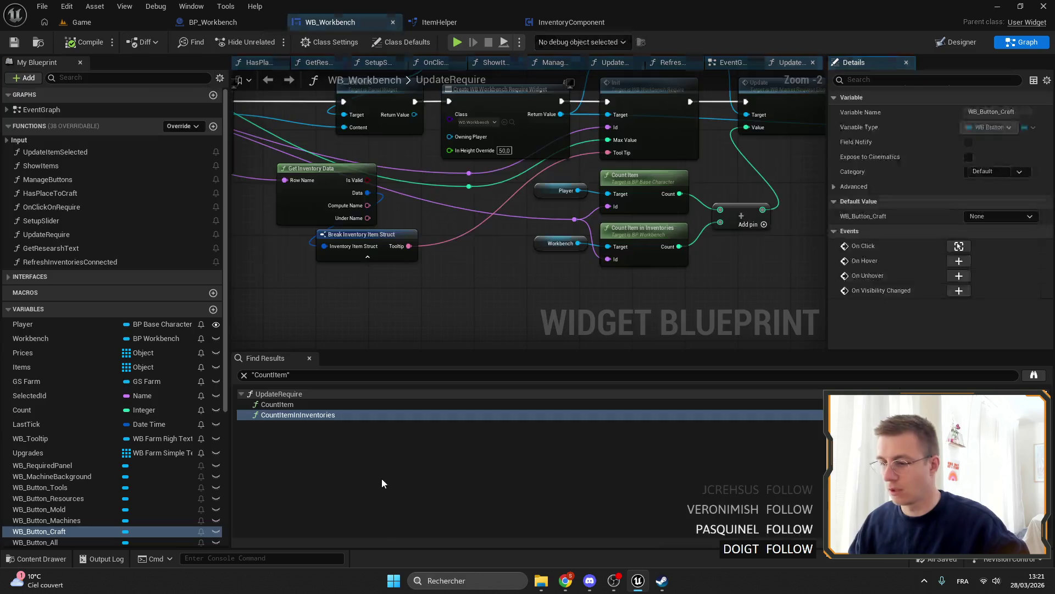
pyautogui.hotkey('shift', 'alt', 'f')
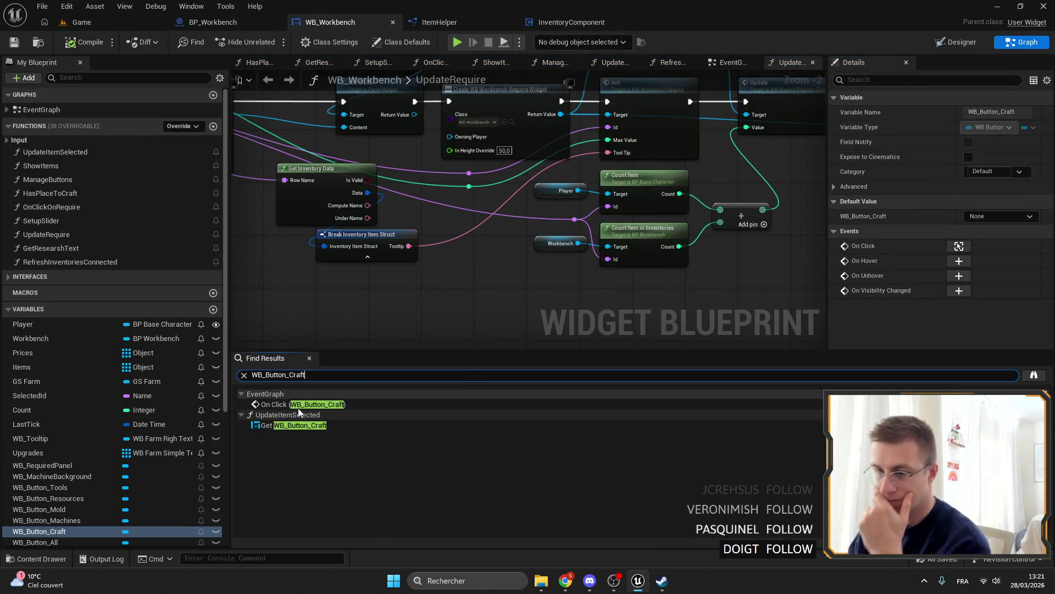
pyautogui.doubleClick(283, 427)
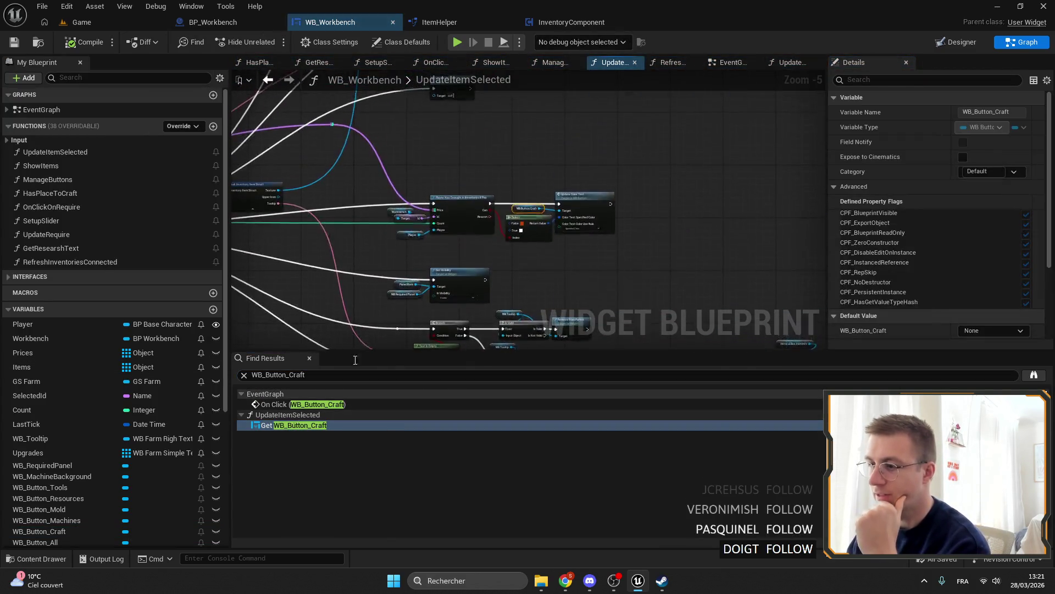
# Open the PlayerHasEnoughtInInventorysIfPay function from the Player Has Enought node.
pyautogui.scroll(-1, 207, 207)
pyautogui.moveTo(351, 216)
pyautogui.mouseDown()
pyautogui.moveTo(483, 266)
pyautogui.moveTo(562, 187)
pyautogui.mouseUp()
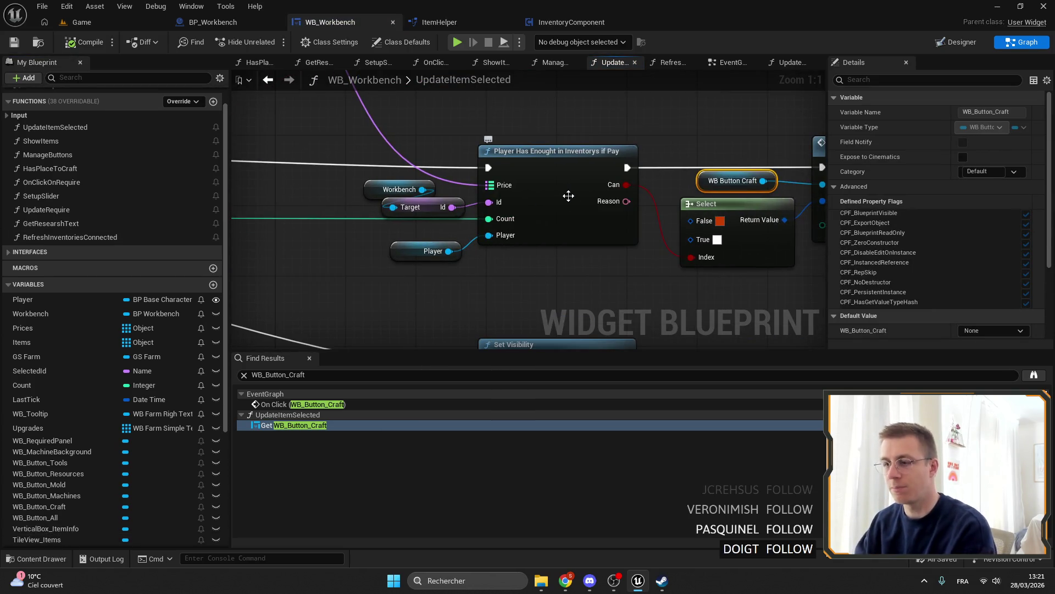
pyautogui.click(560, 185)
pyautogui.doubleClick(521, 173)
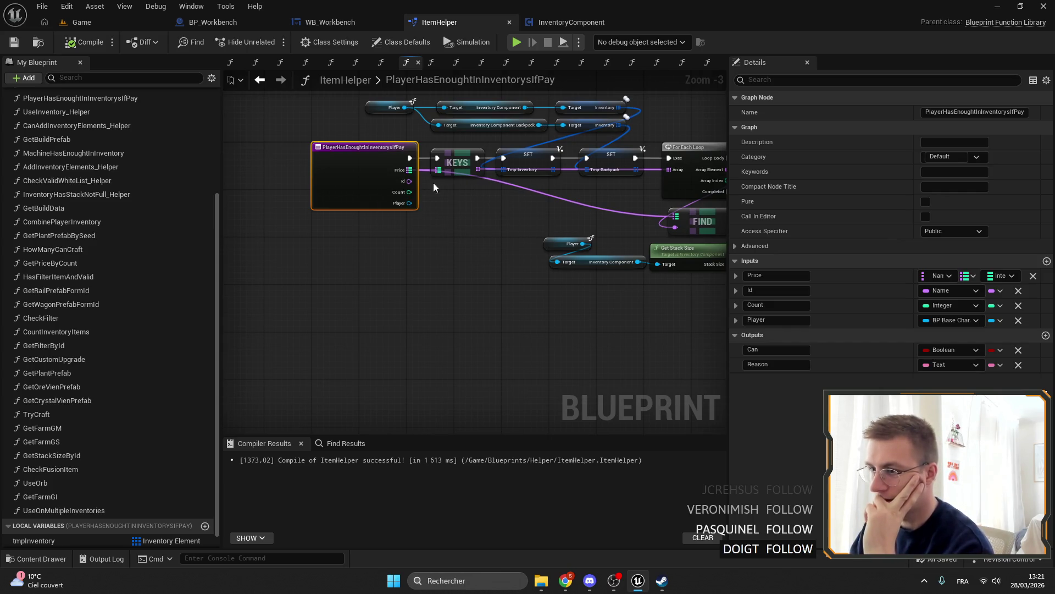
# Pan and zoom across the function graph, keeping its entry node in view.
pyautogui.moveTo(368, 172); pyautogui.dragTo(599, 177)
pyautogui.scroll(2, 156, 328)
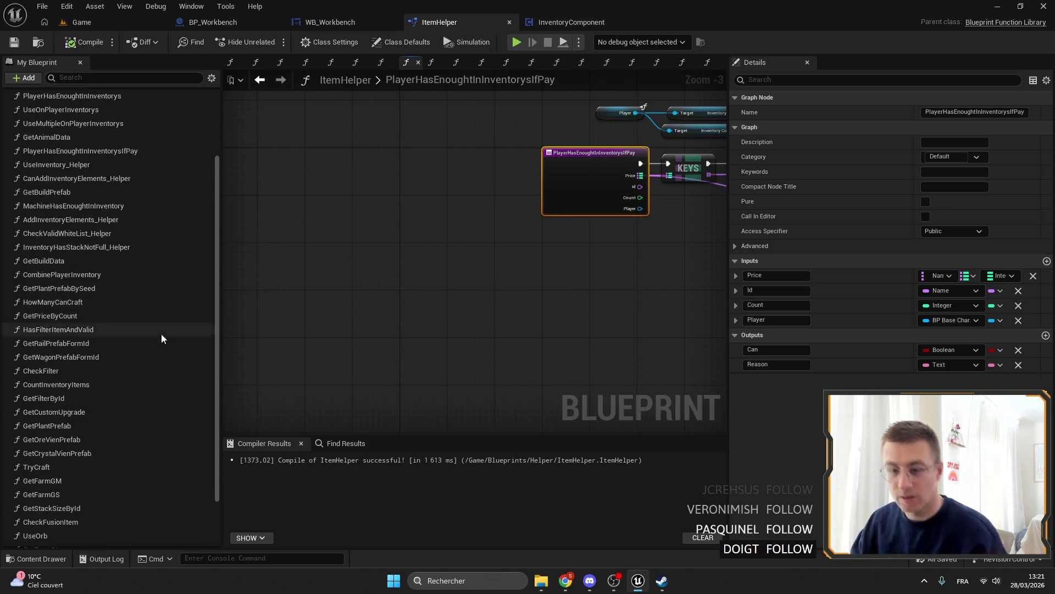
pyautogui.scroll(7, 88, 346)
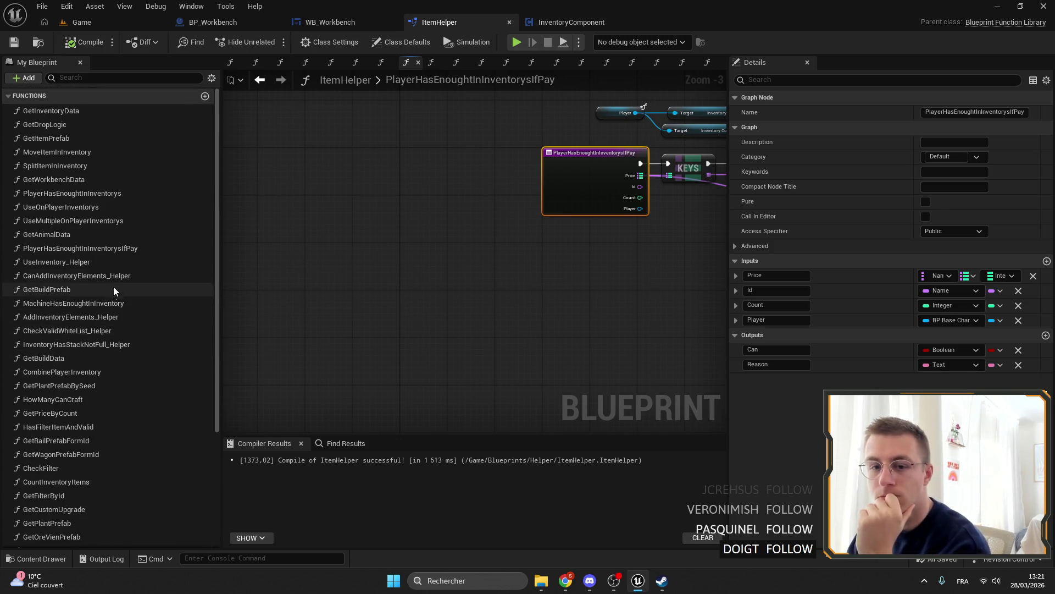
pyautogui.moveTo(614, 189); pyautogui.dragTo(450, 184)
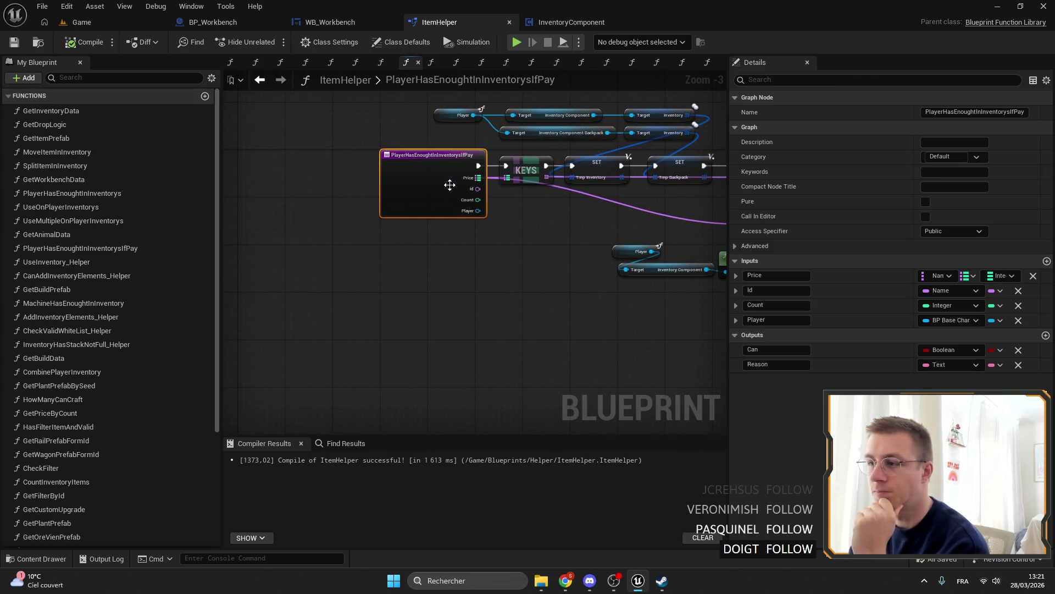
pyautogui.scroll(-2, 314, 214)
pyautogui.moveTo(371, 214); pyautogui.dragTo(605, 221)
# Open ItemHelper's TryCraft from BP_Workbench's call and inspect its price and inventory nodes.
pyautogui.click(273, 26)
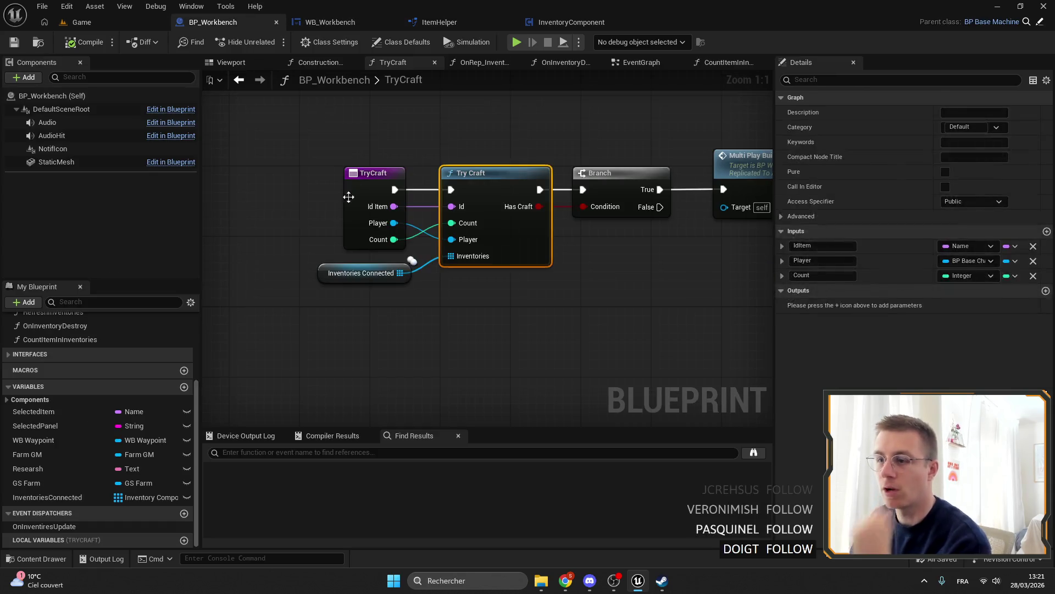
pyautogui.doubleClick(411, 230)
pyautogui.scroll(3, 440, 212)
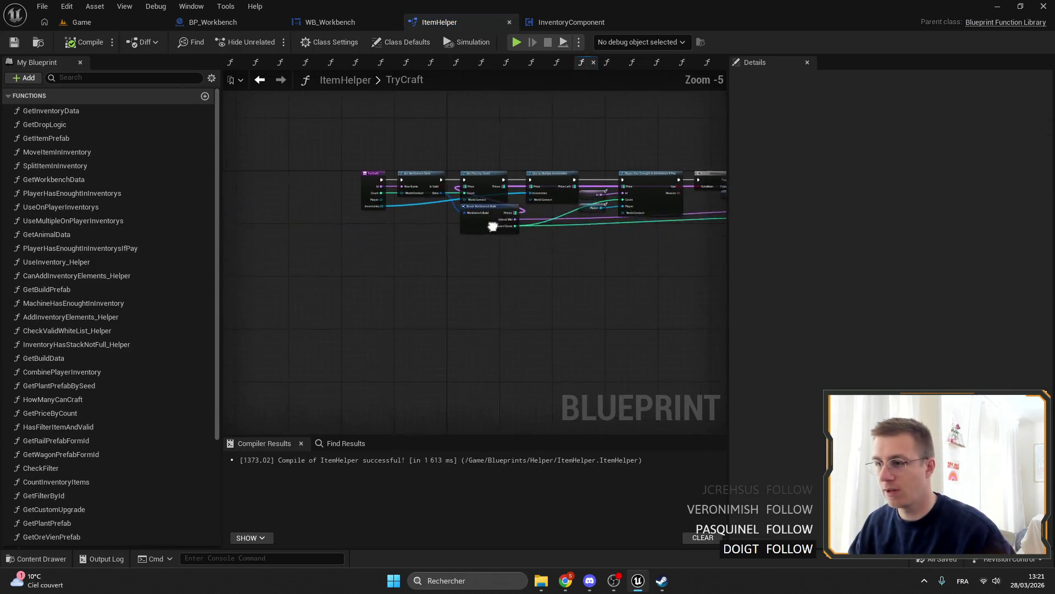
pyautogui.moveTo(577, 207); pyautogui.dragTo(499, 229)
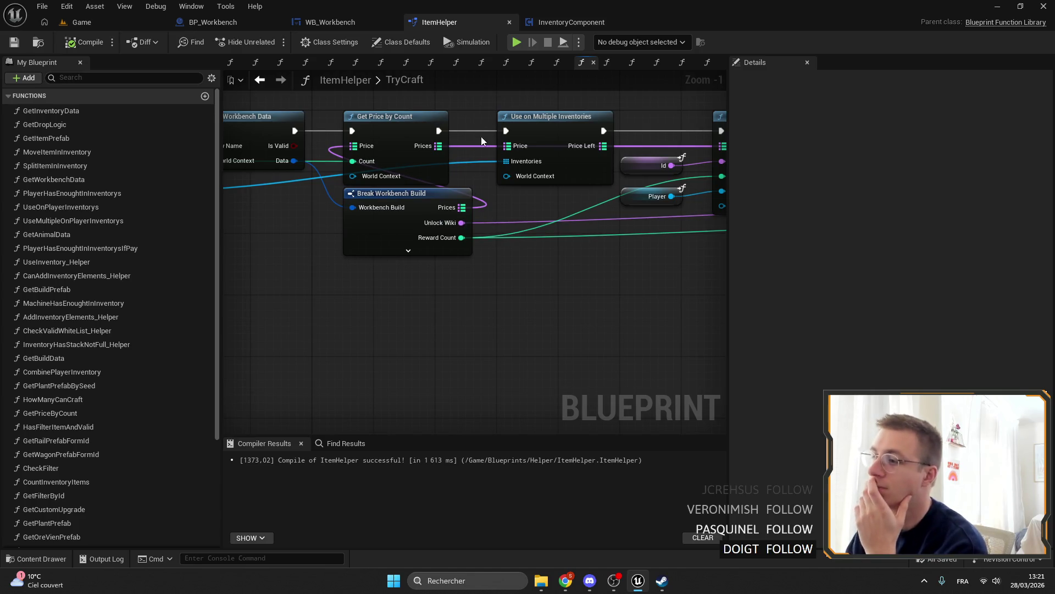
pyautogui.moveTo(618, 107); pyautogui.dragTo(344, 250)
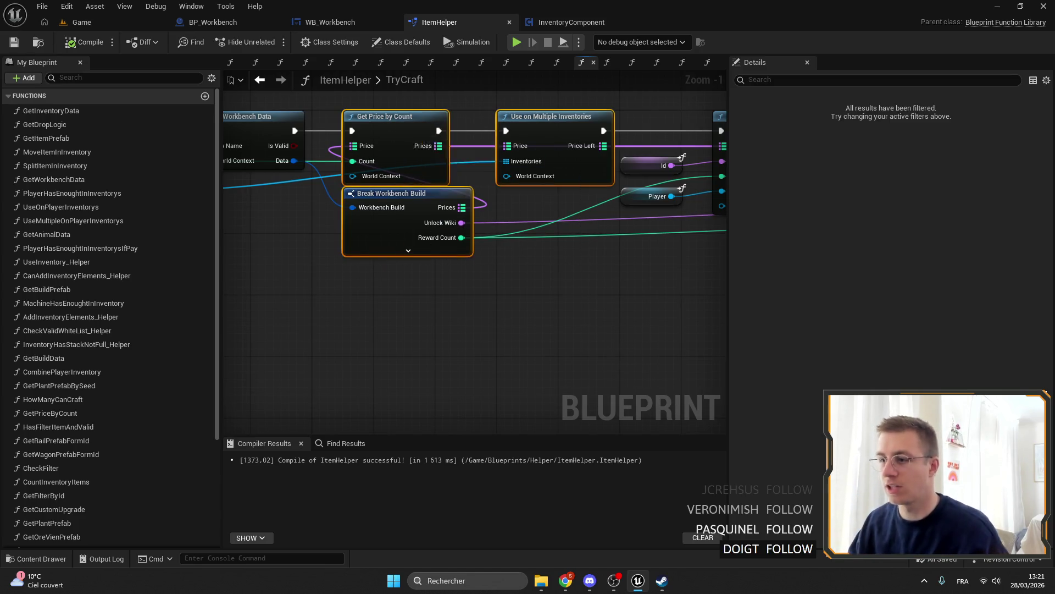
pyautogui.moveTo(393, 142); pyautogui.dragTo(523, 179)
pyautogui.moveTo(449, 160); pyautogui.dragTo(266, 152)
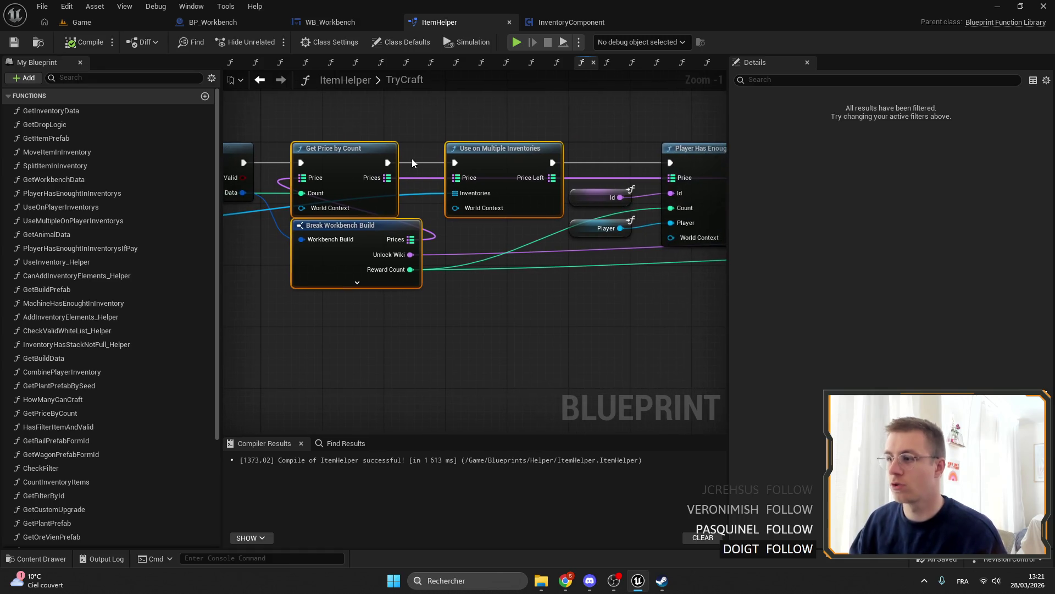
# Inspect the Use on Multiple Inventories node, then return to the WB_Workbench blueprint.
pyautogui.click(491, 161)
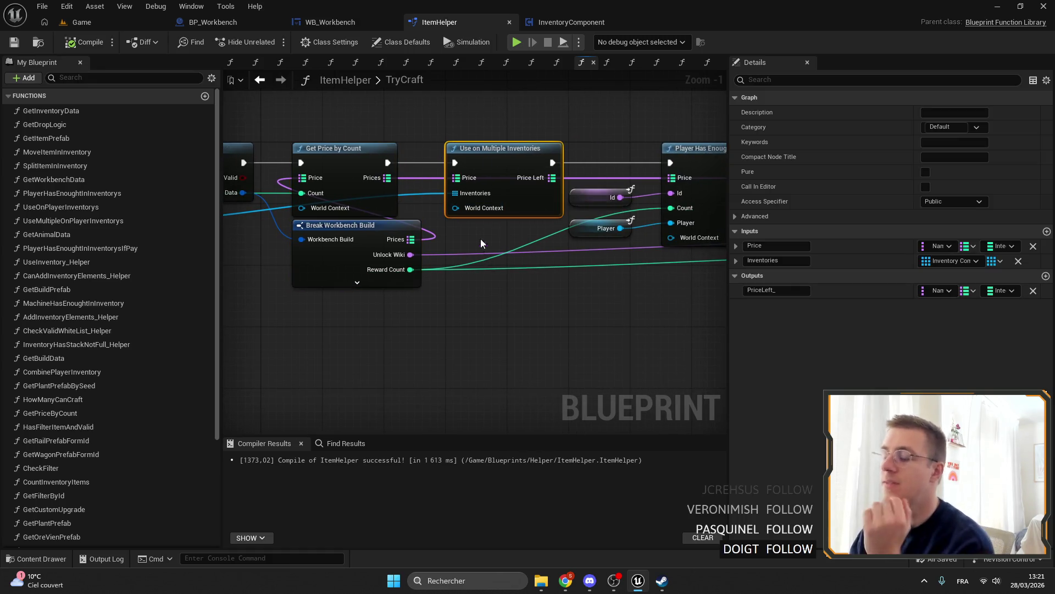
pyautogui.doubleClick(392, 81)
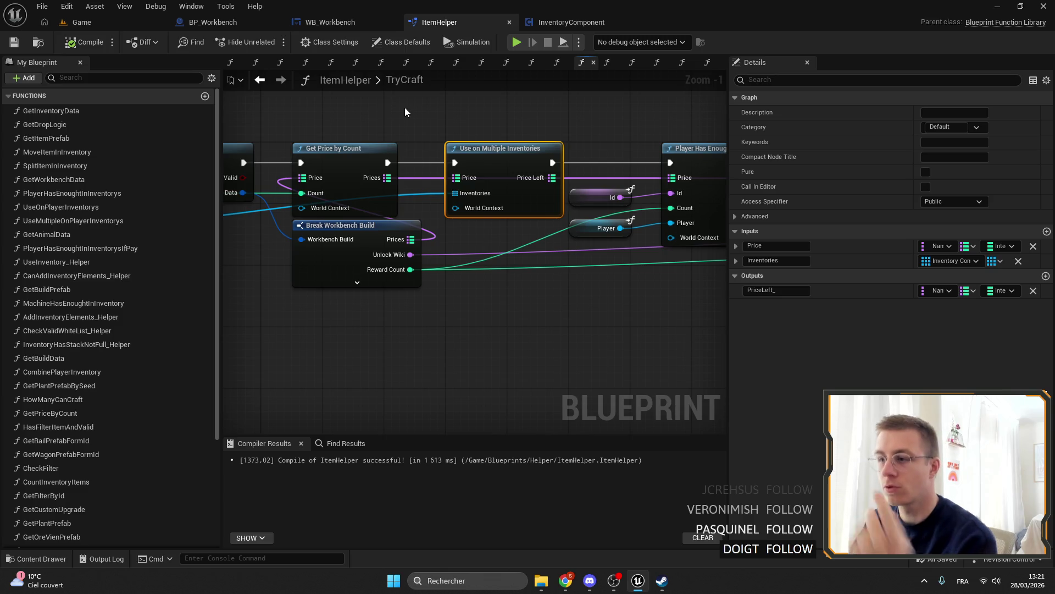
pyautogui.click(226, 23)
pyautogui.click(329, 22)
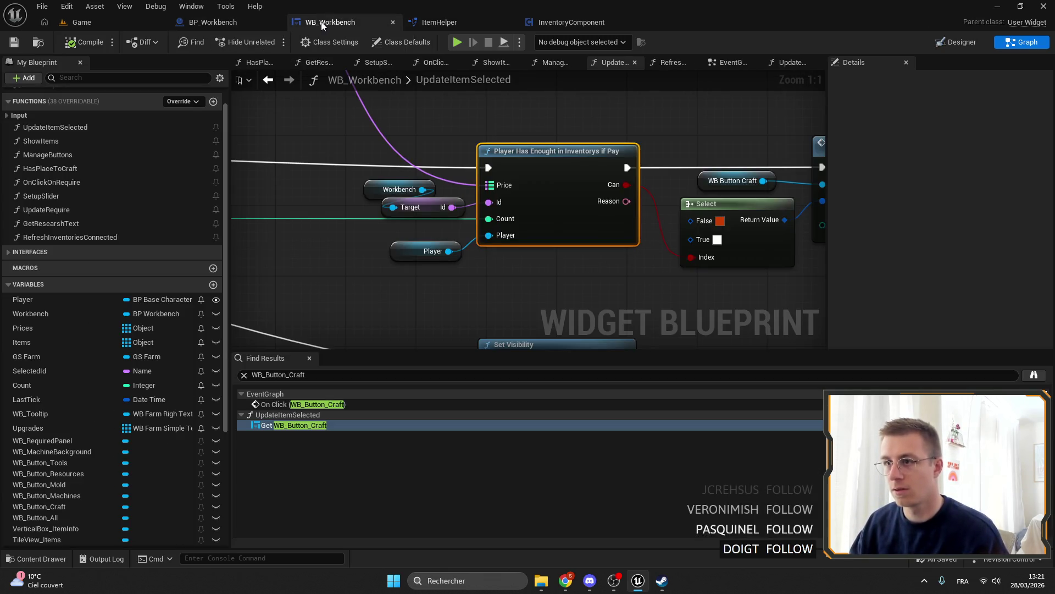
# Return to WB_Workbench's UpdateItemSelected graph and select the Update Color Text node.
pyautogui.click(468, 21)
pyautogui.click(259, 23)
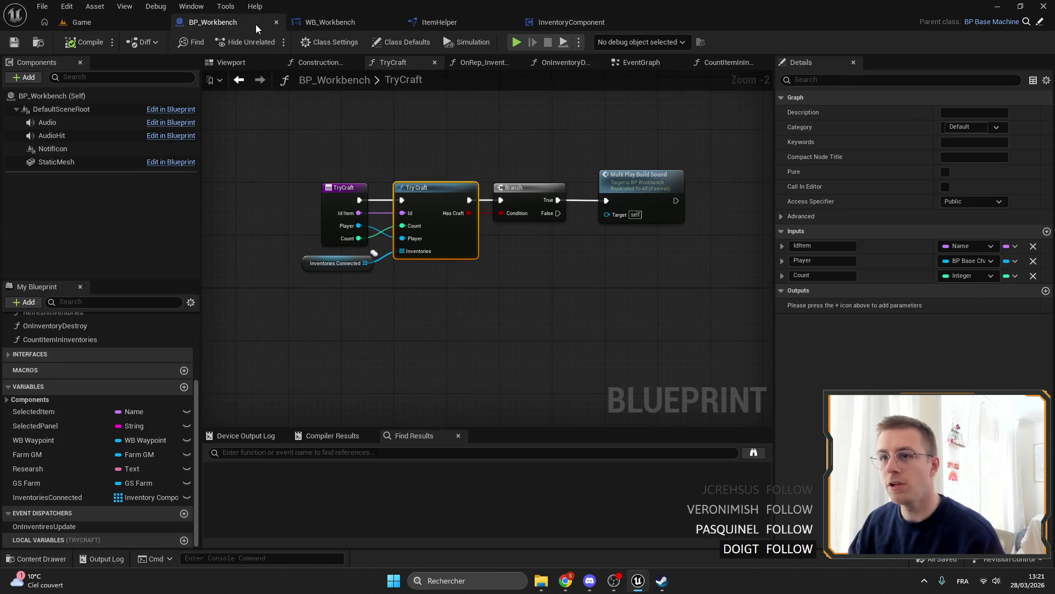
pyautogui.click(379, 22)
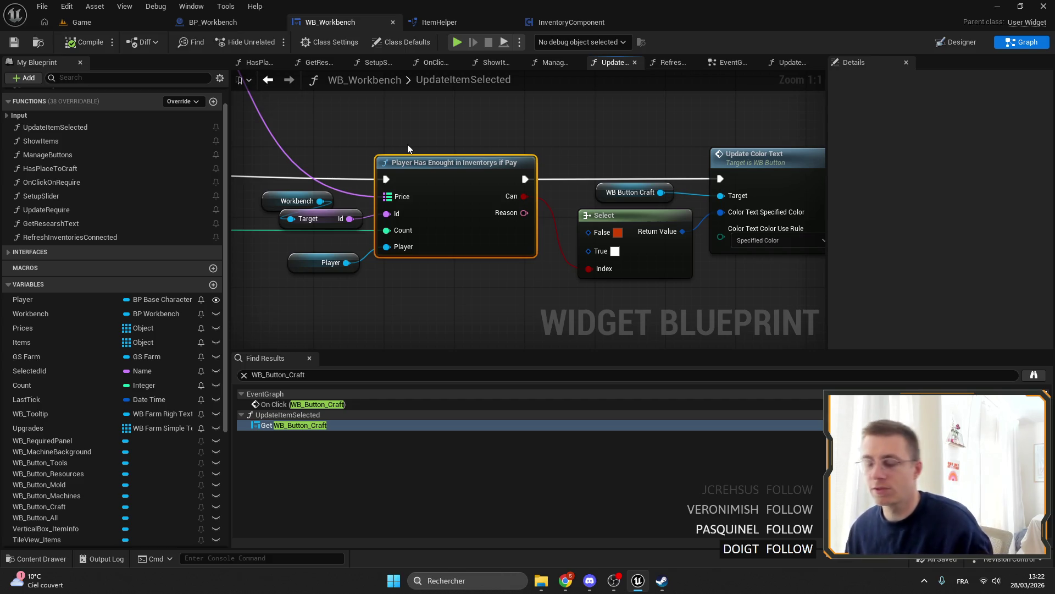
pyautogui.moveTo(407, 144)
pyautogui.mouseDown()
pyautogui.moveTo(568, 181)
pyautogui.moveTo(522, 163)
pyautogui.moveTo(165, 176)
pyautogui.mouseUp()
pyautogui.click(621, 228)
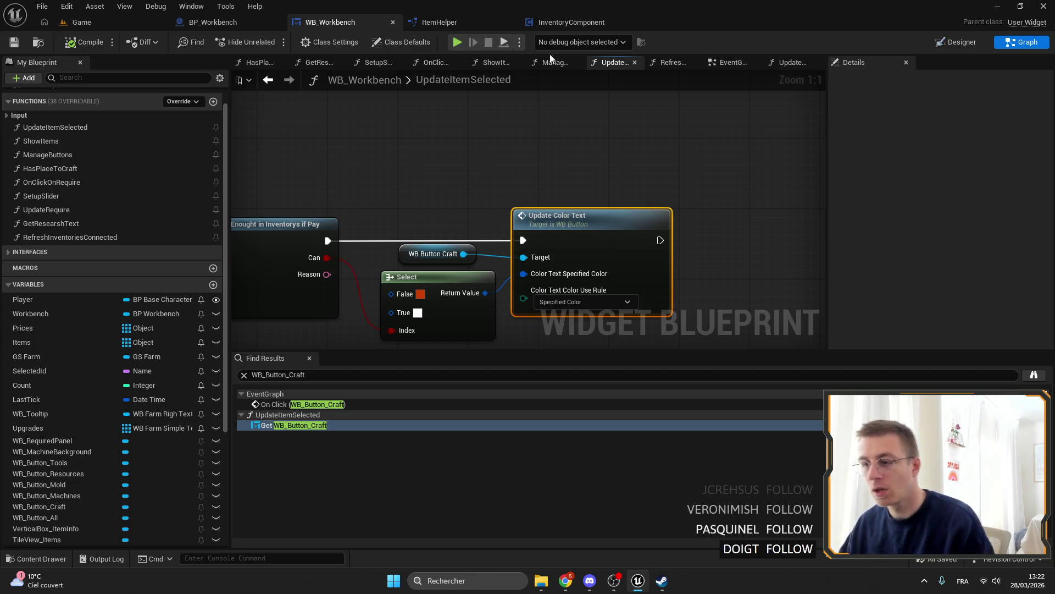
# Zoom out over the upper node network, then bring the Chrome browser forward.
pyautogui.scroll(-8, 648, 141)
pyautogui.scroll(2, 519, 166)
pyautogui.scroll(-3, 477, 114)
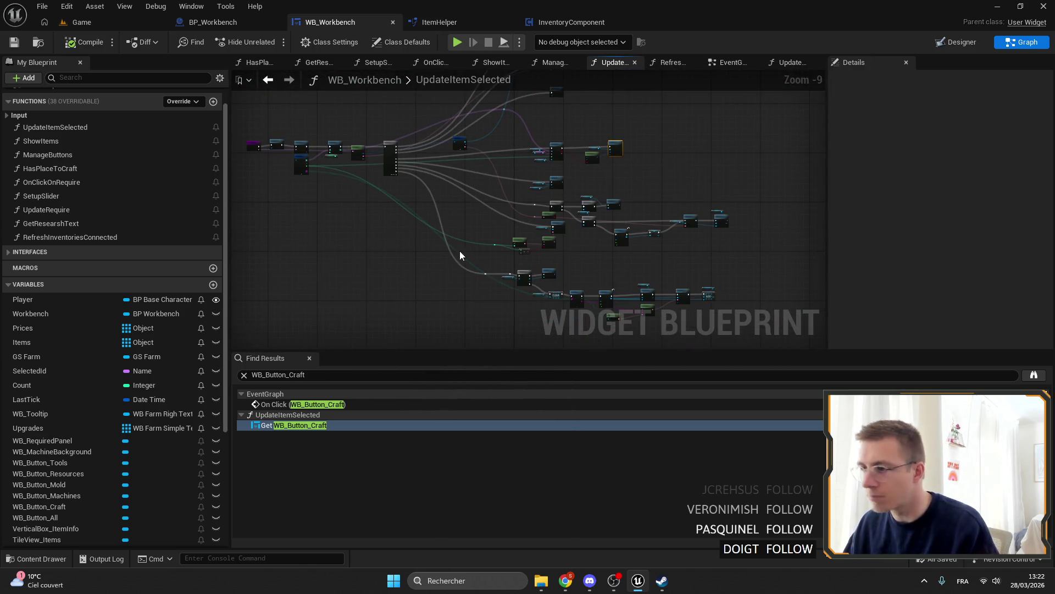
pyautogui.scroll(4, 457, 258)
pyautogui.moveTo(522, 230); pyautogui.dragTo(465, 222)
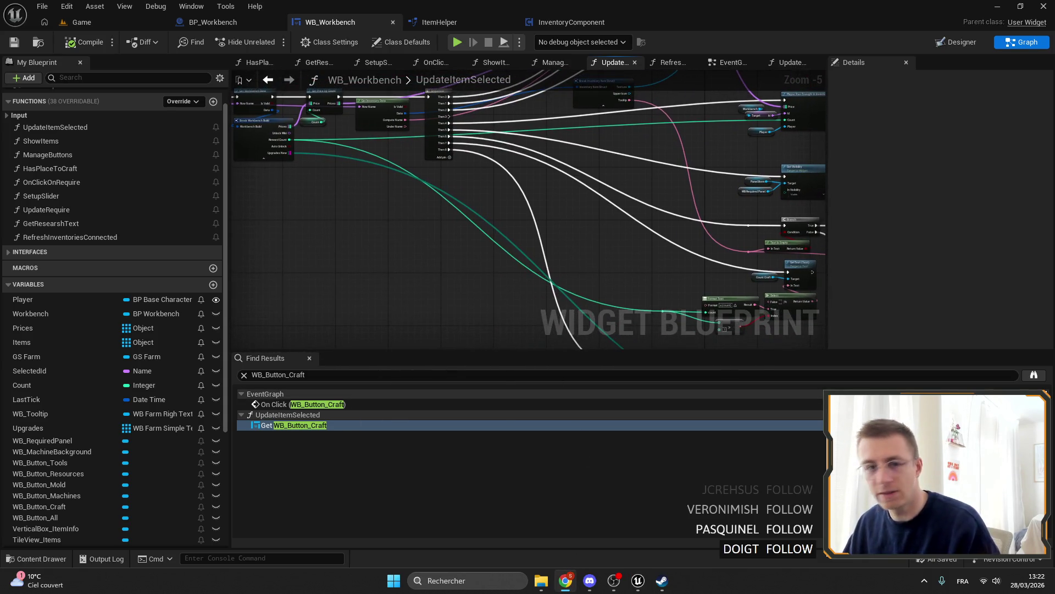
pyautogui.click(566, 580)
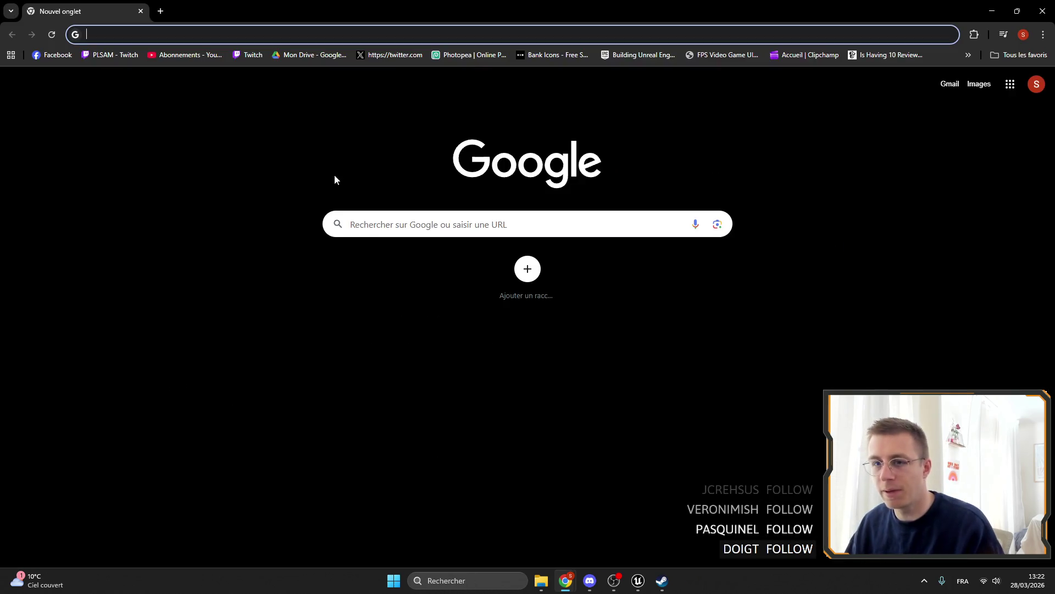
# Search Google for 'un spaghetti' and switch to image results.
pyautogui.write('un ')
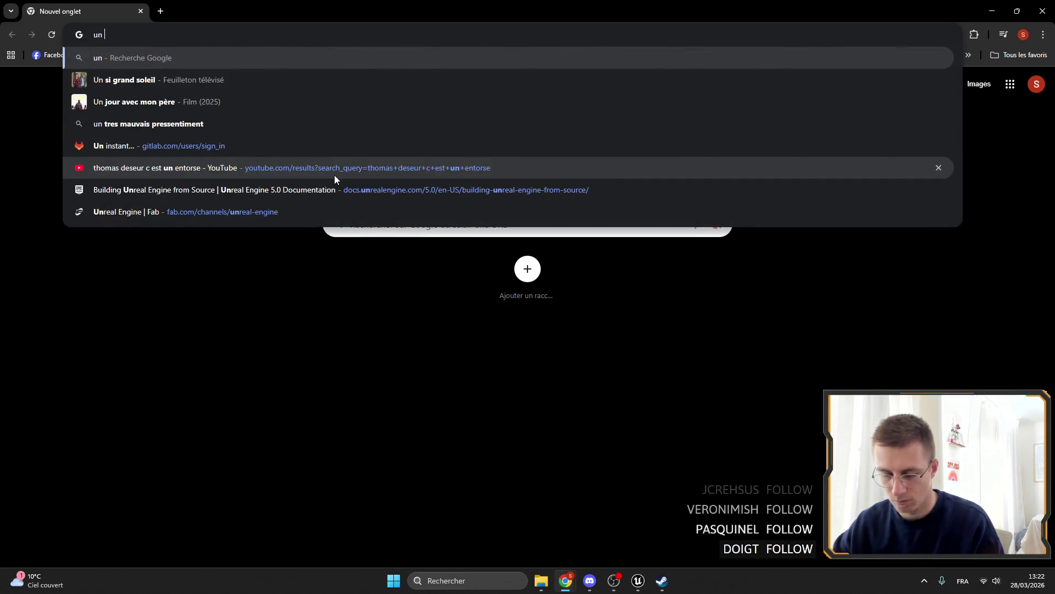
pyautogui.write('spague')
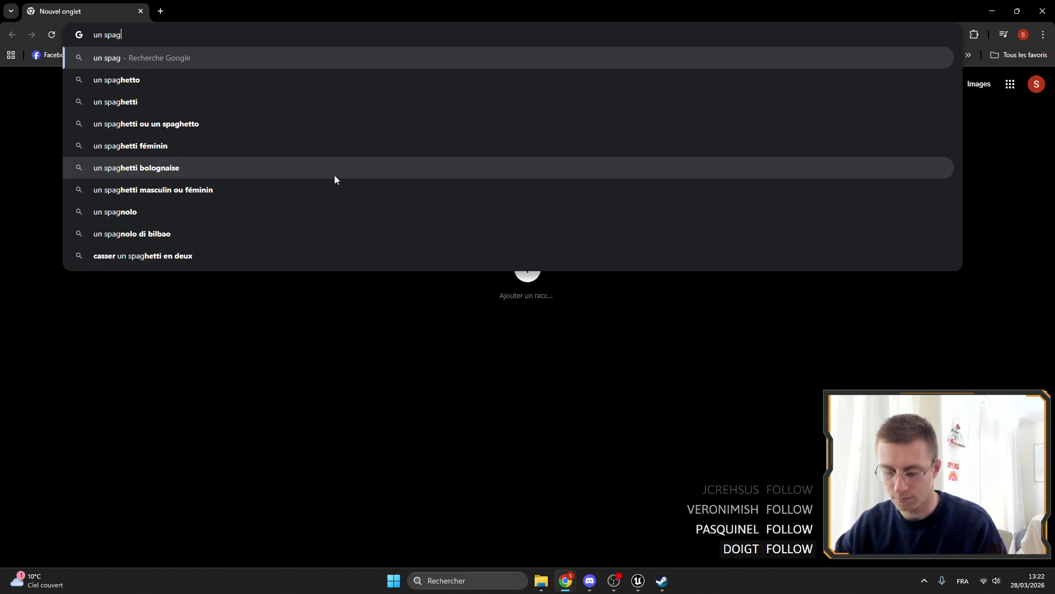
pyautogui.press('Down')
pyautogui.press('Return')
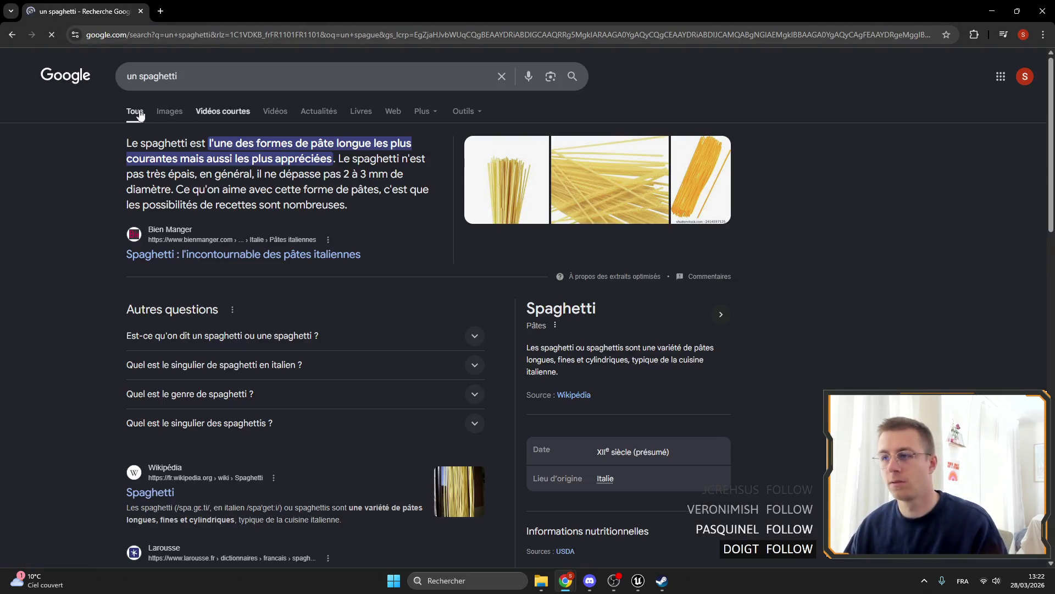
pyautogui.click(165, 111)
# Correct the image search query to 'unreal engine spaghetti'.
pyautogui.click(169, 76)
pyautogui.press('BackSpace')
pyautogui.write('e')
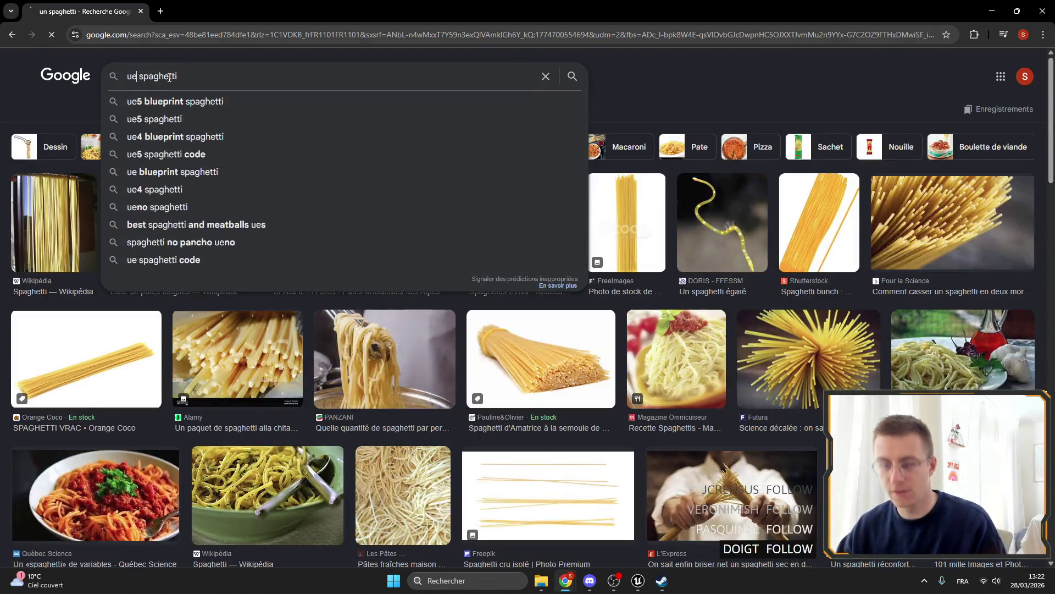
pyautogui.press('Return')
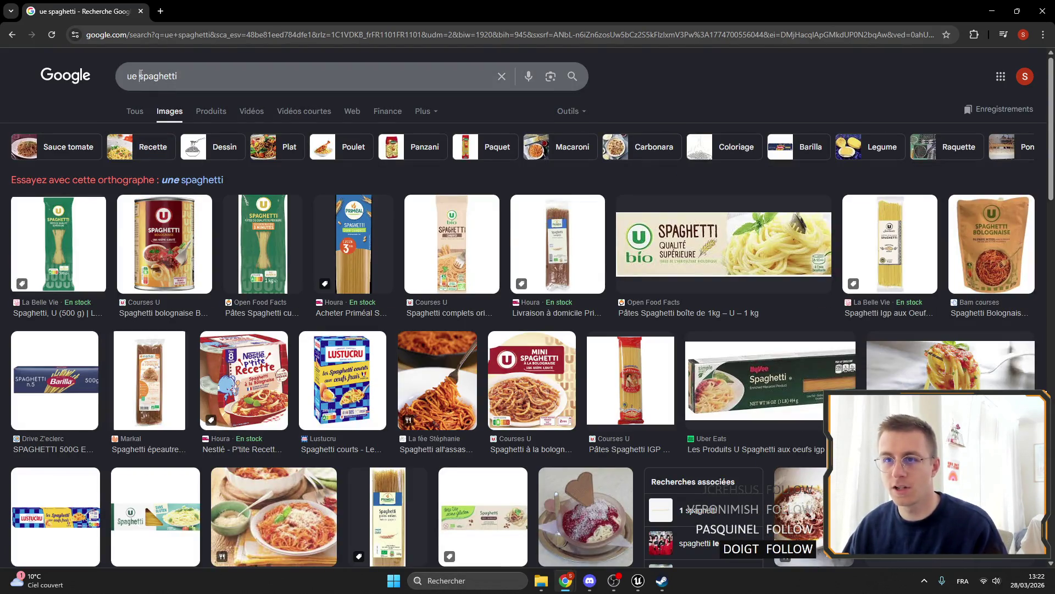
pyautogui.click(139, 76)
pyautogui.press('BackSpace')
pyautogui.write('nreal en')
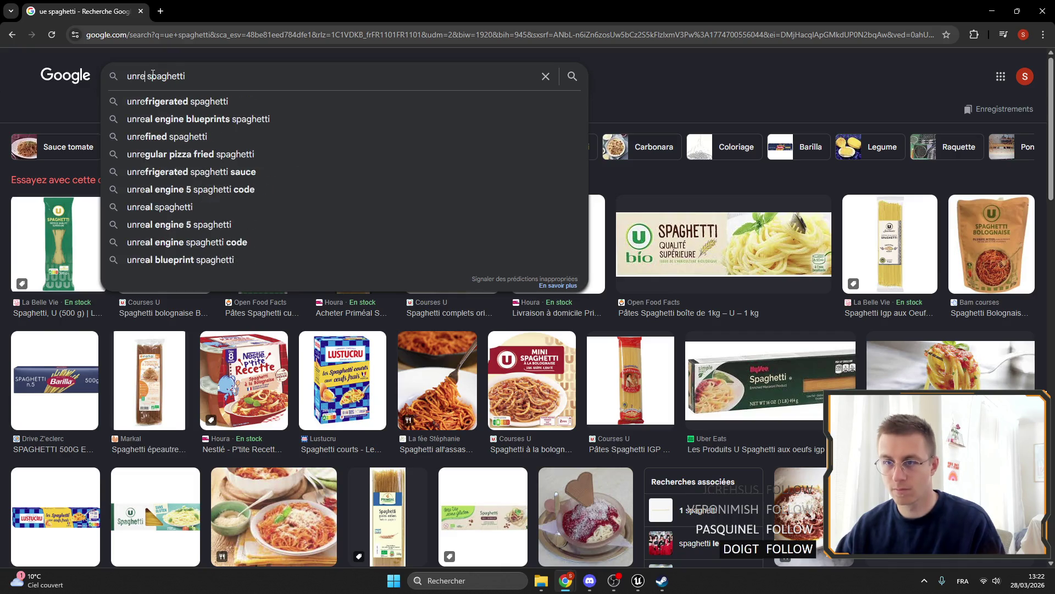
pyautogui.write('gine')
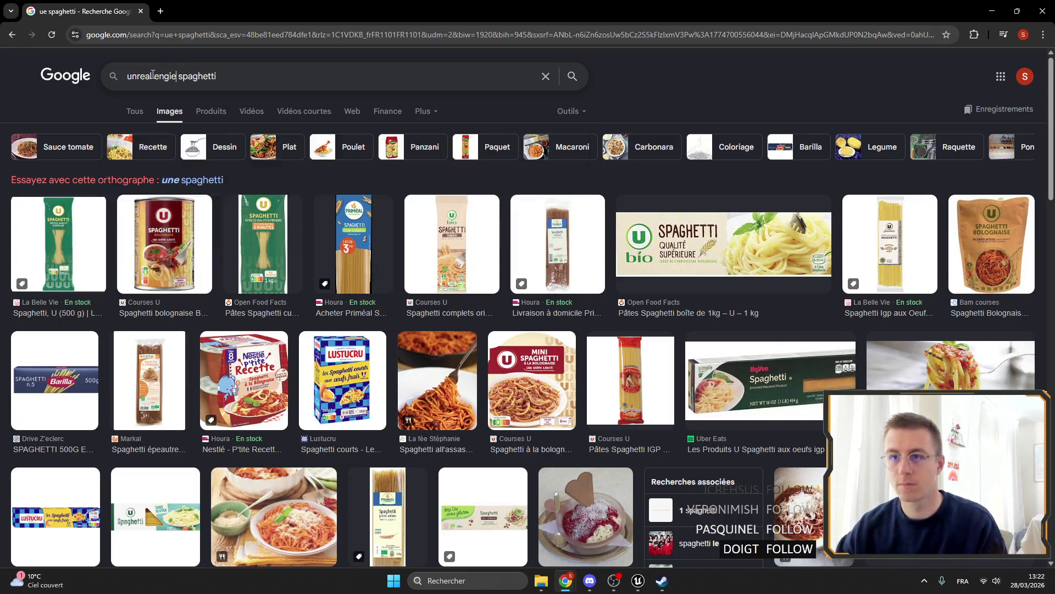
pyautogui.press('Return')
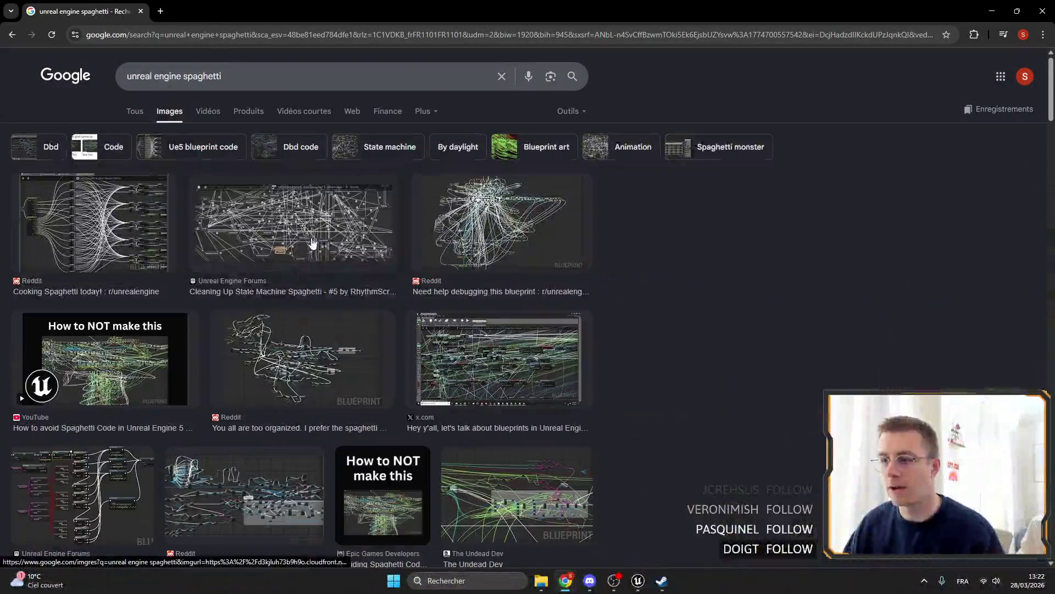
# Preview the debugging-help, x.com and Reddit 'too organized' blueprint images.
pyautogui.click(516, 238)
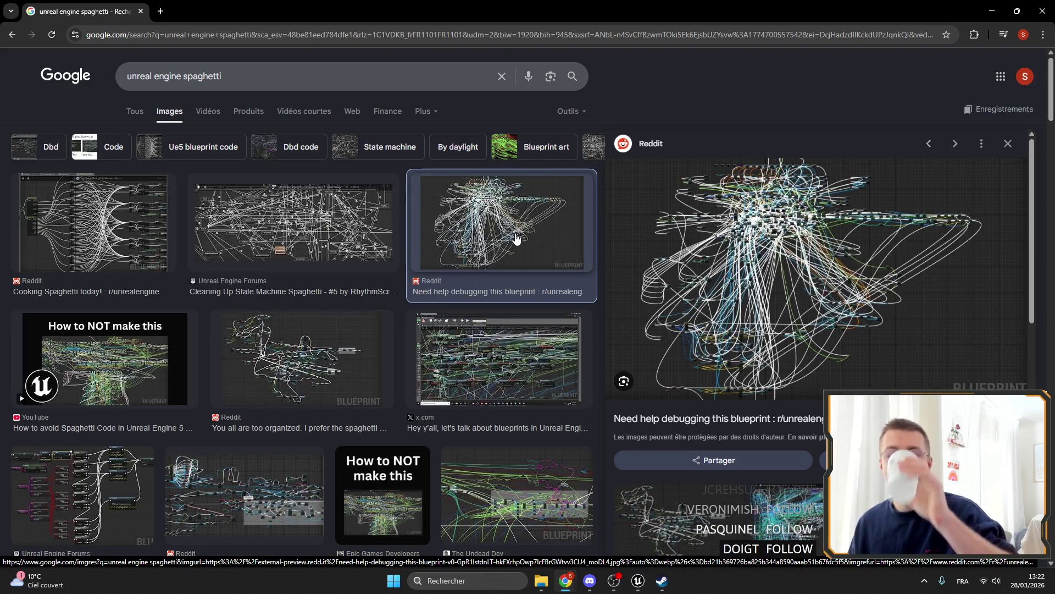
pyautogui.click(538, 386)
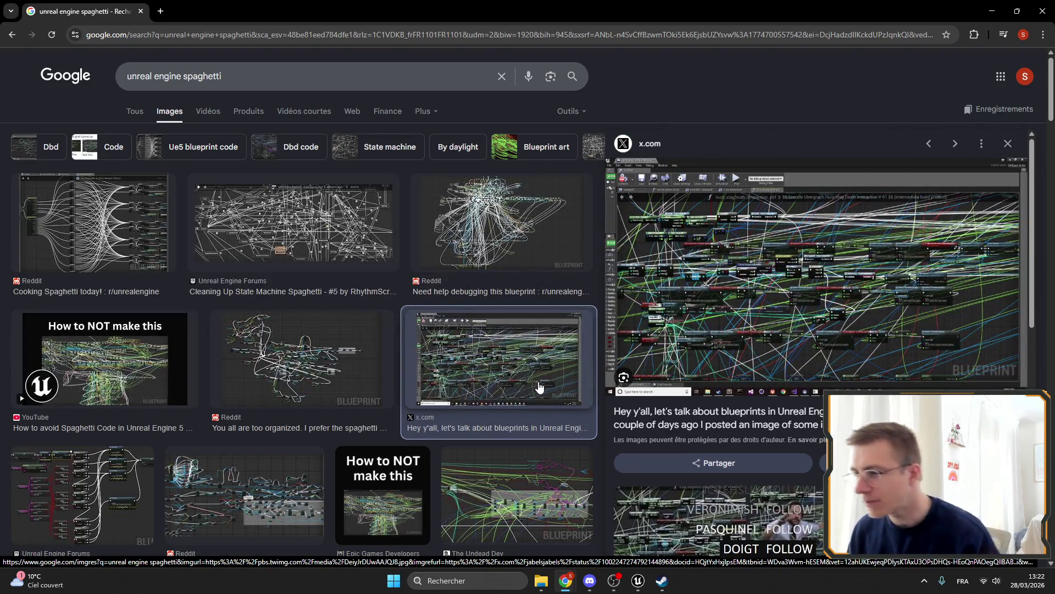
pyautogui.click(276, 359)
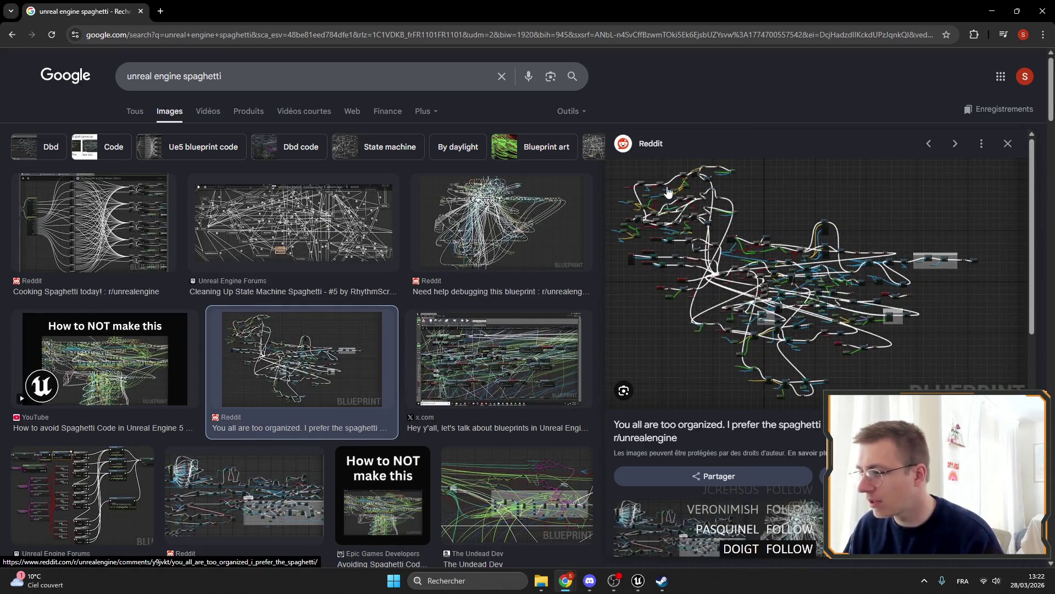
pyautogui.scroll(-3, 514, 389)
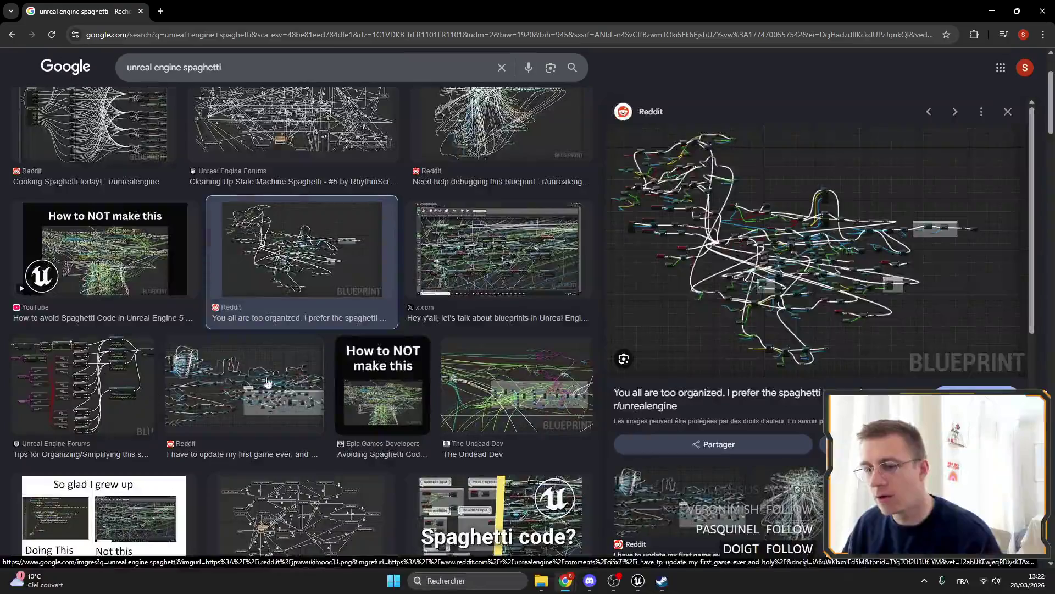
pyautogui.scroll(-3, 371, 328)
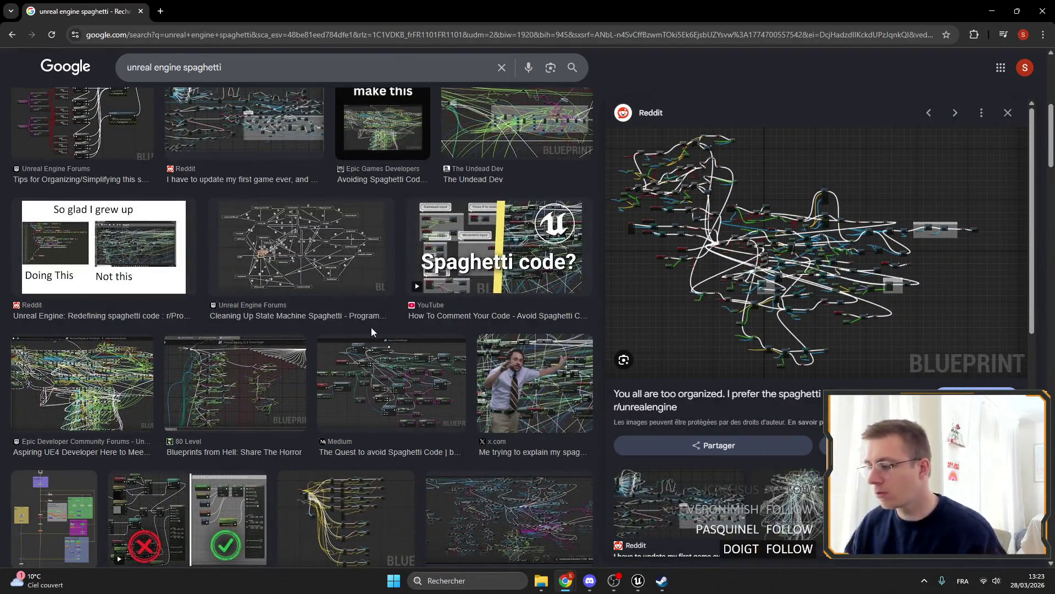
# Preview the Reddit 'first game holy spaghetti' and x.com 'ideal way' blueprint images.
pyautogui.click(992, 11)
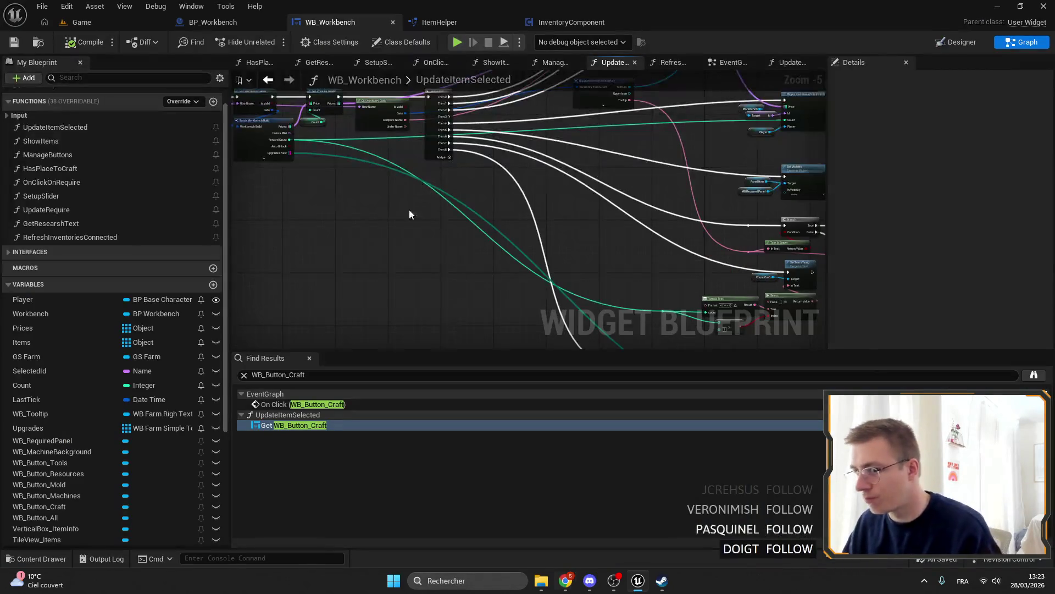
pyautogui.moveTo(409, 211); pyautogui.dragTo(487, 245)
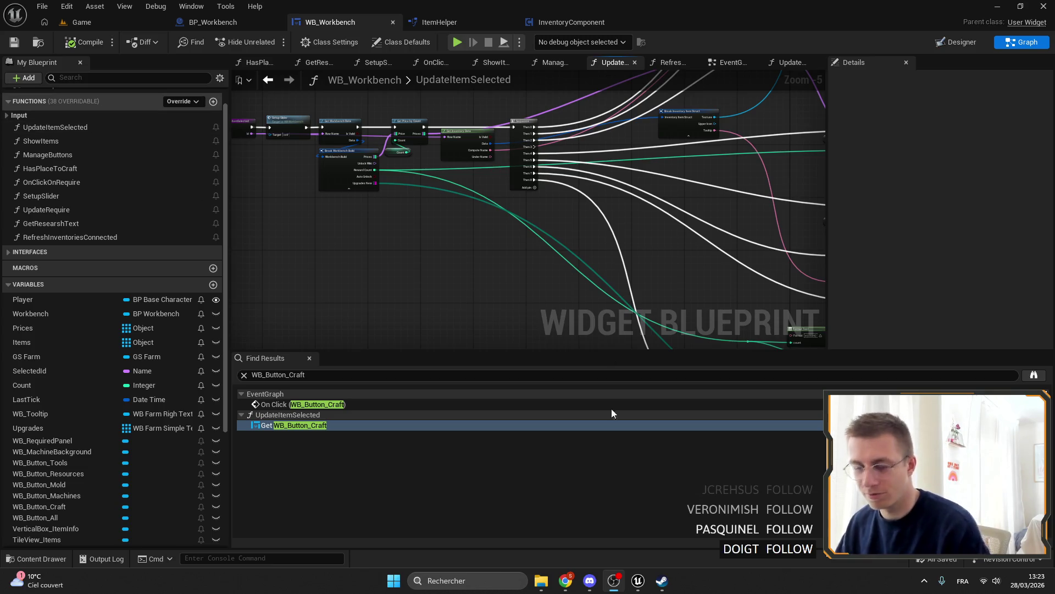
pyautogui.moveTo(566, 580)
pyautogui.click(597, 520)
pyautogui.scroll(-2, 575, 346)
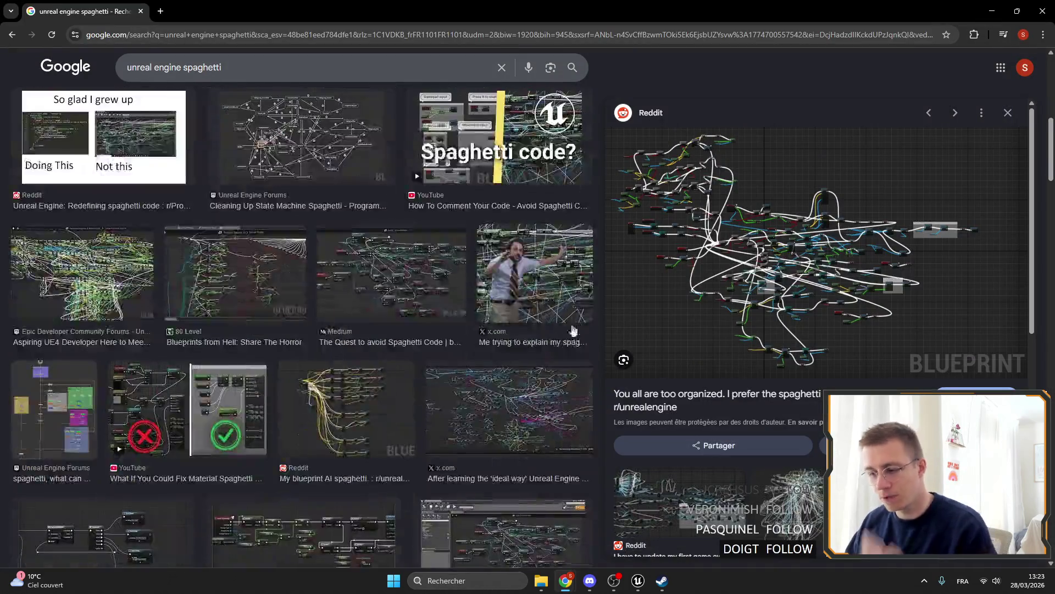
pyautogui.click(750, 528)
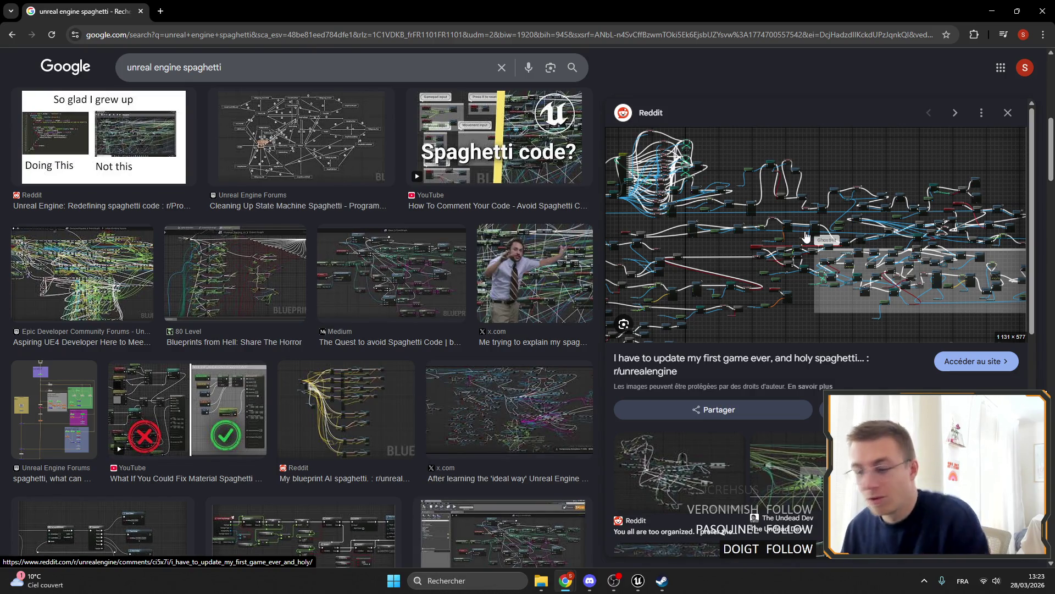
pyautogui.click(529, 400)
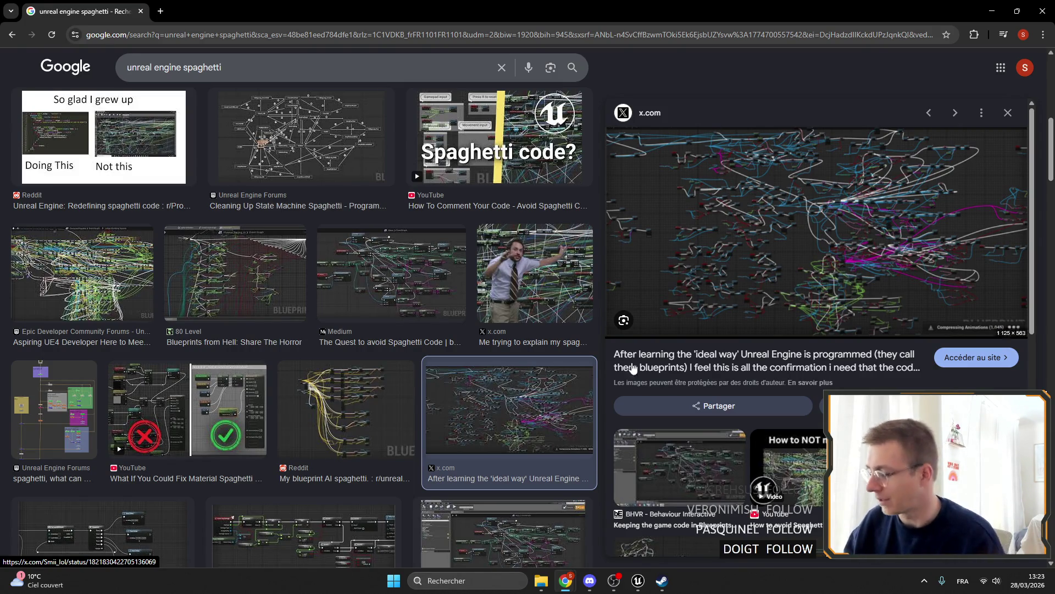
# Return to Unreal and view the right-hand part of UpdateItemSelected.
pyautogui.hotkey('alt', 'Tab')
pyautogui.scroll(-5, 611, 254)
pyautogui.scroll(4, 417, 218)
pyautogui.moveTo(806, 123)
pyautogui.mouseDown()
pyautogui.moveTo(617, 299)
pyautogui.moveTo(683, 259)
pyautogui.moveTo(662, 169)
pyautogui.mouseUp()
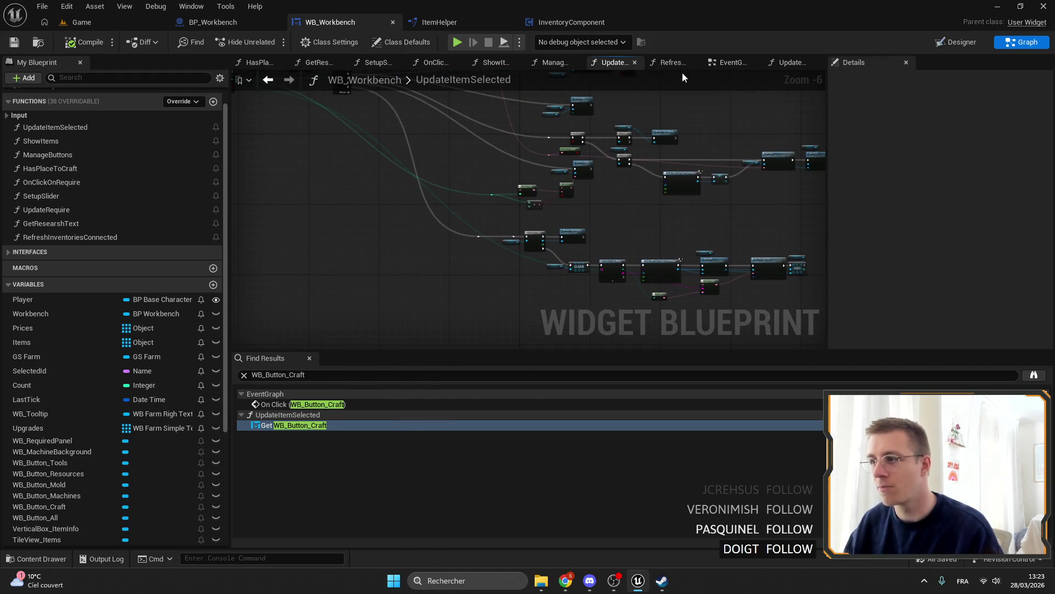
# Check RefreshInventoriesConnected, BP_Workbench's TryCraft and the WB_Button_Craft Get node, then go to the Game level.
pyautogui.click(671, 62)
pyautogui.scroll(-3, 433, 159)
pyautogui.scroll(3, 434, 158)
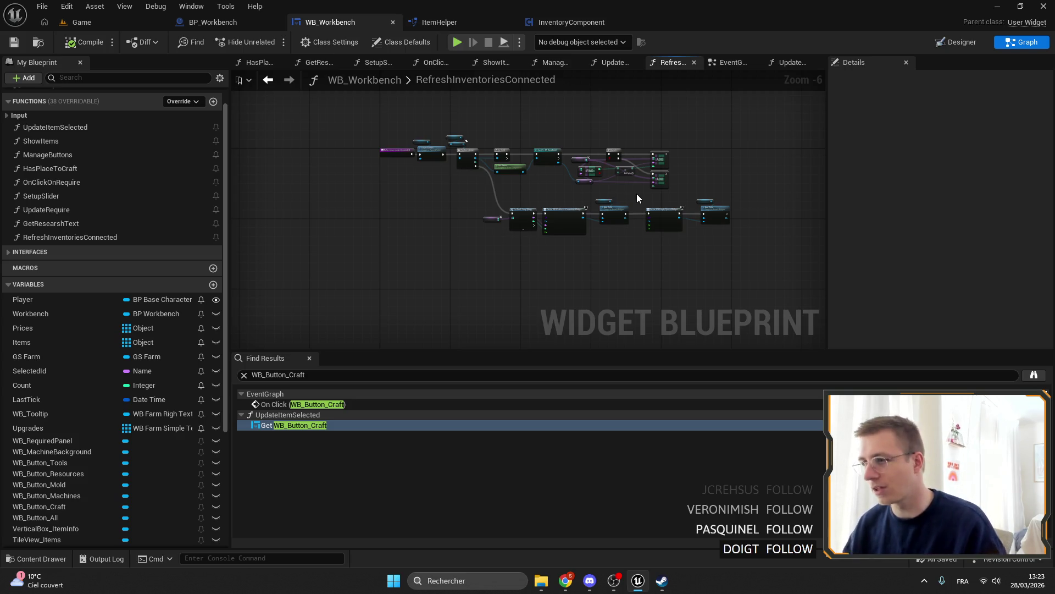
pyautogui.click(214, 22)
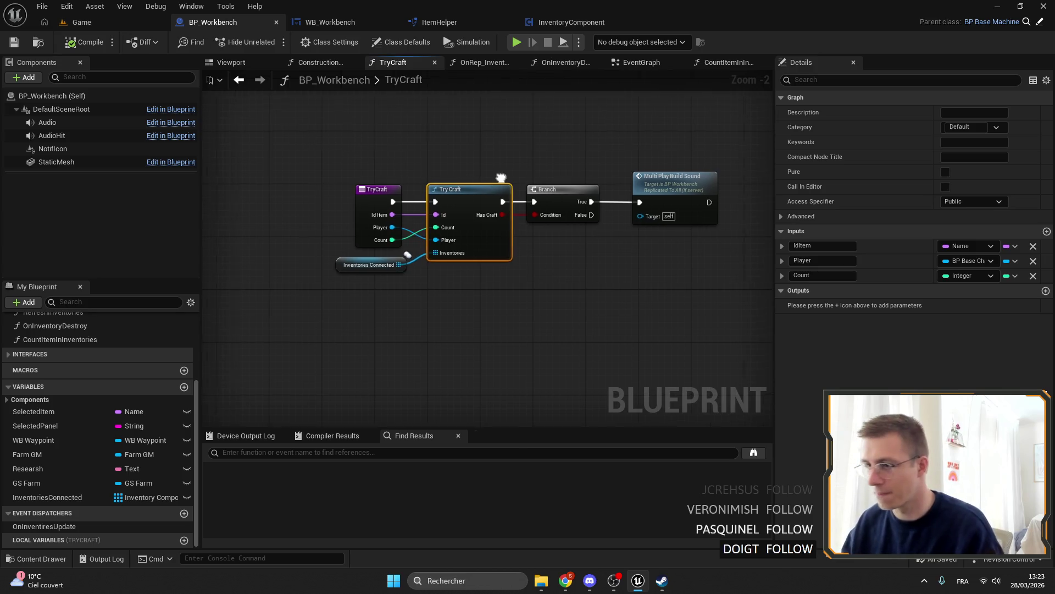
pyautogui.click(335, 22)
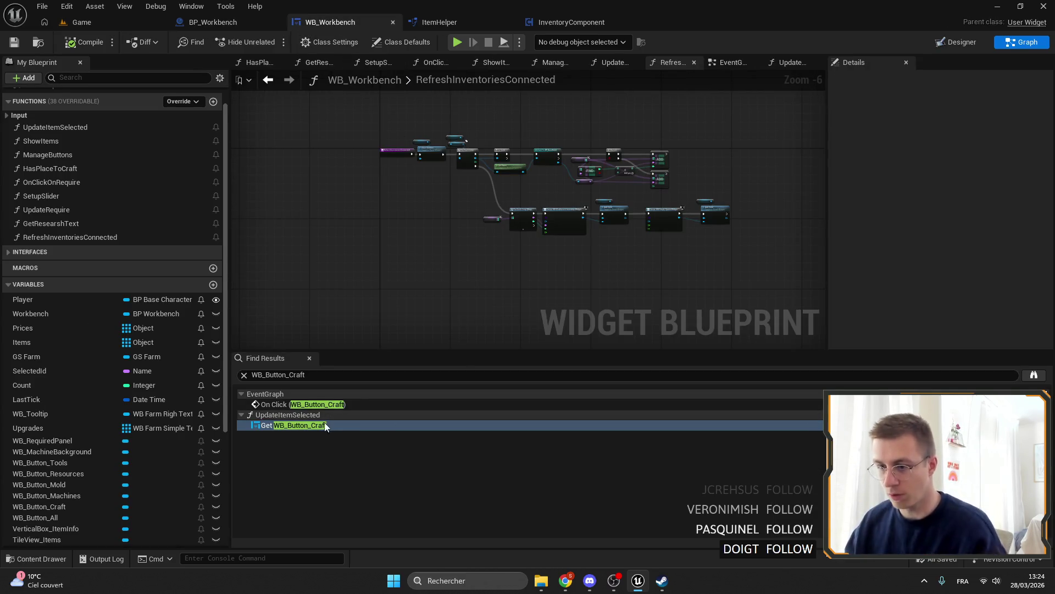
pyautogui.doubleClick(327, 426)
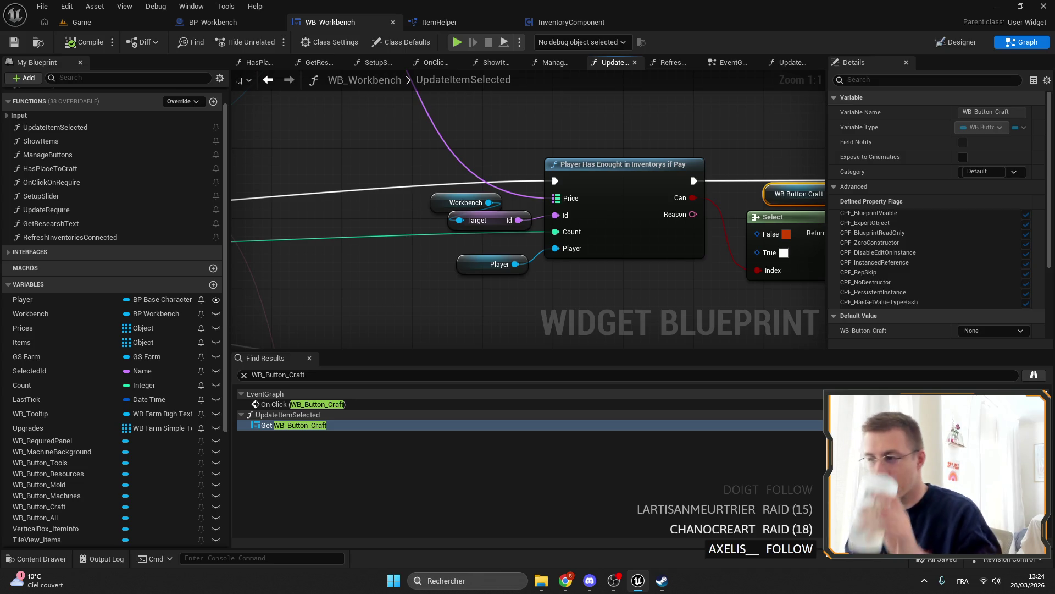
pyautogui.click(153, 17)
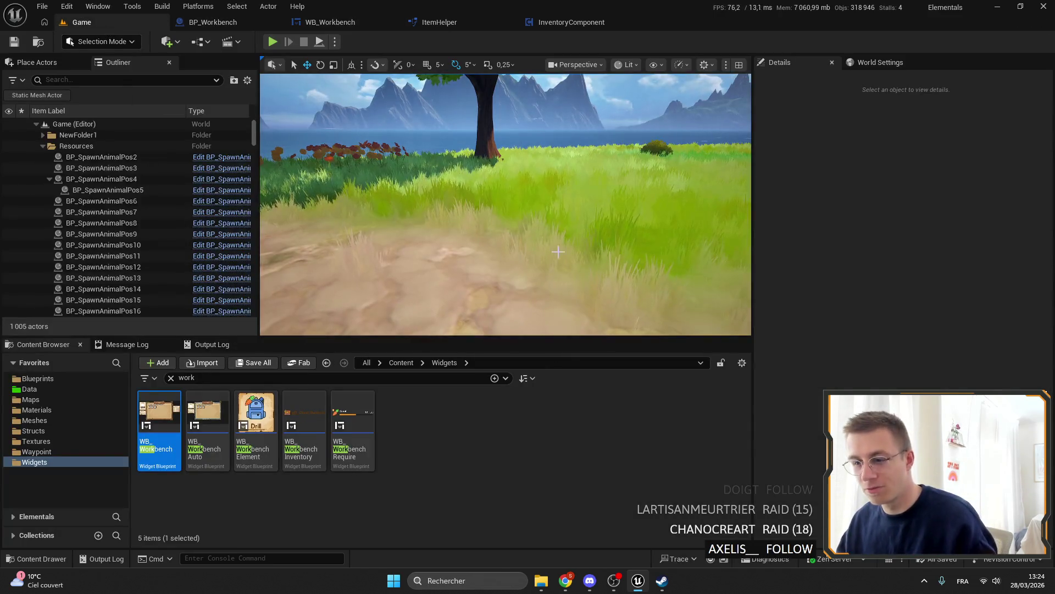
# Step through the Elemency Island gallery screenshots, third to sixth.
pyautogui.moveTo(533, 304)
pyautogui.mouseDown()
pyautogui.moveTo(533, 231)
pyautogui.moveTo(511, 269)
pyautogui.mouseUp()
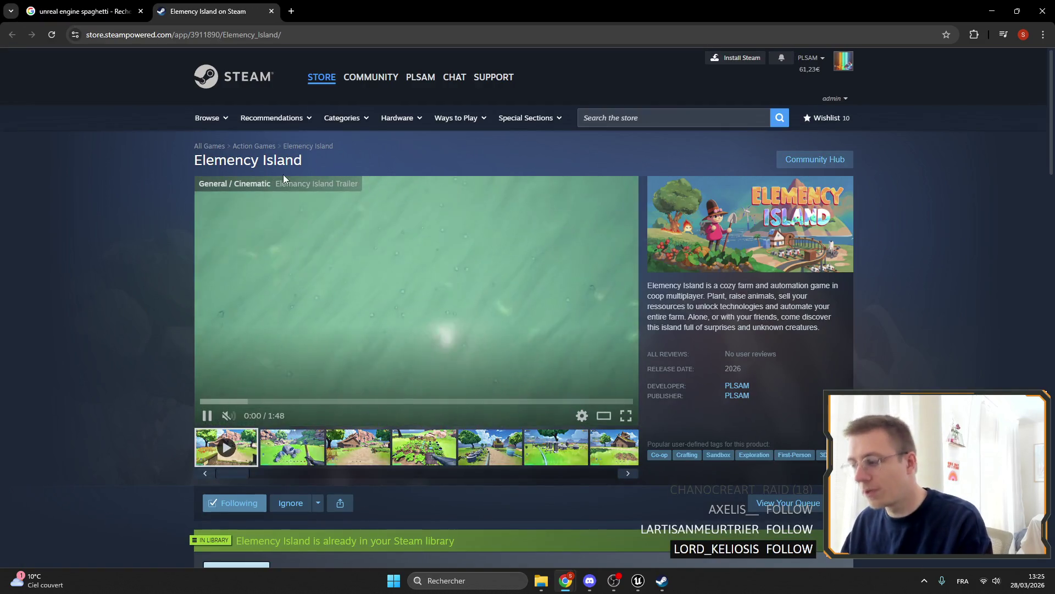
pyautogui.click(358, 446)
pyautogui.click(312, 442)
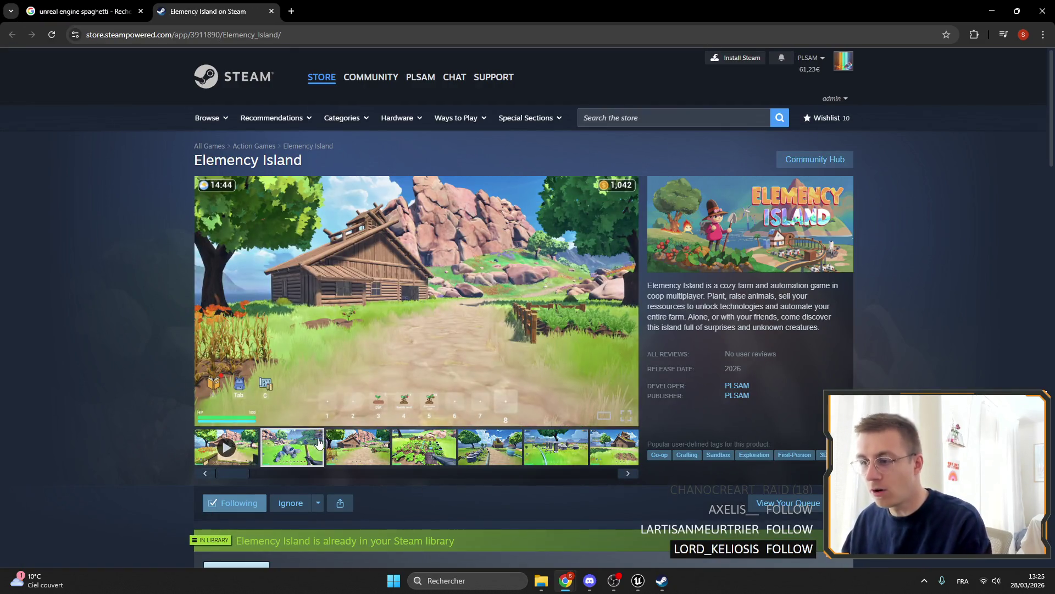
pyautogui.click(379, 445)
pyautogui.click(445, 439)
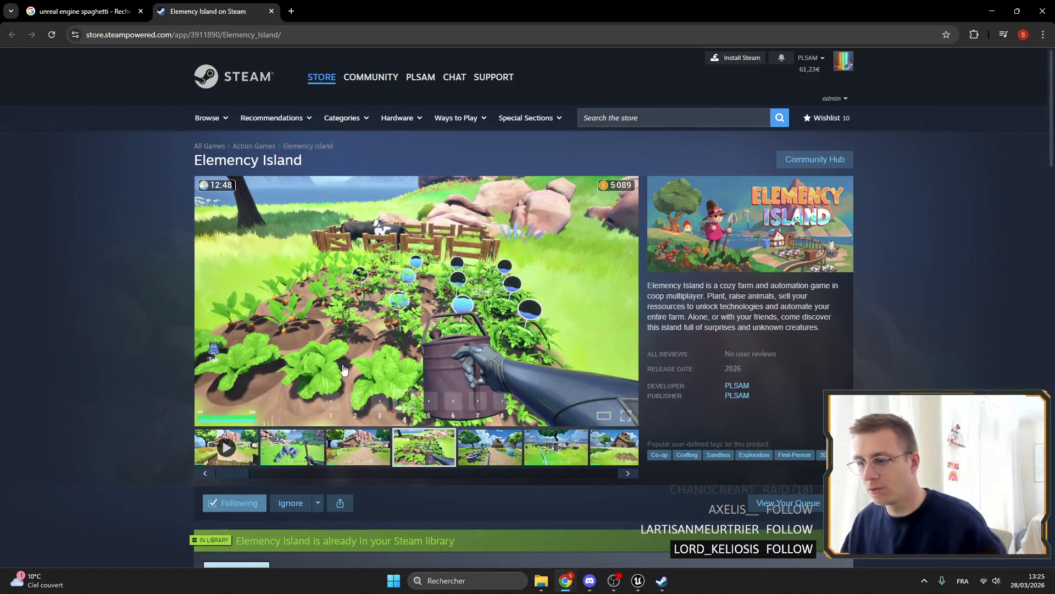
pyautogui.click(479, 441)
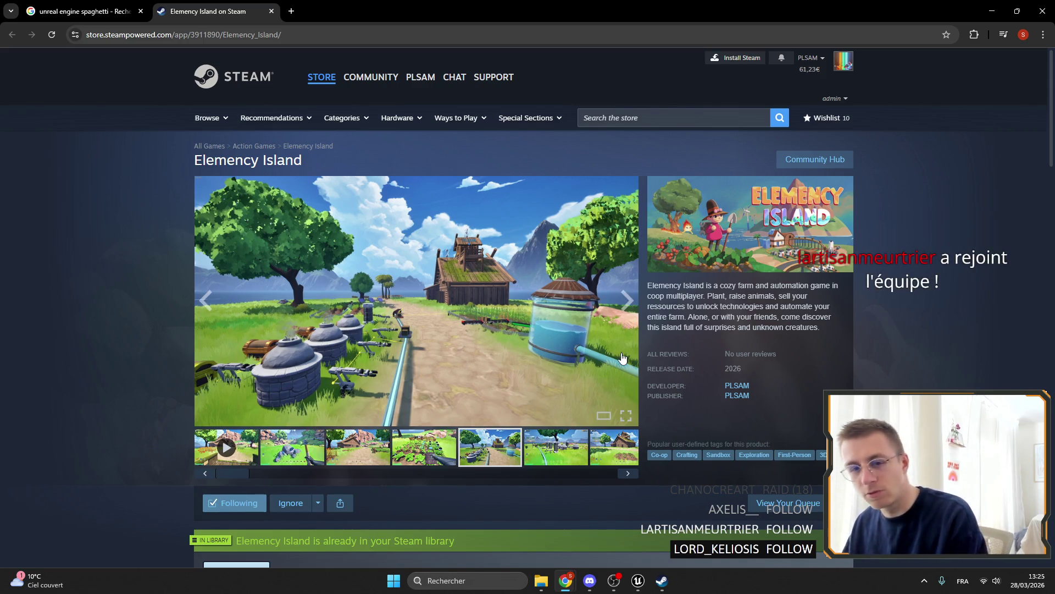
pyautogui.click(558, 453)
# Scroll the demo details, then leave Chrome for BP_Workbench's TryCraft graph.
pyautogui.scroll(-8, 611, 416)
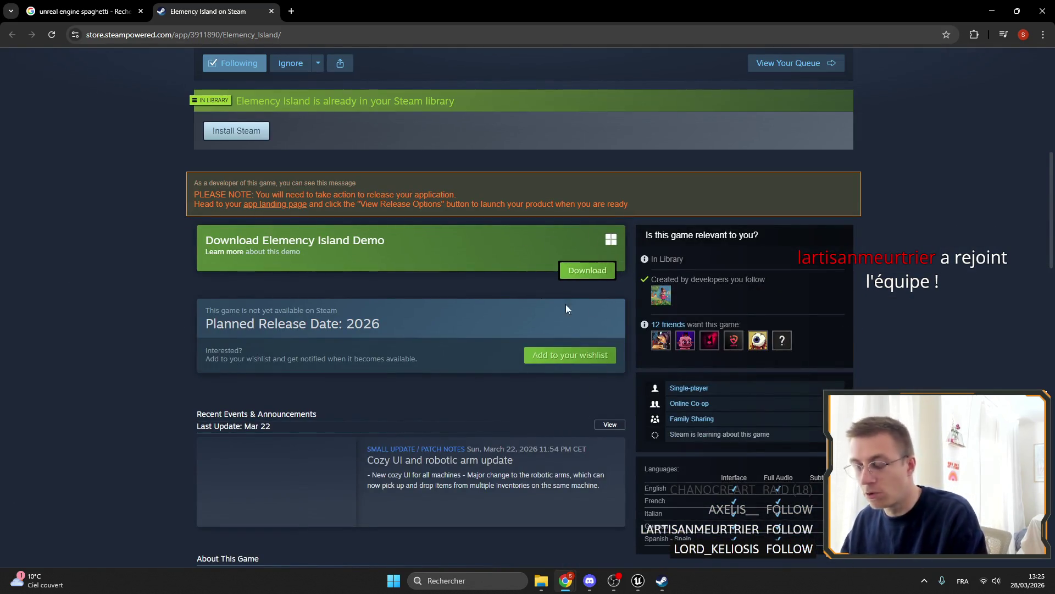
pyautogui.scroll(-1, 586, 252)
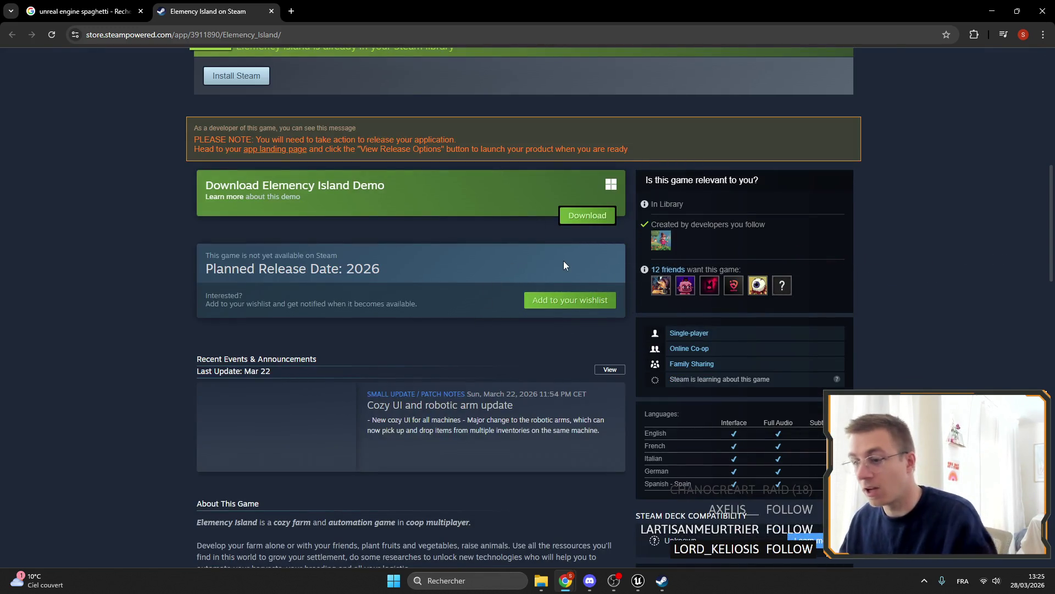
pyautogui.scroll(6, 430, 256)
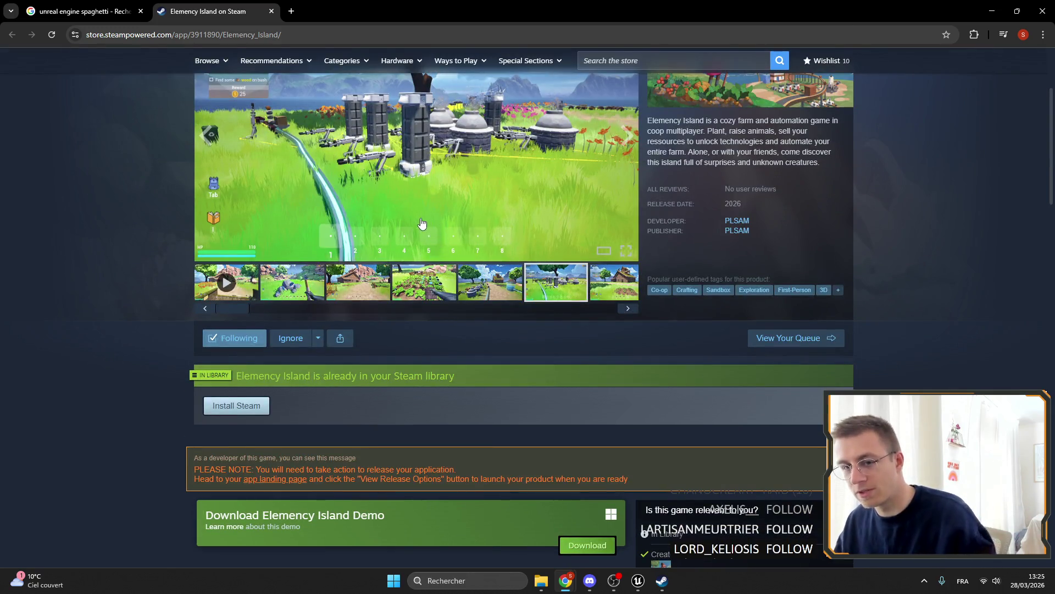
pyautogui.scroll(3, 422, 223)
pyautogui.hotkey('ctrl', 'Tab')
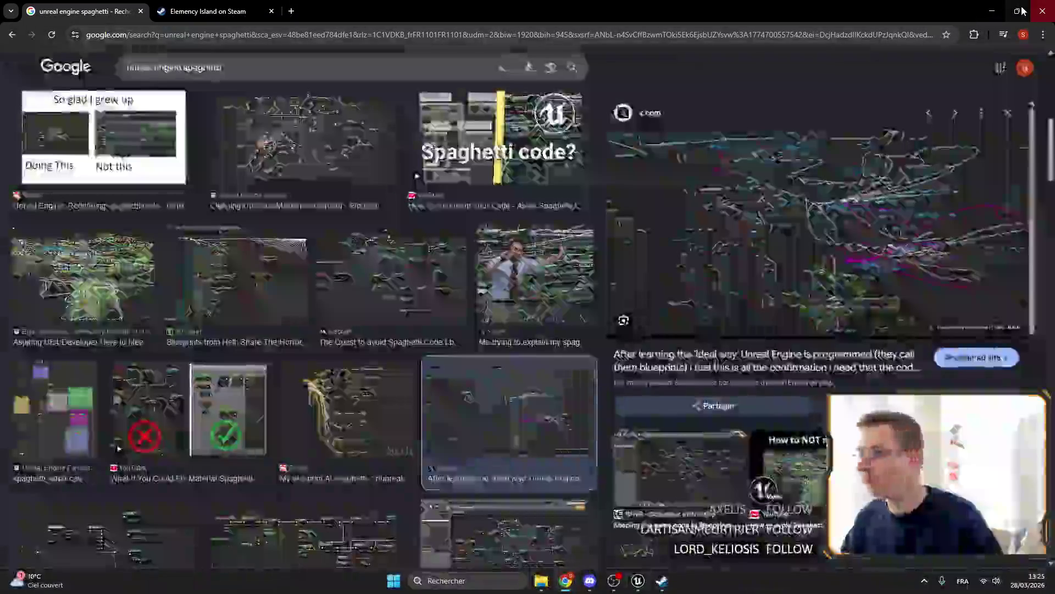
pyautogui.click(992, 11)
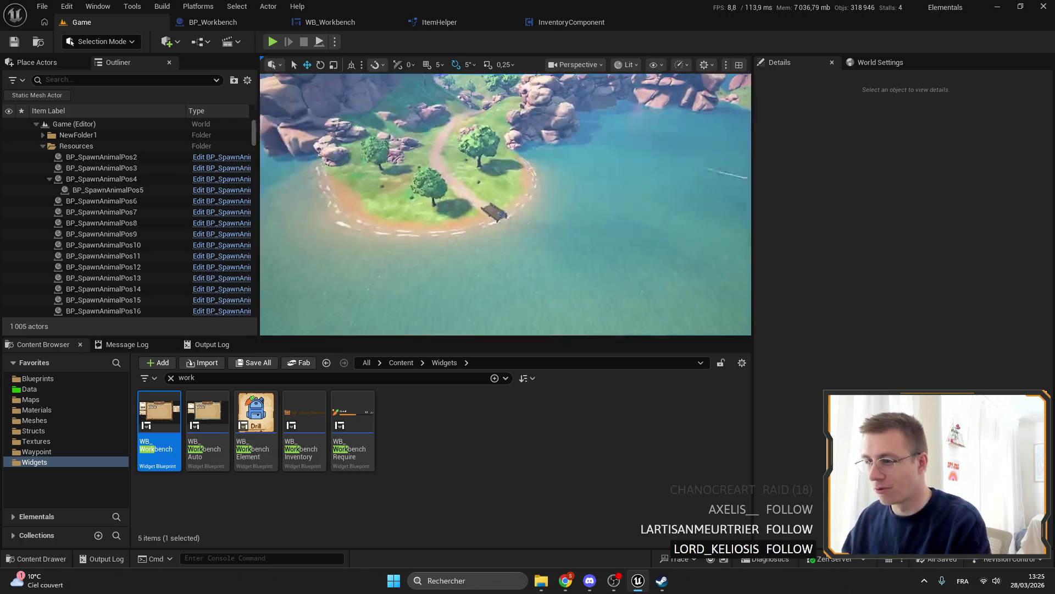
pyautogui.click(189, 26)
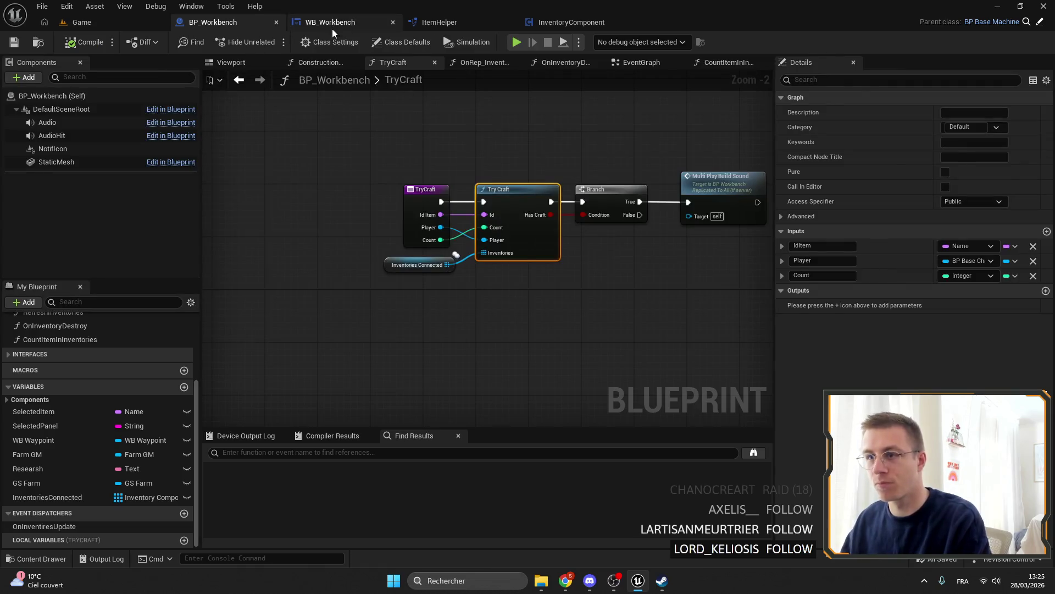
# Show WB_Workbench in Designer view and zoom its canvas, then return to the spaghetti image results.
pyautogui.click(332, 28)
pyautogui.click(956, 41)
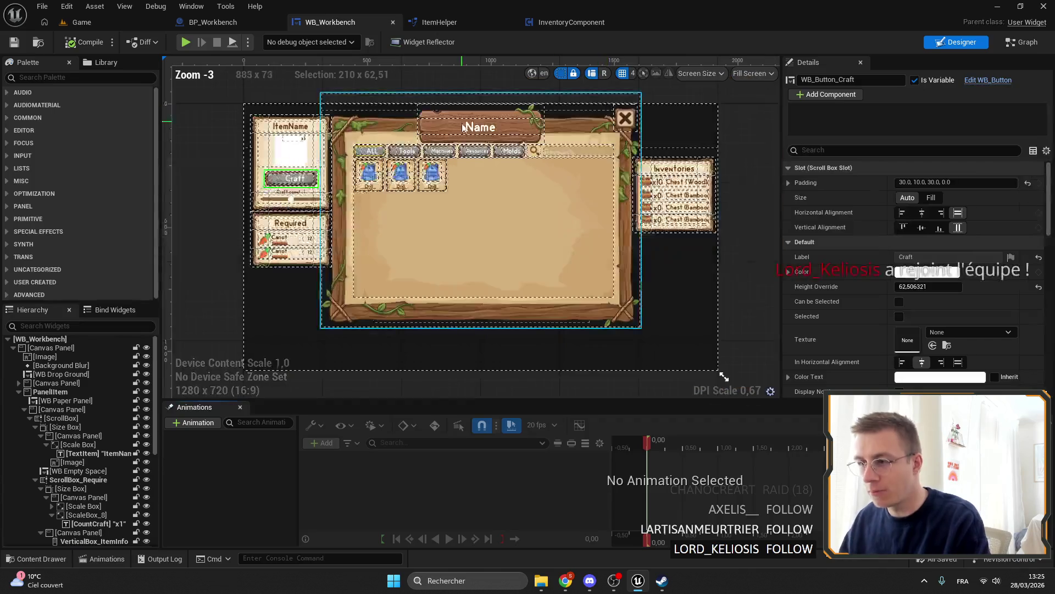
pyautogui.scroll(-3, 632, 306)
pyautogui.scroll(5, 549, 220)
pyautogui.scroll(-1, 500, 134)
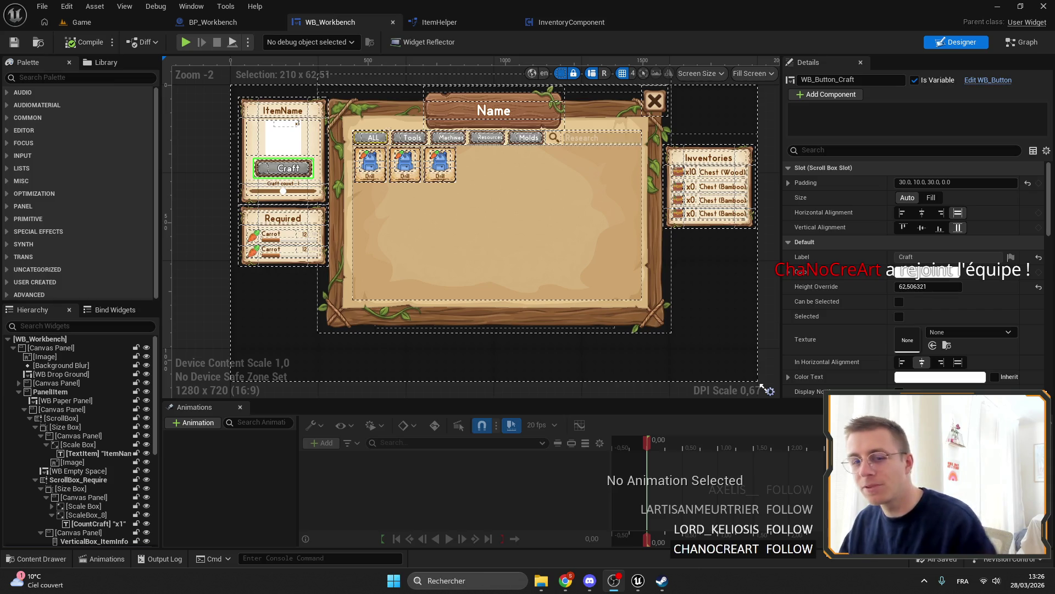
pyautogui.moveTo(566, 580)
pyautogui.click(655, 480)
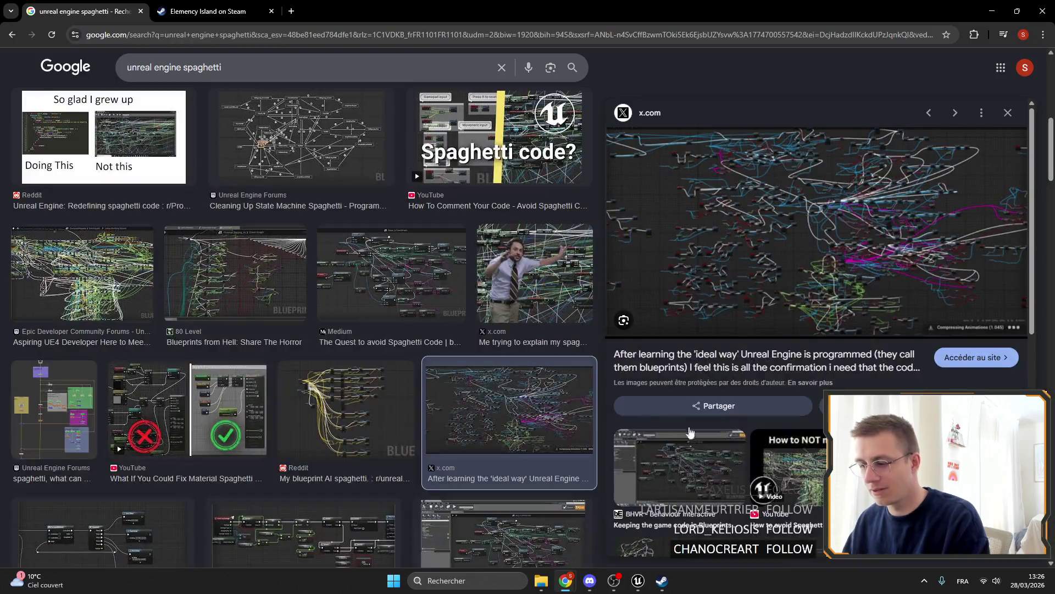
# Hide Chrome briefly, then bring it back on the Elemency Island Steam page.
pyautogui.click(992, 11)
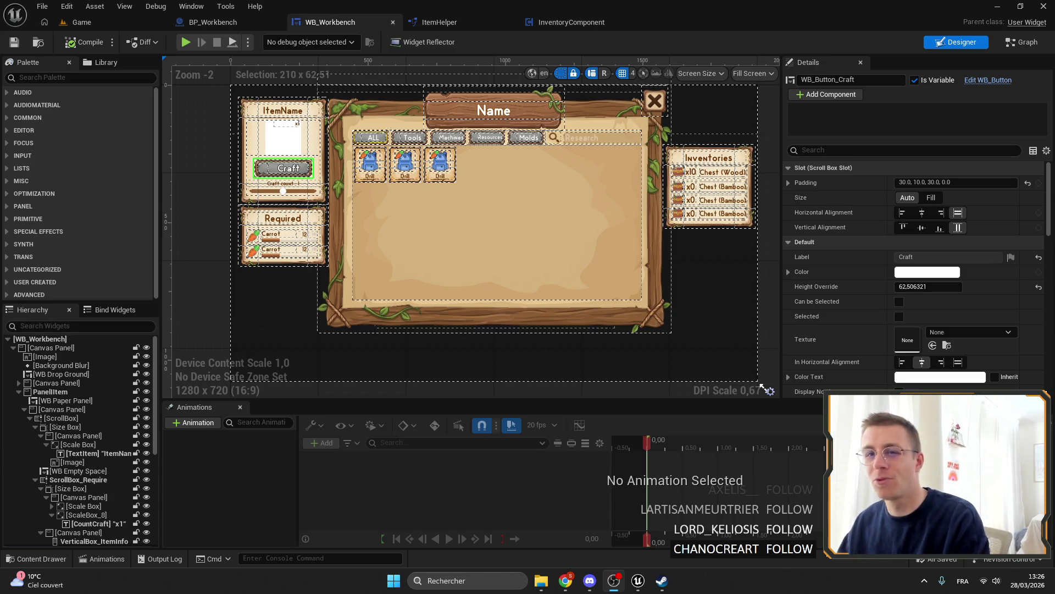
pyautogui.moveTo(565, 580)
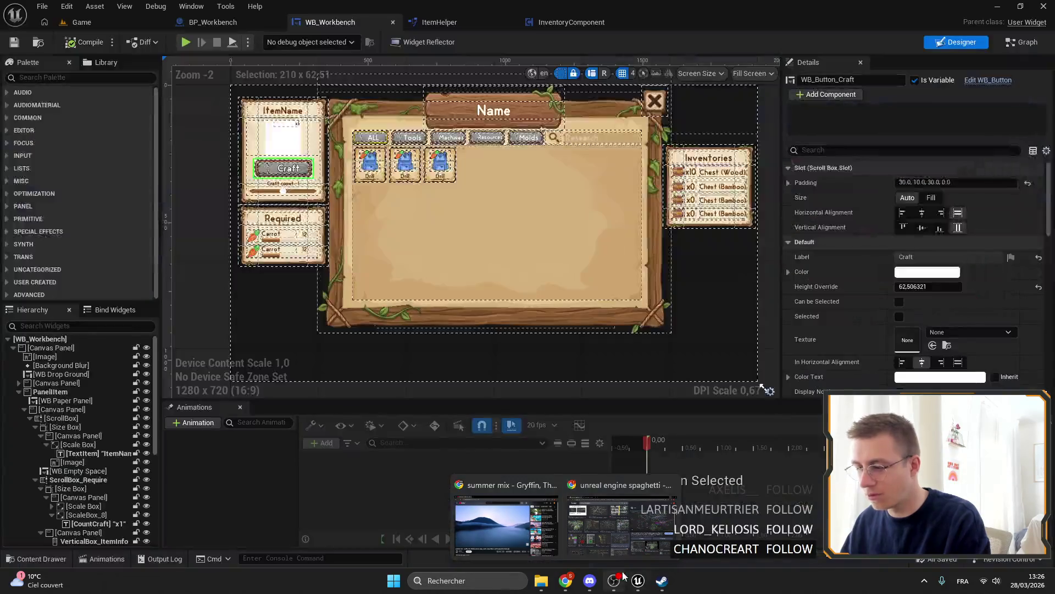
pyautogui.click(614, 581)
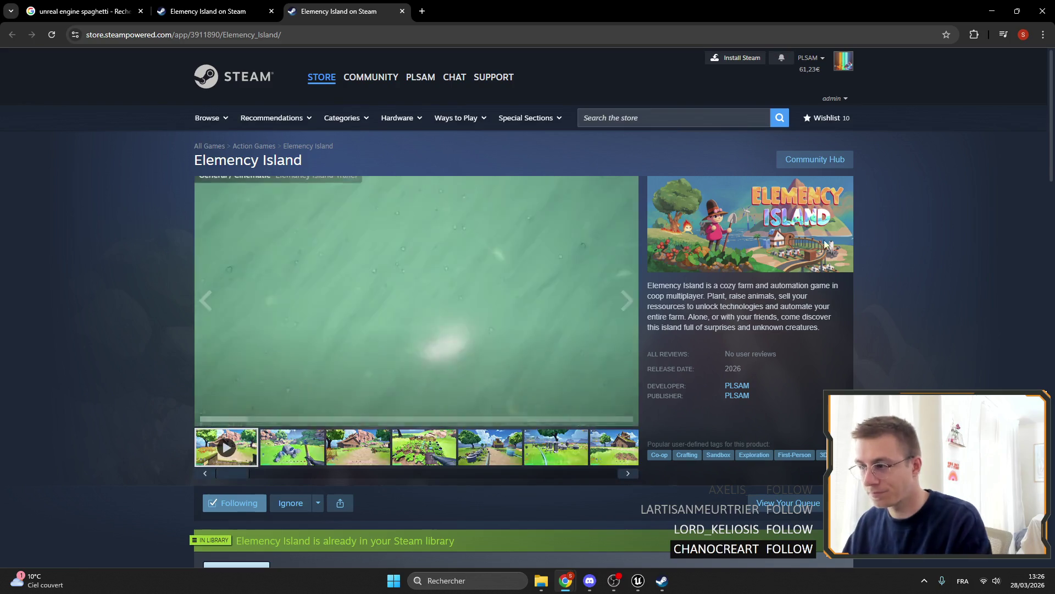
pyautogui.scroll(-5, 668, 240)
pyautogui.scroll(4, 669, 241)
# Browse the gallery's rocky-path, machines and barn path screenshots.
pyautogui.click(627, 245)
pyautogui.click(627, 245)
pyautogui.click(627, 245)
pyautogui.click(630, 402)
pyautogui.click(628, 418)
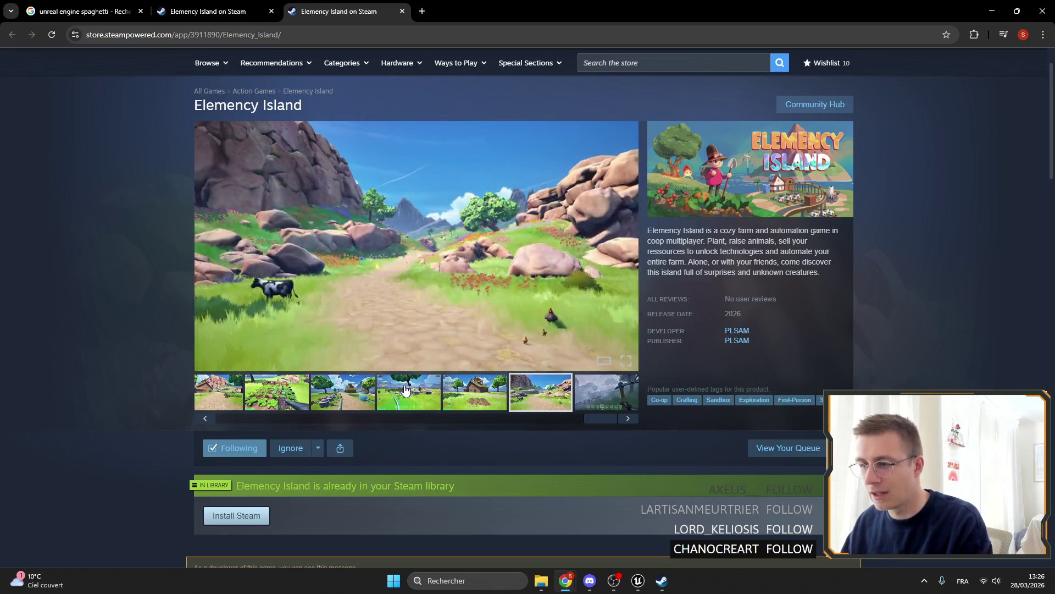
pyautogui.click(400, 393)
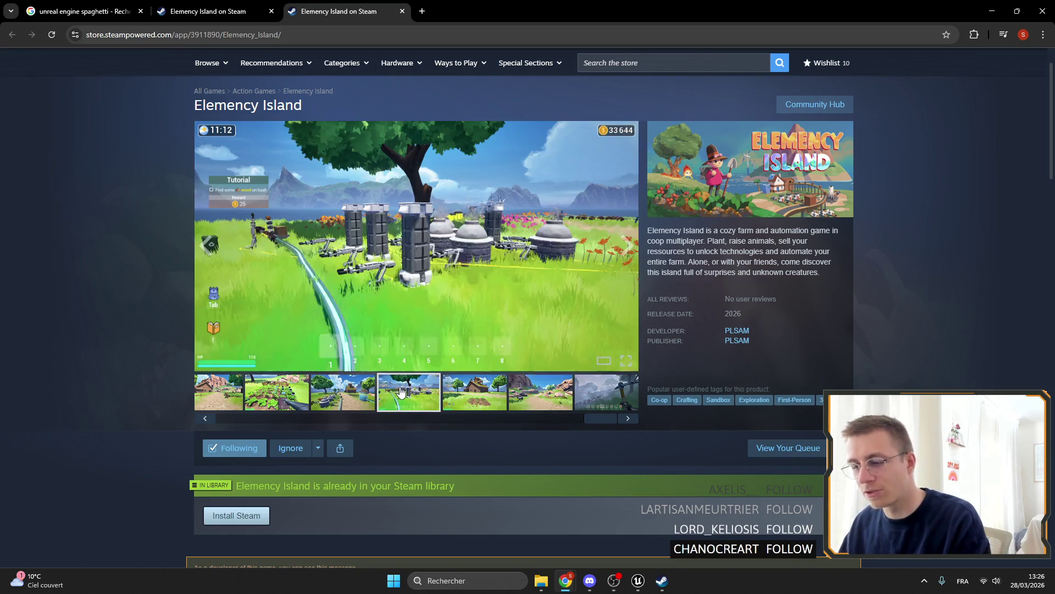
pyautogui.click(325, 407)
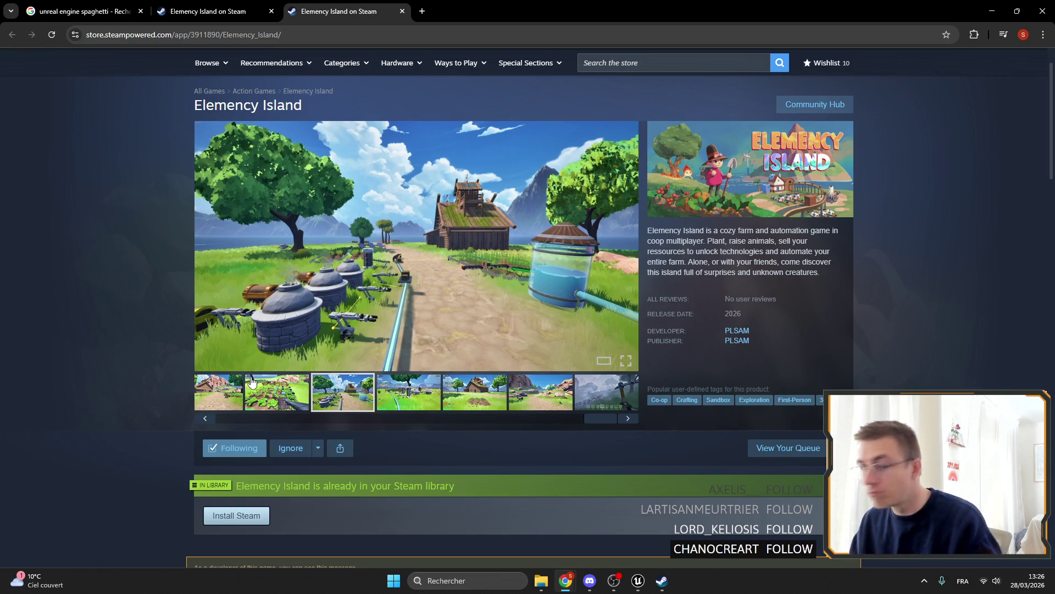
# Open a screenshot's image options, show the farm screenshot, then return to Unreal.
pyautogui.rightClick(466, 297)
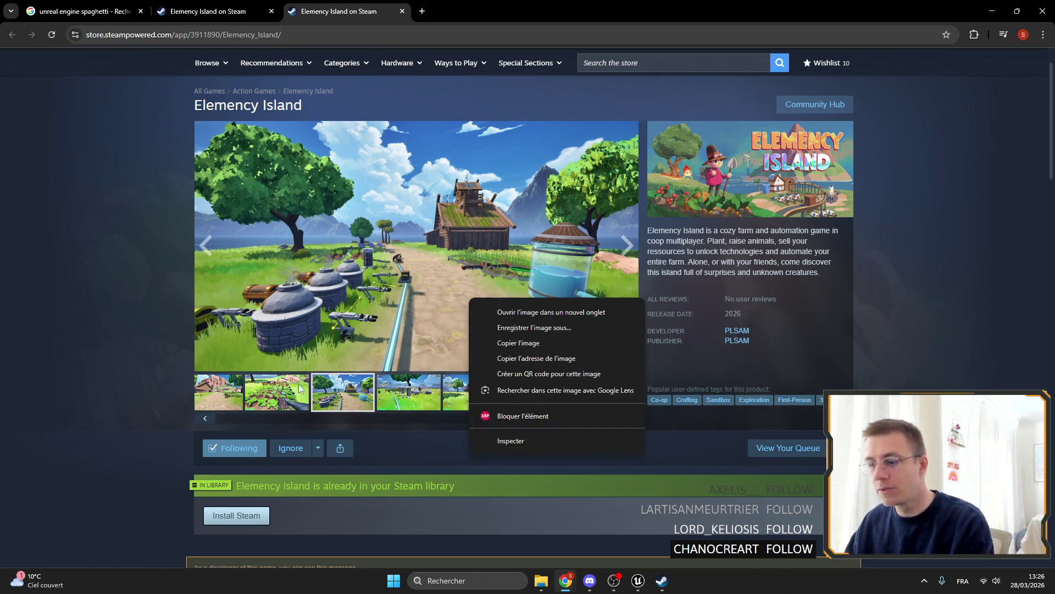
pyautogui.click(270, 390)
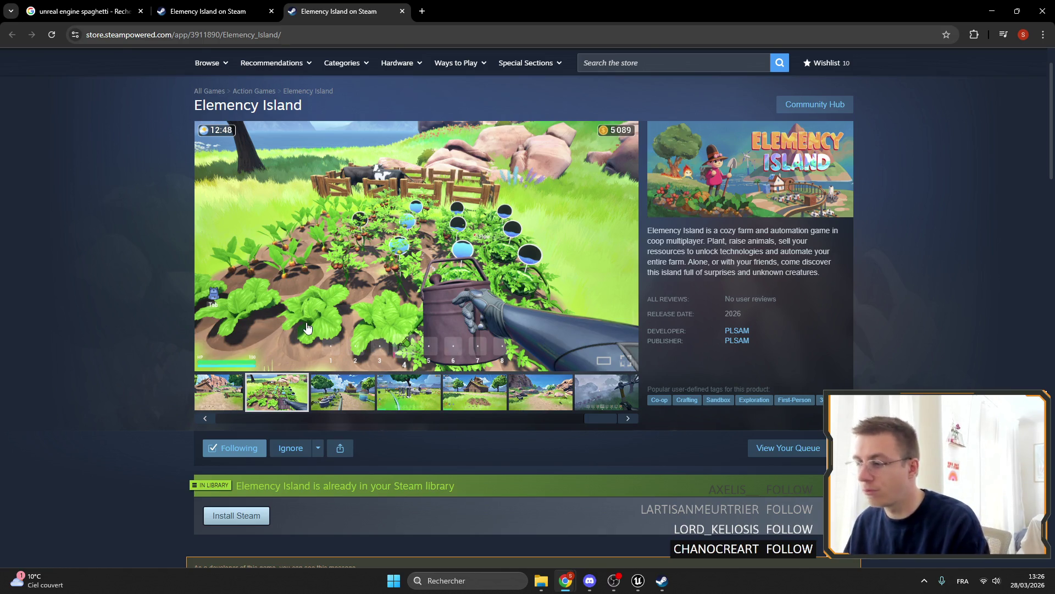
pyautogui.click(88, 11)
pyautogui.click(1001, 11)
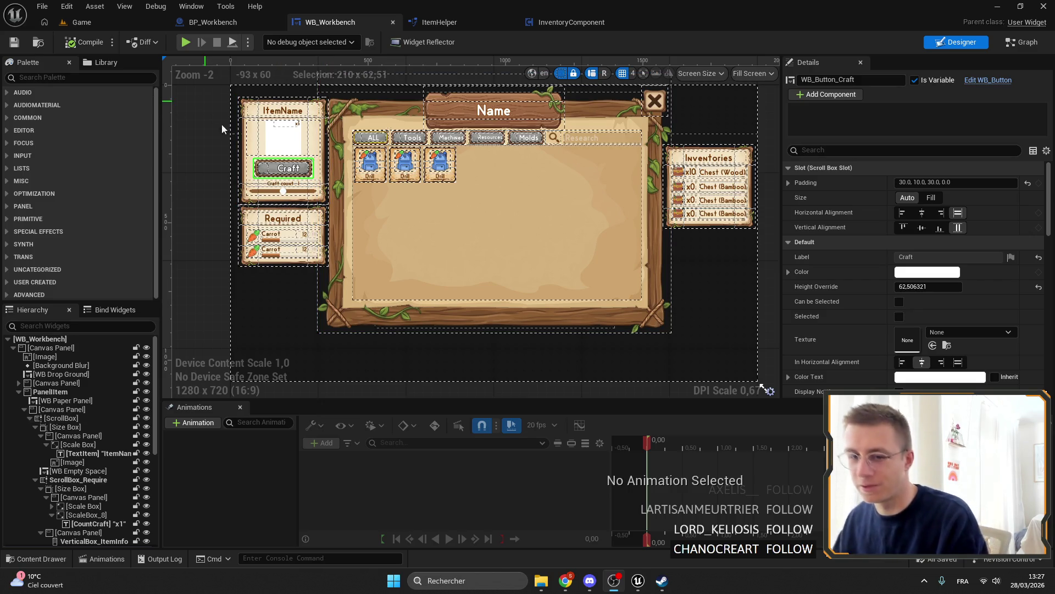
# Cycle through the open tabs and find where WB_Button_Craft is used.
pyautogui.click(115, 21)
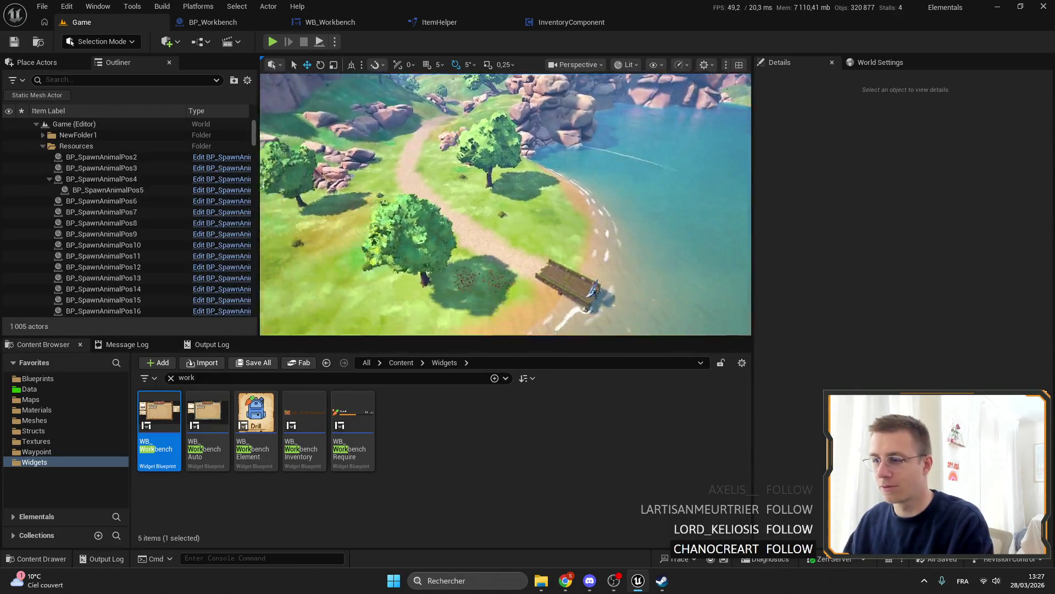
pyautogui.click(330, 22)
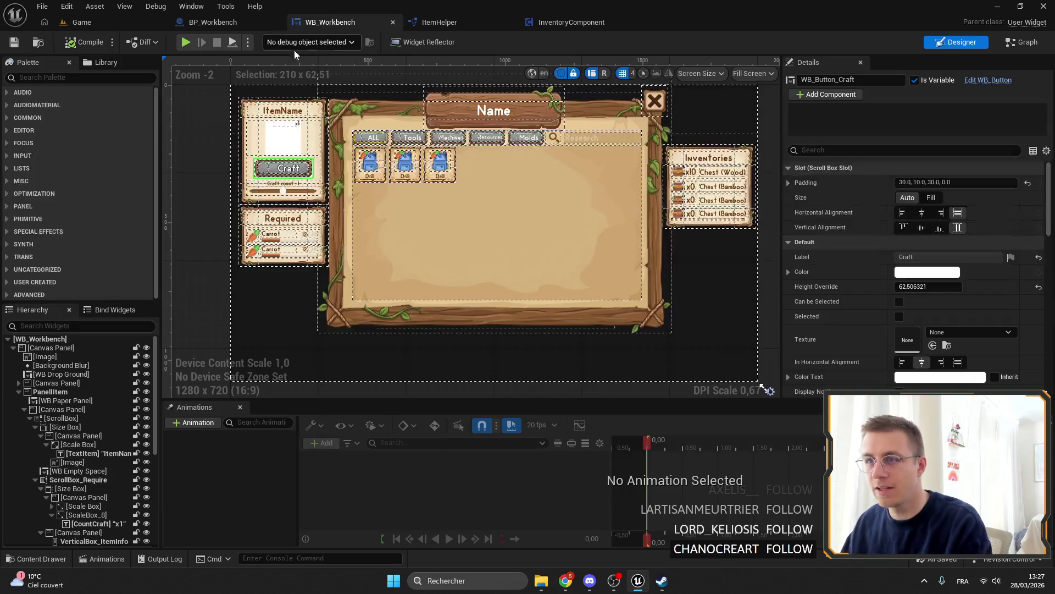
pyautogui.click(231, 22)
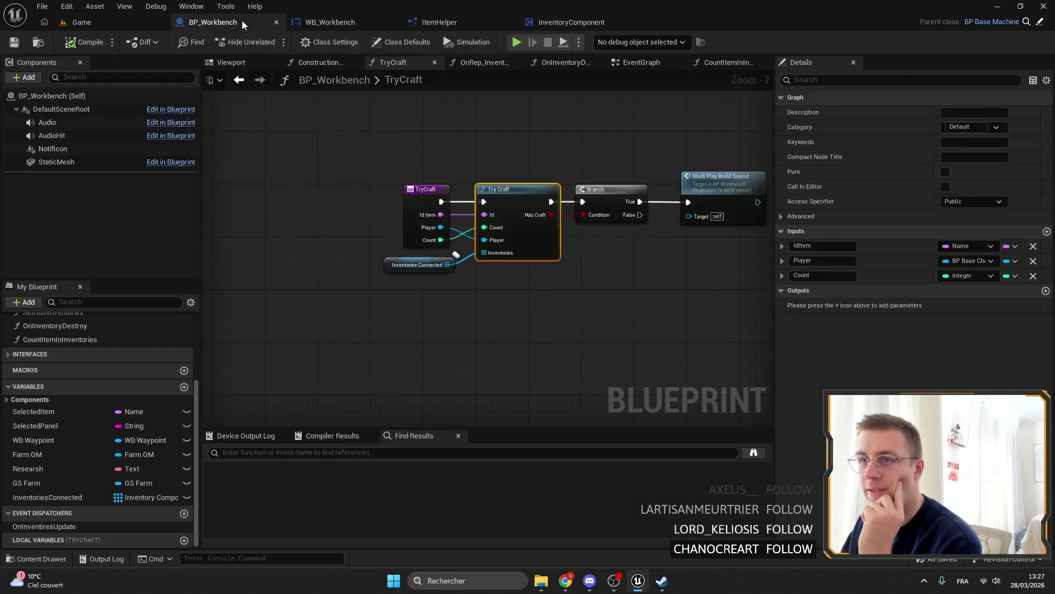
pyautogui.click(352, 23)
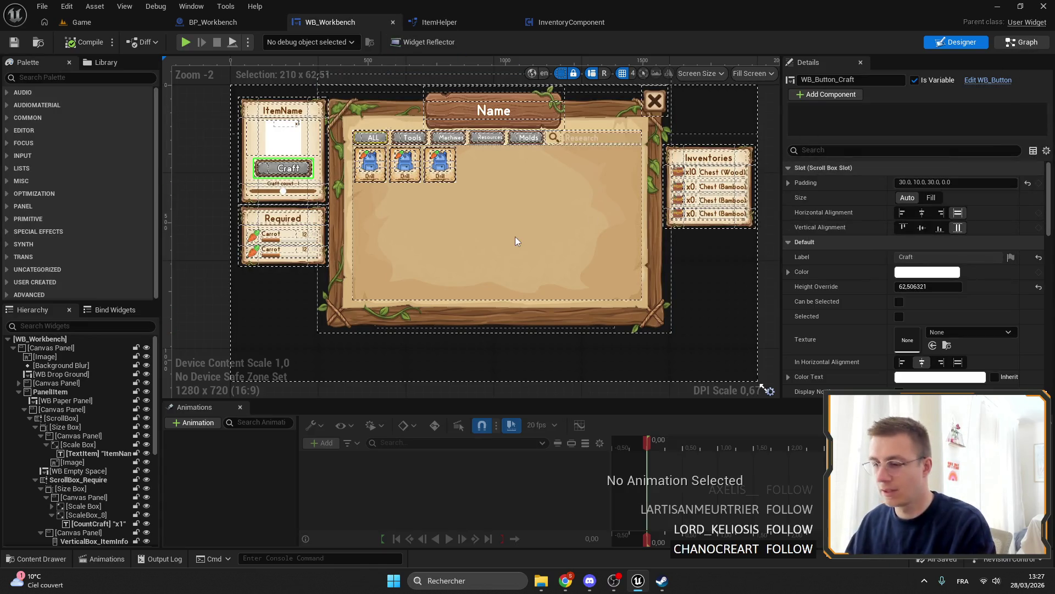
pyautogui.hotkey('shift', 'alt', 'f')
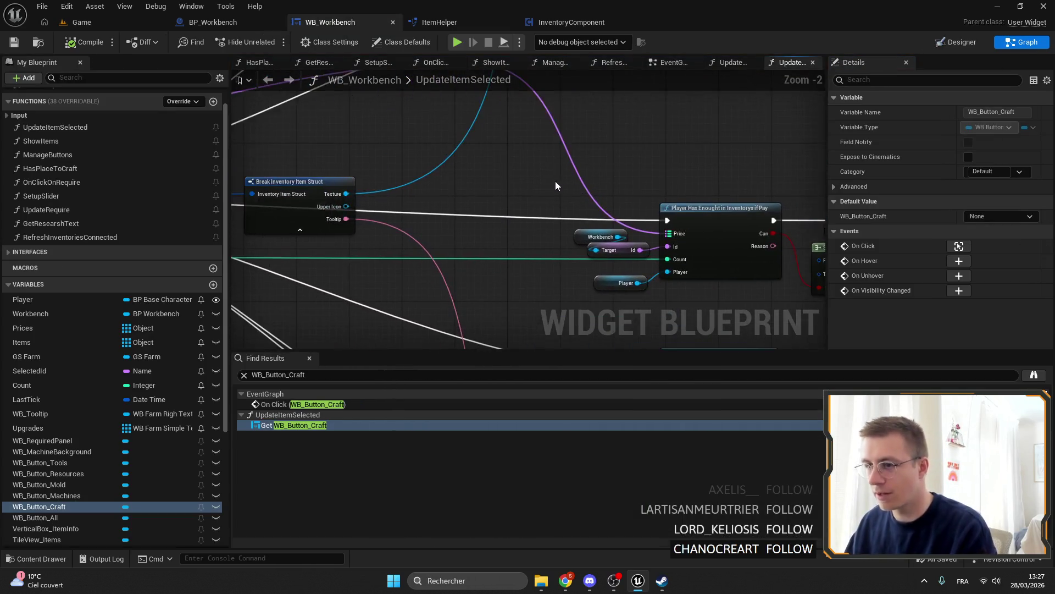
# Open ItemHelper's PlayerHasEnoughtInInventorysIfPay function and select its entry node.
pyautogui.doubleClick(698, 175)
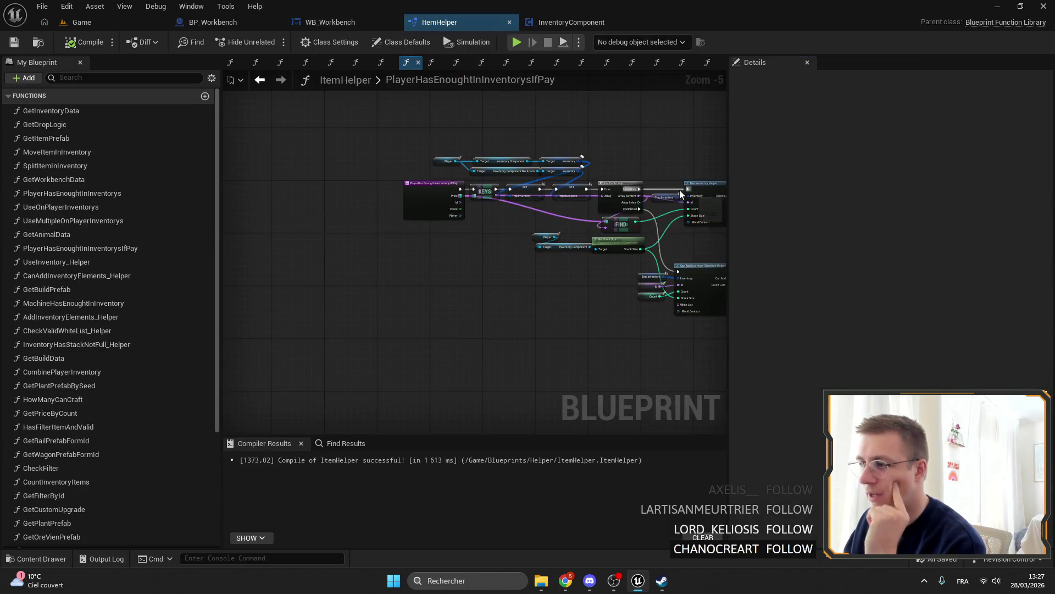
pyautogui.scroll(-4, 134, 349)
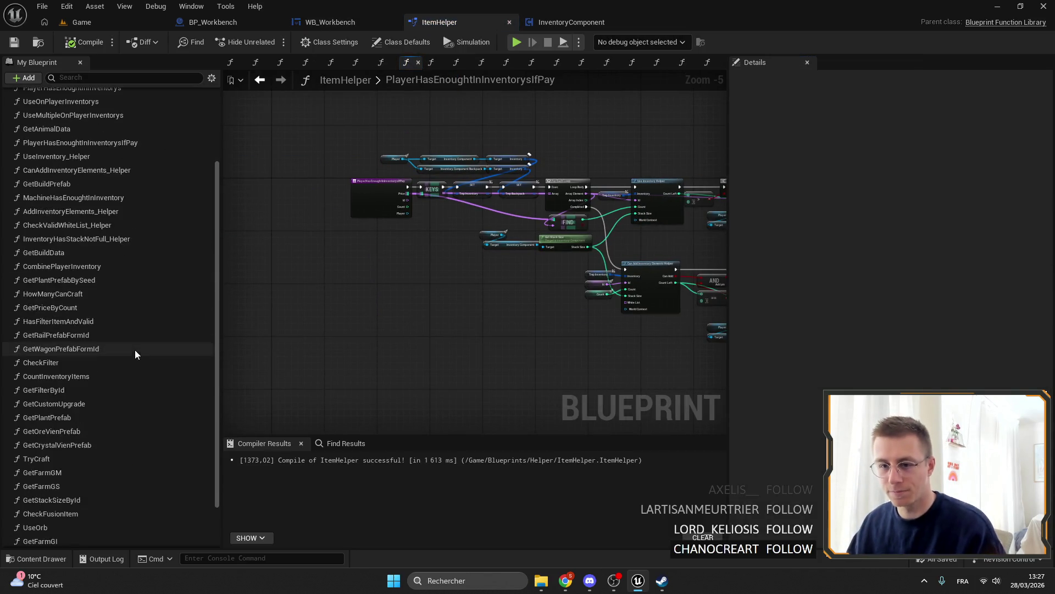
pyautogui.scroll(-4, 135, 355)
pyautogui.scroll(5, 352, 187)
pyautogui.click(354, 185)
# Filter the function list to PlayerHasEnoughtInInventorysIfPay, check its references, then clear the filter.
pyautogui.click(973, 112)
pyautogui.hotkey('ctrl', 'c')
pyautogui.click(130, 78)
pyautogui.hotkey('ctrl', 'v')
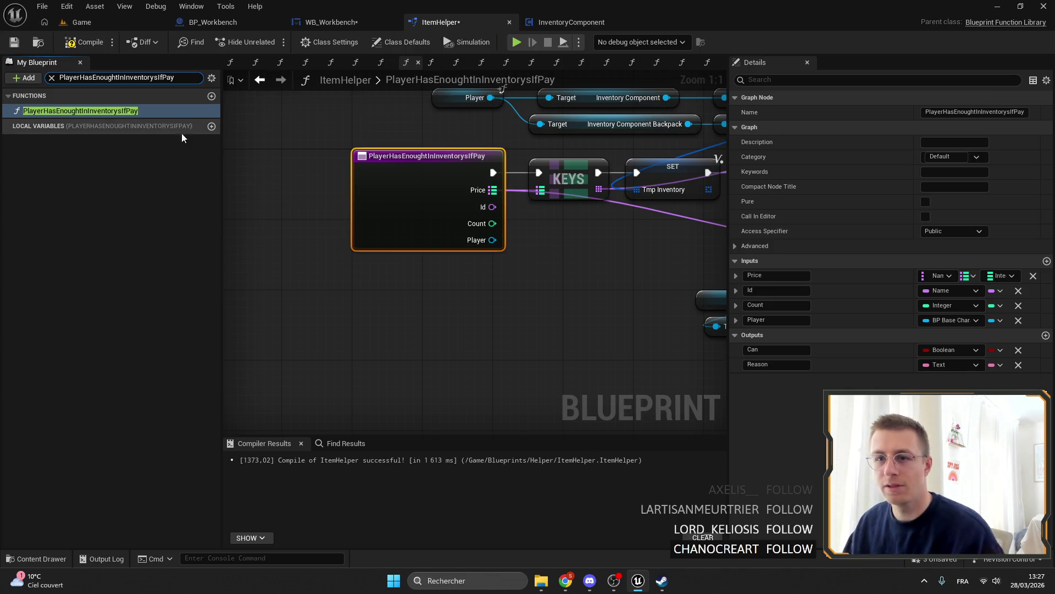
pyautogui.press('Return')
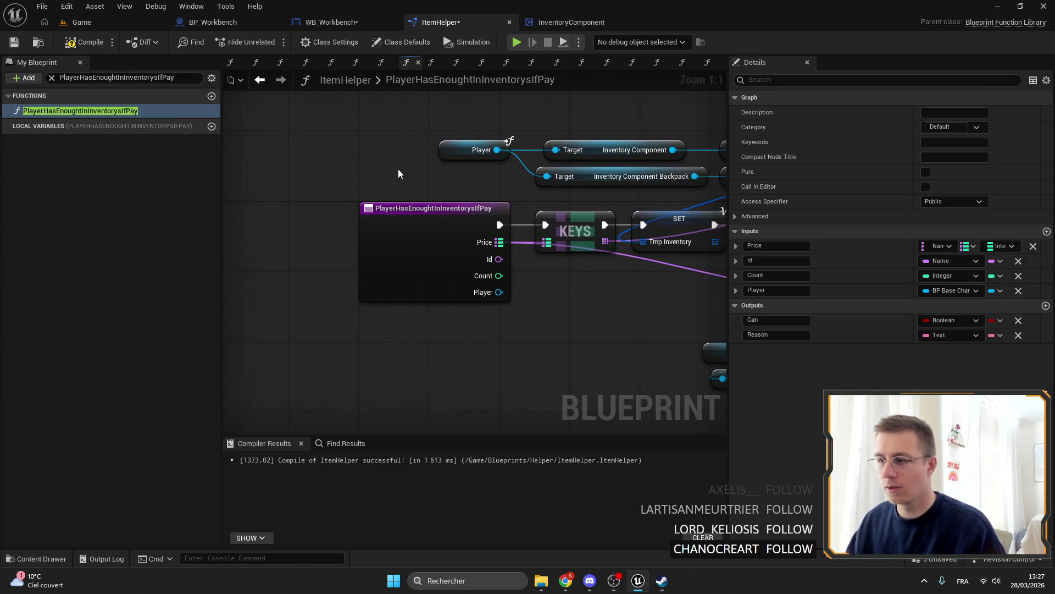
pyautogui.rightClick(409, 232)
pyautogui.moveTo(482, 338)
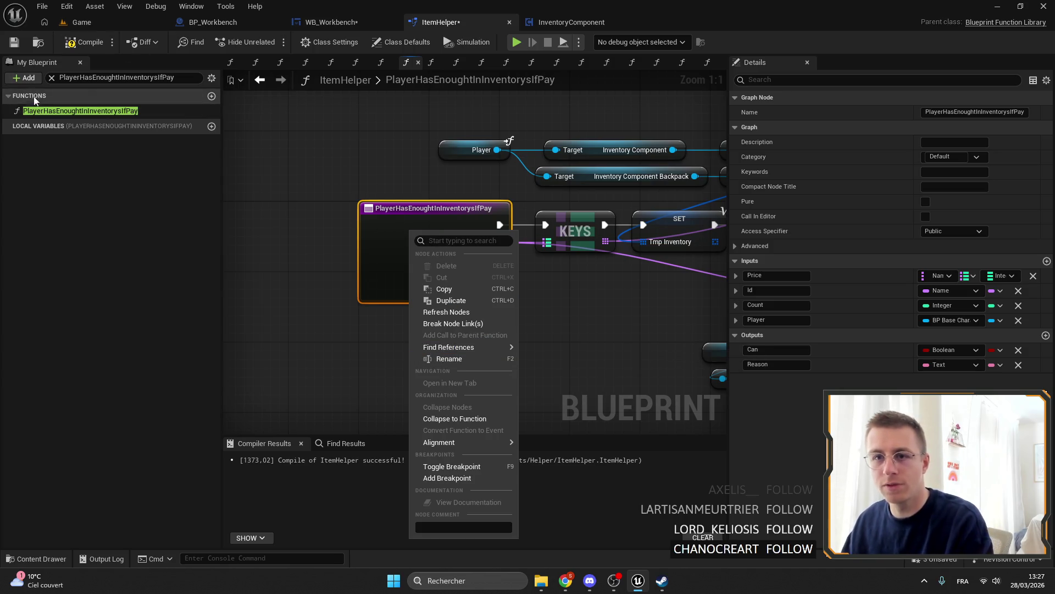
pyautogui.click(52, 78)
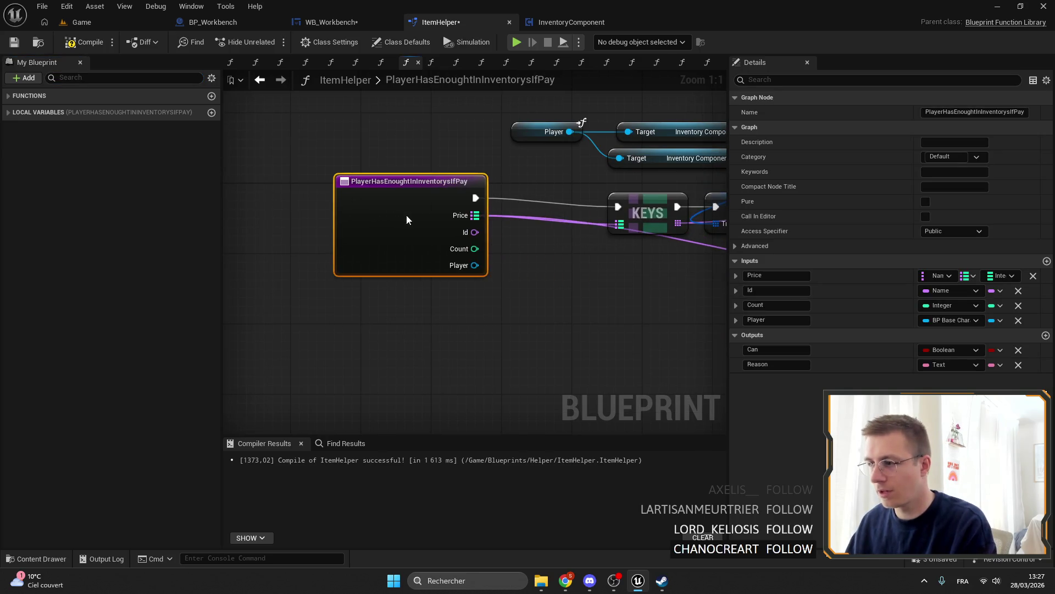
# Add a new function input named Inventories.
pyautogui.click(1046, 261)
pyautogui.click(797, 335)
pyautogui.write('I')
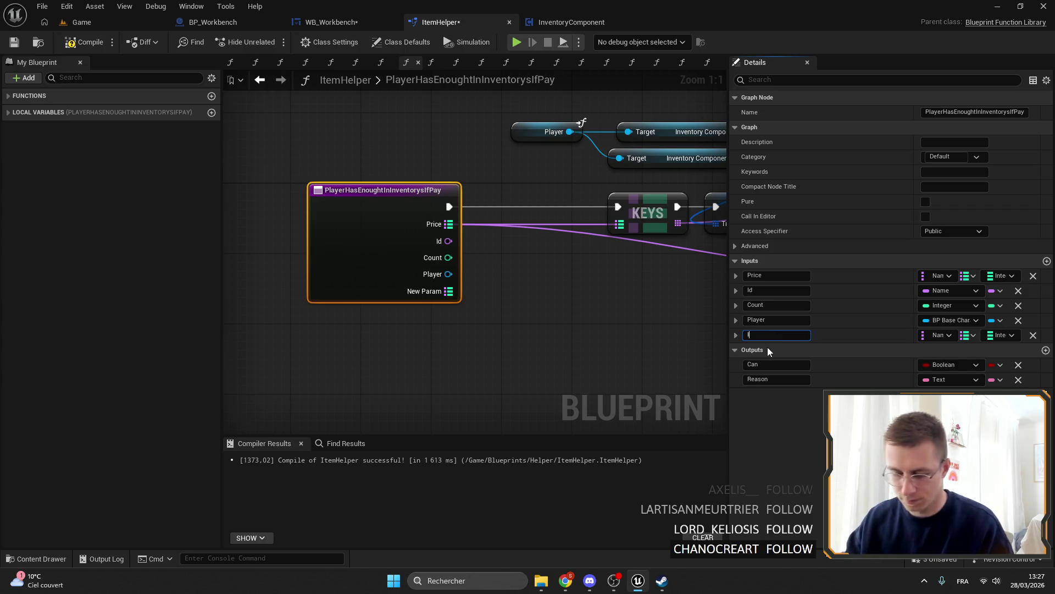
pyautogui.press('BackSpace')
pyautogui.write('Invgen')
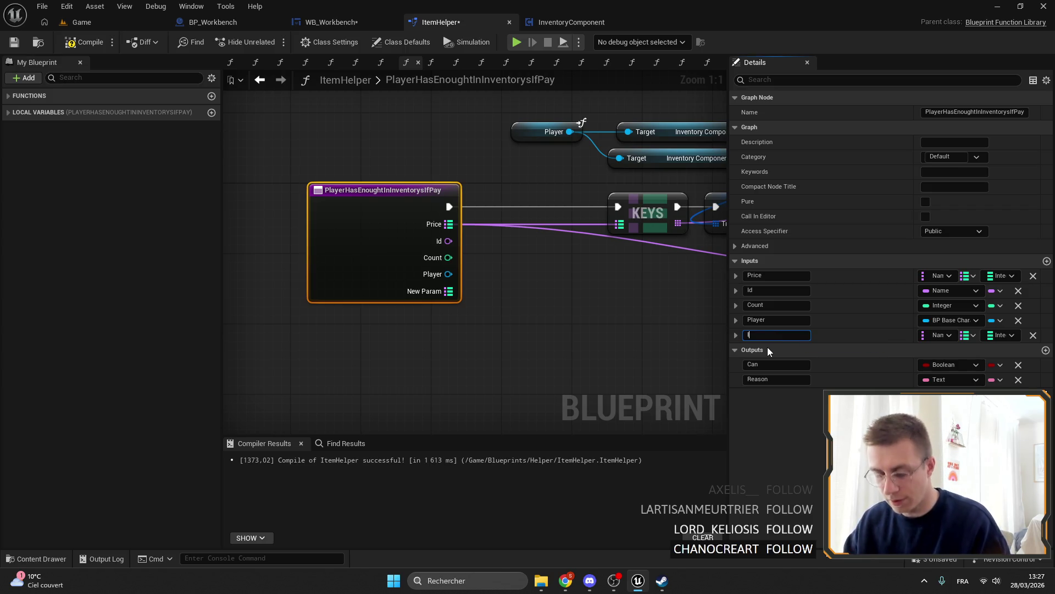
pyautogui.press('BackSpace')
pyautogui.press('BackSpace')
pyautogui.press('BackSpace')
pyautogui.write('ento')
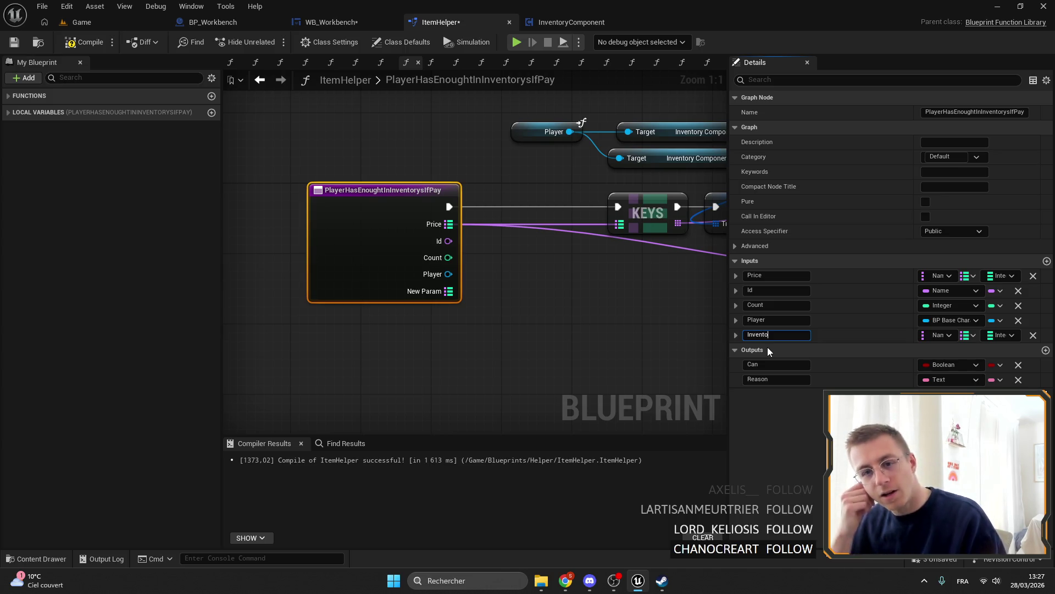
pyautogui.write('r')
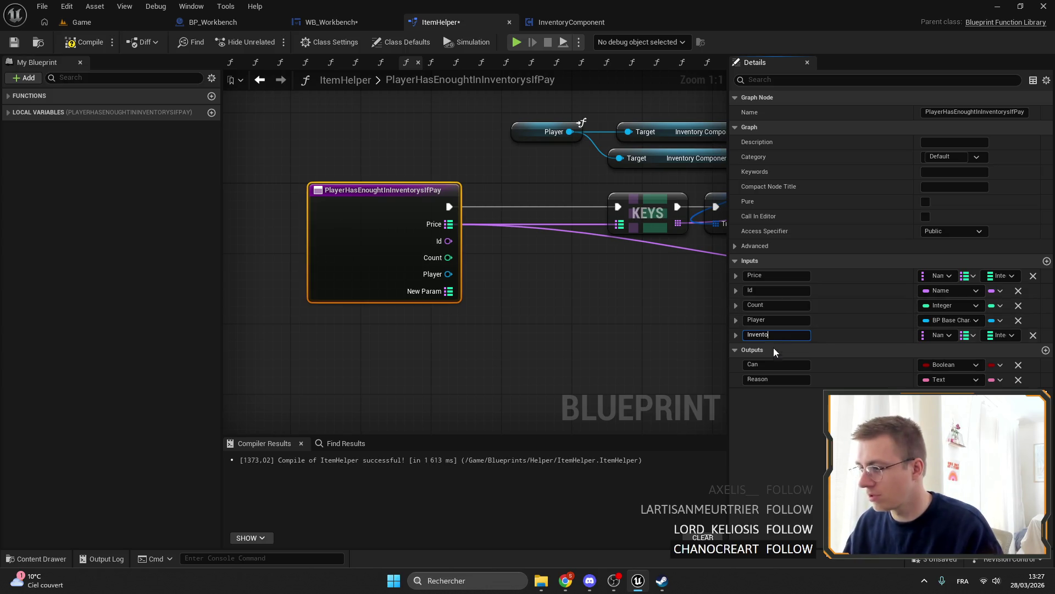
pyautogui.write('ies')
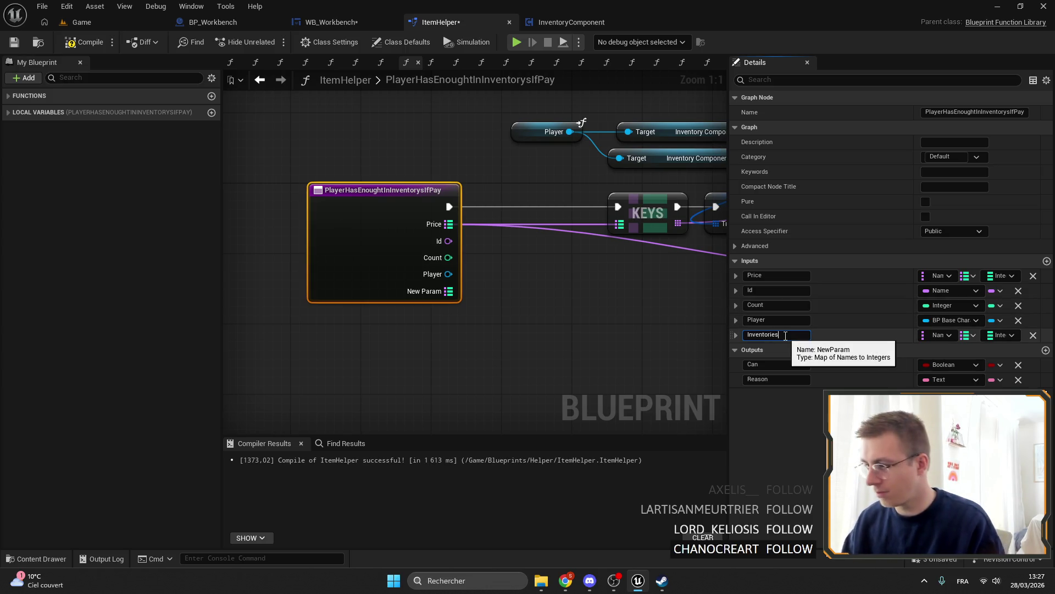
pyautogui.press('Return')
# Make Inventories an Inventory Component array and save the blueprints.
pyautogui.click(970, 337)
pyautogui.click(964, 352)
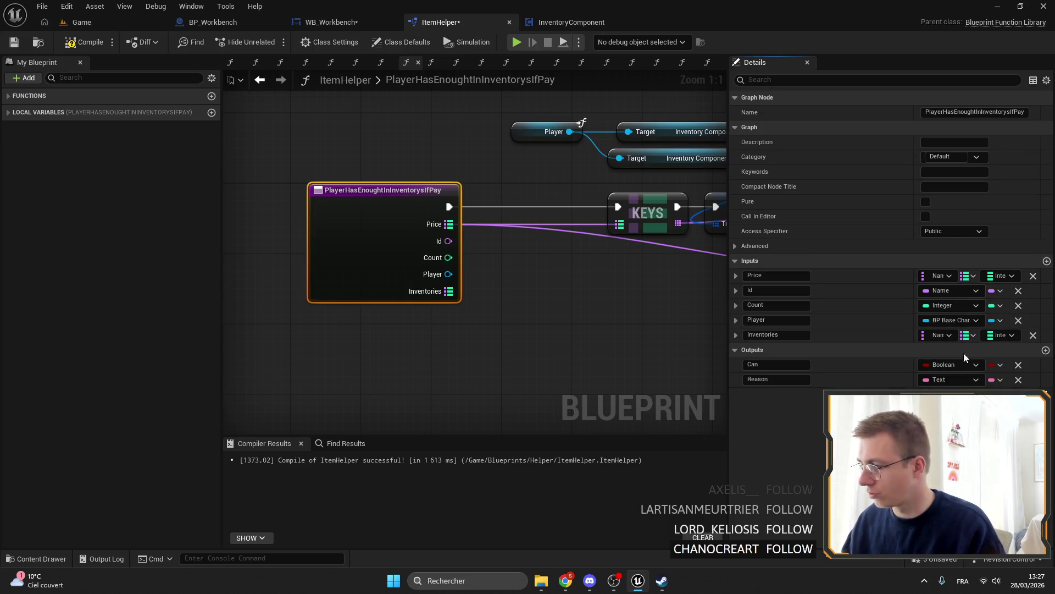
pyautogui.click(961, 340)
pyautogui.write('inventory')
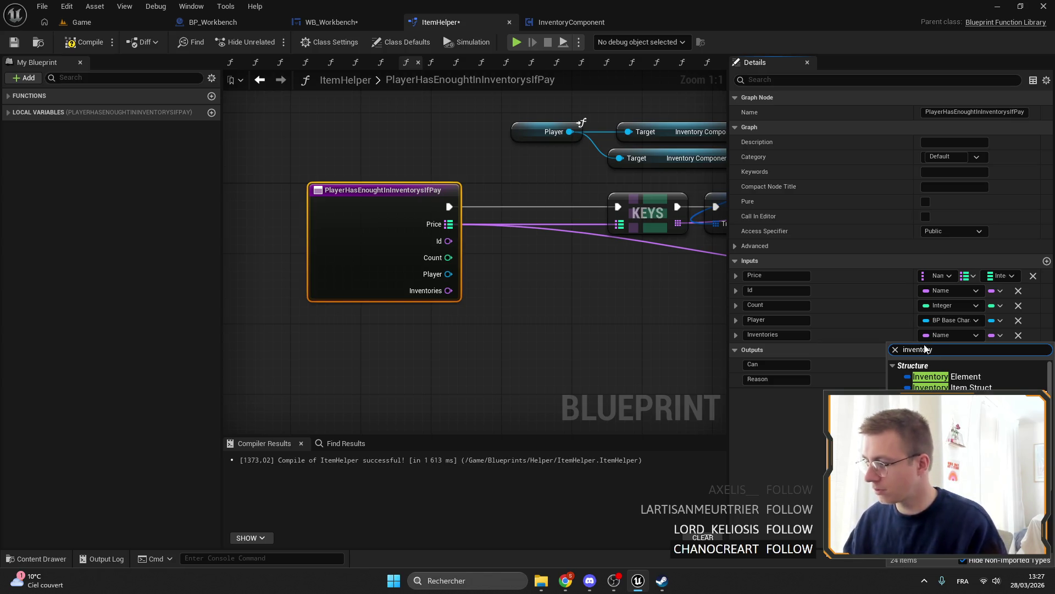
pyautogui.click(719, 518)
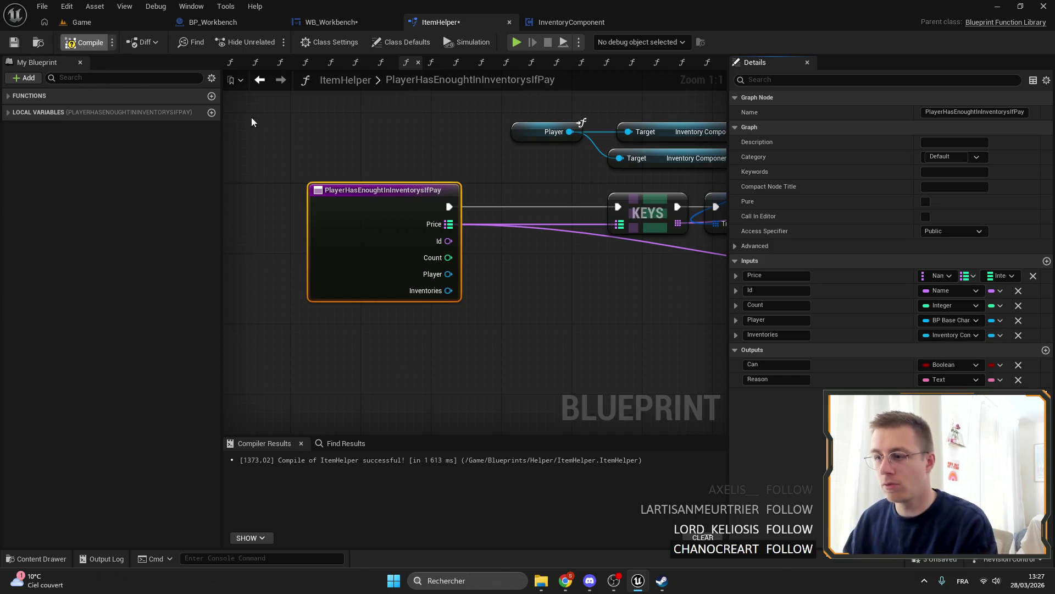
pyautogui.hotkey('ctrl', 'shift', 's')
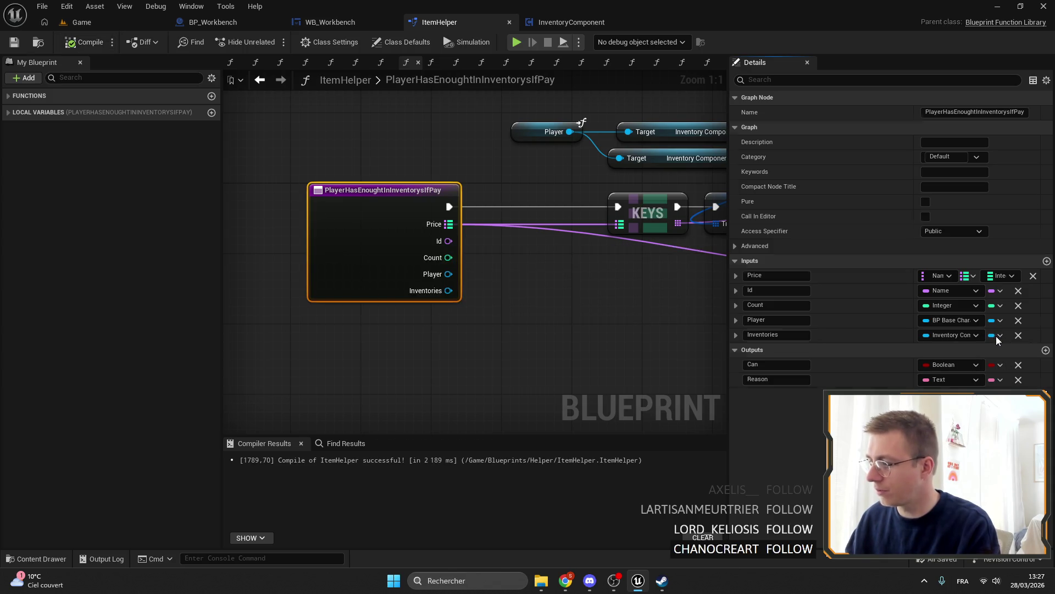
pyautogui.rightClick(368, 237)
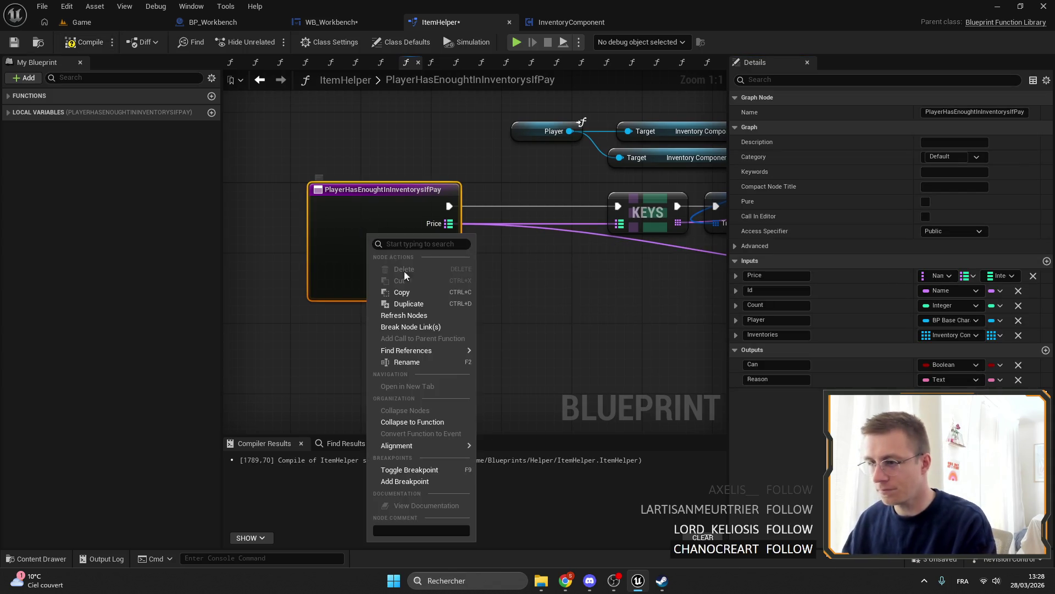
pyautogui.moveTo(417, 351)
pyautogui.click(497, 366)
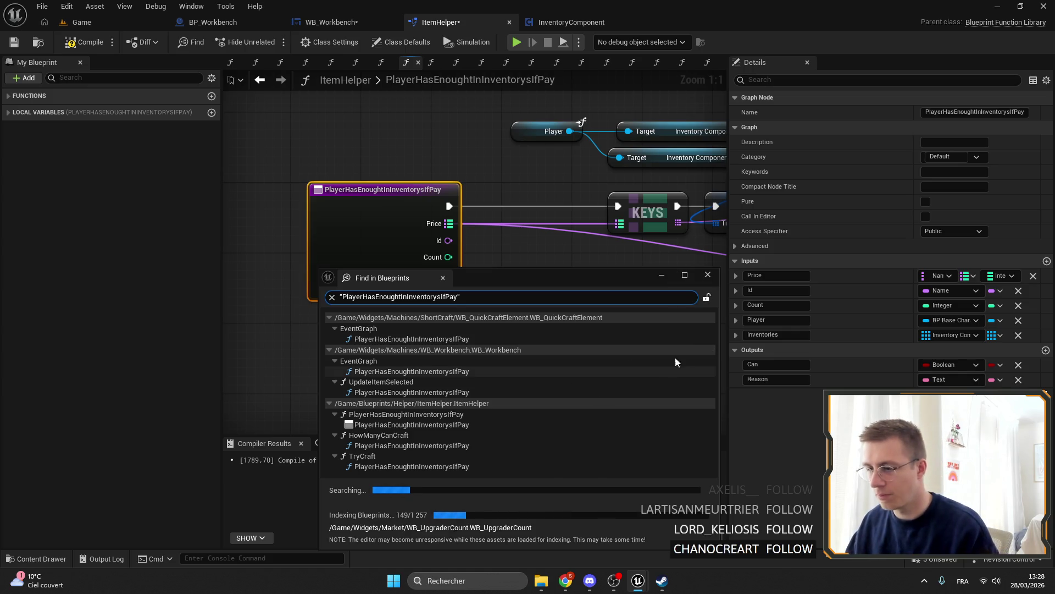
pyautogui.scroll(-1, 577, 422)
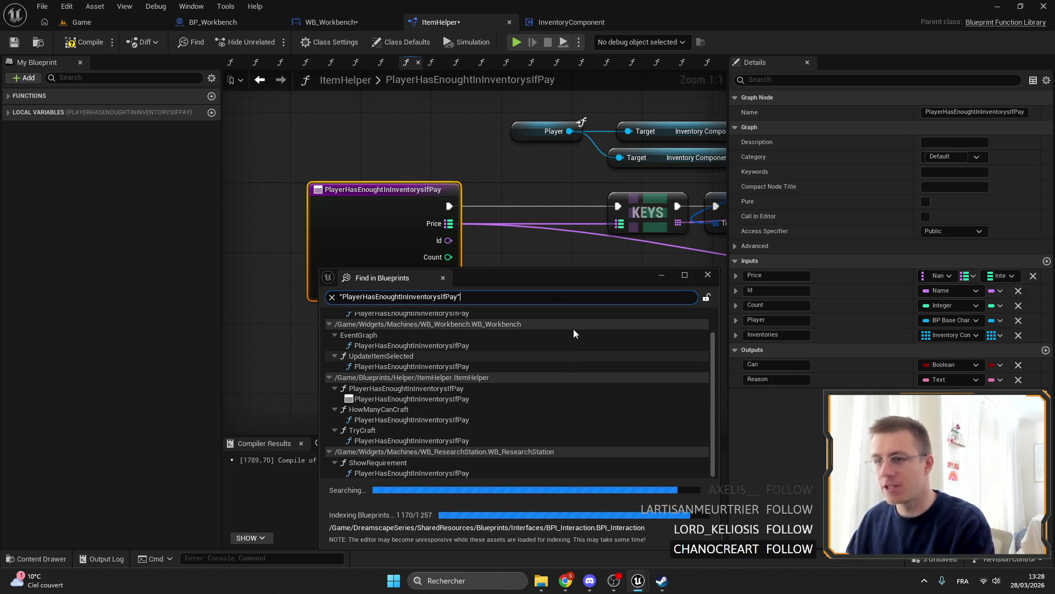
pyautogui.click(229, 23)
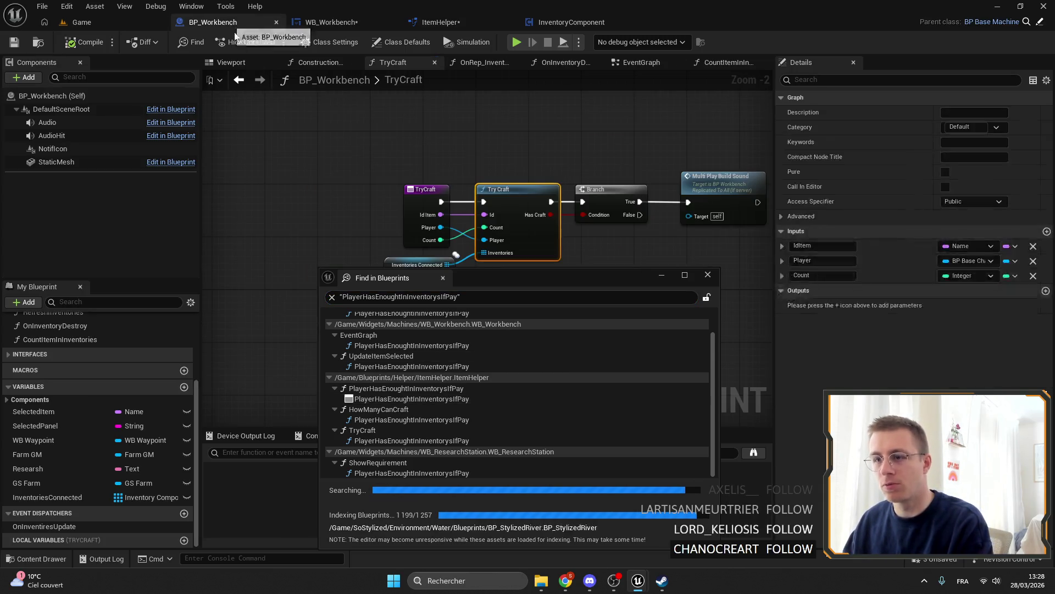
pyautogui.click(55, 341)
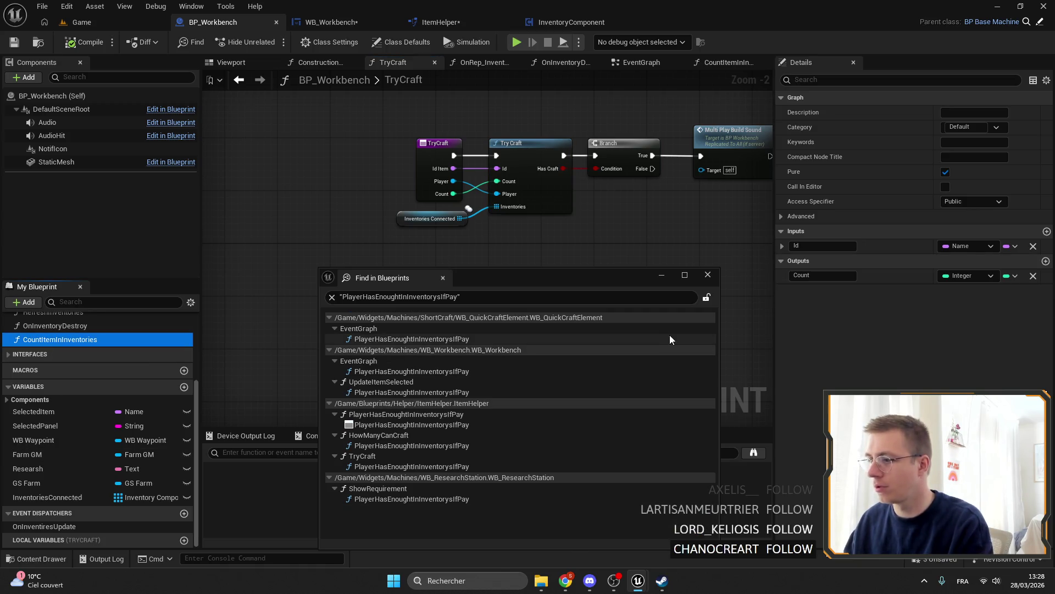
pyautogui.click(708, 275)
pyautogui.click(330, 22)
pyautogui.moveTo(699, 247); pyautogui.dragTo(575, 211)
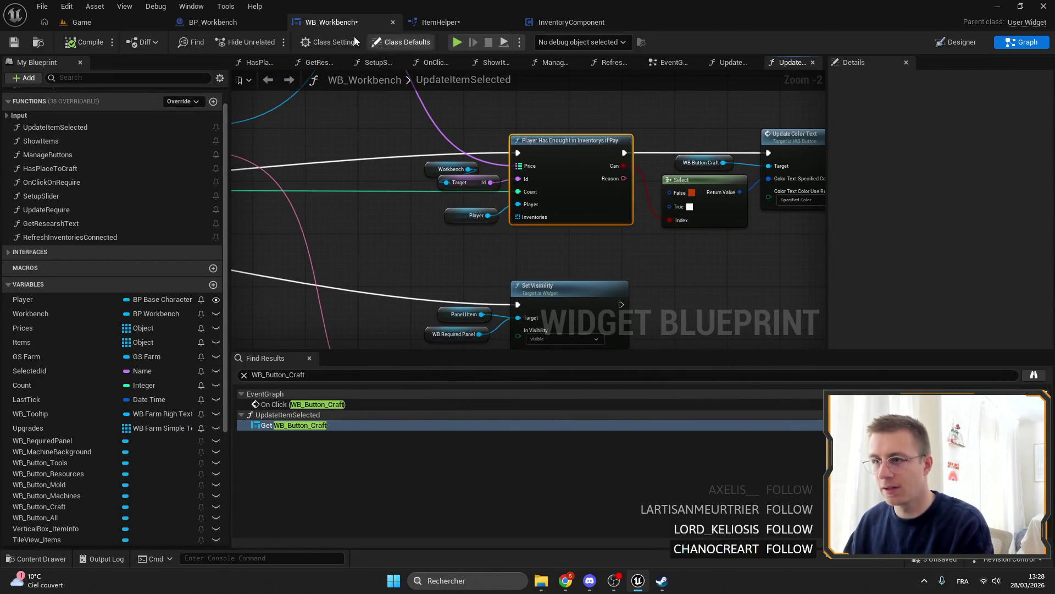
pyautogui.click(235, 22)
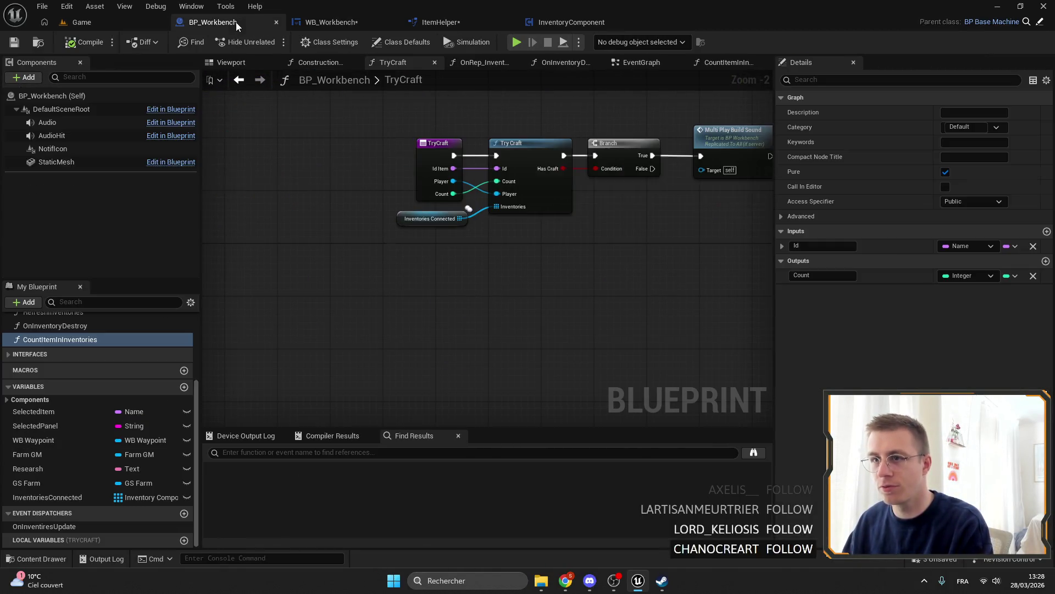
pyautogui.click(424, 24)
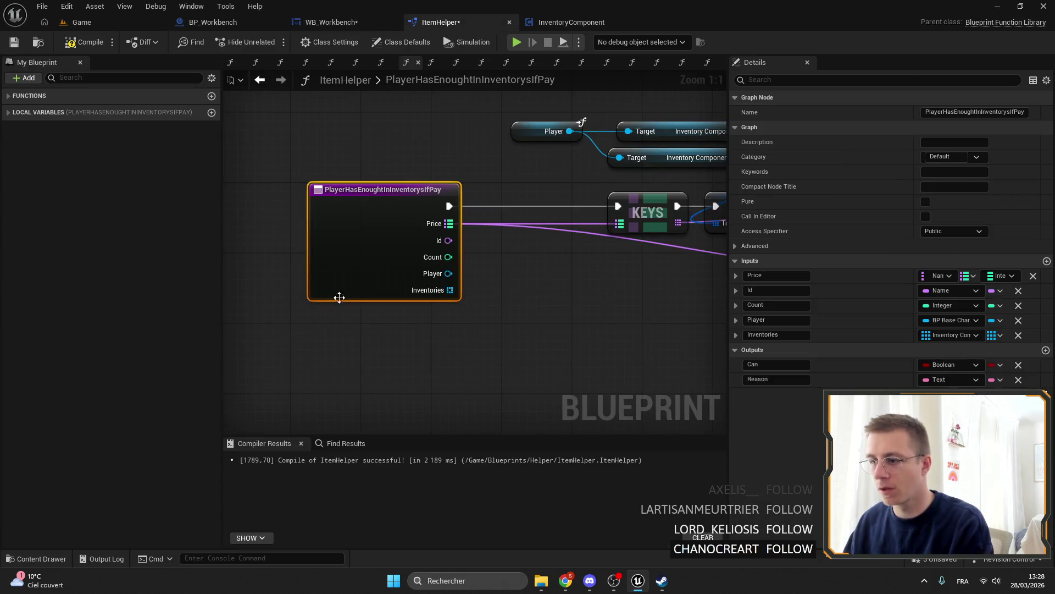
# Delete the Inventories input, compile ItemHelper, save all, then cycle through the blueprint tabs.
pyautogui.click(1018, 334)
pyautogui.moveTo(374, 229); pyautogui.dragTo(470, 228)
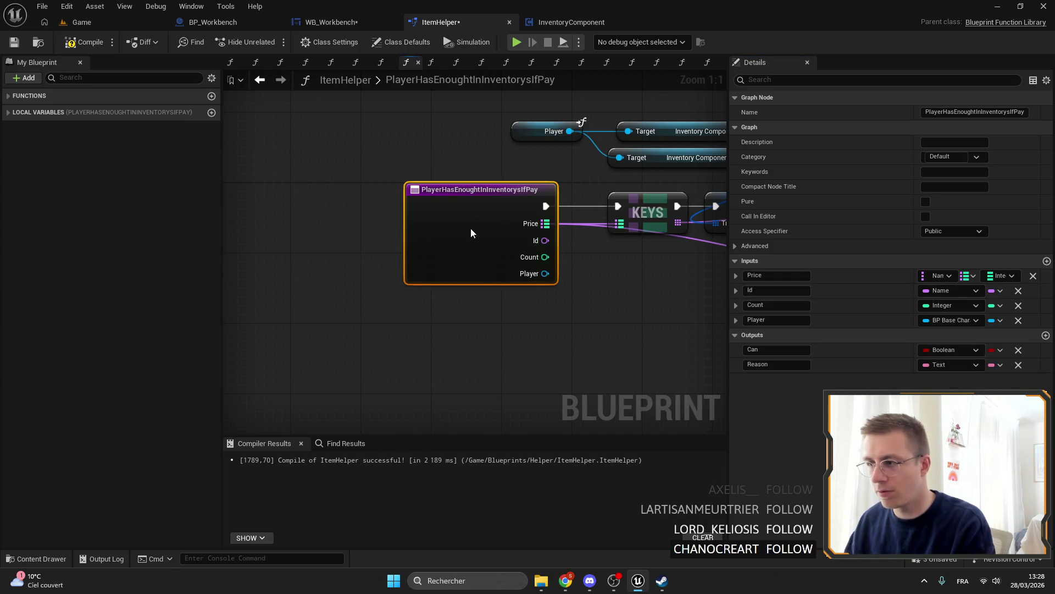
pyautogui.click(85, 42)
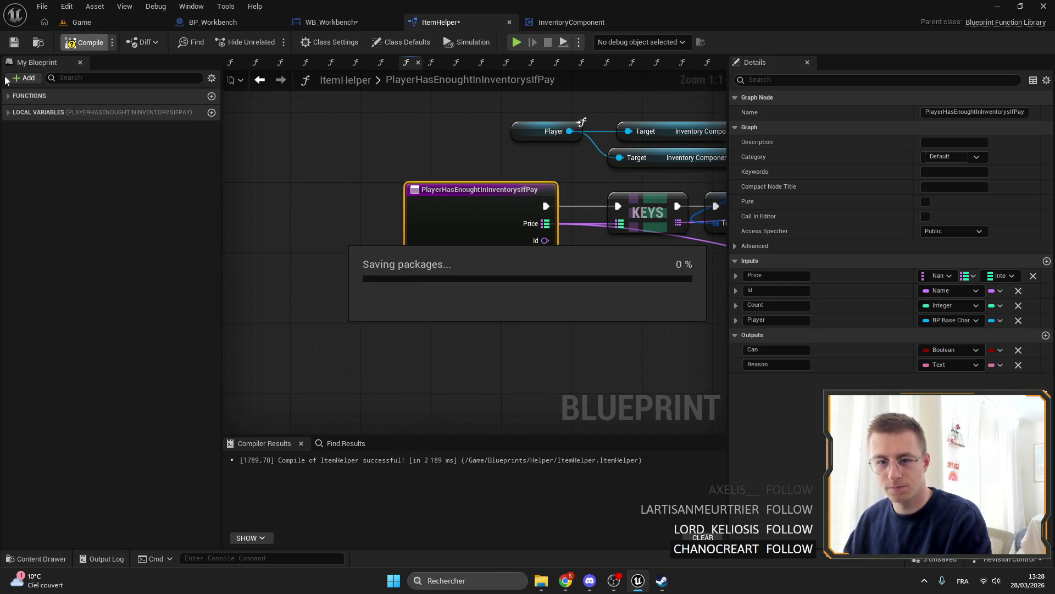
pyautogui.click(21, 48)
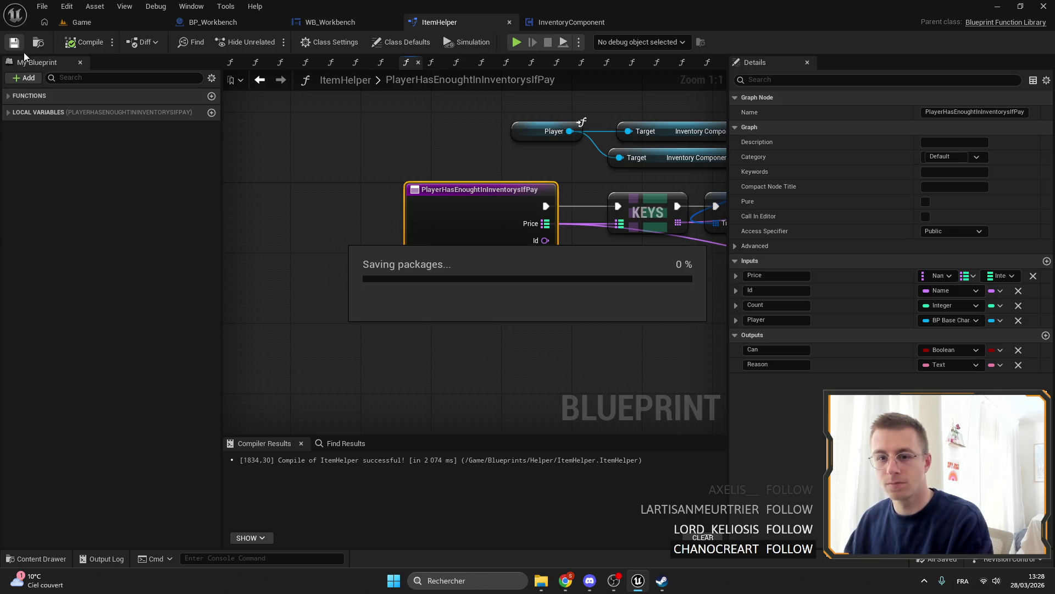
pyautogui.moveTo(310, 180); pyautogui.dragTo(300, 189)
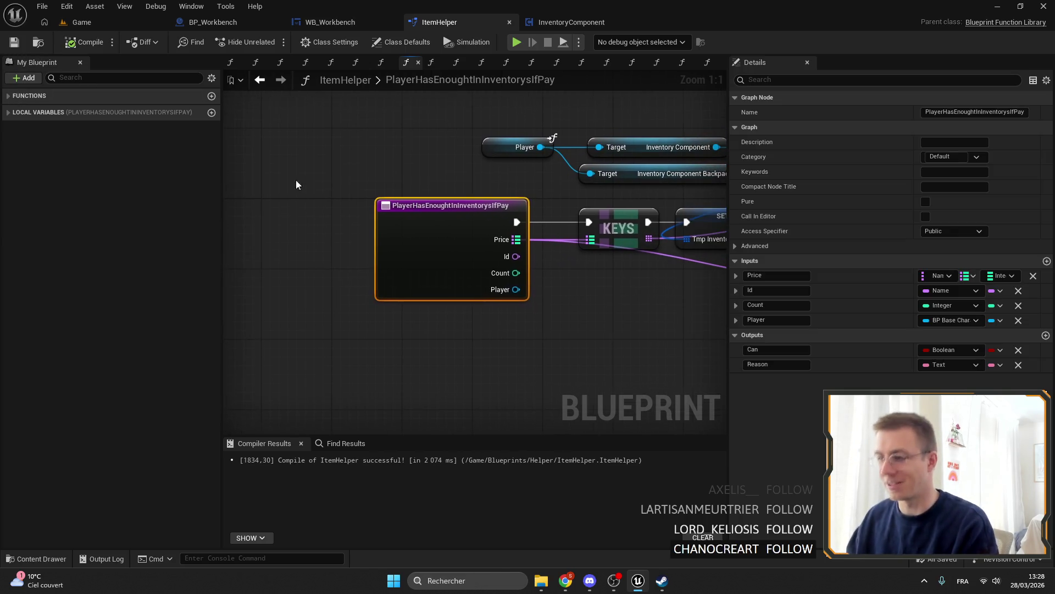
pyautogui.click(209, 22)
pyautogui.click(324, 22)
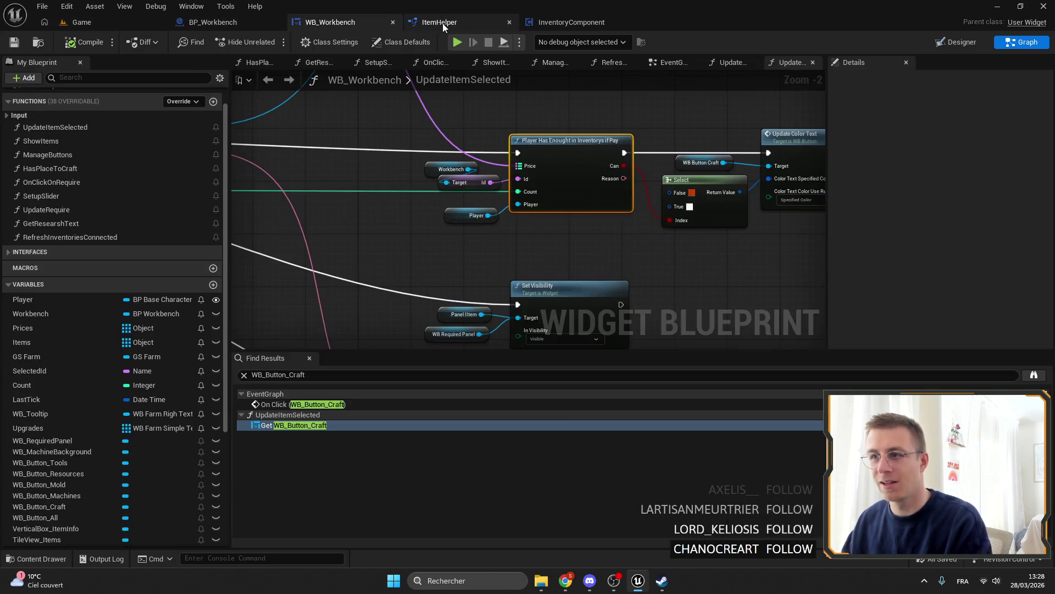
pyautogui.click(443, 22)
# Create a function in BP_Workbench named GetPriceLeft, then return to WB_Workbench.
pyautogui.click(22, 96)
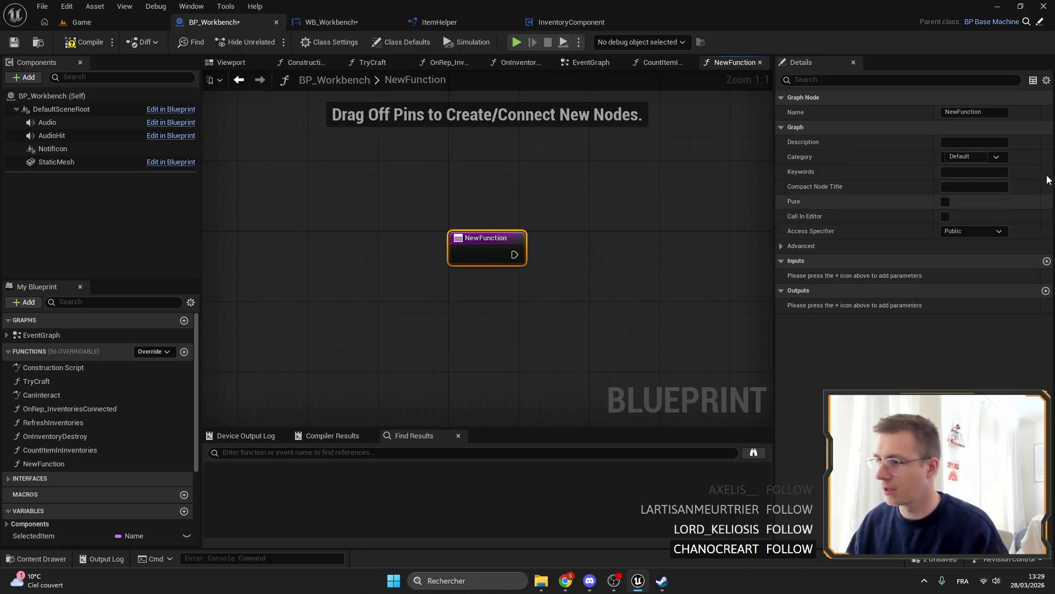
pyautogui.write('Get')
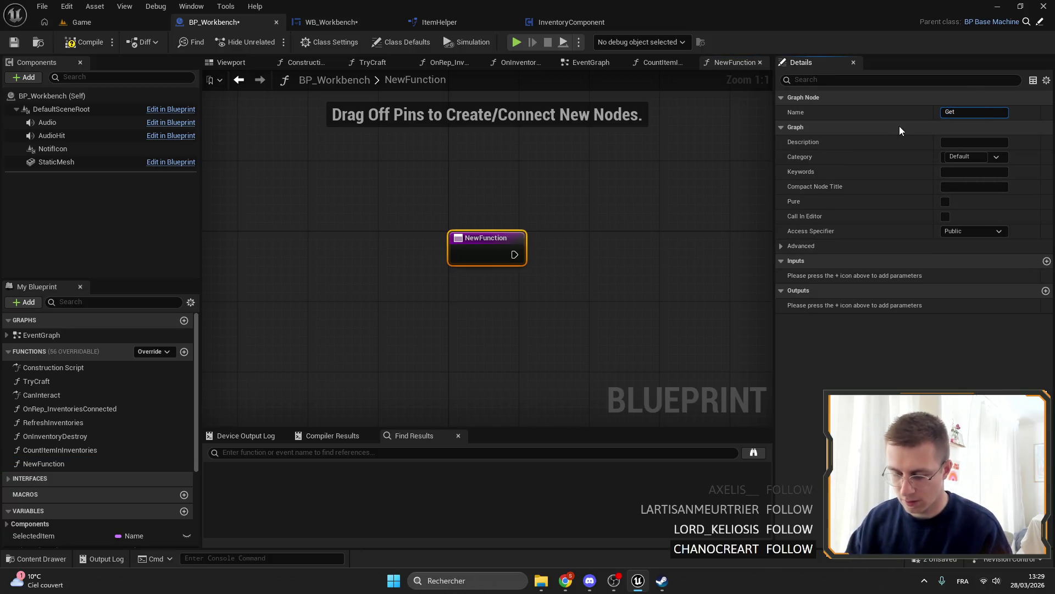
pyautogui.write('PriceLKeft')
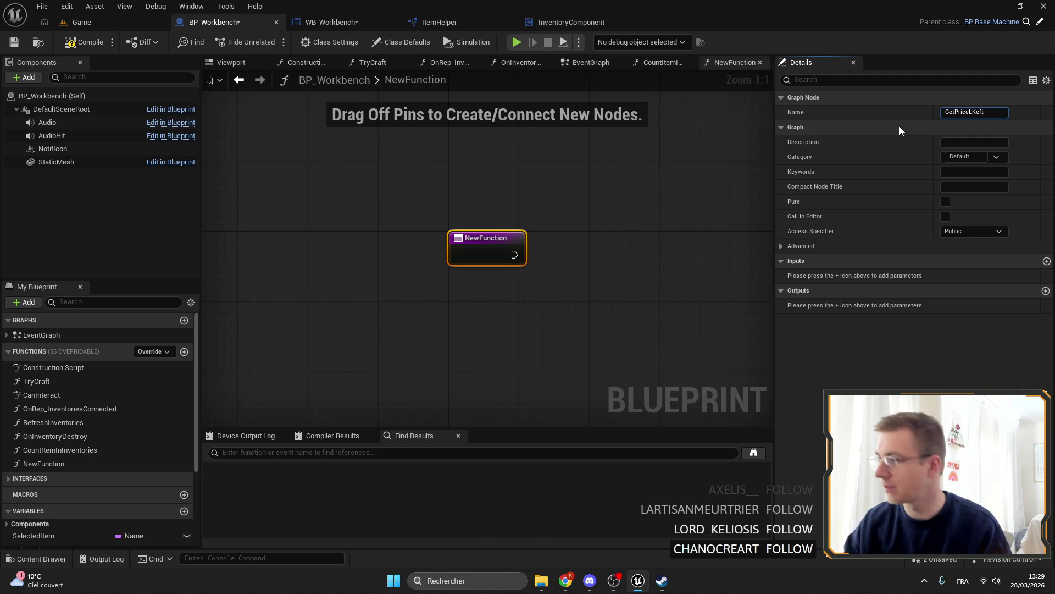
pyautogui.press('BackSpace')
pyautogui.press('BackSpace')
pyautogui.press('BackSpace')
pyautogui.press('BackSpace')
pyautogui.write('eft')
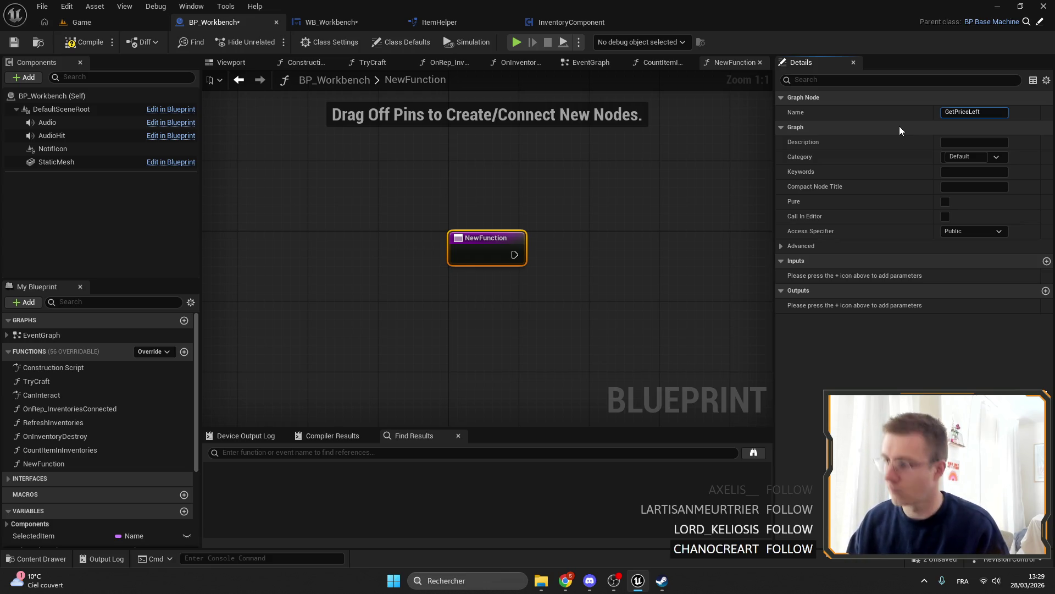
pyautogui.press('Return')
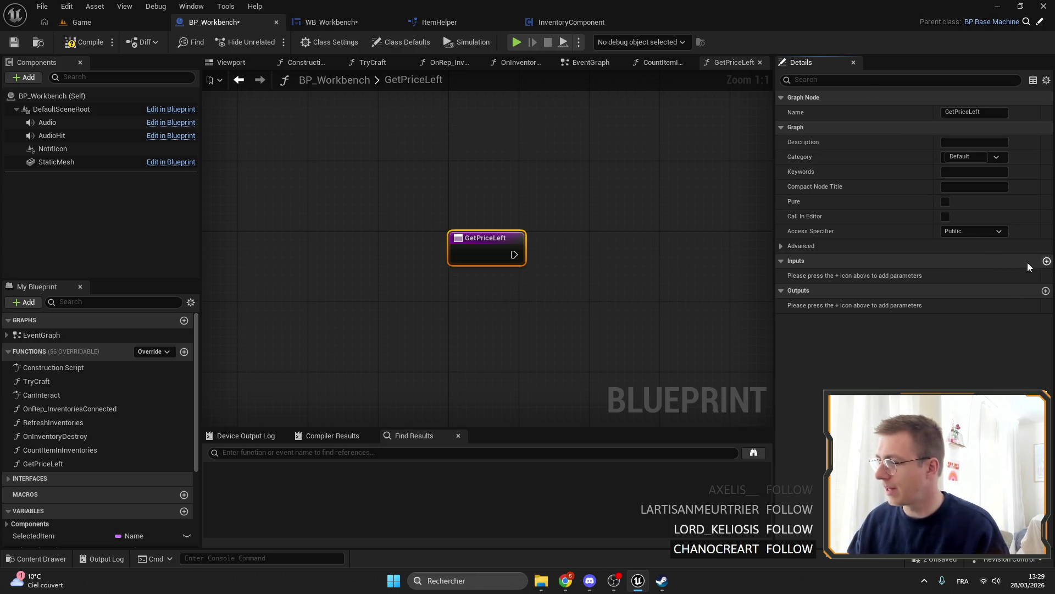
pyautogui.moveTo(595, 215); pyautogui.dragTo(471, 215)
pyautogui.click(329, 22)
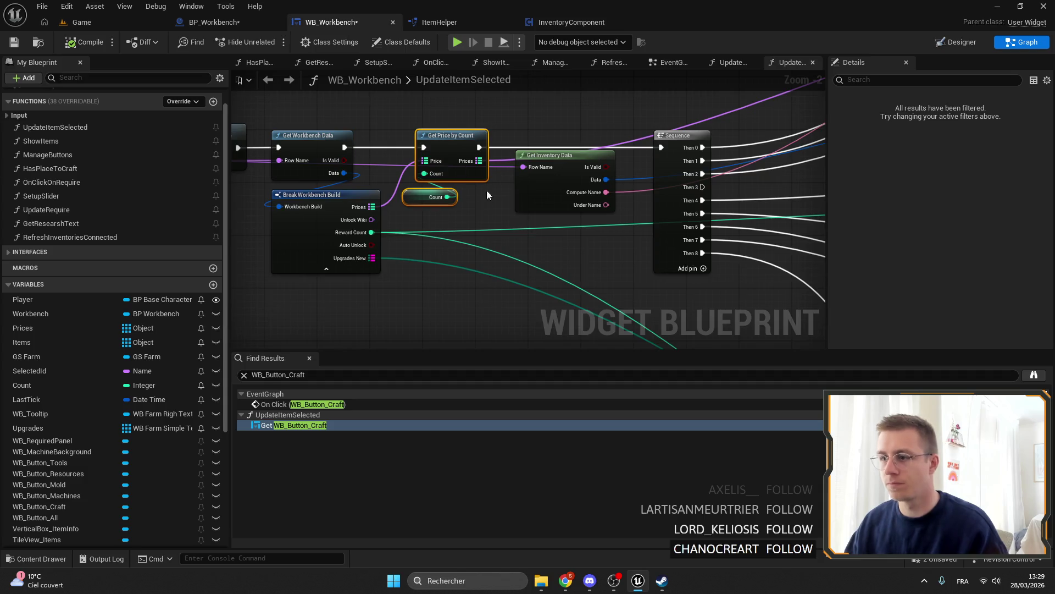
# Paste the Get Workbench Data and Break Workbench Build nodes into GetPriceLeft and wire its execution.
pyautogui.moveTo(359, 326)
pyautogui.mouseDown()
pyautogui.moveTo(499, 303)
pyautogui.moveTo(455, 130)
pyautogui.mouseUp()
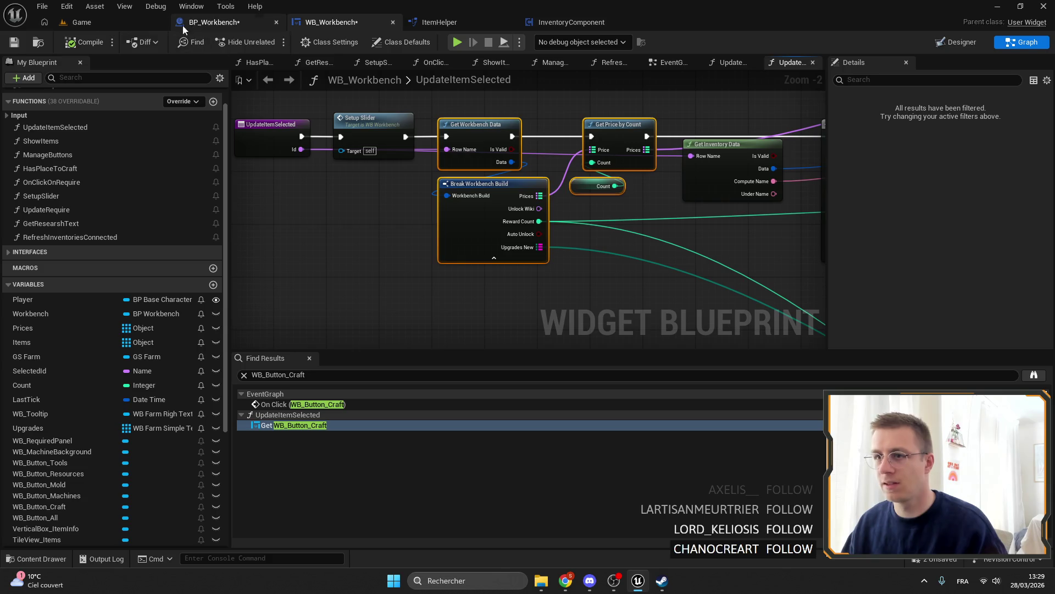
pyautogui.click(223, 23)
pyautogui.hotkey('ctrl', 'v')
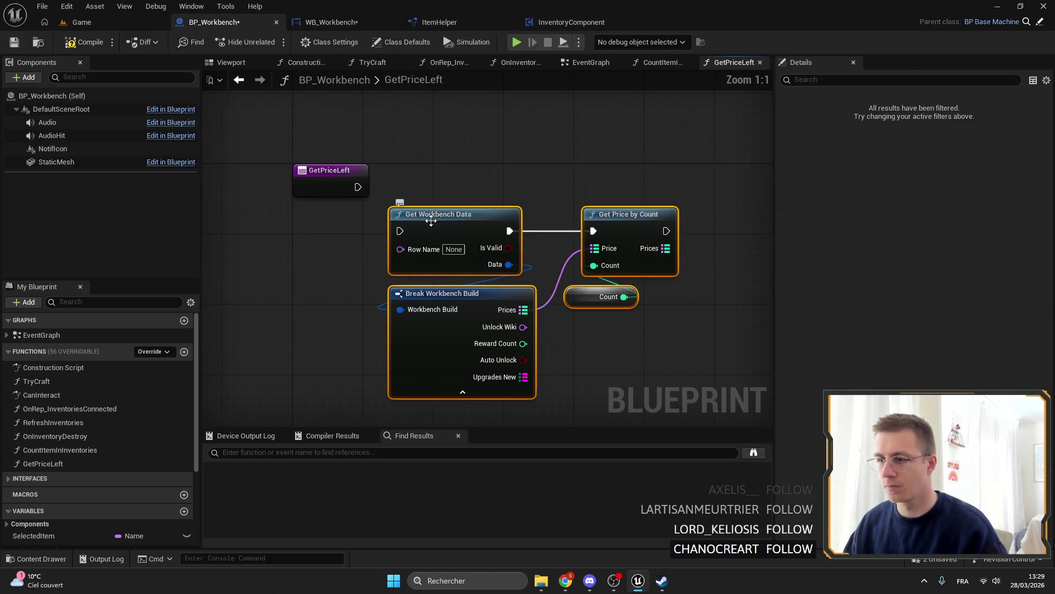
pyautogui.moveTo(434, 211); pyautogui.dragTo(444, 167)
pyautogui.moveTo(357, 187)
pyautogui.mouseDown()
pyautogui.moveTo(426, 187)
pyautogui.moveTo(341, 190)
pyautogui.mouseUp()
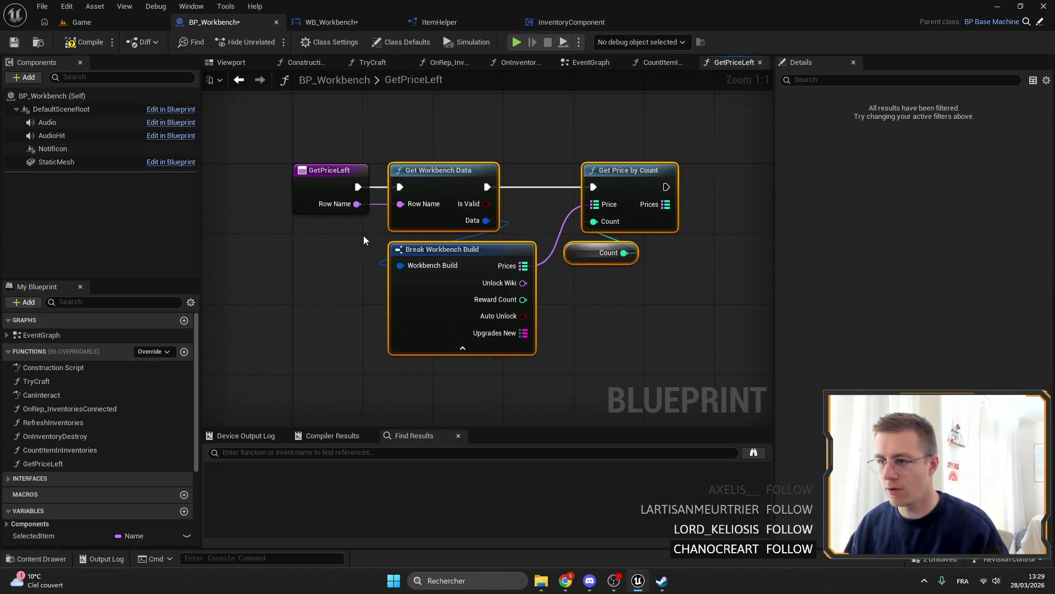
# Expose Row Name as a GetPriceLeft input renamed Id.
pyautogui.click(330, 170)
pyautogui.click(836, 278)
pyautogui.press('BackSpace')
pyautogui.press('BackSpace')
pyautogui.press('BackSpace')
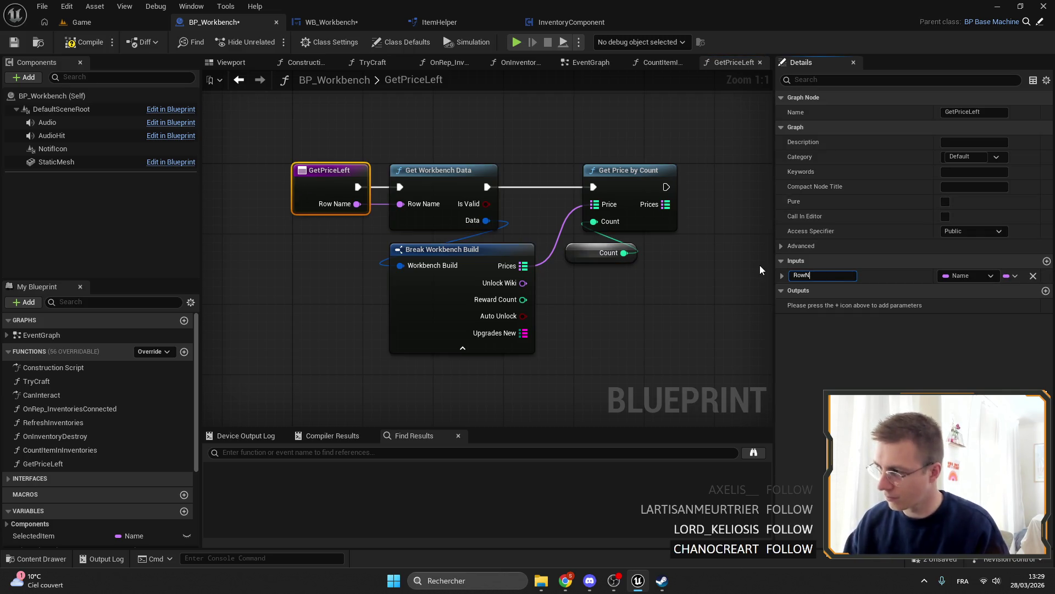
pyautogui.write('Id')
pyautogui.press('Return')
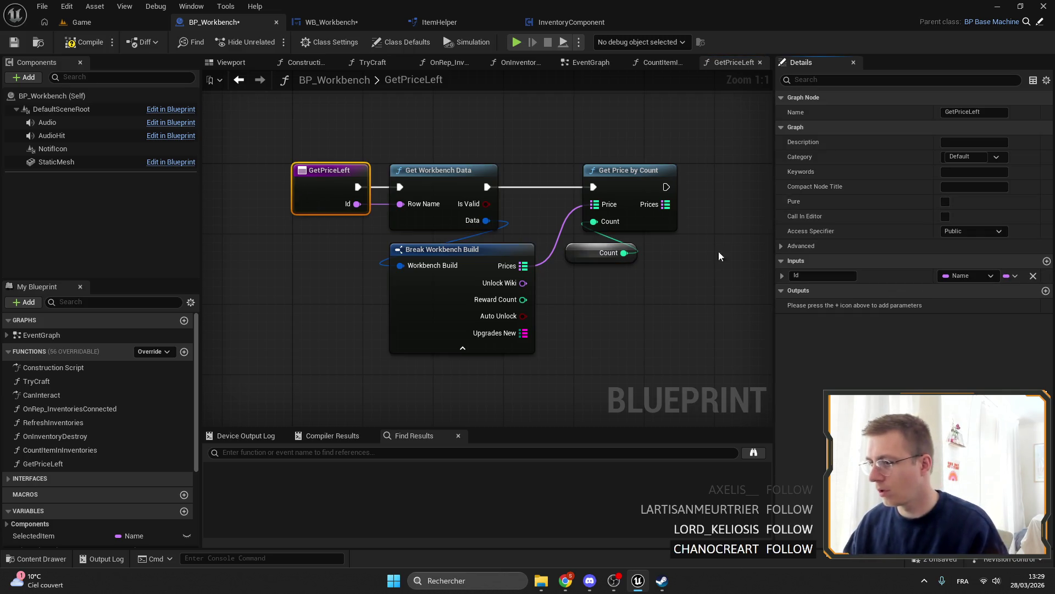
# Hide all Break Workbench Build outputs except Prices and replace the Count getter with a Count input.
pyautogui.click(421, 302)
pyautogui.click(981, 231)
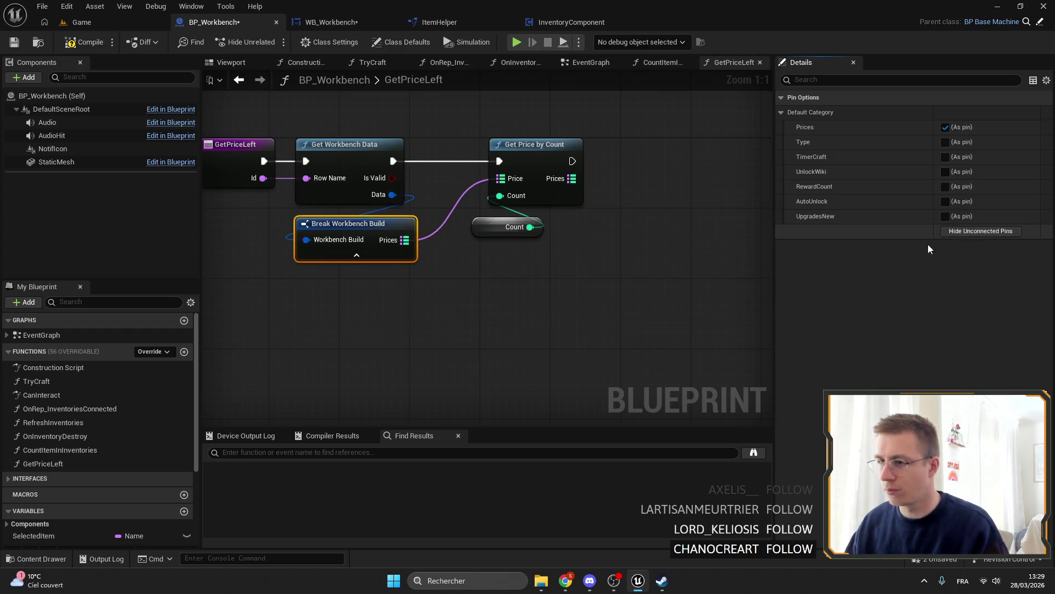
pyautogui.click(504, 241)
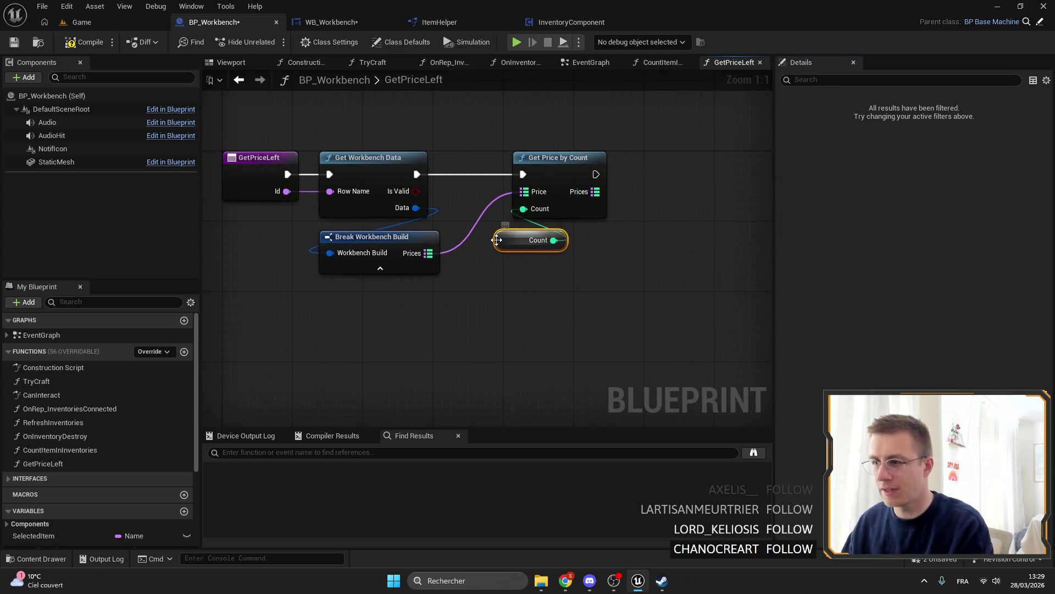
pyautogui.moveTo(524, 209)
pyautogui.mouseDown()
pyautogui.moveTo(328, 211)
pyautogui.moveTo(251, 181)
pyautogui.mouseUp()
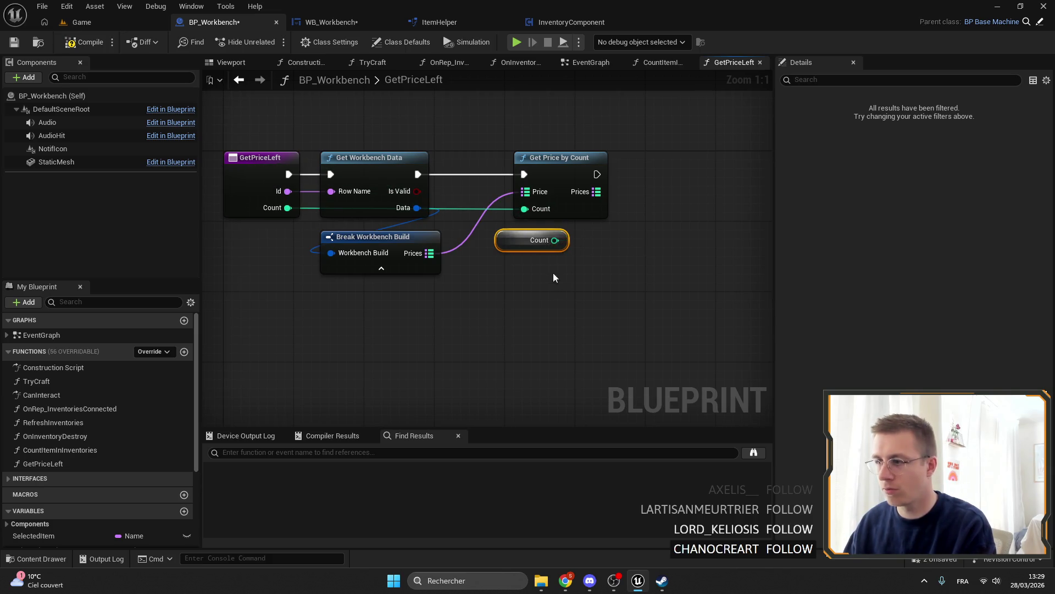
pyautogui.press('Delete')
pyautogui.click(483, 189)
pyautogui.moveTo(435, 220)
pyautogui.mouseDown()
pyautogui.moveTo(476, 228)
pyautogui.moveTo(481, 155)
pyautogui.mouseUp()
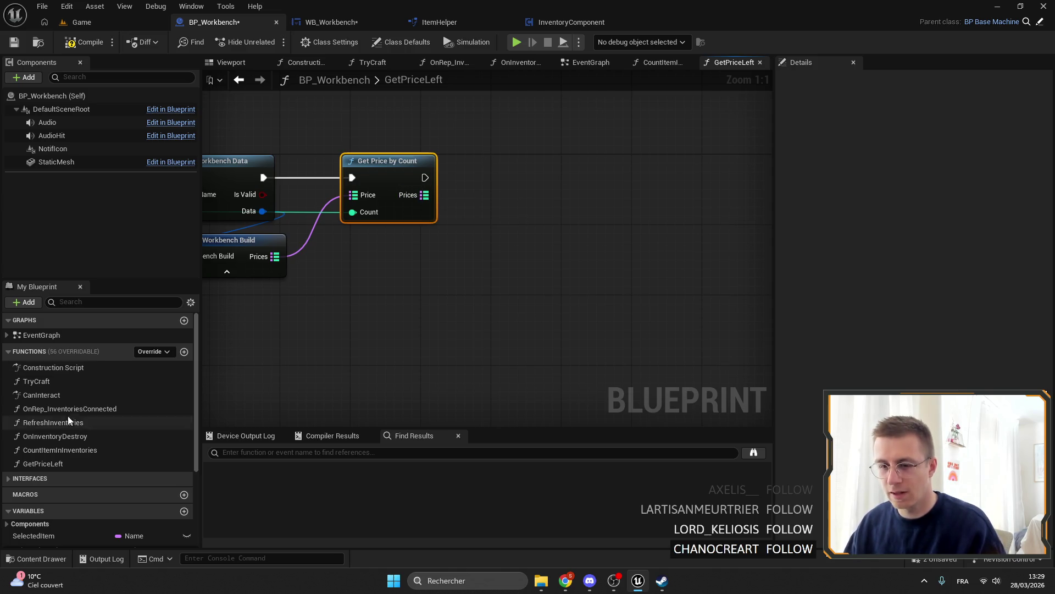
# Add Count Item in Inventories and a For Each Loop (Map) over Prices, feeding the key into Id.
pyautogui.scroll(-3, 83, 431)
pyautogui.moveTo(53, 388)
pyautogui.mouseDown()
pyautogui.moveTo(380, 344)
pyautogui.moveTo(499, 199)
pyautogui.moveTo(491, 256)
pyautogui.mouseUp()
pyautogui.moveTo(423, 231); pyautogui.dragTo(394, 281)
pyautogui.moveTo(396, 244)
pyautogui.mouseDown()
pyautogui.moveTo(456, 246)
pyautogui.moveTo(483, 205)
pyautogui.mouseUp()
pyautogui.write('for each')
pyautogui.press('Return')
pyautogui.moveTo(421, 315); pyautogui.dragTo(539, 338)
pyautogui.click(468, 300)
pyautogui.moveTo(533, 244)
pyautogui.mouseDown()
pyautogui.moveTo(431, 312)
pyautogui.moveTo(599, 261)
pyautogui.mouseUp()
pyautogui.click(429, 305)
# Rename the loop's key output to Id and its value output to Count.
pyautogui.click(440, 231)
pyautogui.click(948, 112)
pyautogui.press('BackSpace')
pyautogui.write('Id')
pyautogui.press('Tab')
pyautogui.write('Count')
pyautogui.press('Return')
# Promote Prices to a local variable named PriceLeft and insert its SET node into the execution chain.
pyautogui.moveTo(605, 233)
pyautogui.mouseDown()
pyautogui.moveTo(512, 232)
pyautogui.moveTo(551, 207)
pyautogui.moveTo(696, 210)
pyautogui.mouseUp()
pyautogui.moveTo(414, 211)
pyautogui.mouseDown()
pyautogui.moveTo(444, 238)
pyautogui.moveTo(427, 229)
pyautogui.mouseUp()
pyautogui.click(493, 315)
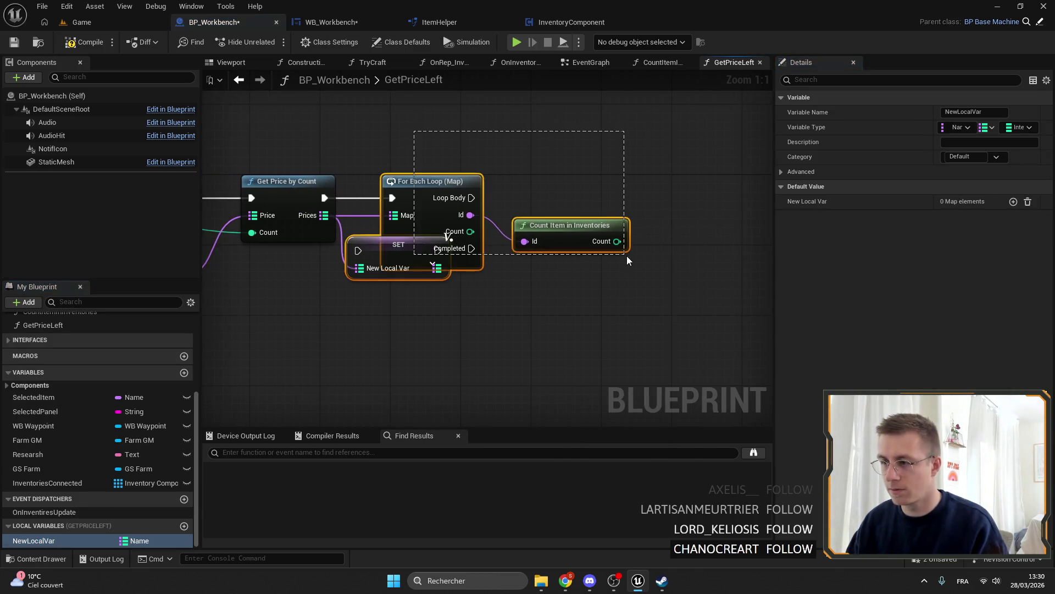
pyautogui.moveTo(632, 127); pyautogui.dragTo(486, 264)
pyautogui.moveTo(486, 213); pyautogui.dragTo(569, 221)
pyautogui.moveTo(414, 235); pyautogui.dragTo(423, 182)
pyautogui.moveTo(325, 198); pyautogui.dragTo(367, 197)
pyautogui.click(970, 113)
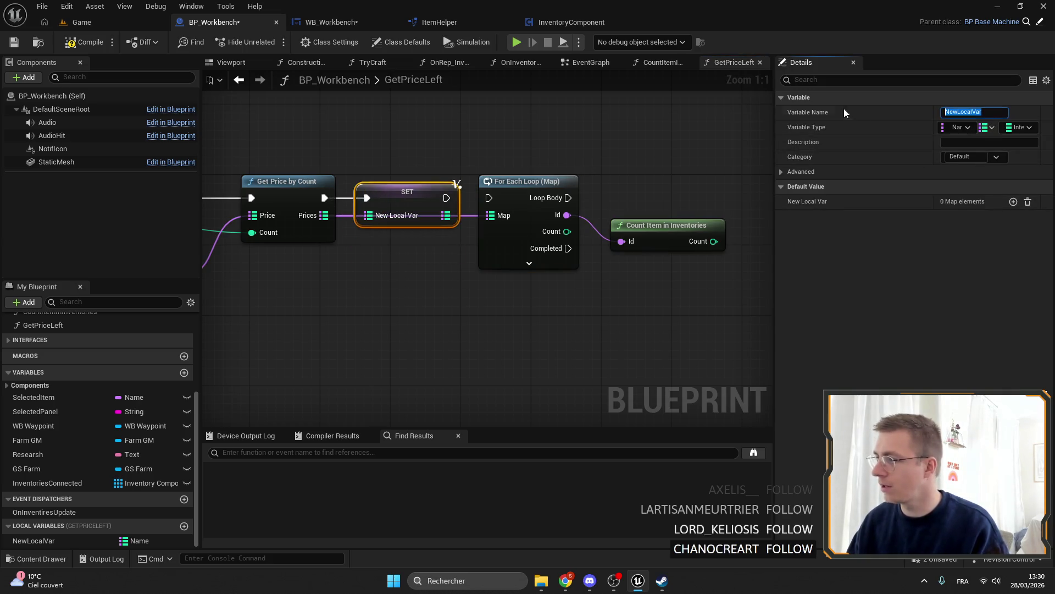
pyautogui.write('Pric')
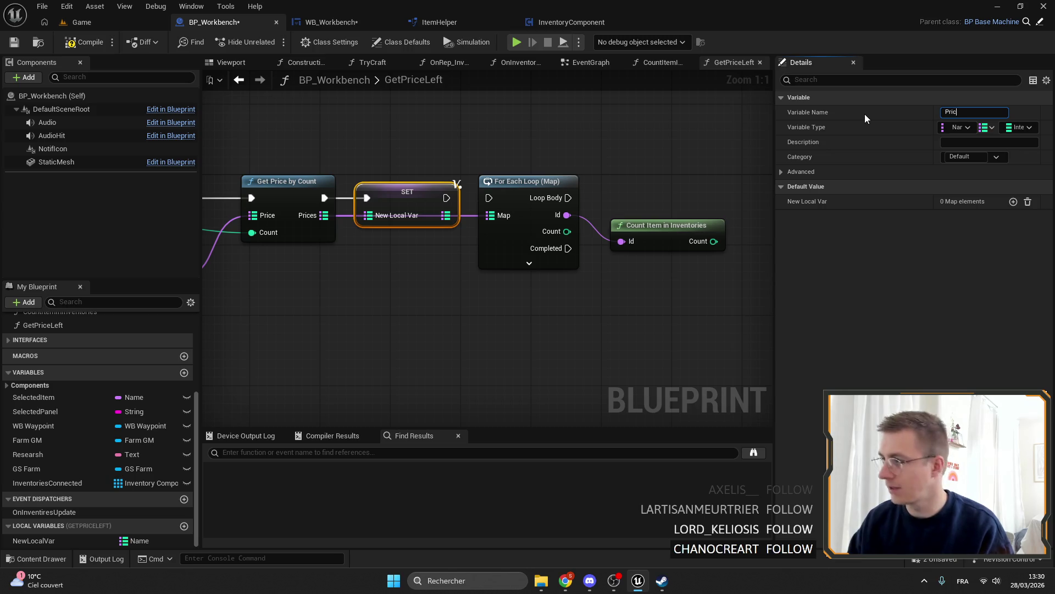
pyautogui.write('eLeft')
pyautogui.press('Return')
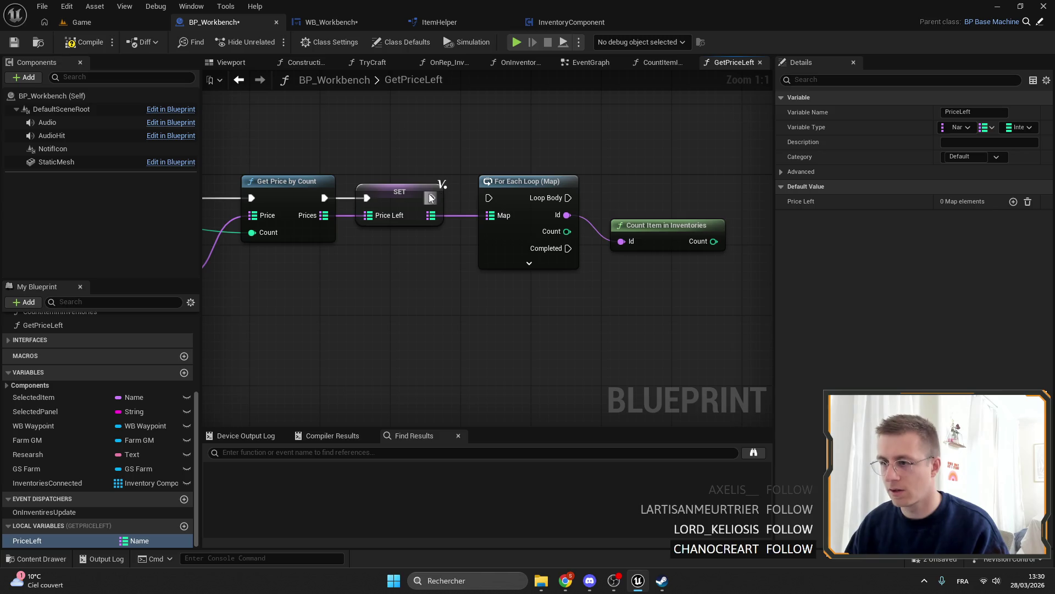
# Feed Prices directly into the loop's Map and promote Prices to a second local variable.
pyautogui.moveTo(493, 195); pyautogui.dragTo(468, 200)
pyautogui.moveTo(316, 205)
pyautogui.mouseDown()
pyautogui.moveTo(359, 203)
pyautogui.moveTo(375, 246)
pyautogui.moveTo(450, 244)
pyautogui.mouseUp()
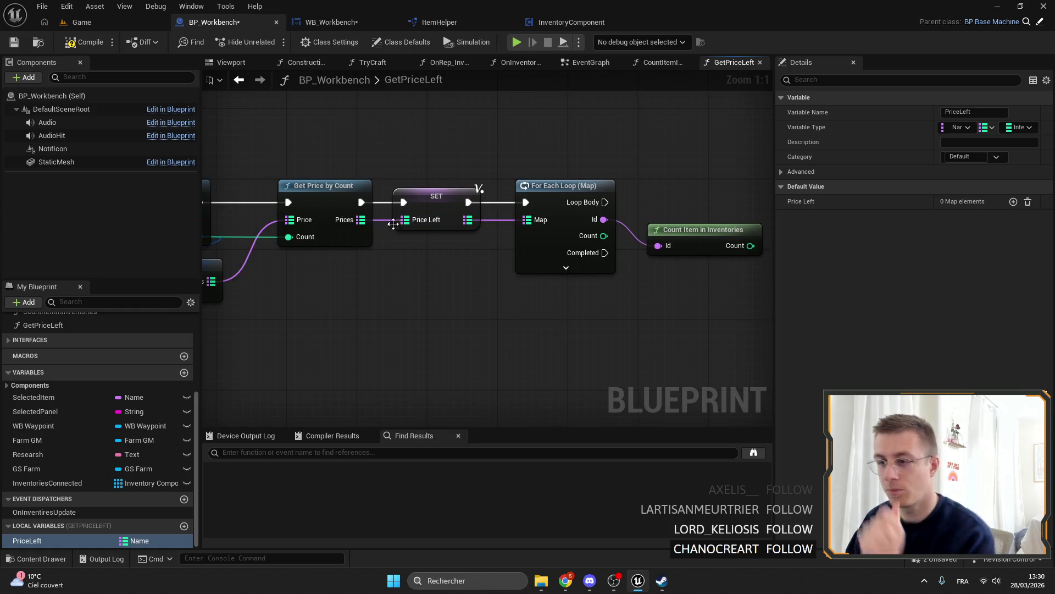
pyautogui.keyDown('alt'); pyautogui.click(492, 223); pyautogui.keyUp('alt')
pyautogui.moveTo(361, 219)
pyautogui.mouseDown()
pyautogui.moveTo(574, 230)
pyautogui.moveTo(573, 215)
pyautogui.moveTo(545, 191)
pyautogui.mouseUp()
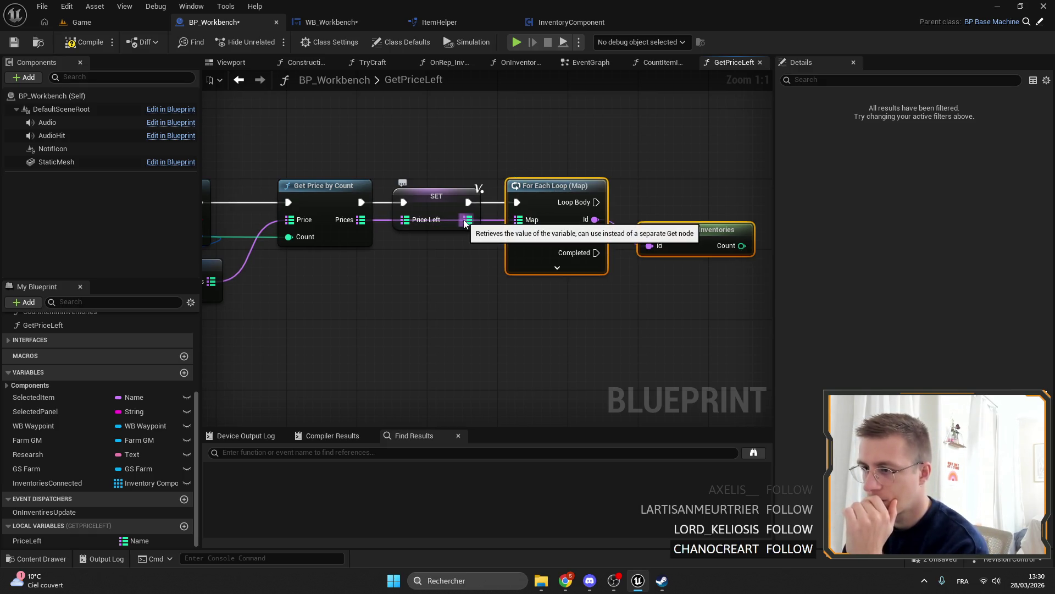
pyautogui.moveTo(452, 255); pyautogui.dragTo(417, 241)
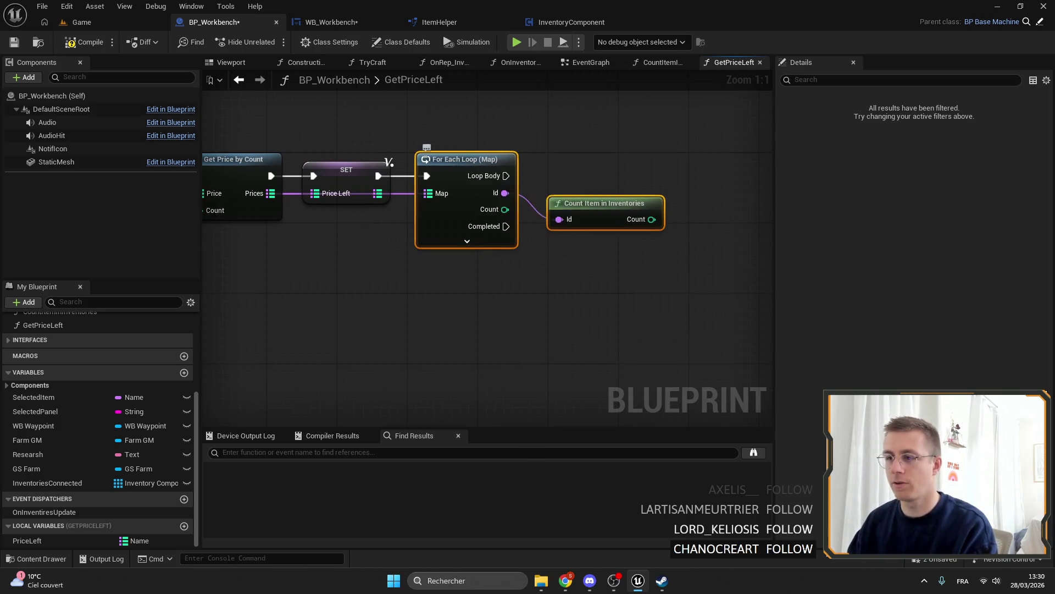
pyautogui.moveTo(572, 209); pyautogui.dragTo(691, 209)
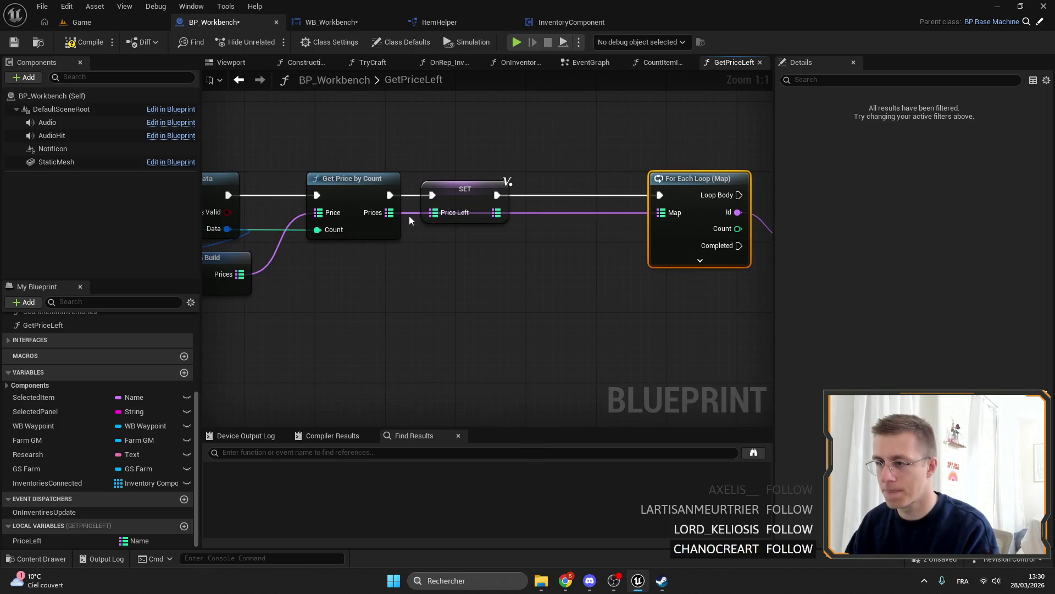
pyautogui.moveTo(390, 212); pyautogui.dragTo(526, 242)
pyautogui.click(578, 306)
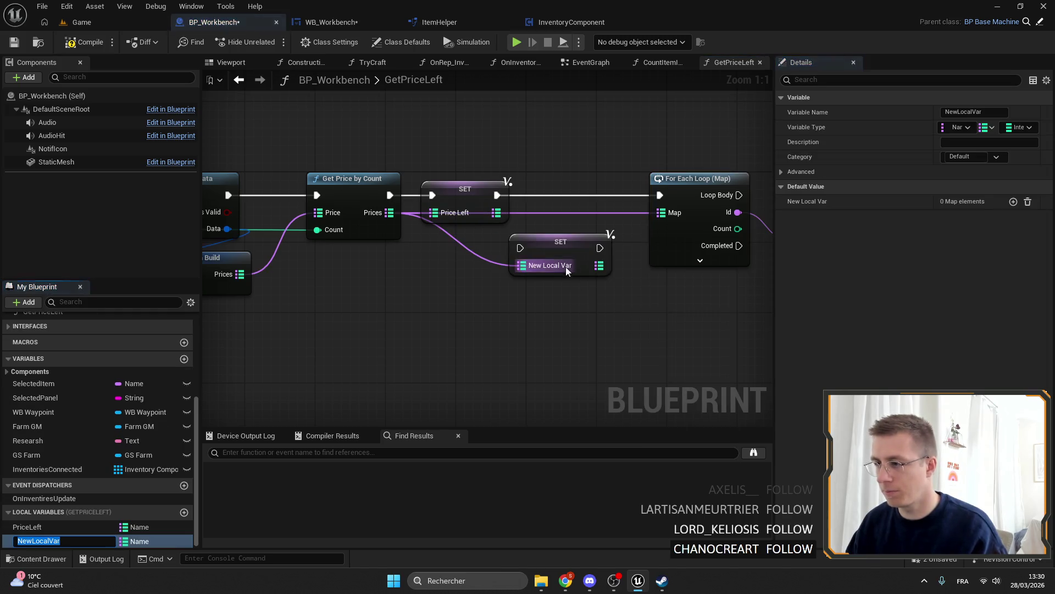
# Delete the tmp and Price Left setters and tmp variable, running the loop after Get Price by Count.
pyautogui.click(989, 112)
pyautogui.write('tmp')
pyautogui.press('Return')
pyautogui.moveTo(544, 240)
pyautogui.mouseDown()
pyautogui.moveTo(545, 190)
pyautogui.moveTo(498, 197)
pyautogui.moveTo(666, 195)
pyautogui.mouseUp()
pyautogui.click(486, 200)
pyautogui.click(467, 184)
pyautogui.press('Delete')
pyautogui.moveTo(446, 214)
pyautogui.mouseDown()
pyautogui.moveTo(581, 235)
pyautogui.moveTo(451, 170)
pyautogui.mouseUp()
pyautogui.press('Delete')
pyautogui.moveTo(263, 164)
pyautogui.mouseDown()
pyautogui.moveTo(484, 184)
pyautogui.moveTo(532, 164)
pyautogui.moveTo(263, 163)
pyautogui.mouseUp()
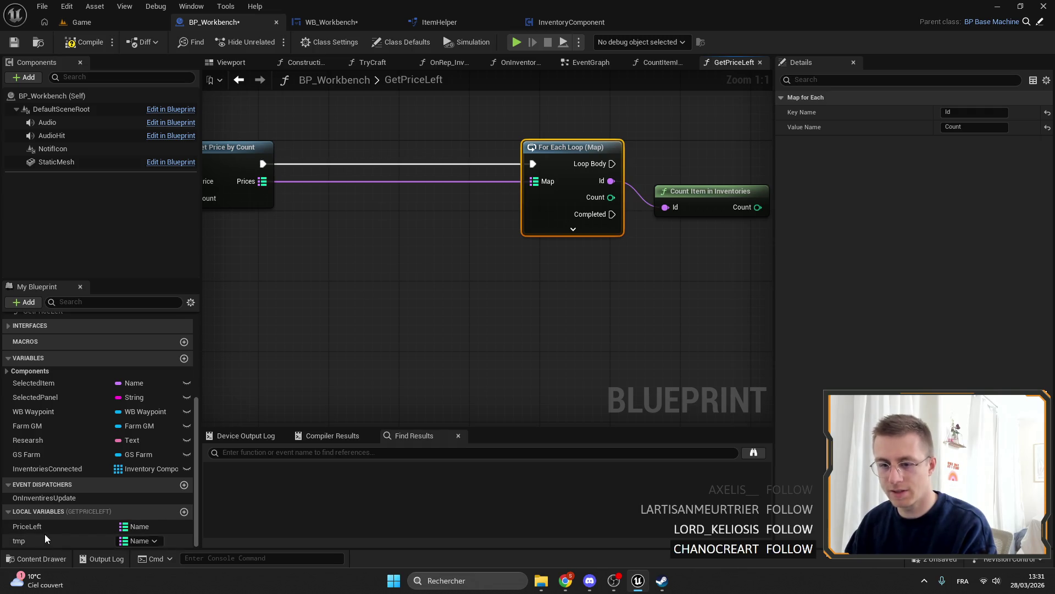
pyautogui.click(45, 536)
pyautogui.press('Delete')
pyautogui.moveTo(714, 250)
pyautogui.mouseDown()
pyautogui.moveTo(517, 137)
pyautogui.moveTo(362, 147)
pyautogui.mouseUp()
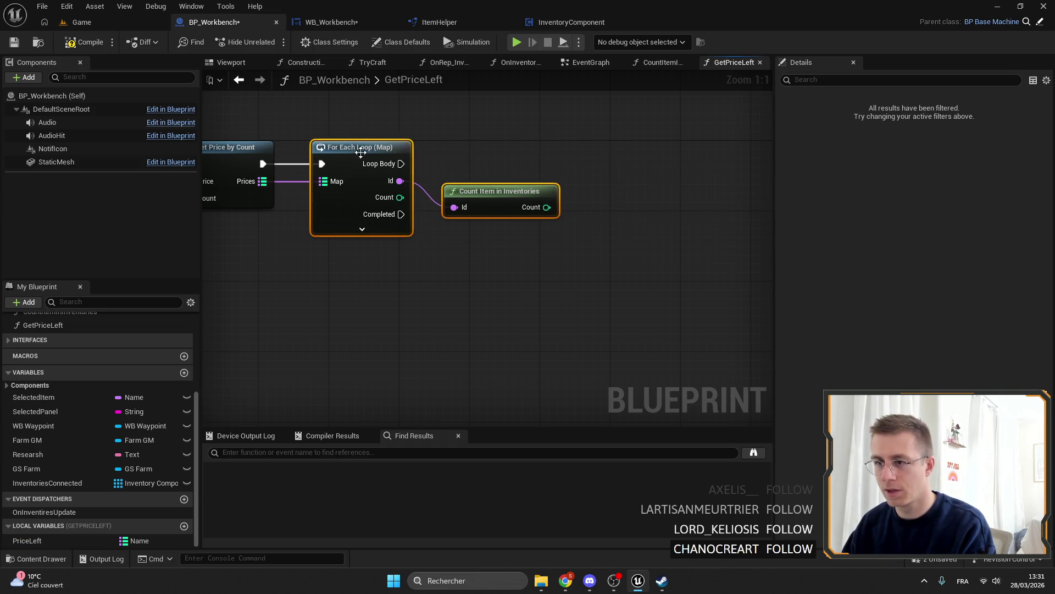
pyautogui.click(385, 302)
# Compare the loop's Count with a less-than node driving a Branch on each iteration.
pyautogui.moveTo(47, 539)
pyautogui.mouseDown()
pyautogui.moveTo(535, 285)
pyautogui.moveTo(493, 238)
pyautogui.moveTo(545, 250)
pyautogui.mouseUp()
pyautogui.write('<')
pyautogui.click(597, 303)
pyautogui.moveTo(348, 222)
pyautogui.mouseDown()
pyautogui.moveTo(550, 275)
pyautogui.moveTo(479, 272)
pyautogui.moveTo(483, 251)
pyautogui.moveTo(498, 252)
pyautogui.mouseUp()
pyautogui.moveTo(511, 262)
pyautogui.mouseDown()
pyautogui.moveTo(547, 272)
pyautogui.moveTo(551, 240)
pyautogui.mouseUp()
pyautogui.write('branch')
pyautogui.press('Return')
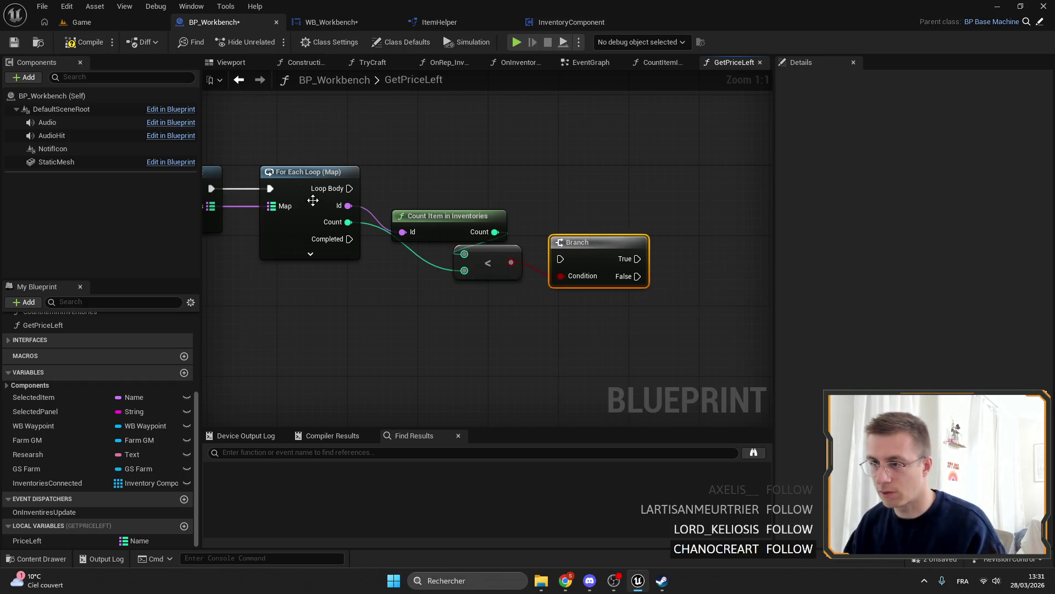
pyautogui.moveTo(349, 188)
pyautogui.mouseDown()
pyautogui.moveTo(580, 246)
pyautogui.moveTo(569, 264)
pyautogui.moveTo(577, 278)
pyautogui.moveTo(561, 258)
pyautogui.moveTo(600, 179)
pyautogui.moveTo(581, 180)
pyautogui.mouseUp()
# Rearrange Count Item in Inventories and the Branch node in the graph.
pyautogui.moveTo(443, 235); pyautogui.dragTo(424, 218)
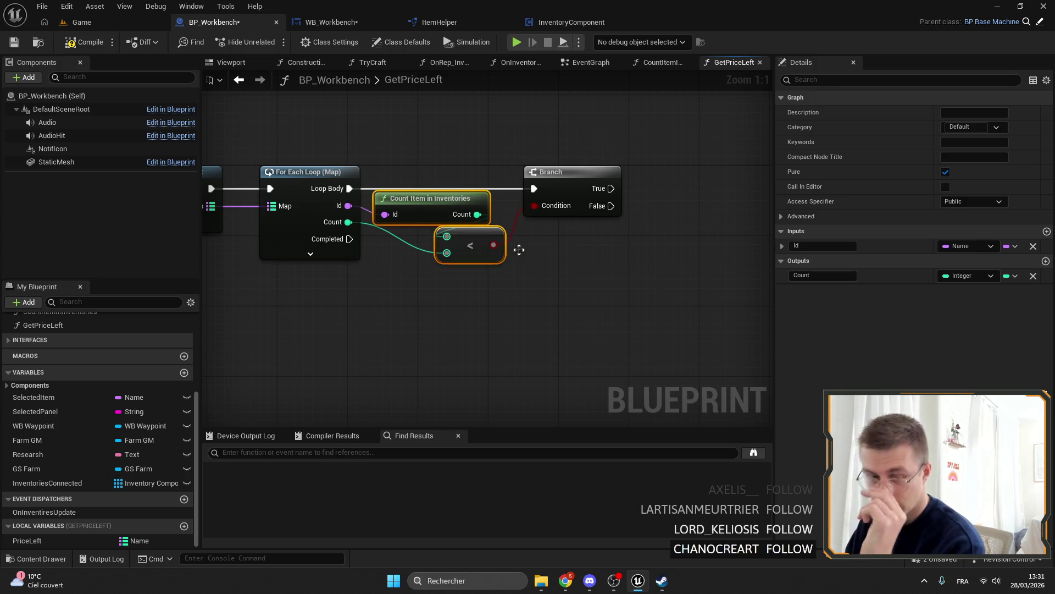
pyautogui.moveTo(486, 243); pyautogui.dragTo(459, 266)
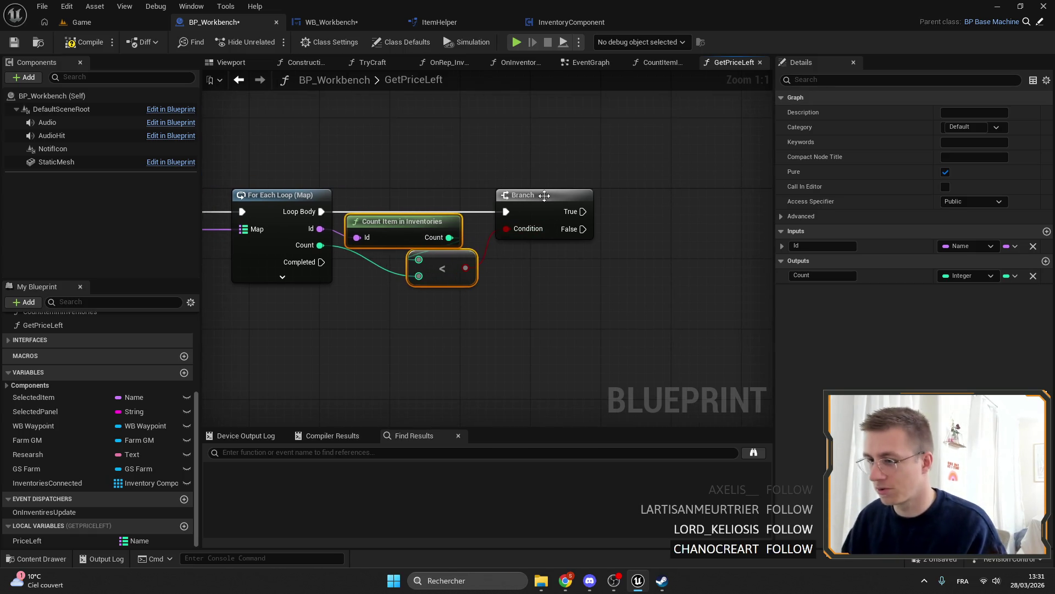
pyautogui.moveTo(543, 196); pyautogui.dragTo(534, 196)
pyautogui.click(438, 290)
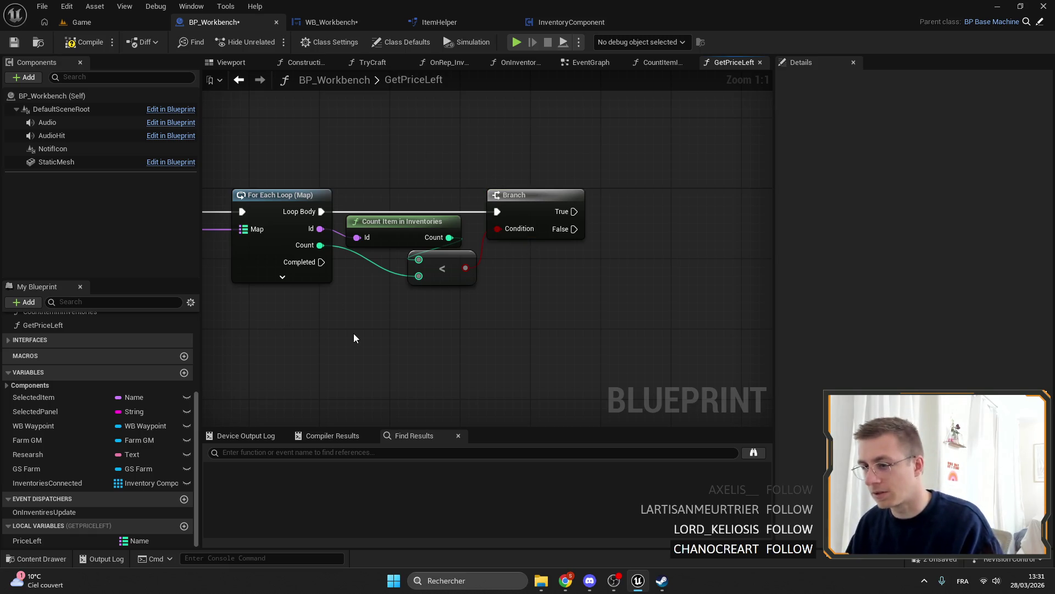
pyautogui.moveTo(485, 296)
pyautogui.mouseDown()
pyautogui.moveTo(558, 265)
pyautogui.moveTo(501, 262)
pyautogui.moveTo(519, 242)
pyautogui.mouseUp()
pyautogui.moveTo(354, 120)
pyautogui.mouseDown()
pyautogui.moveTo(489, 133)
pyautogui.moveTo(473, 132)
pyautogui.moveTo(519, 168)
pyautogui.moveTo(475, 213)
pyautogui.mouseUp()
pyautogui.click(480, 226)
pyautogui.moveTo(505, 140); pyautogui.dragTo(385, 142)
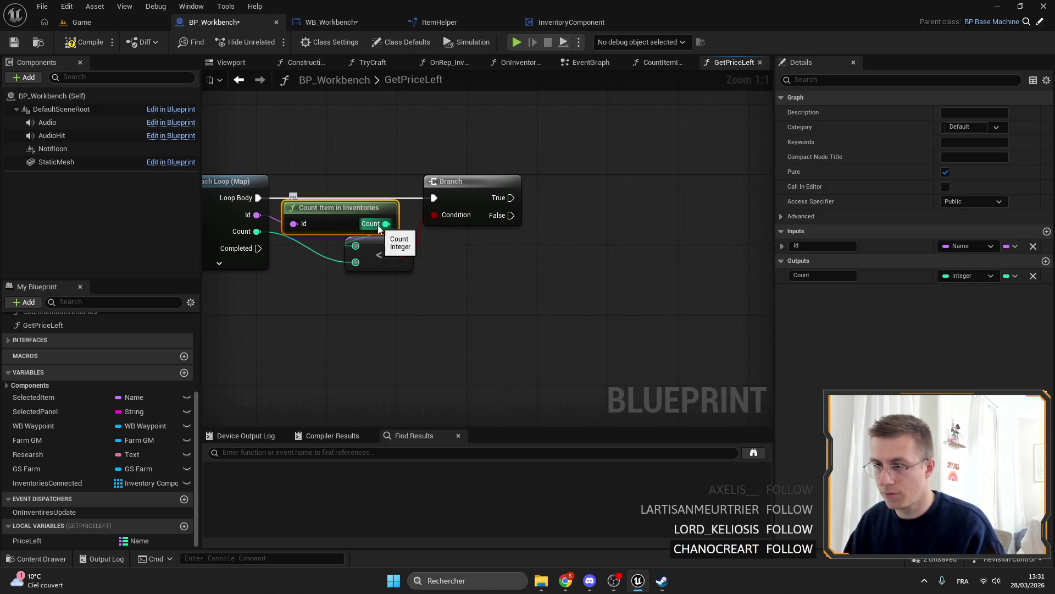
# Subtract the inventory count from the loop's Count with a subtraction node.
pyautogui.moveTo(257, 231); pyautogui.dragTo(510, 260)
pyautogui.write('--')
pyautogui.press('Return')
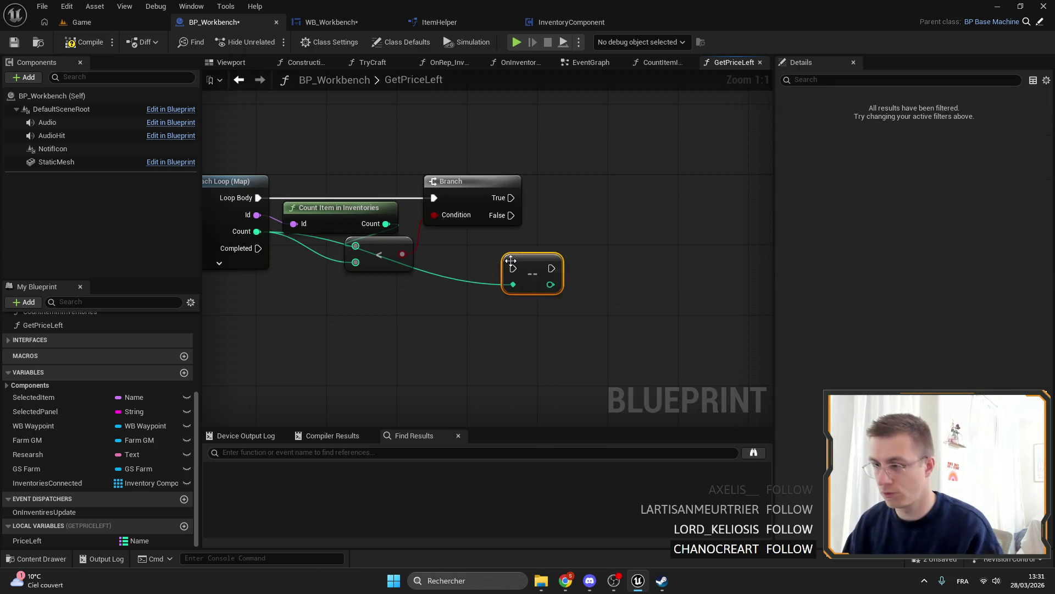
pyautogui.press('Delete')
pyautogui.moveTo(257, 231)
pyautogui.mouseDown()
pyautogui.moveTo(529, 264)
pyautogui.moveTo(491, 257)
pyautogui.mouseUp()
pyautogui.write('--')
pyautogui.press('Return')
pyautogui.moveTo(386, 223); pyautogui.dragTo(477, 273)
pyautogui.moveTo(351, 213); pyautogui.dragTo(350, 297)
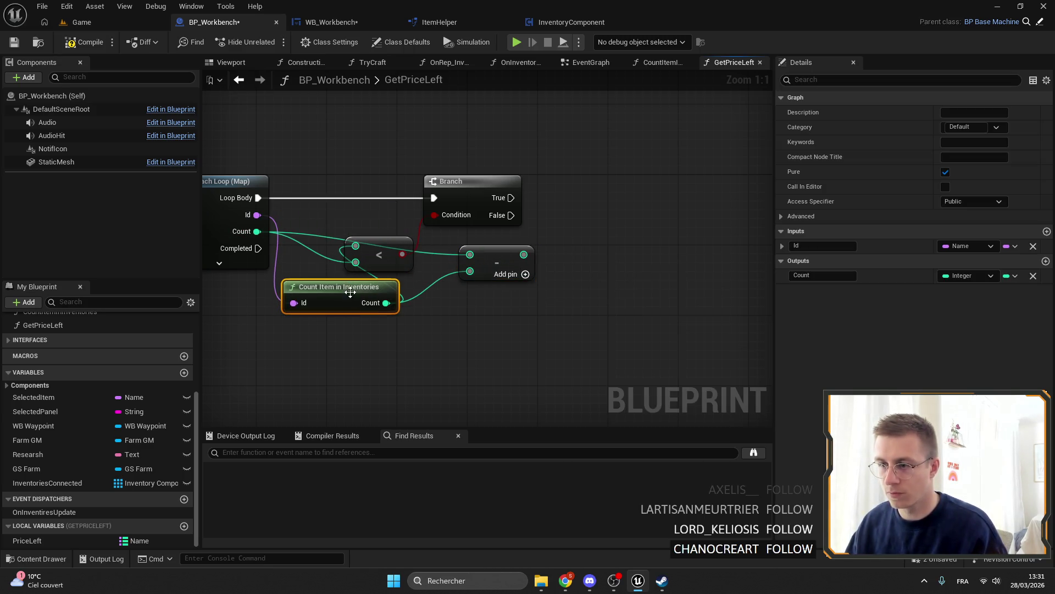
# On Branch true, Add to the PriceLeft map with the loop's Id as key and the subtraction result as value.
pyautogui.moveTo(458, 259); pyautogui.dragTo(469, 261)
pyautogui.moveTo(27, 540)
pyautogui.mouseDown()
pyautogui.moveTo(517, 209)
pyautogui.moveTo(584, 212)
pyautogui.mouseUp()
pyautogui.write('add')
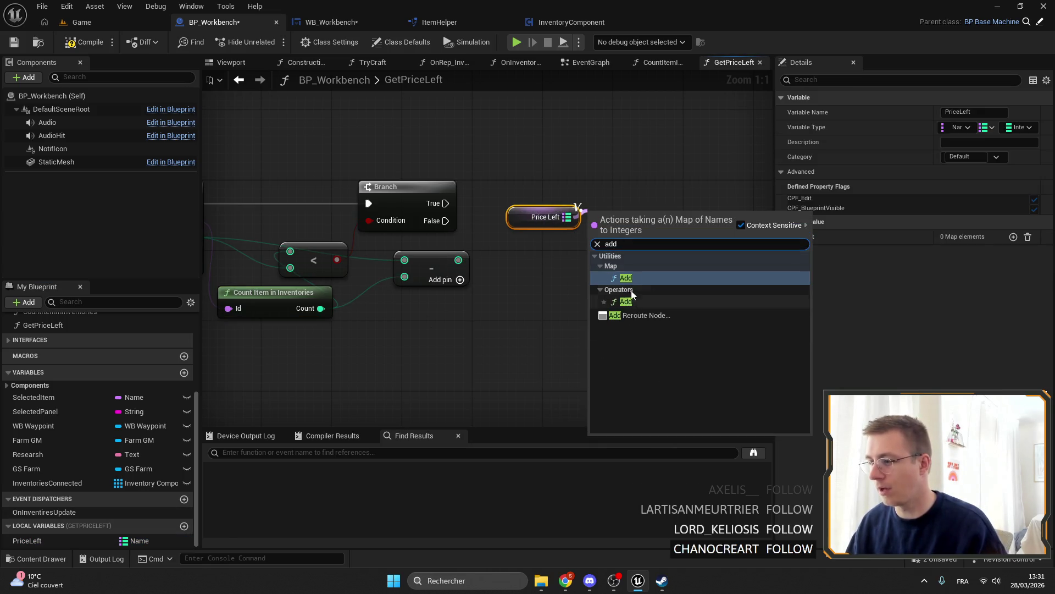
pyautogui.click(632, 291)
pyautogui.moveTo(446, 204)
pyautogui.mouseDown()
pyautogui.moveTo(598, 220)
pyautogui.moveTo(627, 203)
pyautogui.mouseUp()
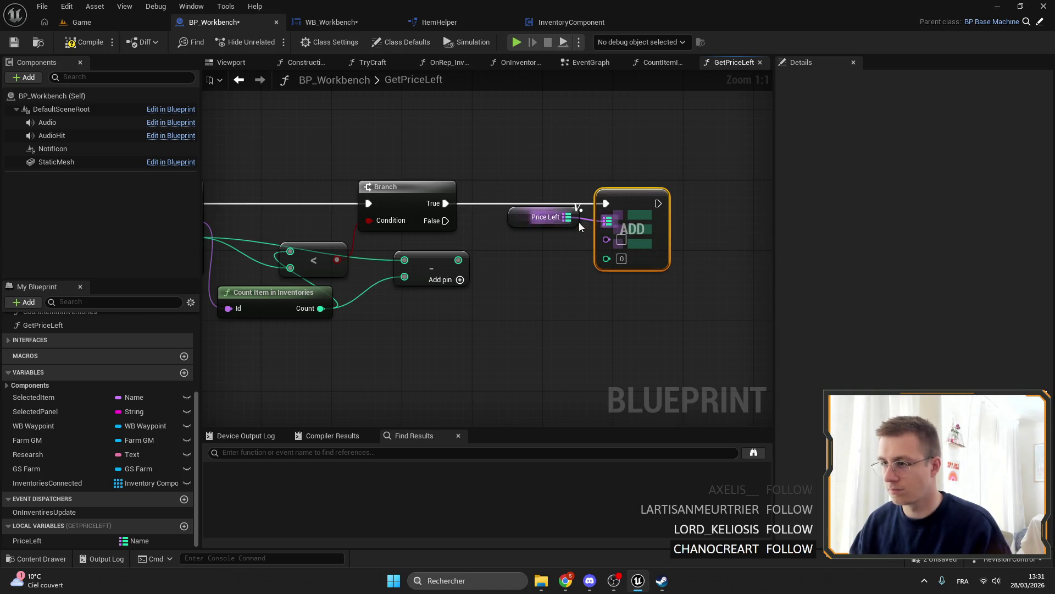
pyautogui.moveTo(459, 259); pyautogui.dragTo(606, 259)
pyautogui.moveTo(231, 263); pyautogui.dragTo(432, 241)
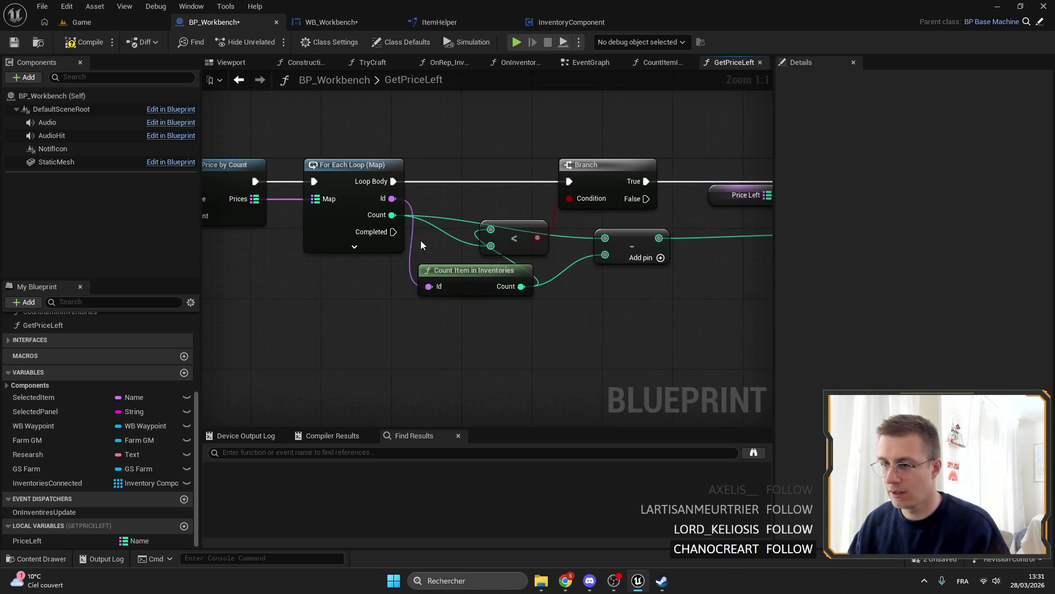
pyautogui.moveTo(392, 199)
pyautogui.mouseDown()
pyautogui.moveTo(703, 213)
pyautogui.moveTo(641, 177)
pyautogui.mouseUp()
pyautogui.scroll(-2, 642, 177)
pyautogui.moveTo(362, 254)
pyautogui.mouseDown()
pyautogui.moveTo(458, 247)
pyautogui.moveTo(523, 256)
pyautogui.moveTo(365, 242)
pyautogui.mouseUp()
pyautogui.moveTo(302, 189); pyautogui.dragTo(481, 257)
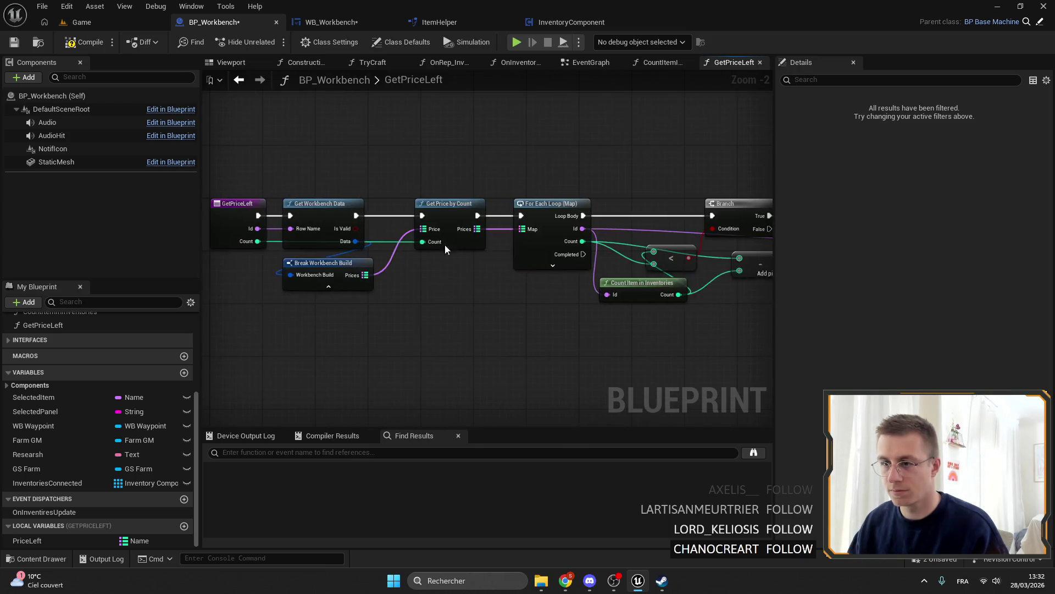
pyautogui.click(246, 204)
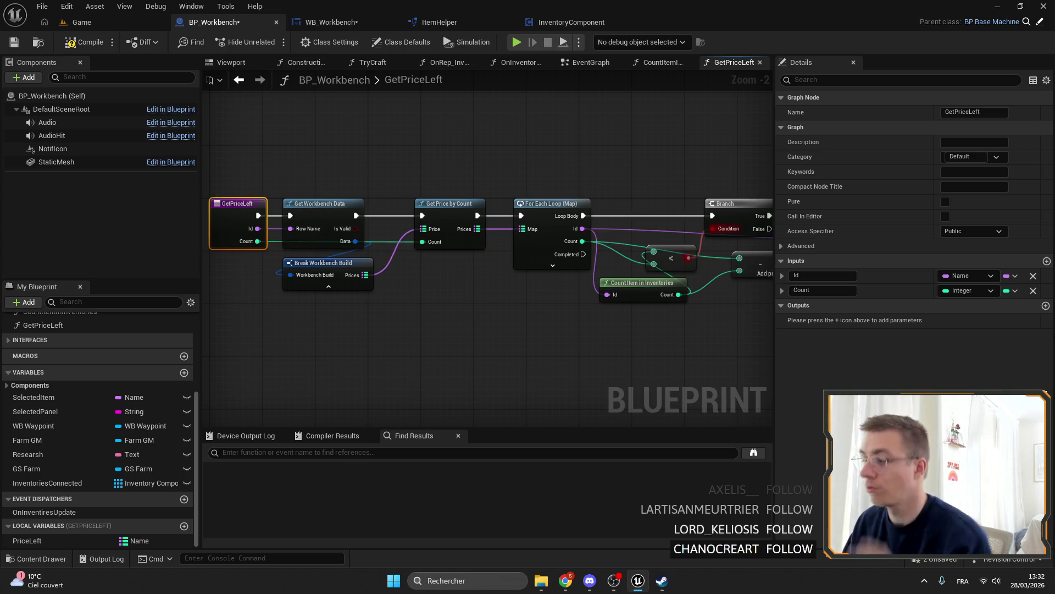
# Add a Return Node run by the loop's Completed pin and remove the NewParam output.
pyautogui.click(1046, 305)
pyautogui.click(847, 307)
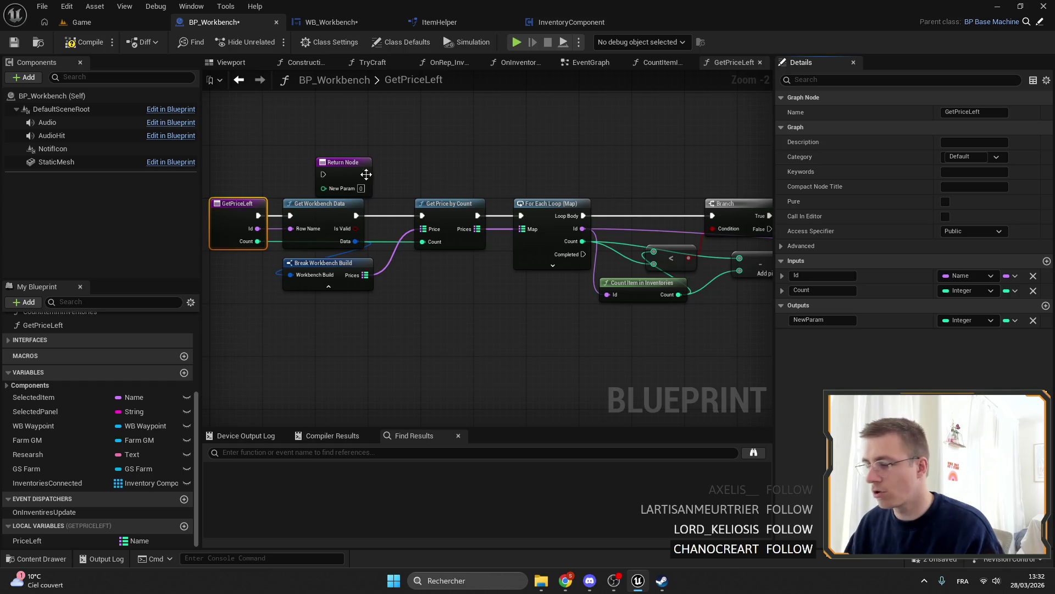
pyautogui.click(973, 320)
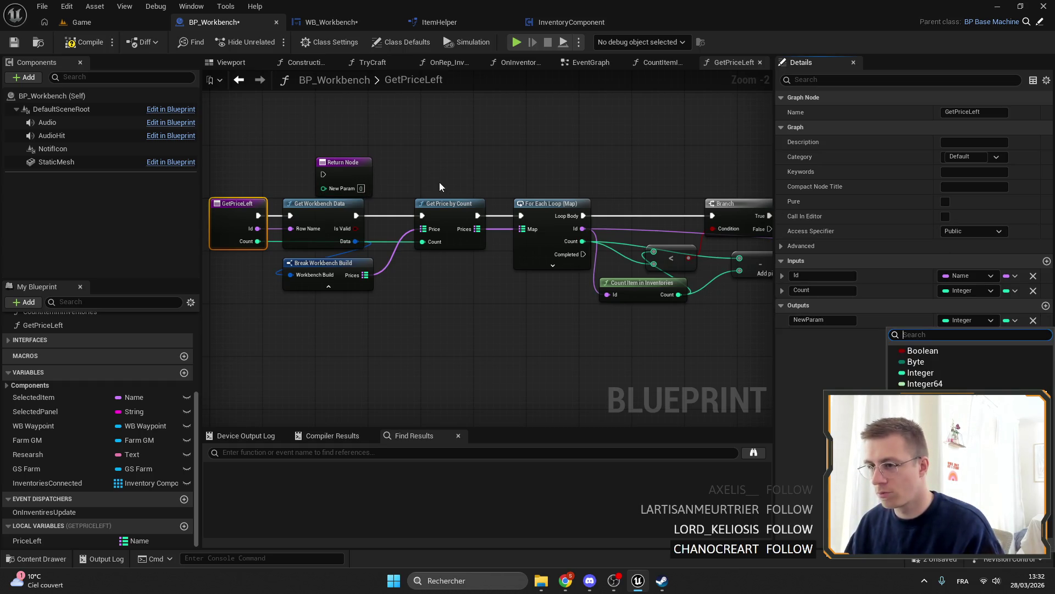
pyautogui.click(348, 168)
pyautogui.moveTo(349, 170)
pyautogui.mouseDown()
pyautogui.moveTo(590, 294)
pyautogui.moveTo(682, 319)
pyautogui.mouseUp()
pyautogui.moveTo(583, 254); pyautogui.dragTo(659, 321)
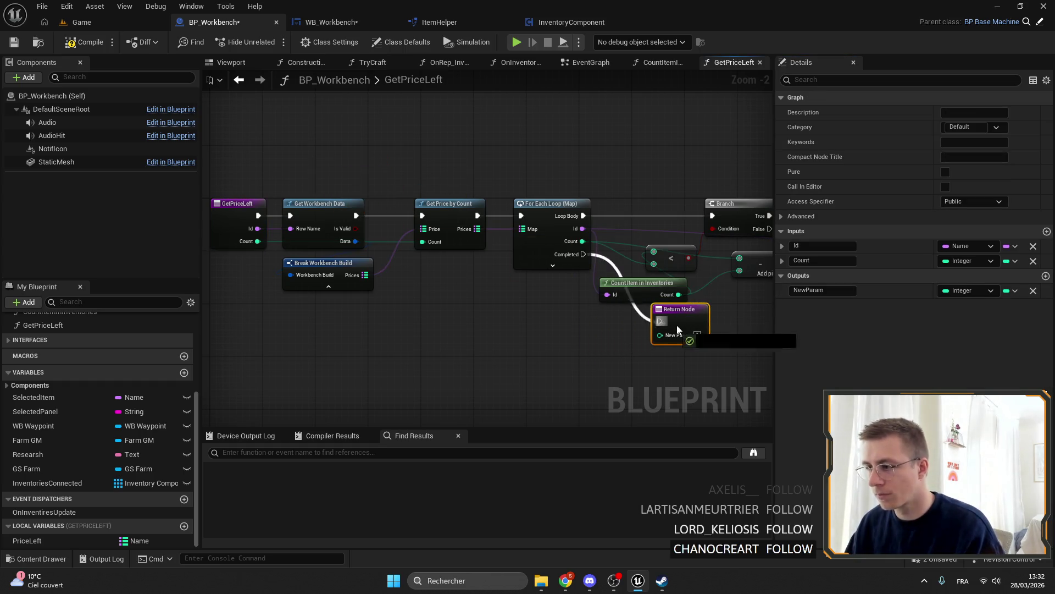
pyautogui.click(1032, 290)
pyautogui.moveTo(852, 227)
pyautogui.mouseDown()
pyautogui.moveTo(712, 208)
pyautogui.moveTo(532, 305)
pyautogui.moveTo(599, 339)
pyautogui.moveTo(628, 322)
pyautogui.moveTo(621, 309)
pyautogui.moveTo(544, 361)
pyautogui.moveTo(626, 331)
pyautogui.moveTo(519, 343)
pyautogui.moveTo(599, 314)
pyautogui.mouseUp()
pyautogui.scroll(3, 532, 305)
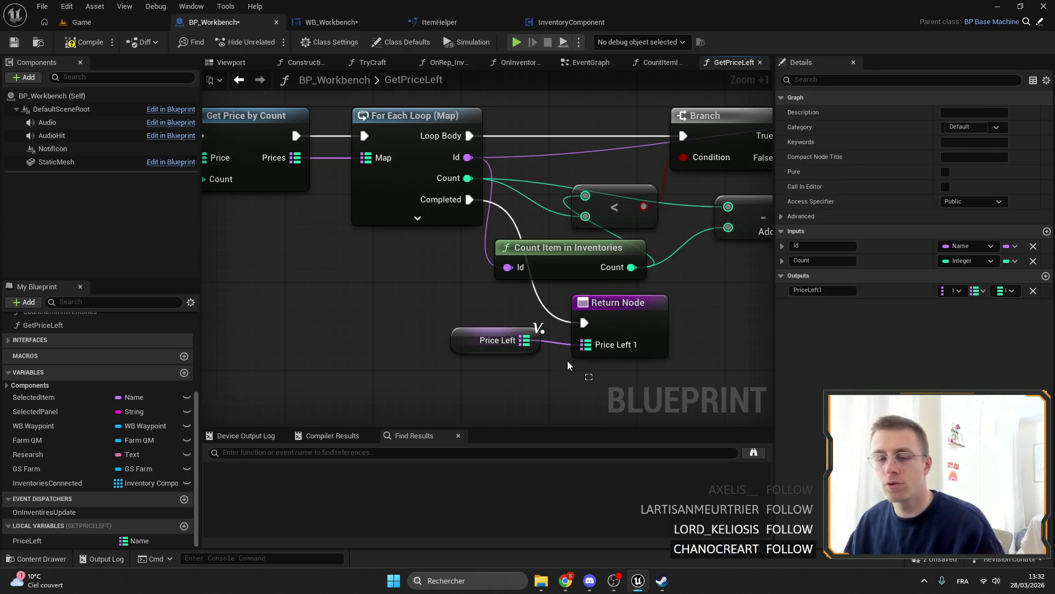
# Connect the Price Left getter to the Return Node, name the output PriceLeft, and save.
pyautogui.click(433, 273)
pyautogui.moveTo(477, 324); pyautogui.dragTo(488, 335)
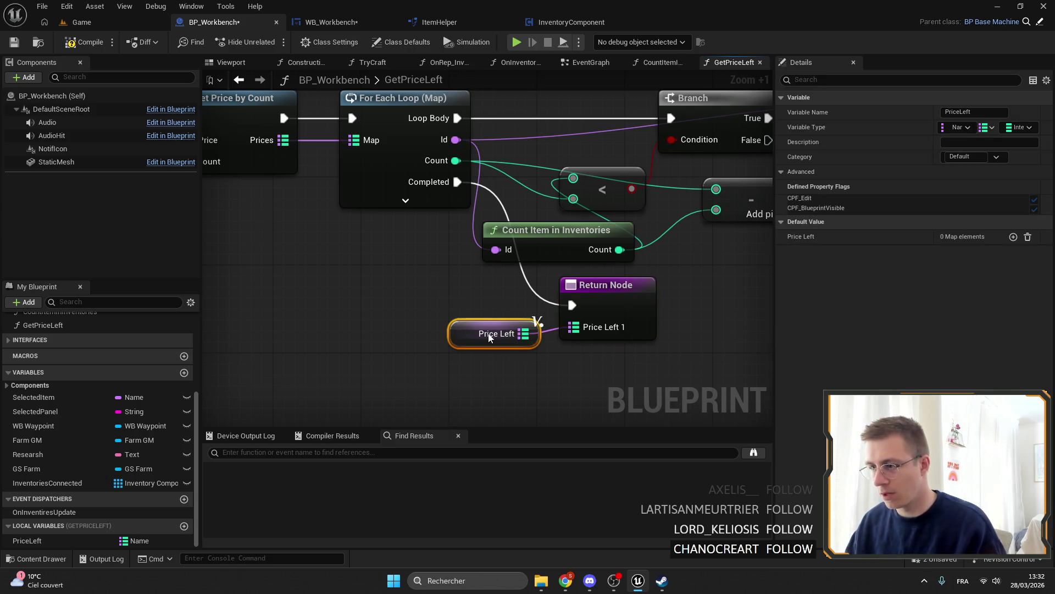
pyautogui.click(637, 305)
pyautogui.click(841, 290)
pyautogui.press('BackSpace')
pyautogui.press('Return')
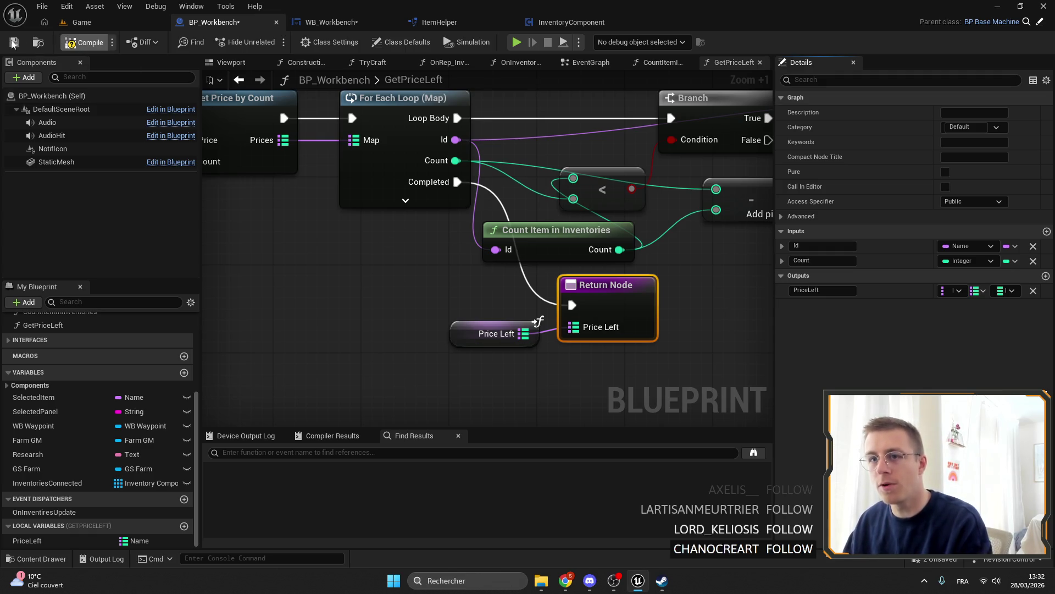
pyautogui.click(13, 43)
# Tick Pure on GetPriceLeft, compile BP_Workbench, then move the Twitch tab to its own Chrome window.
pyautogui.click(341, 144)
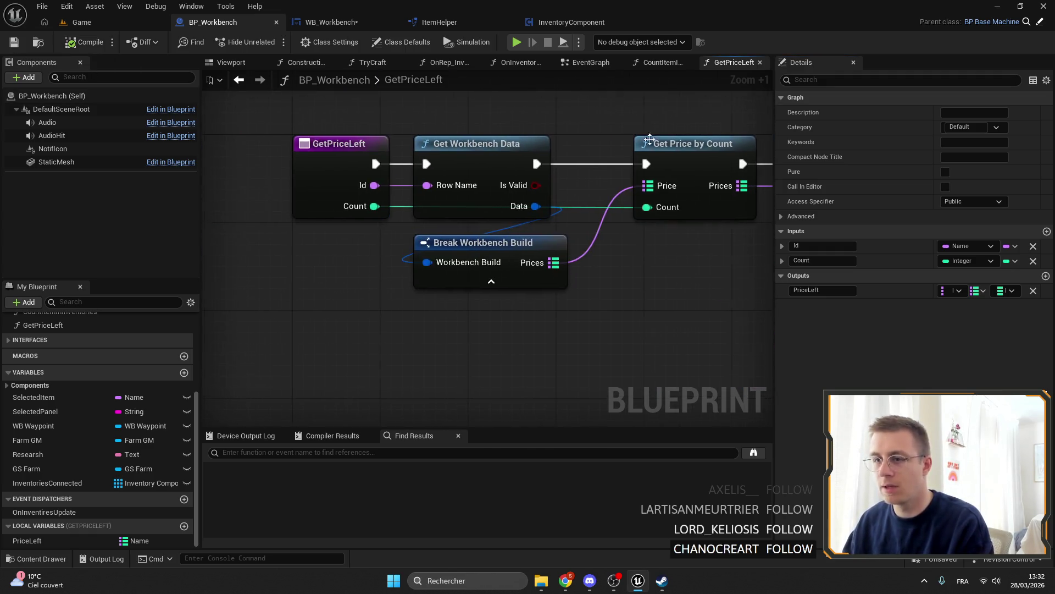
pyautogui.click(946, 202)
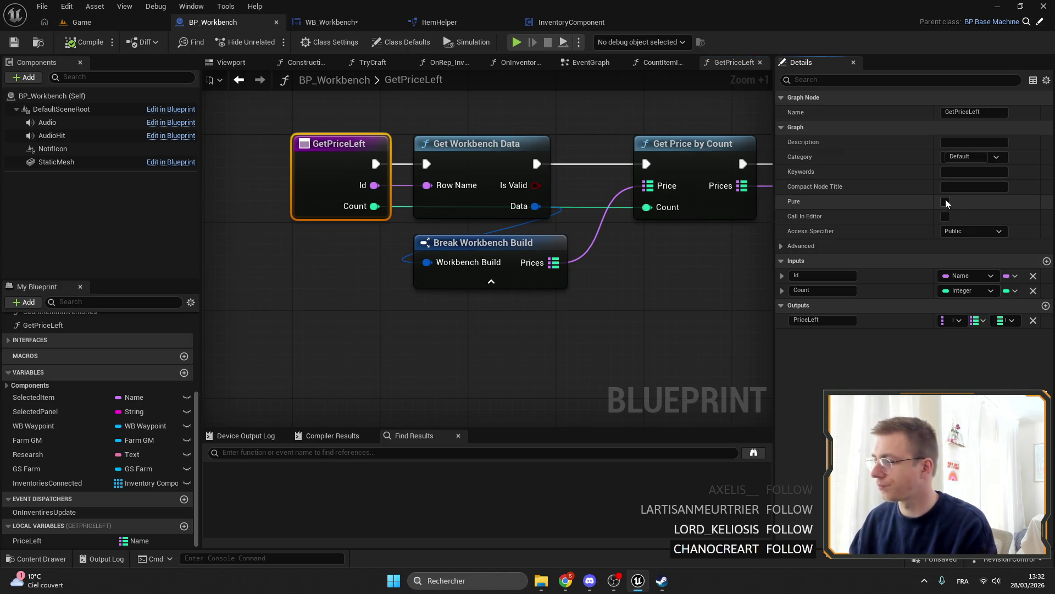
pyautogui.click(80, 43)
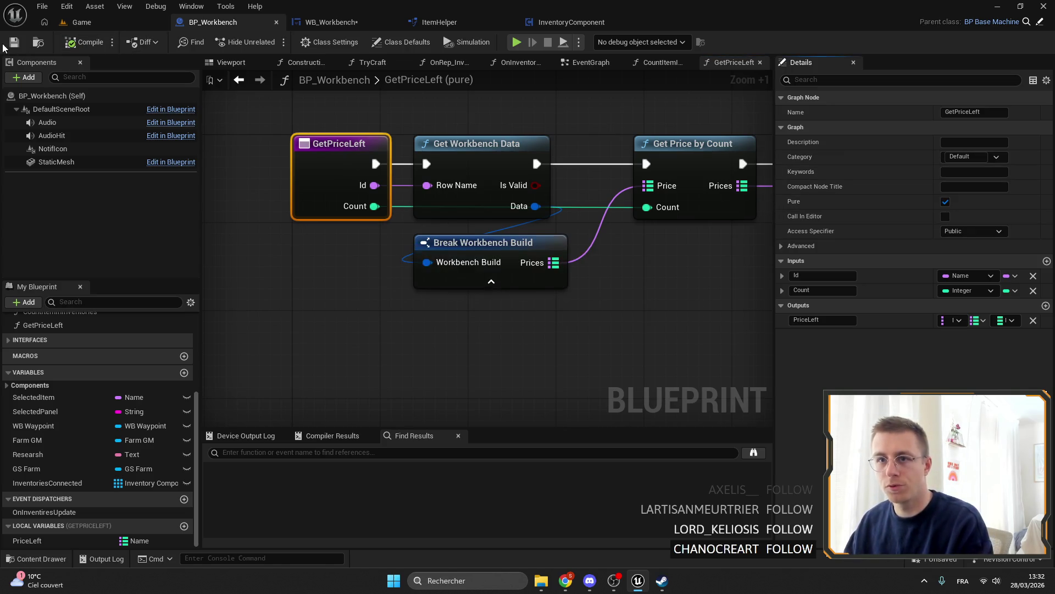
pyautogui.scroll(-4, 334, 189)
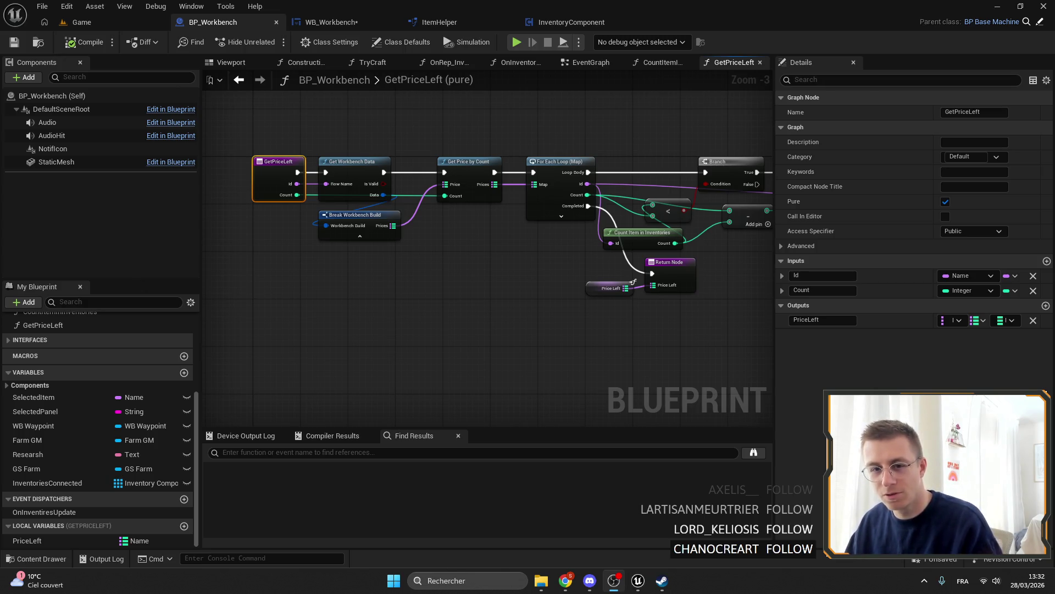
pyautogui.hotkey('alt', 'Tab')
pyautogui.moveTo(466, 4); pyautogui.dragTo(0, 182)
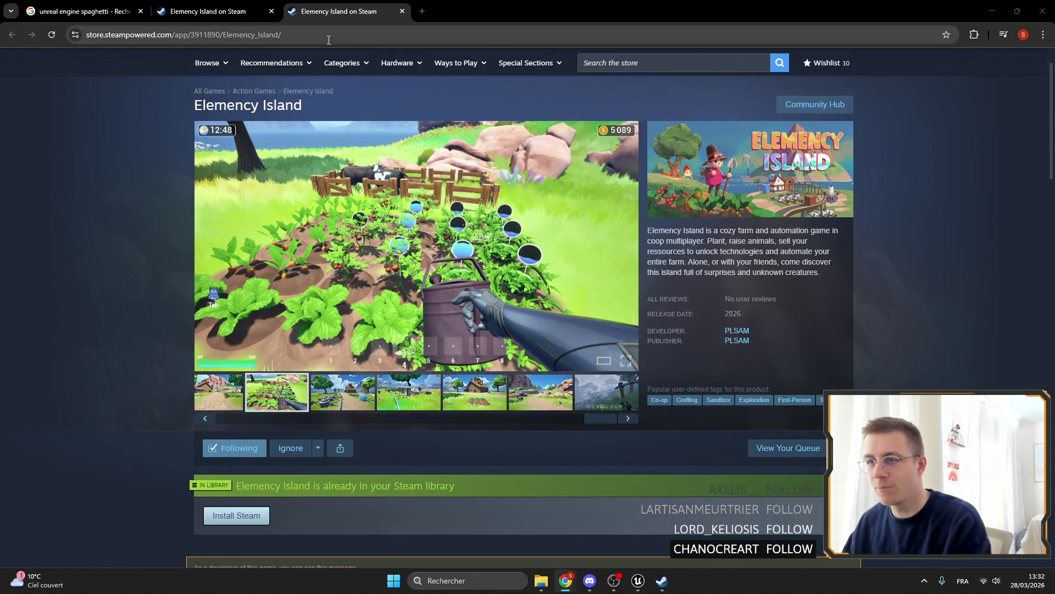
# Minimise the Steam Chrome window and bring up the window showing the shidygames Twitch channel.
pyautogui.click(992, 11)
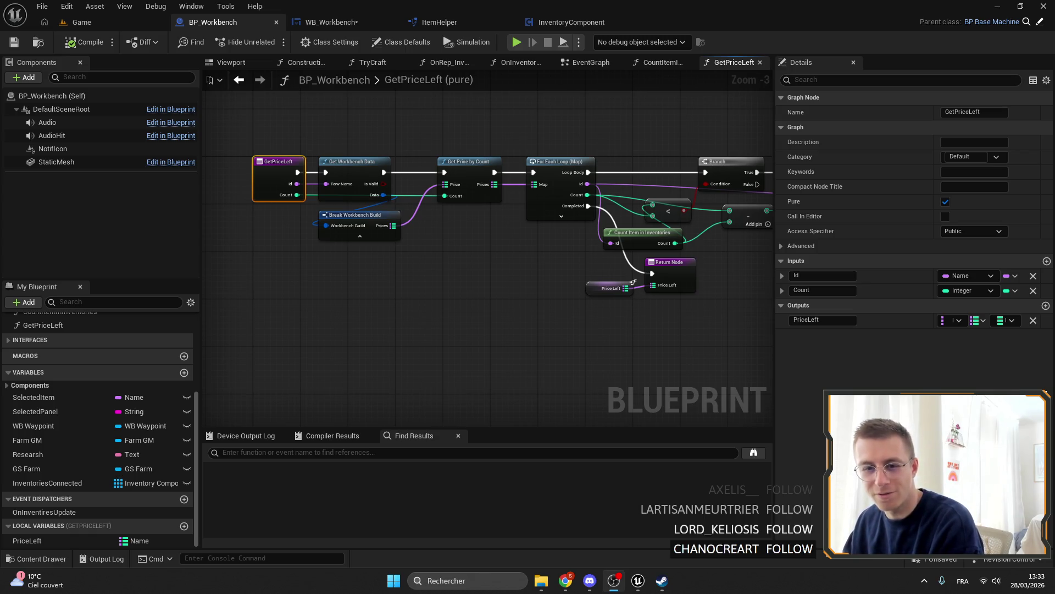
pyautogui.hotkey('alt', 'Tab')
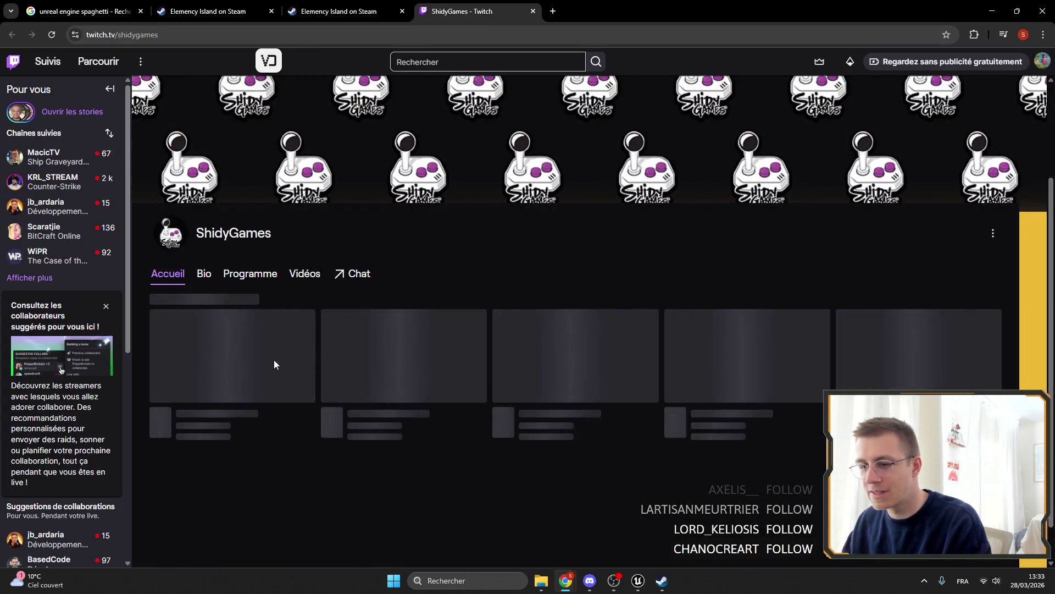
# Open ShidyGames' first clip and skip it ahead to about 37 seconds.
pyautogui.scroll(-3, 371, 406)
pyautogui.scroll(3, 371, 406)
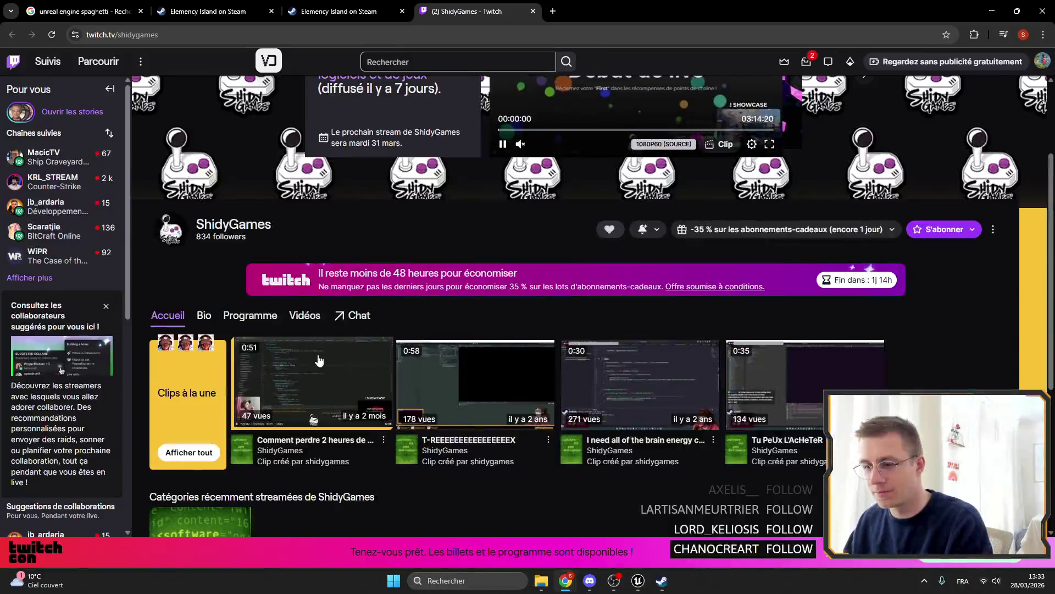
pyautogui.click(357, 342)
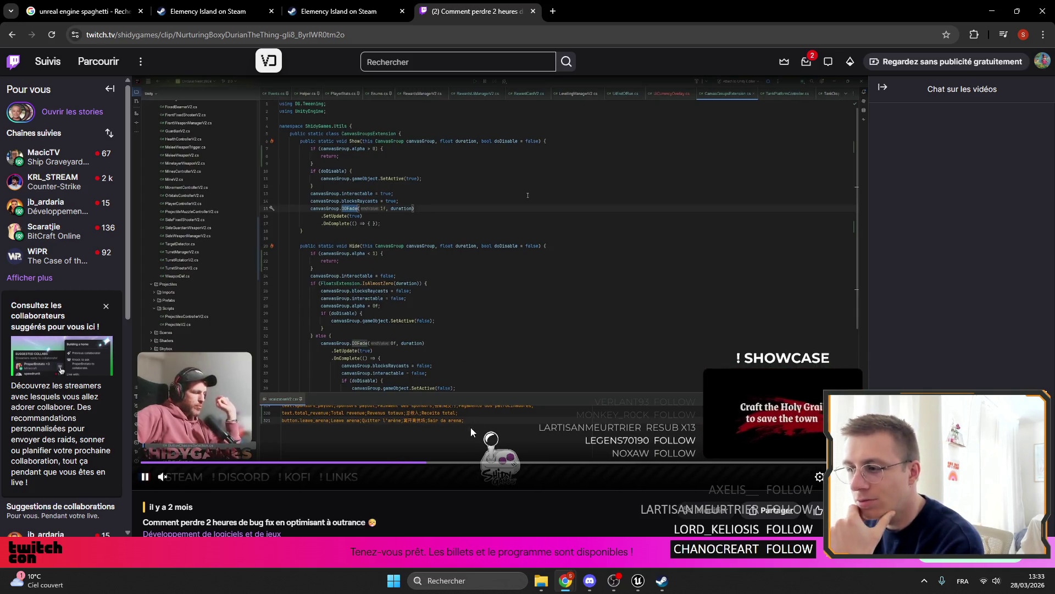
pyautogui.click(487, 463)
pyautogui.moveTo(487, 463); pyautogui.dragTo(796, 465)
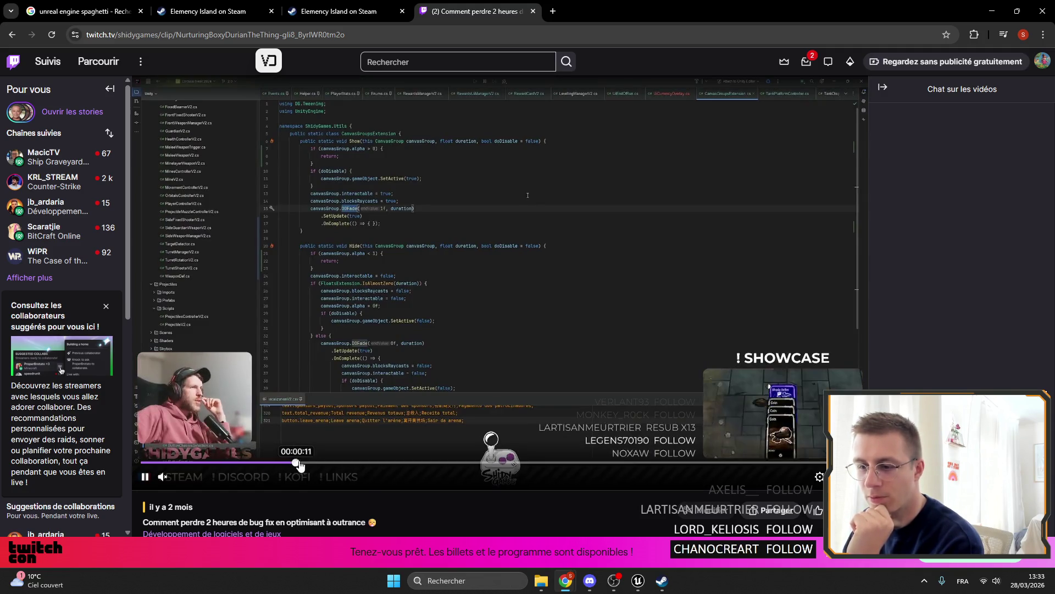
# Filter videos to Diffusions précédentes, open the latest broadcast, skip ahead, then close the Twitch tab.
pyautogui.scroll(-4, 277, 310)
pyautogui.scroll(-3, 276, 310)
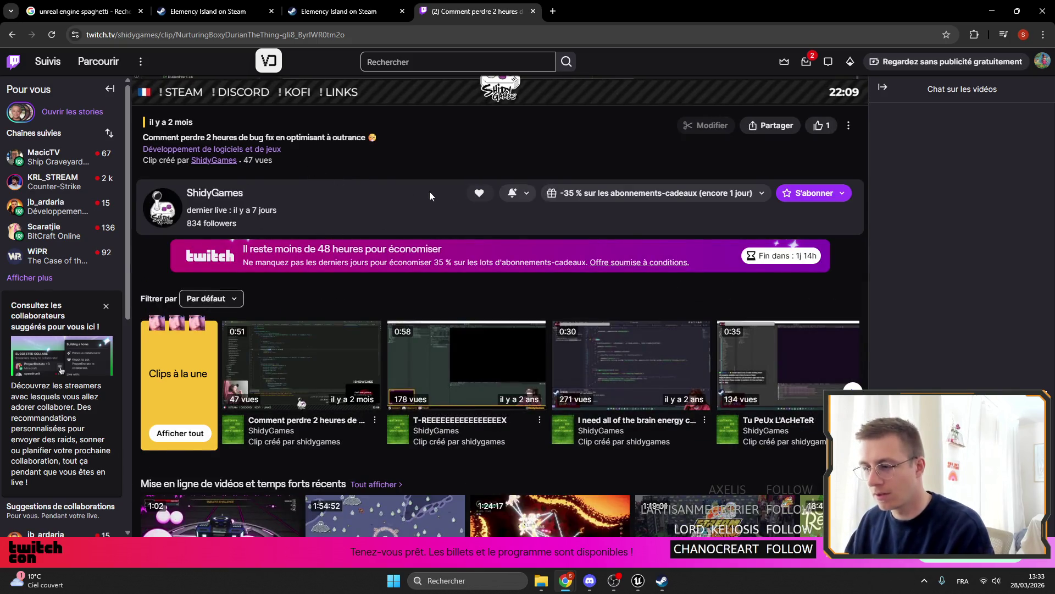
pyautogui.scroll(-3, 418, 193)
pyautogui.scroll(4, 287, 249)
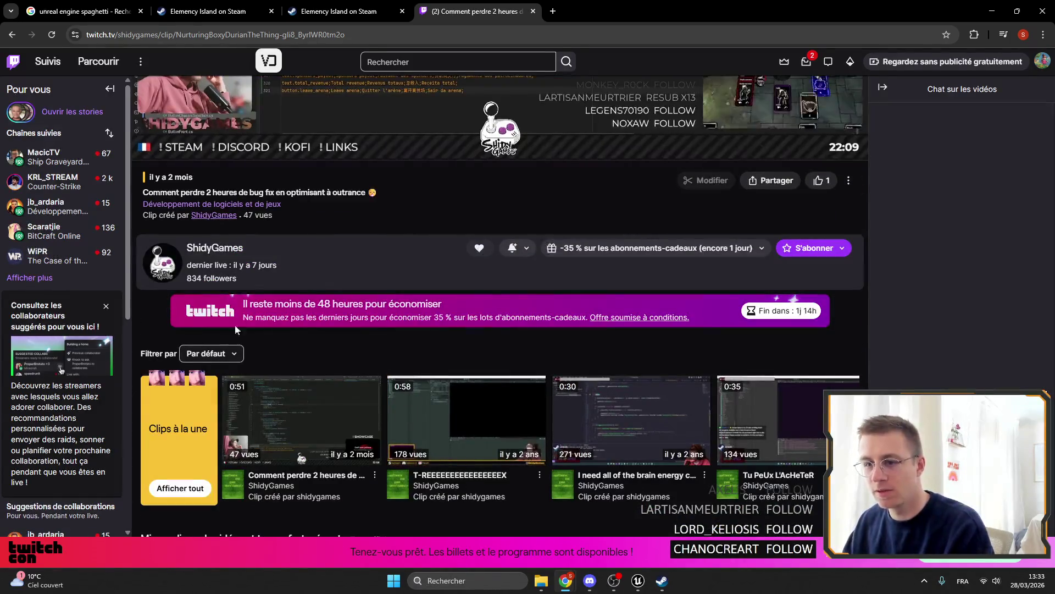
pyautogui.click(236, 354)
pyautogui.click(236, 396)
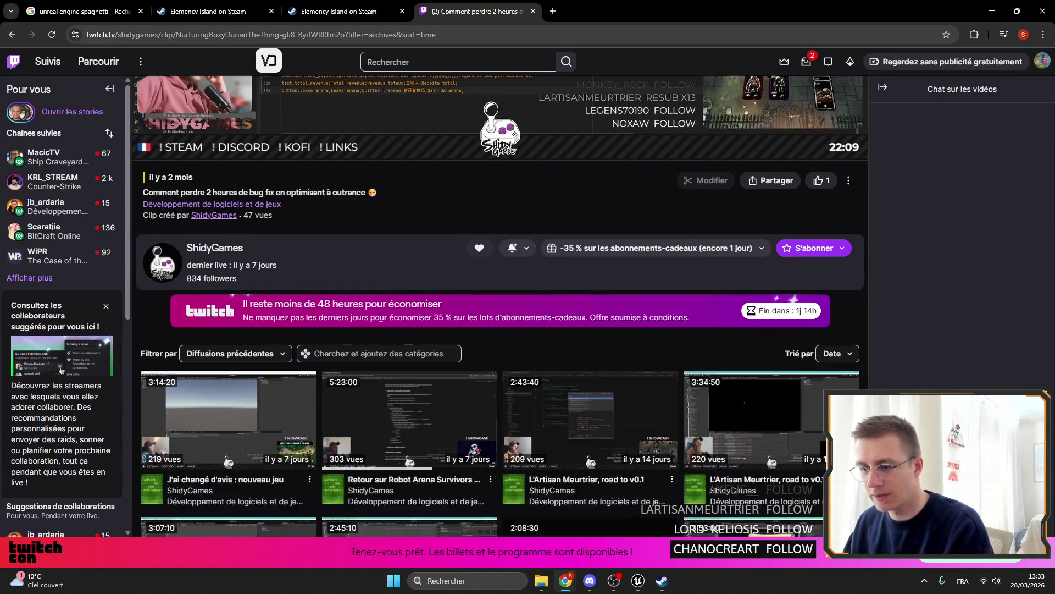
pyautogui.scroll(-1, 395, 319)
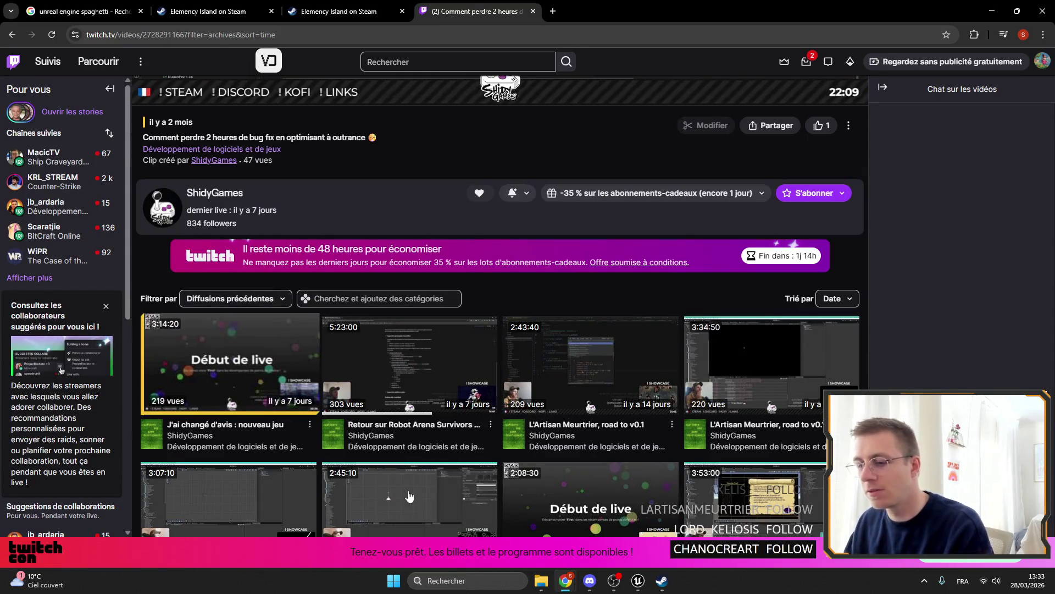
pyautogui.click(224, 323)
pyautogui.click(282, 463)
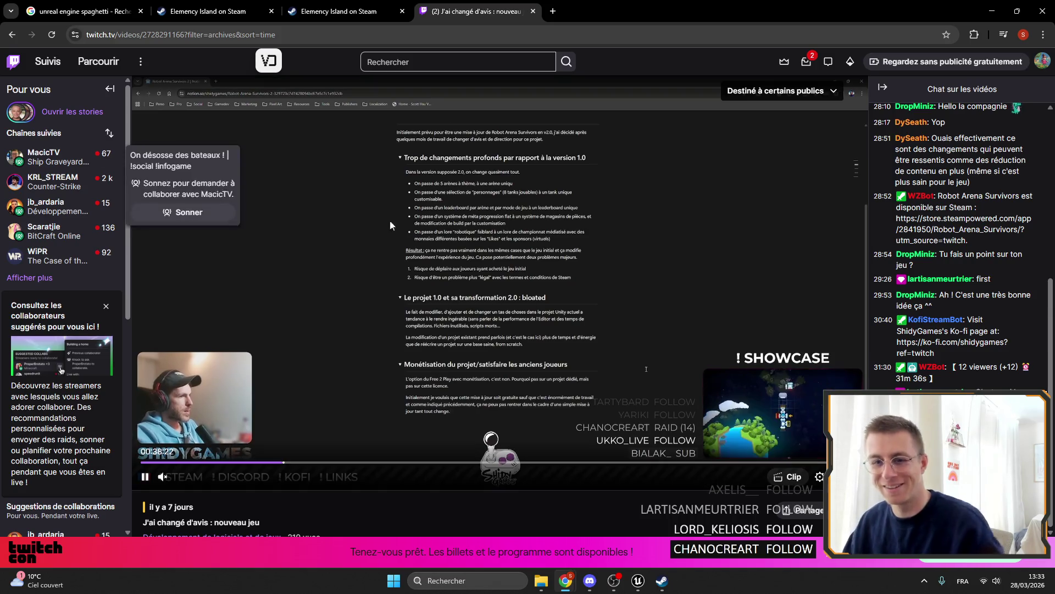
pyautogui.moveTo(66, 231)
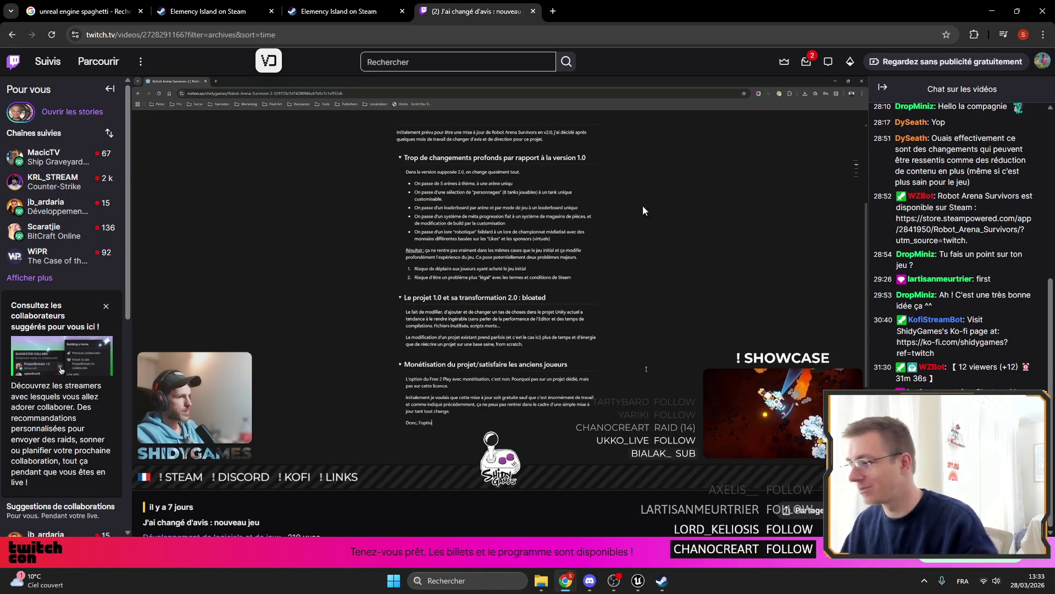
pyautogui.click(533, 11)
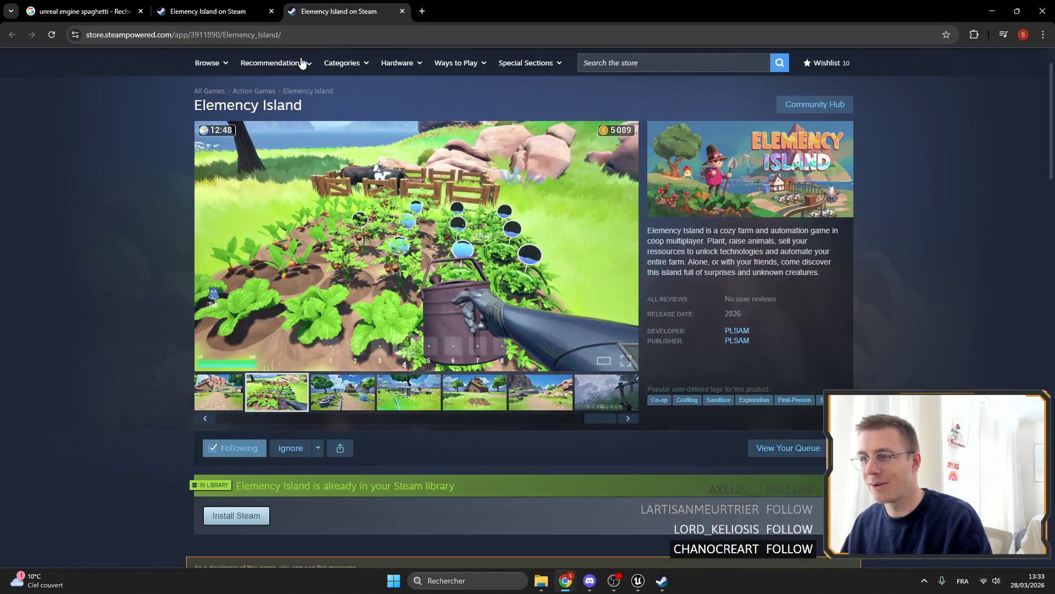
# Close the Chrome window showing the Elemency Island Steam Store page.
pyautogui.click(1043, 11)
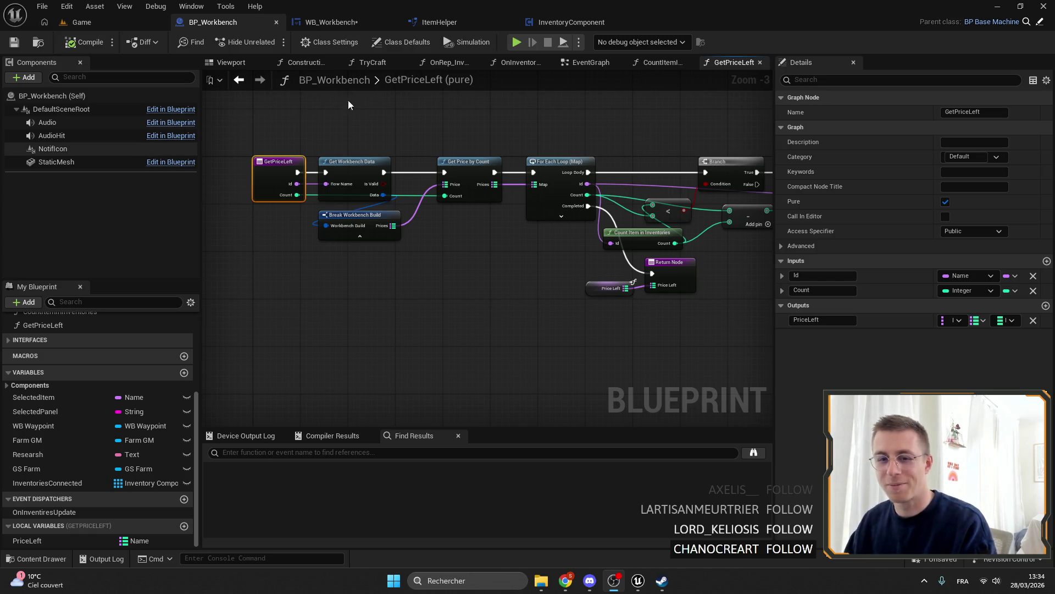
# Review the Get Price by Count and GetPriceLeft nodes in BP_Workbench's graph.
pyautogui.click(112, 22)
pyautogui.click(213, 22)
pyautogui.moveTo(476, 153); pyautogui.dragTo(269, 88)
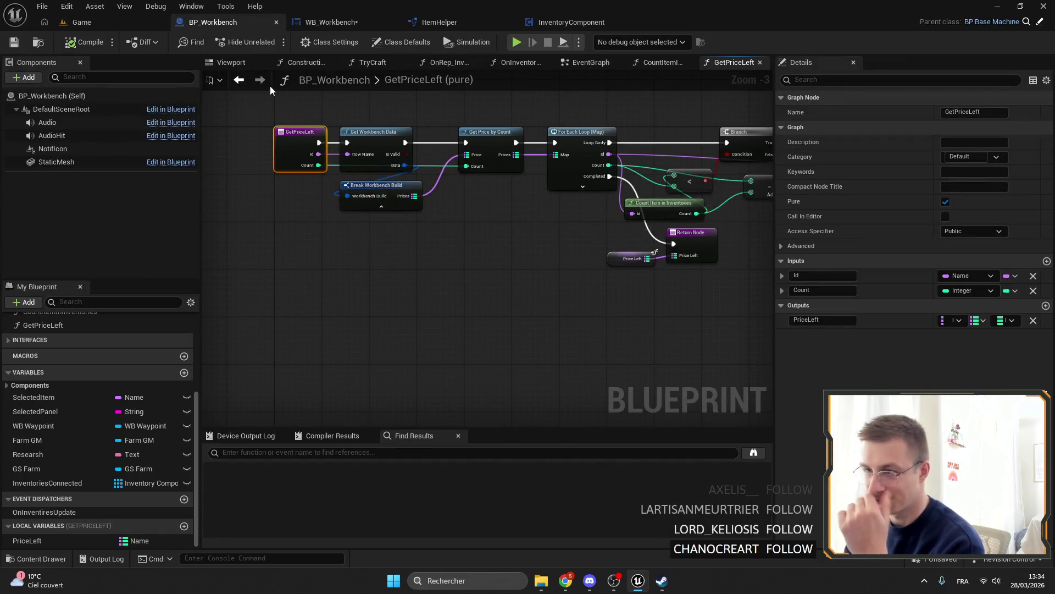
pyautogui.click(465, 138)
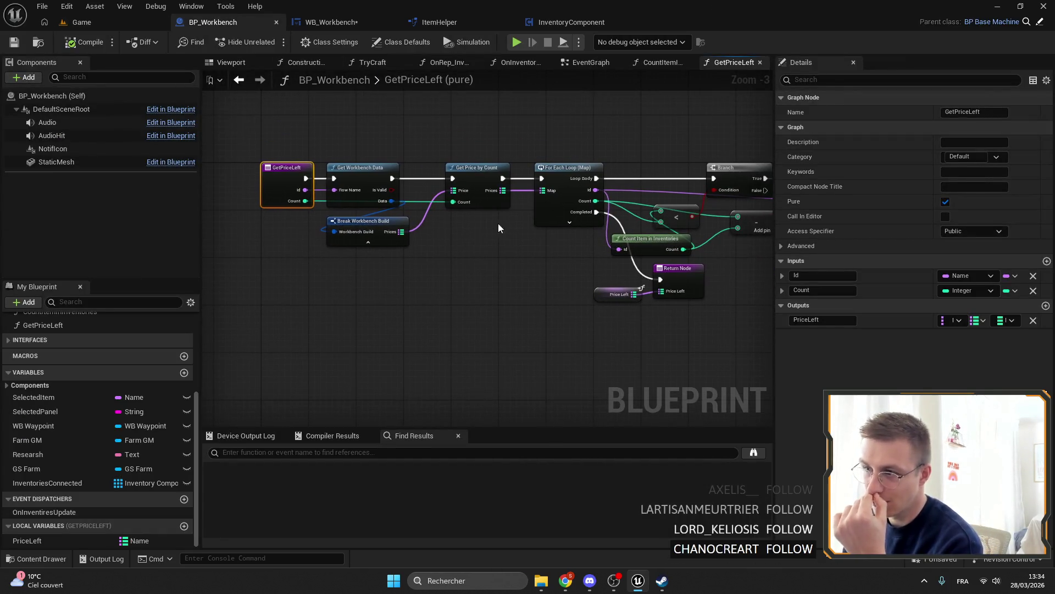
pyautogui.click(276, 179)
pyautogui.click(348, 23)
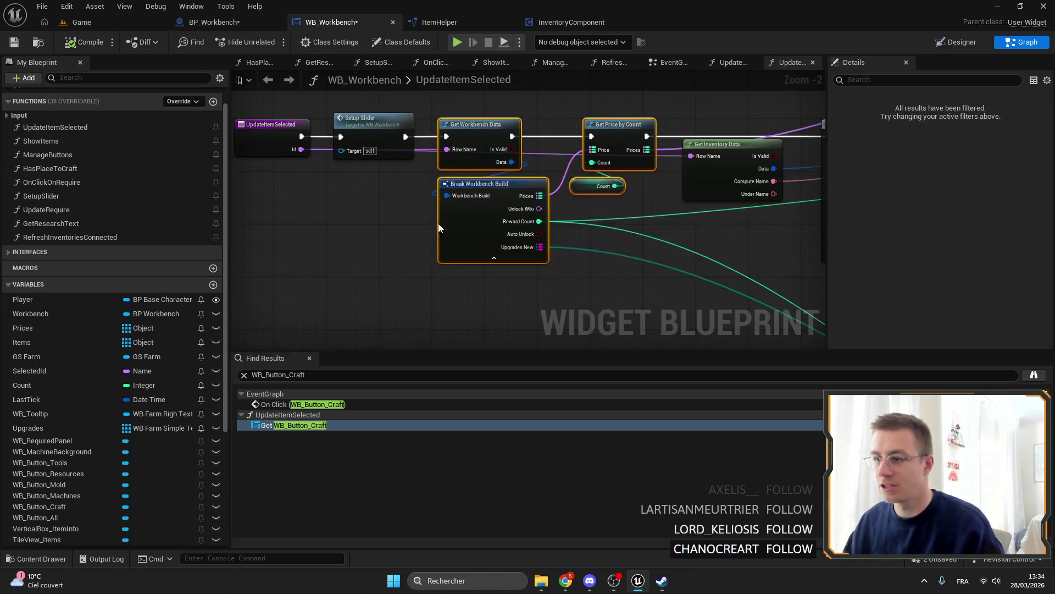
# In WB_Workbench's UpdateItemSelected, add a Get Price Left node off the Workbench pin.
pyautogui.doubleClick(292, 424)
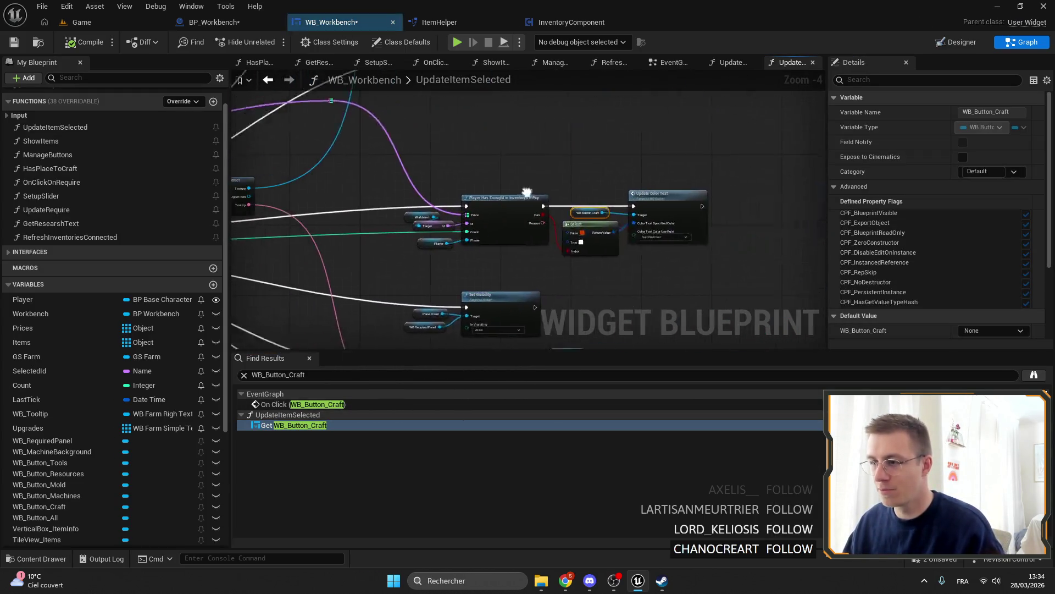
pyautogui.moveTo(503, 194); pyautogui.dragTo(559, 220)
pyautogui.scroll(3, 632, 209)
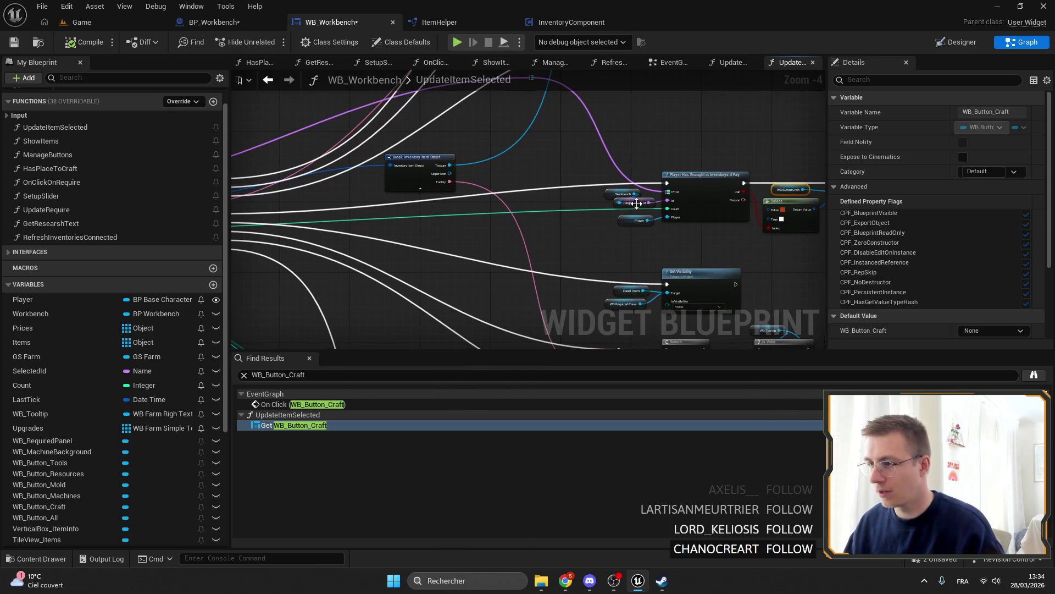
pyautogui.moveTo(633, 185); pyautogui.dragTo(663, 250)
pyautogui.write('get price left')
pyautogui.press('Return')
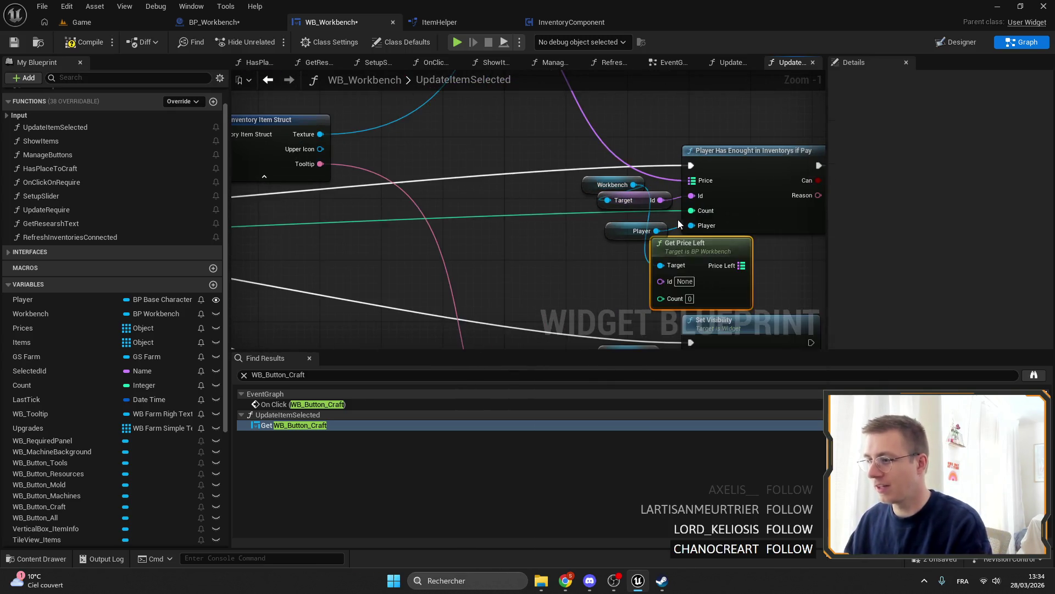
pyautogui.moveTo(605, 232); pyautogui.dragTo(647, 202)
pyautogui.click(574, 193)
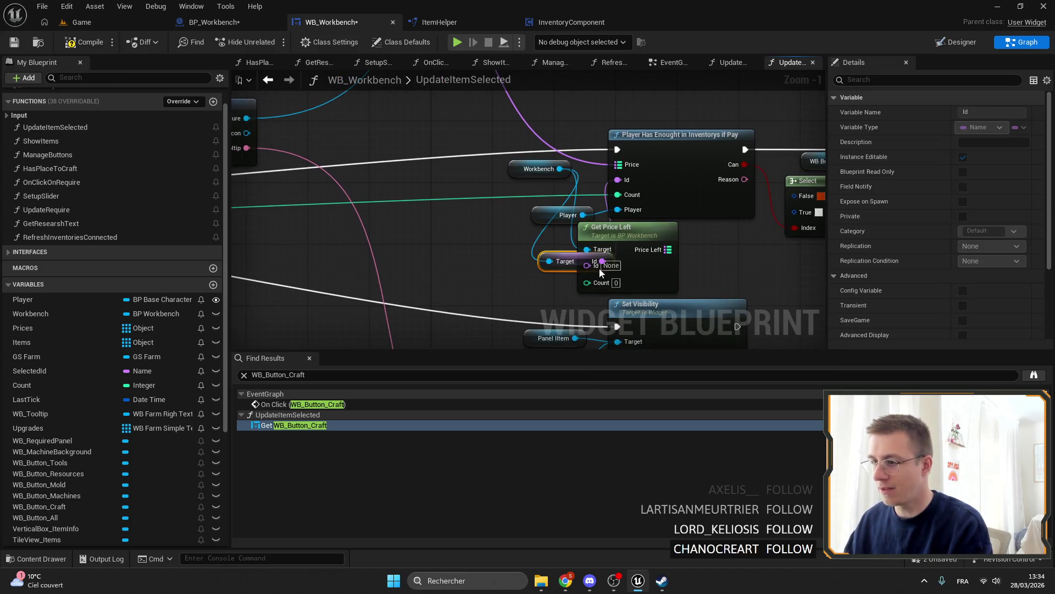
pyautogui.moveTo(590, 265)
pyautogui.mouseDown()
pyautogui.moveTo(455, 260)
pyautogui.moveTo(579, 237)
pyautogui.moveTo(495, 177)
pyautogui.moveTo(631, 206)
pyautogui.moveTo(451, 176)
pyautogui.moveTo(605, 174)
pyautogui.mouseUp()
# Connect Reward Count to Get Price Left's Count, place the node beside the check, and save.
pyautogui.moveTo(474, 222)
pyautogui.mouseDown()
pyautogui.moveTo(822, 236)
pyautogui.moveTo(518, 200)
pyautogui.mouseUp()
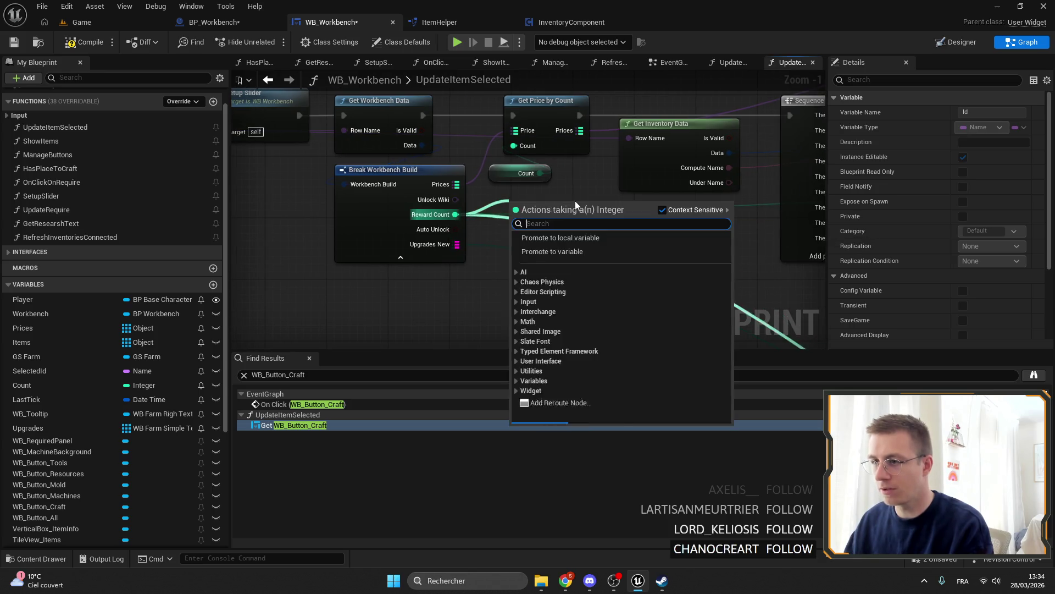
pyautogui.press('Escape')
pyautogui.scroll(-1, 395, 207)
pyautogui.moveTo(368, 206); pyautogui.dragTo(678, 245)
pyautogui.moveTo(676, 242); pyautogui.dragTo(487, 248)
pyautogui.moveTo(513, 203)
pyautogui.mouseDown()
pyautogui.moveTo(433, 144)
pyautogui.moveTo(441, 132)
pyautogui.moveTo(382, 157)
pyautogui.moveTo(542, 146)
pyautogui.moveTo(446, 161)
pyautogui.mouseUp()
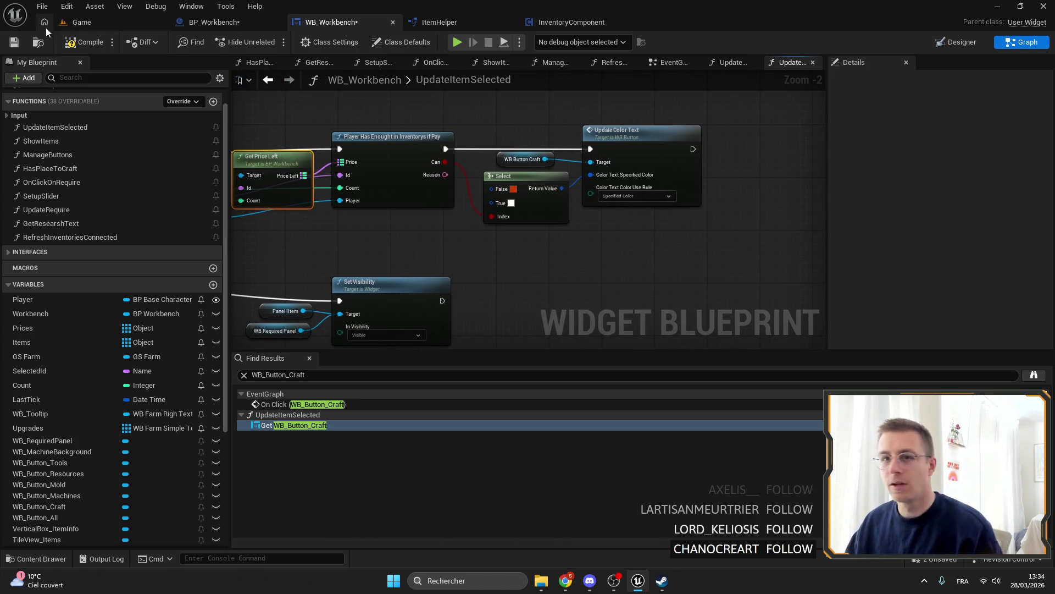
pyautogui.click(15, 42)
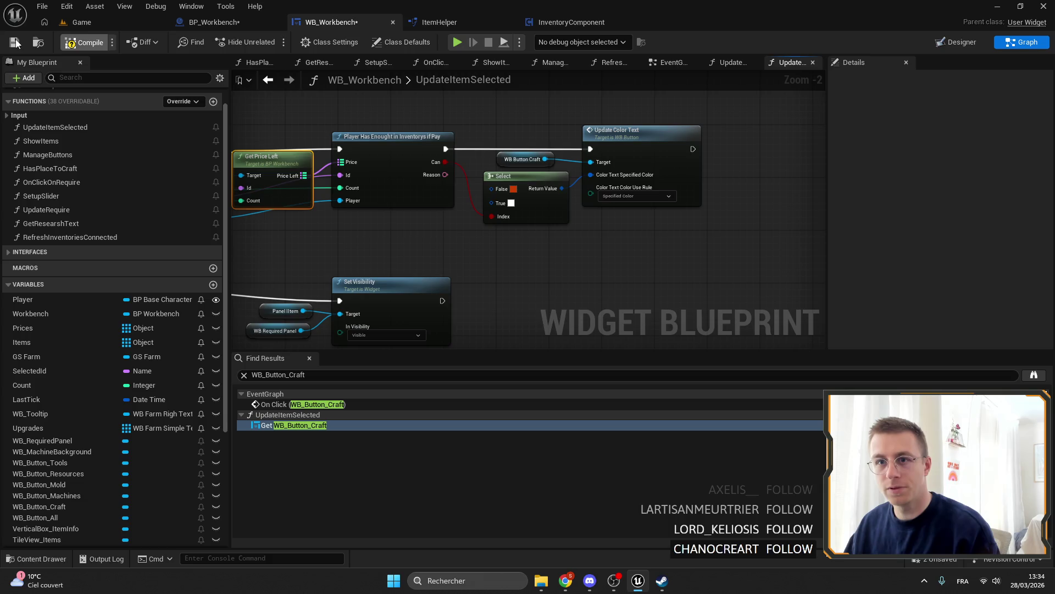
# Find all references to Player Has Enought and jump to its craft-button EventGraph use.
pyautogui.rightClick(399, 165)
pyautogui.click(573, 296)
pyautogui.click(328, 424)
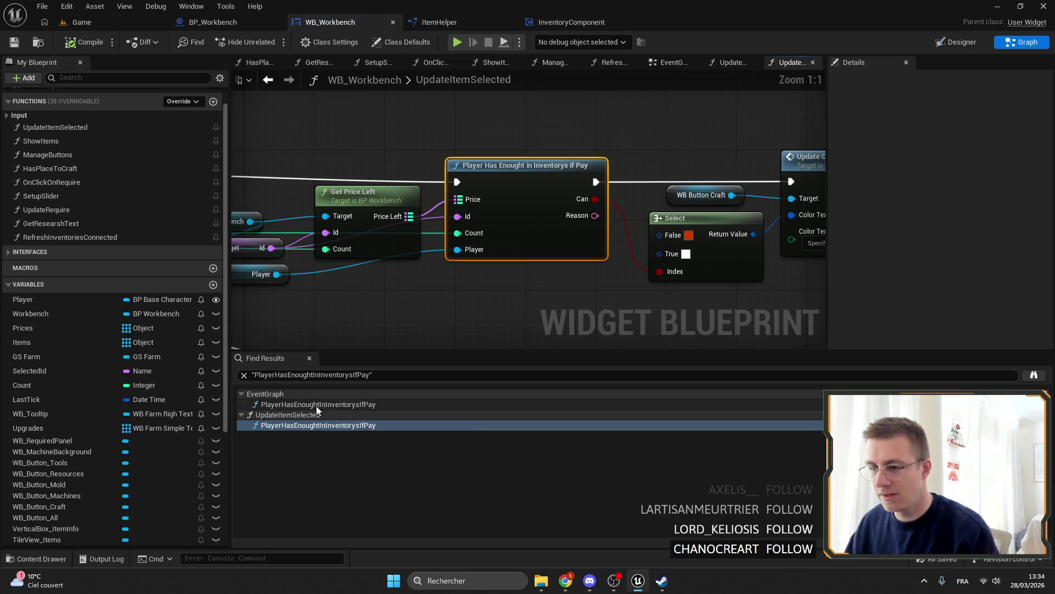
pyautogui.click(316, 405)
pyautogui.scroll(-1, 397, 225)
pyautogui.moveTo(397, 225)
pyautogui.mouseDown()
pyautogui.moveTo(645, 175)
pyautogui.moveTo(445, 157)
pyautogui.mouseUp()
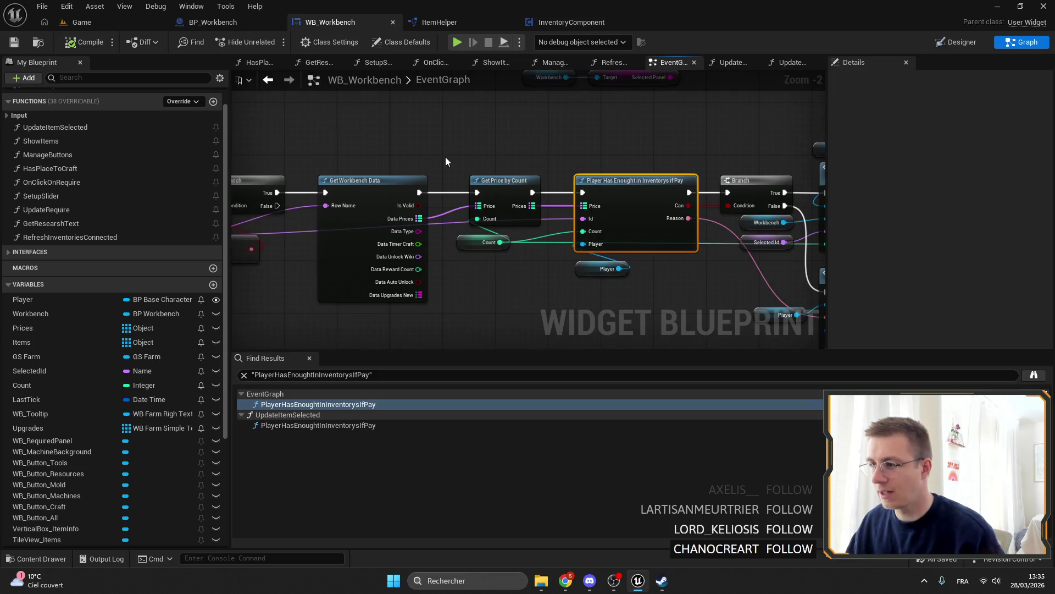
# Delete the Get Workbench Data and Get Price by Count nodes from the craft-button chain.
pyautogui.moveTo(521, 181); pyautogui.dragTo(528, 188)
pyautogui.moveTo(611, 262); pyautogui.dragTo(555, 248)
pyautogui.moveTo(357, 213)
pyautogui.mouseDown()
pyautogui.moveTo(498, 209)
pyautogui.moveTo(521, 189)
pyautogui.mouseUp()
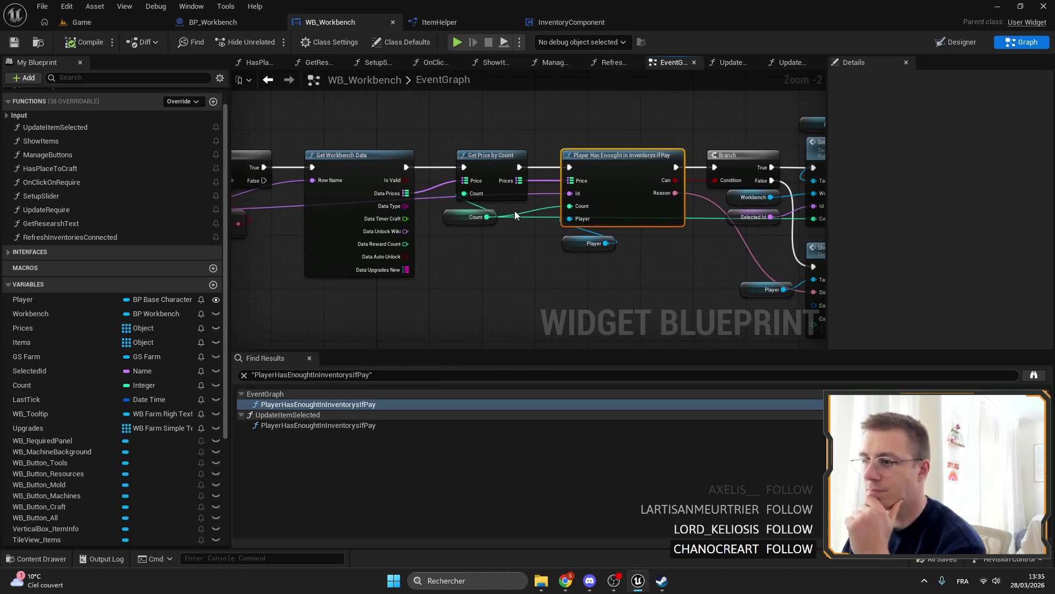
pyautogui.click(487, 152)
pyautogui.moveTo(486, 144)
pyautogui.mouseDown()
pyautogui.moveTo(470, 134)
pyautogui.moveTo(559, 160)
pyautogui.mouseUp()
pyautogui.click(427, 165)
pyautogui.press('Delete')
pyautogui.press('Delete')
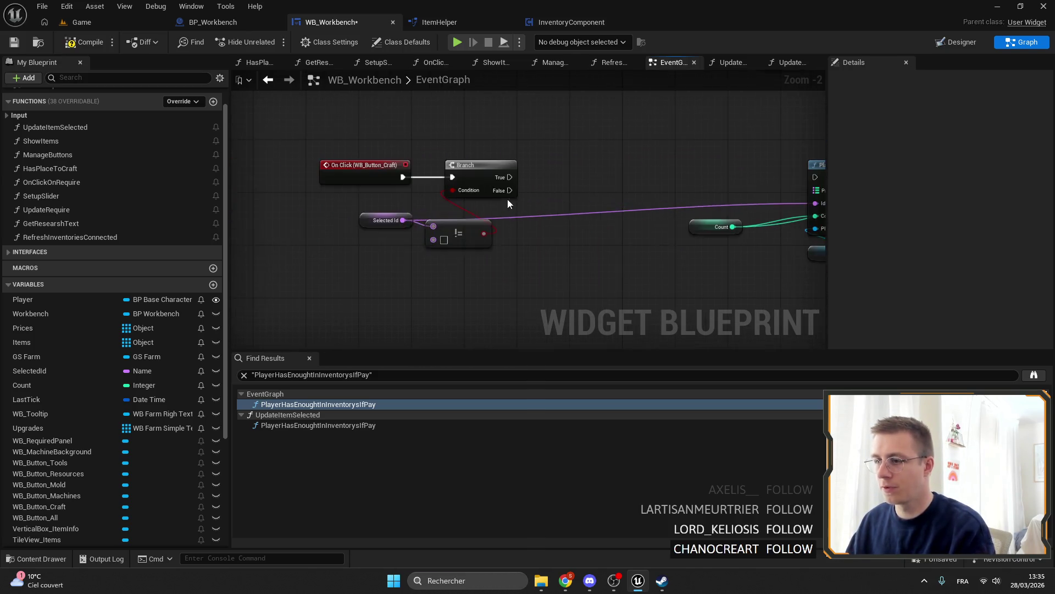
# Add a Workbench getter with Get Price Left, wiring Count, Selected Id, Branch True and Price Left.
pyautogui.click(33, 314)
pyautogui.moveTo(83, 314)
pyautogui.mouseDown()
pyautogui.moveTo(588, 113)
pyautogui.moveTo(677, 130)
pyautogui.mouseUp()
pyautogui.click(610, 132)
pyautogui.write('GetPriceLeft')
pyautogui.press('Return')
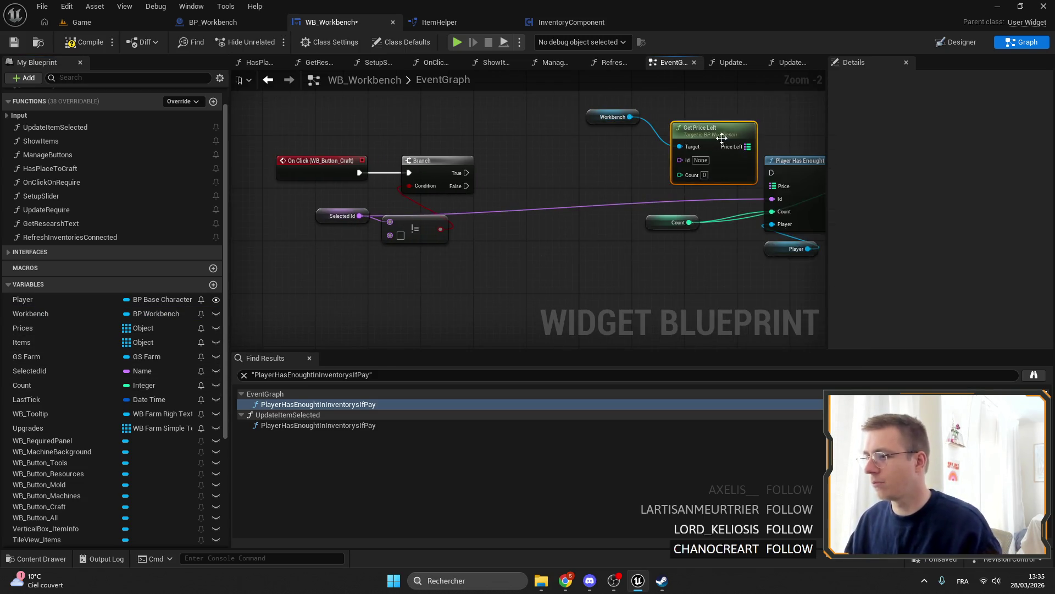
pyautogui.moveTo(688, 222); pyautogui.dragTo(660, 148)
pyautogui.moveTo(359, 215)
pyautogui.mouseDown()
pyautogui.moveTo(731, 137)
pyautogui.moveTo(661, 133)
pyautogui.mouseUp()
pyautogui.moveTo(466, 173); pyautogui.dragTo(793, 187)
pyautogui.moveTo(723, 120); pyautogui.dragTo(786, 190)
# Arrange Get Price Left, Workbench and Count nodes neatly and save the widget blueprint.
pyautogui.keyDown('ctrl'); pyautogui.click(617, 113); pyautogui.keyUp('ctrl')
pyautogui.moveTo(683, 109); pyautogui.dragTo(571, 188)
pyautogui.moveTo(659, 218); pyautogui.dragTo(526, 262)
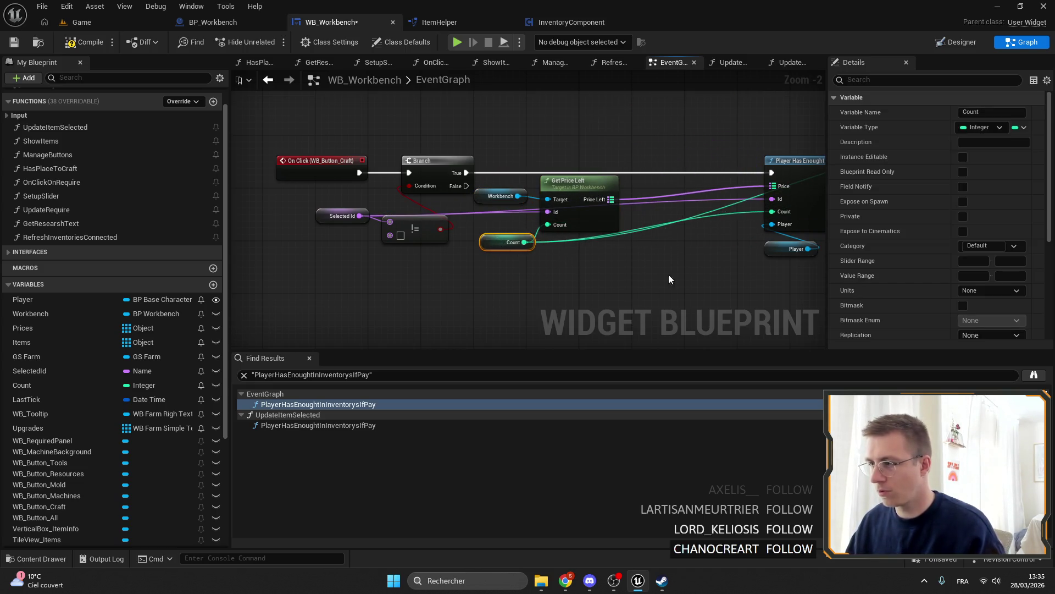
pyautogui.scroll(-2, 627, 273)
pyautogui.scroll(3, 592, 189)
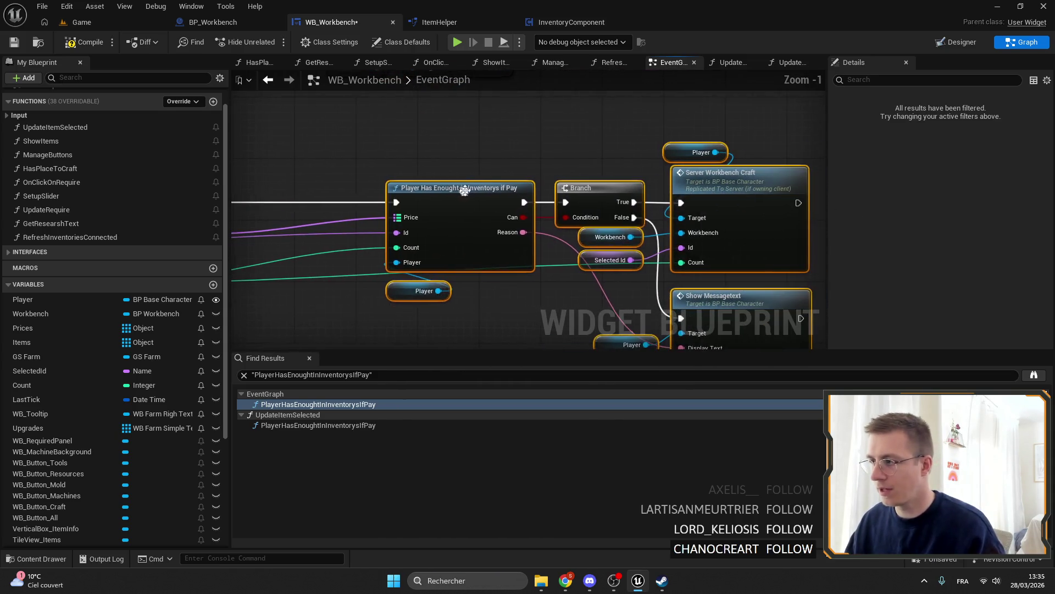
pyautogui.click(473, 119)
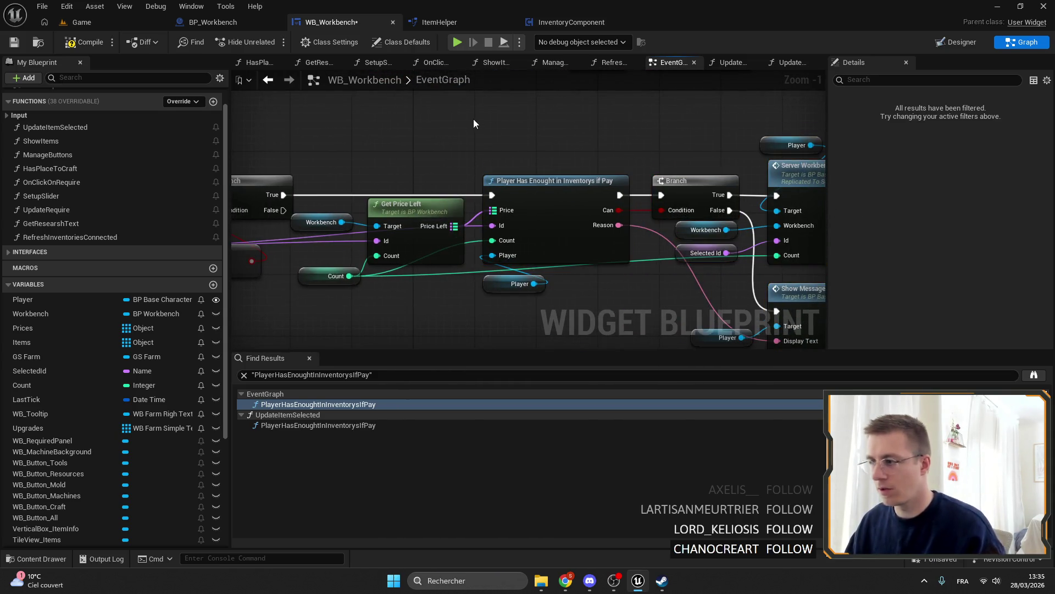
pyautogui.click(459, 79)
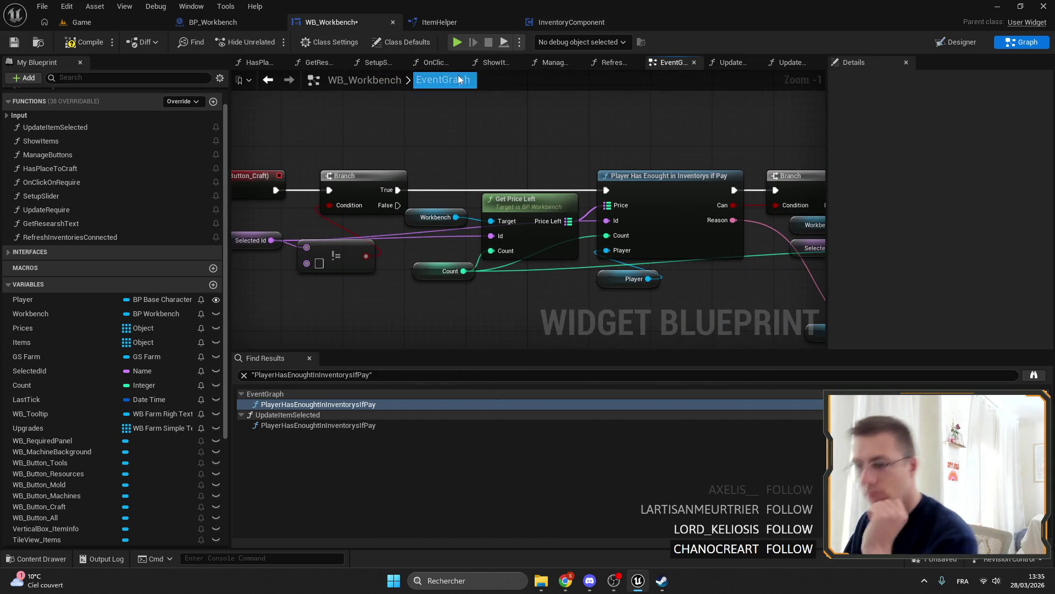
pyautogui.click(13, 42)
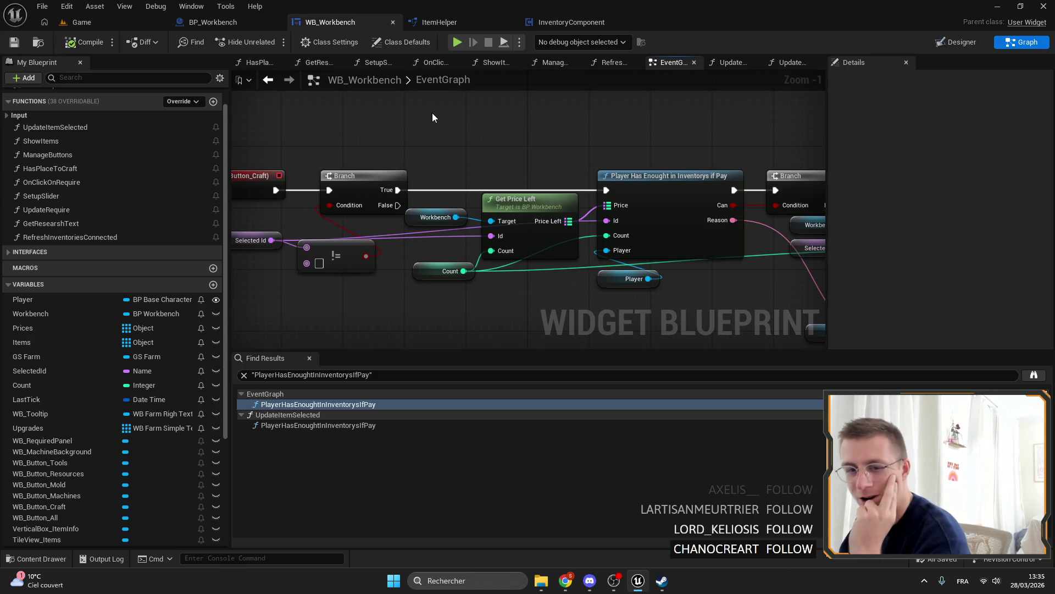
# Check BP_Workbench's GetPriceLeft and ItemHelper's check function, then search references for 'slider'.
pyautogui.scroll(1, 83, 227)
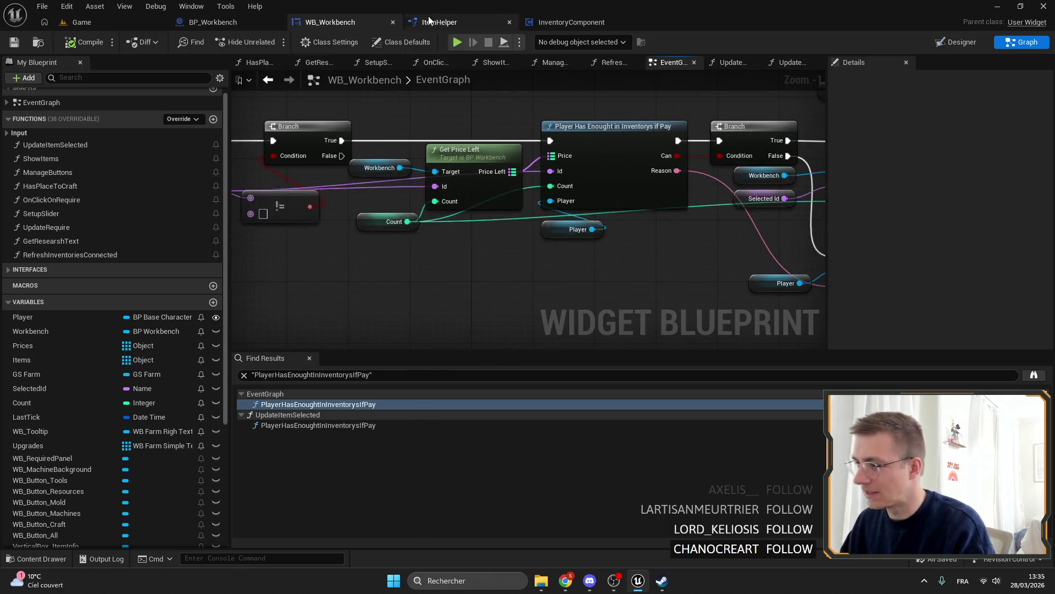
pyautogui.click(209, 22)
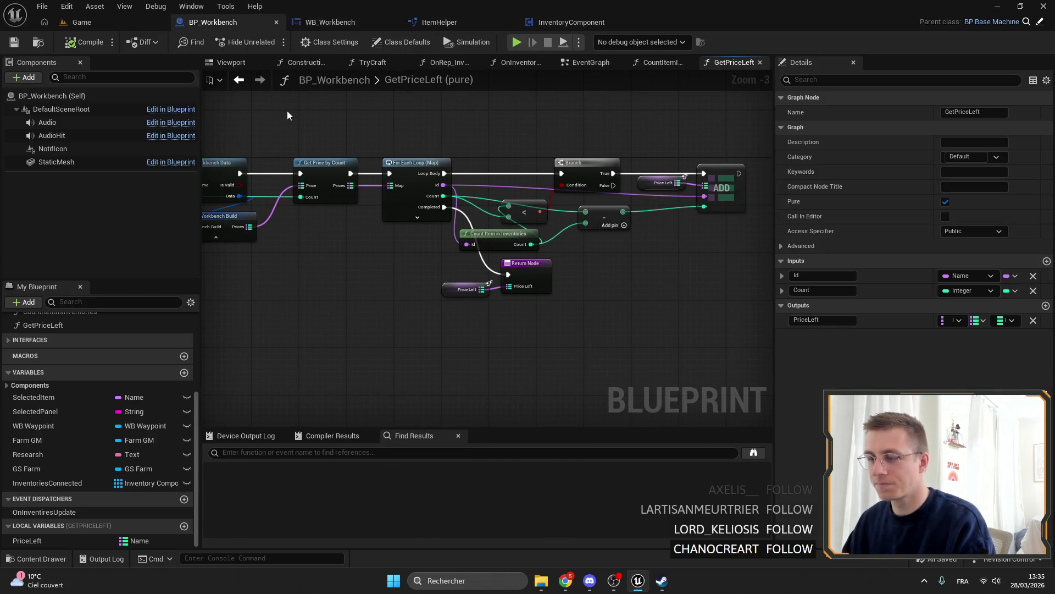
pyautogui.click(357, 23)
pyautogui.click(467, 22)
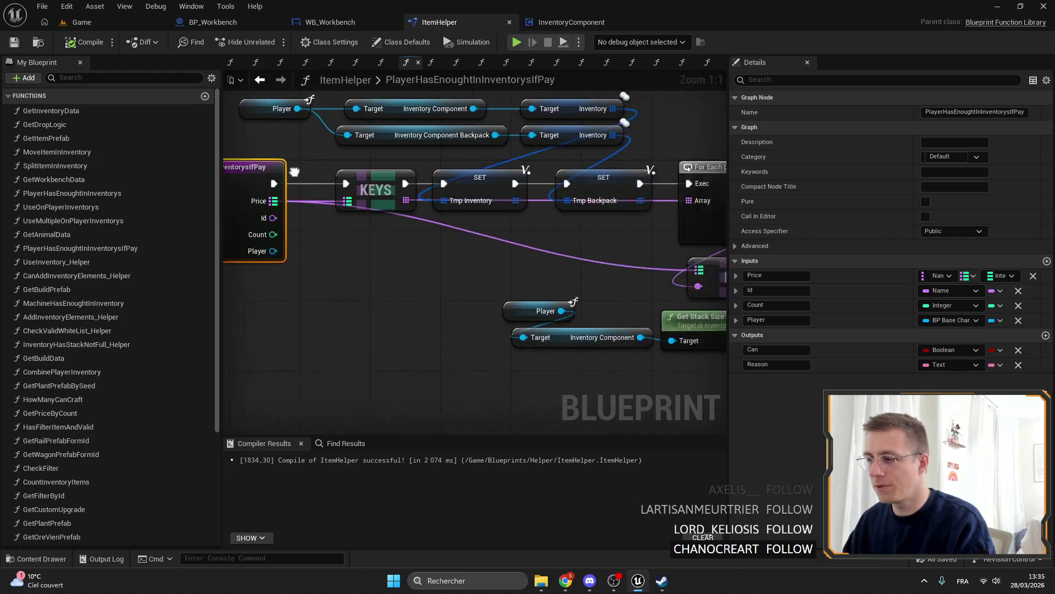
pyautogui.click(332, 22)
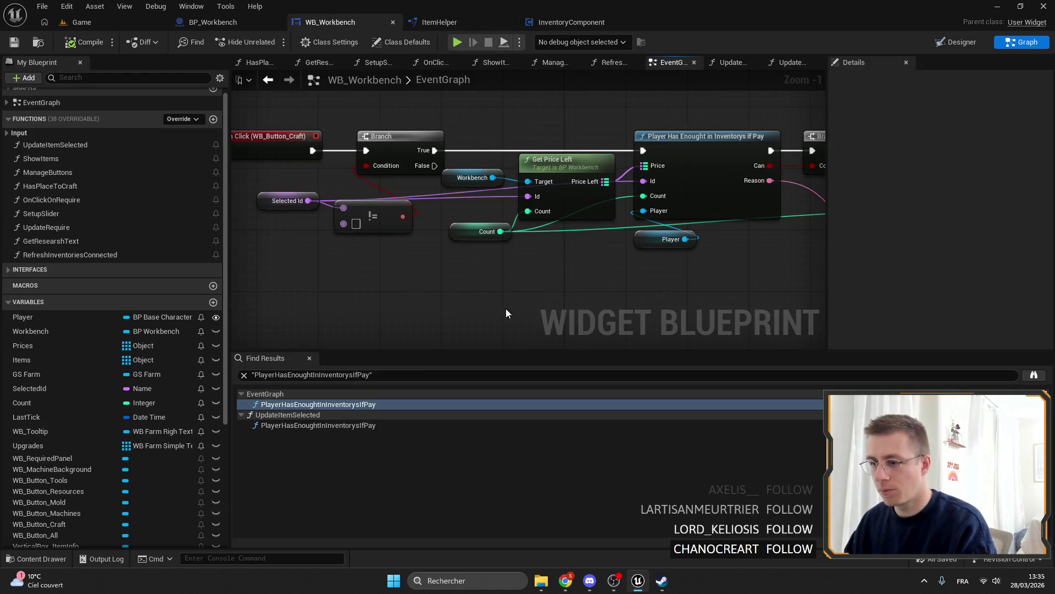
pyautogui.moveTo(373, 375)
pyautogui.mouseDown()
pyautogui.moveTo(353, 375)
pyautogui.moveTo(324, 399)
pyautogui.mouseUp()
pyautogui.write('slider')
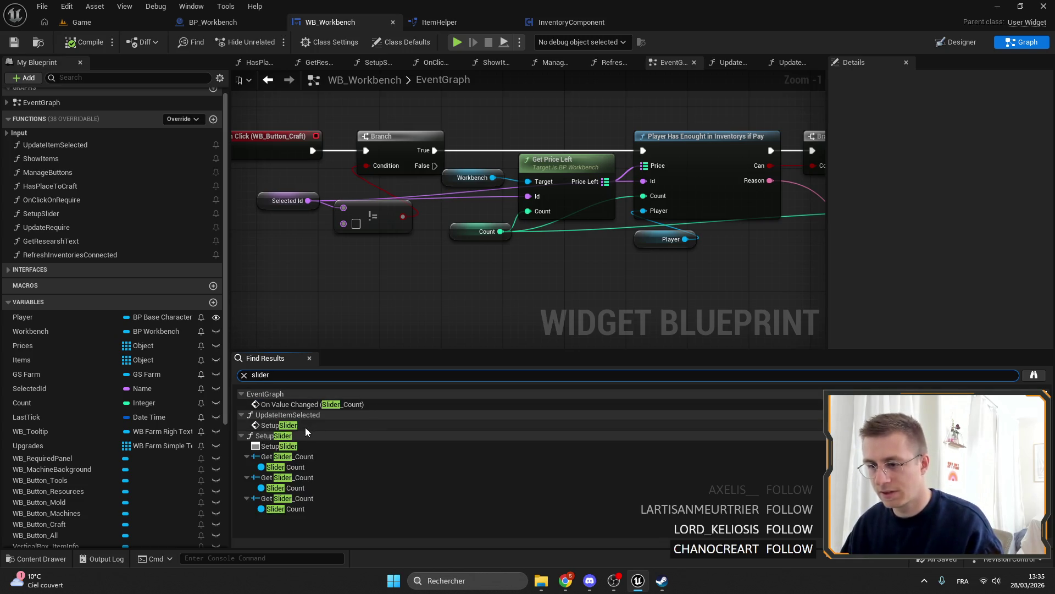
# Jump to the Setup Slider call and open the SetupSlider function.
pyautogui.click(305, 426)
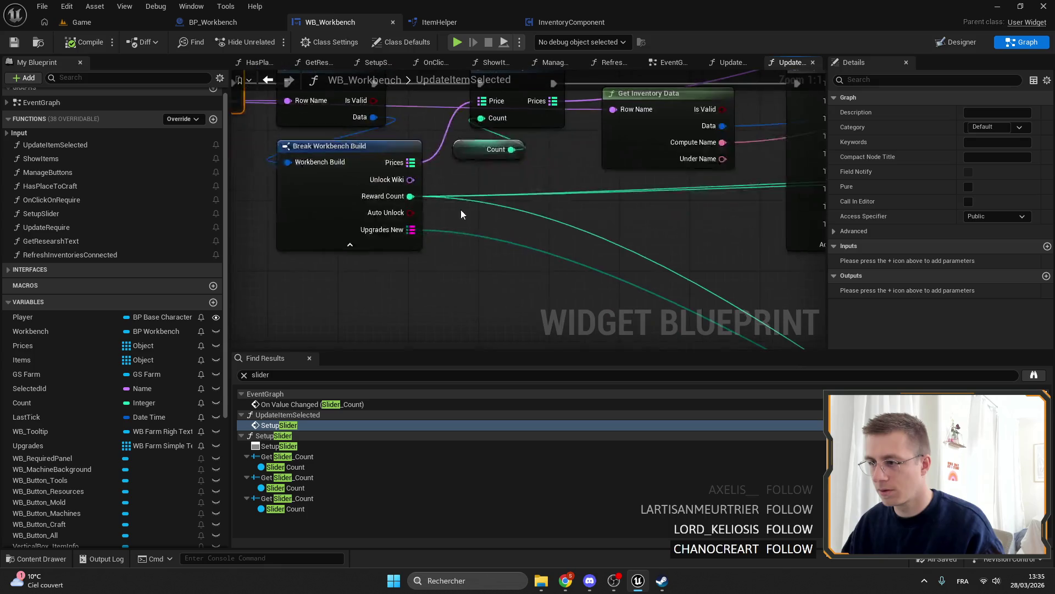
pyautogui.scroll(-1, 523, 207)
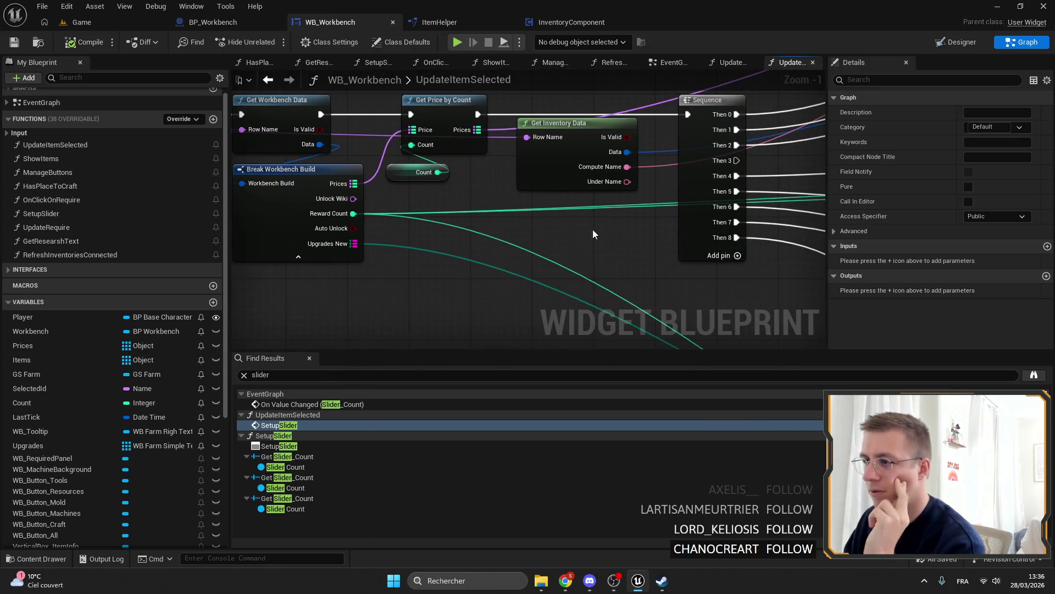
pyautogui.scroll(-3, 570, 229)
pyautogui.scroll(2, 562, 210)
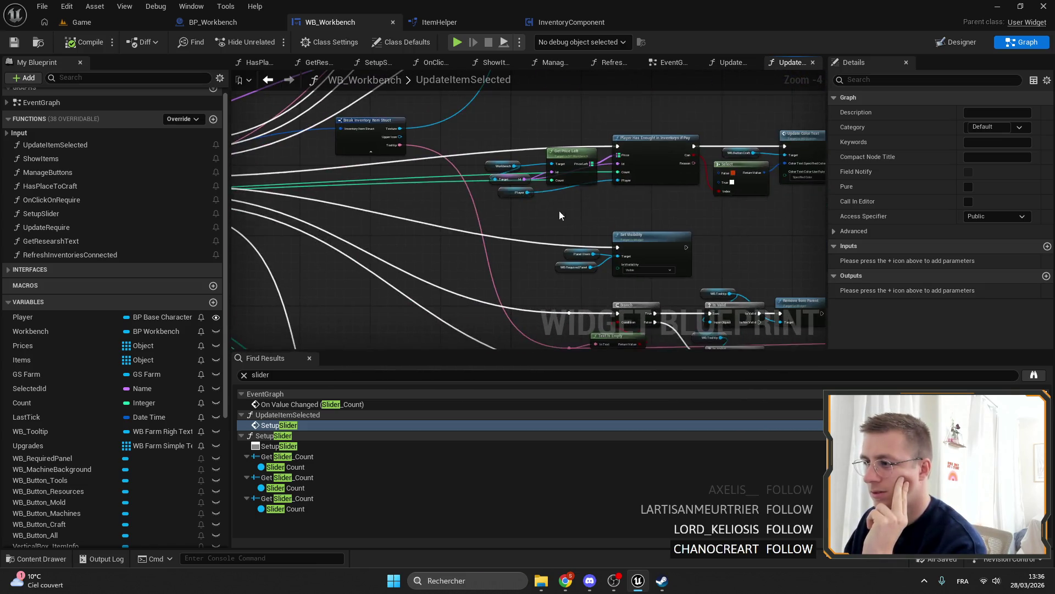
pyautogui.moveTo(531, 202); pyautogui.dragTo(457, 140)
pyautogui.scroll(-2, 608, 215)
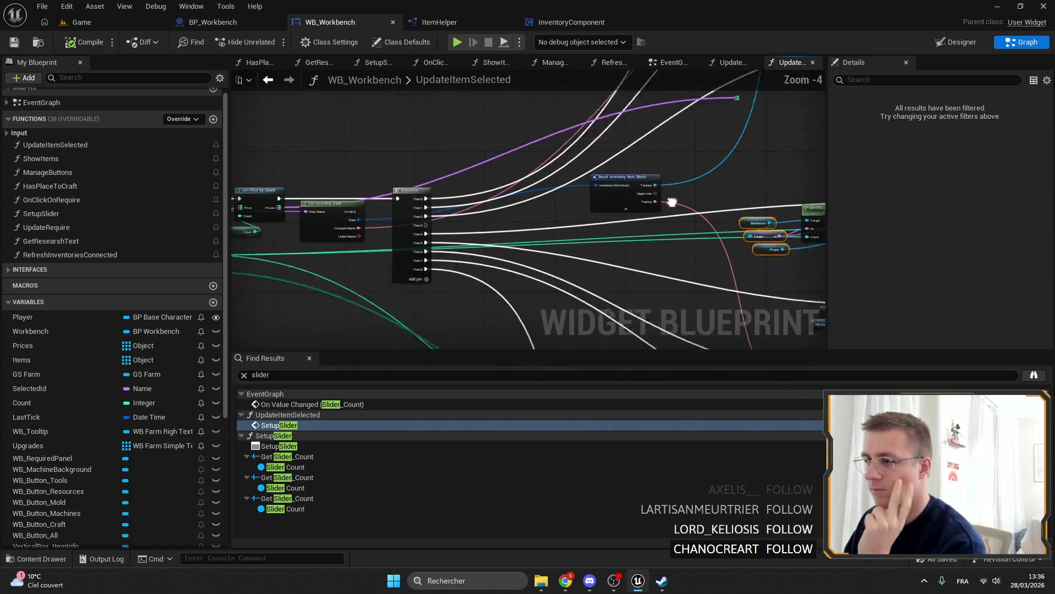
pyautogui.click(295, 424)
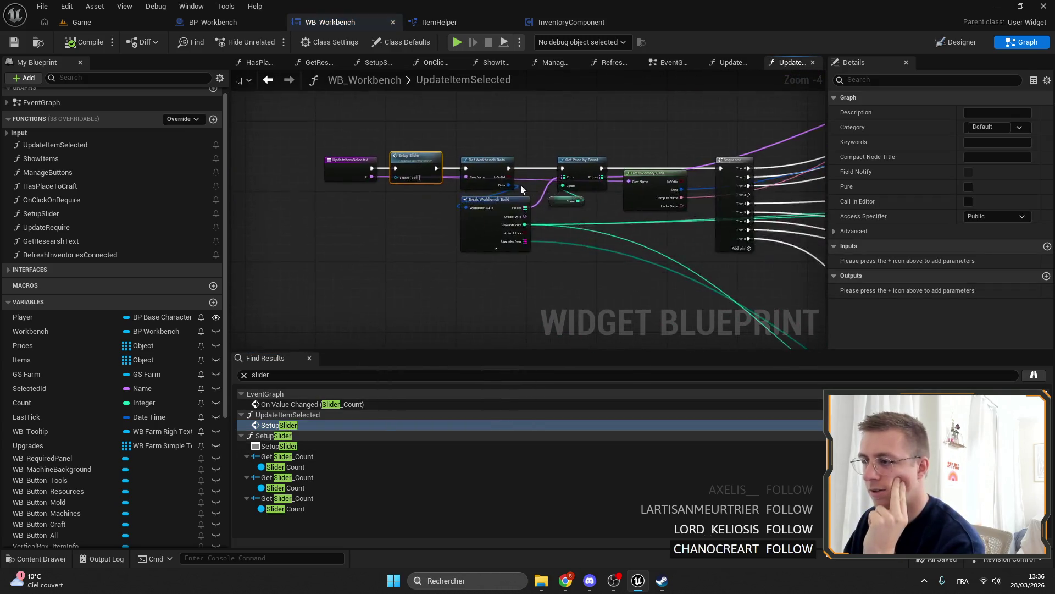
pyautogui.doubleClick(436, 182)
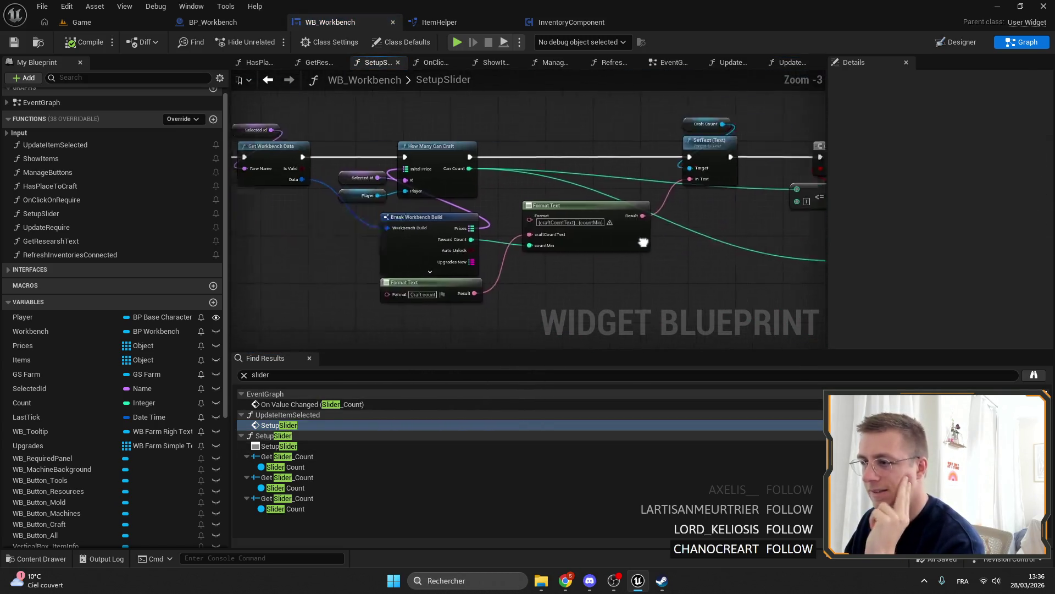
# Place a Workbench getter near How Many Can Craft and peek into its graph.
pyautogui.moveTo(578, 203); pyautogui.dragTo(582, 117)
pyautogui.scroll(3, 560, 159)
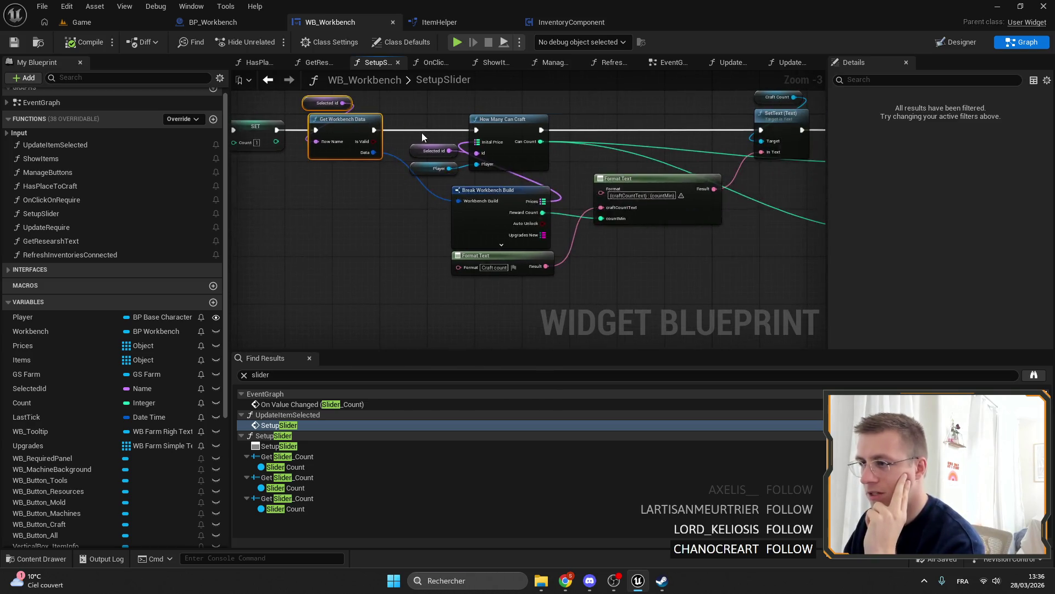
pyautogui.click(528, 119)
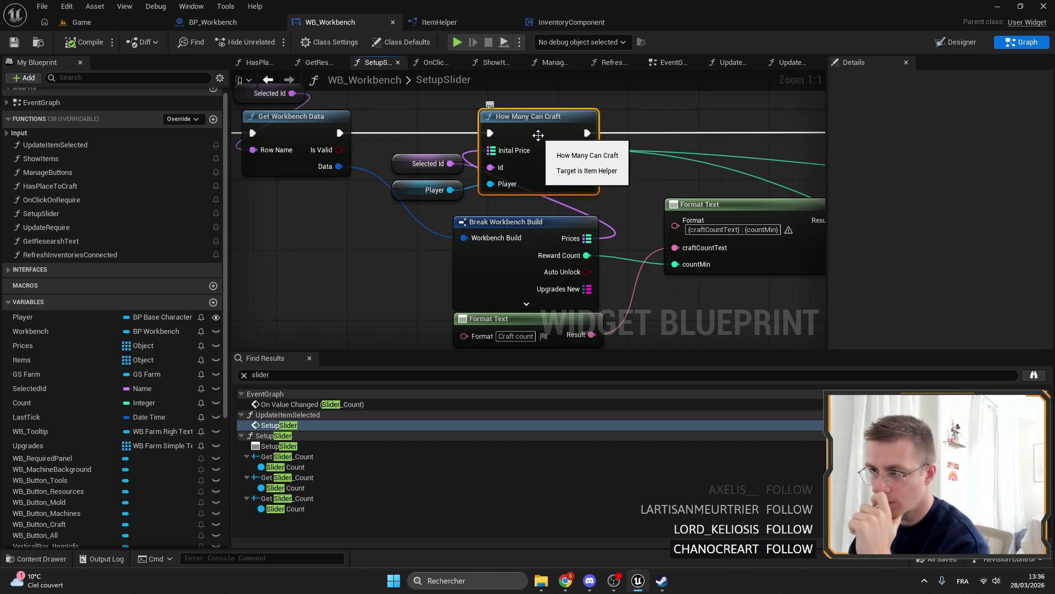
pyautogui.scroll(1, 88, 407)
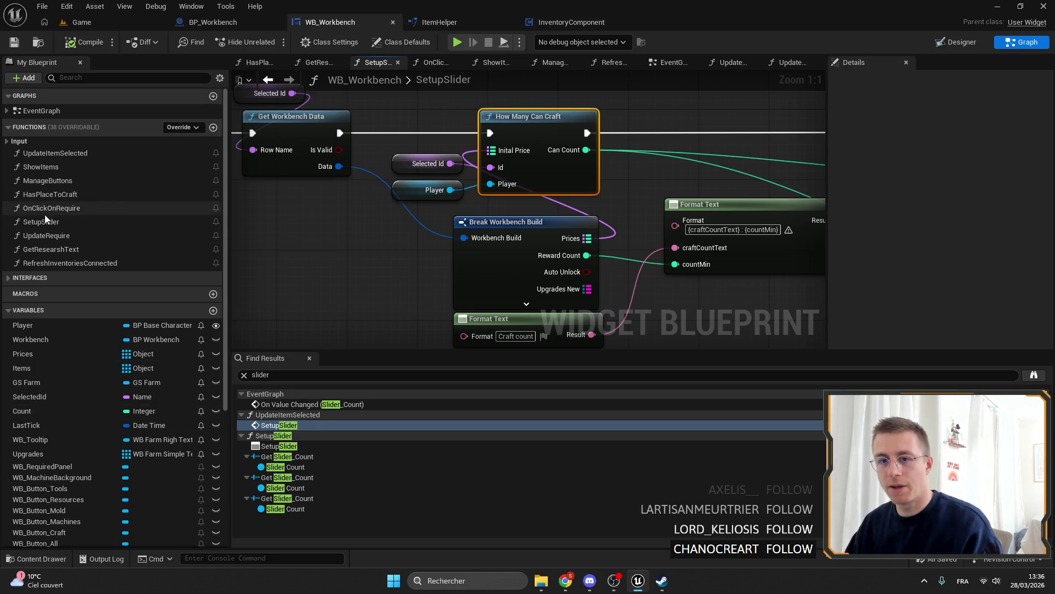
pyautogui.moveTo(32, 339); pyautogui.dragTo(392, 96)
pyautogui.click(429, 119)
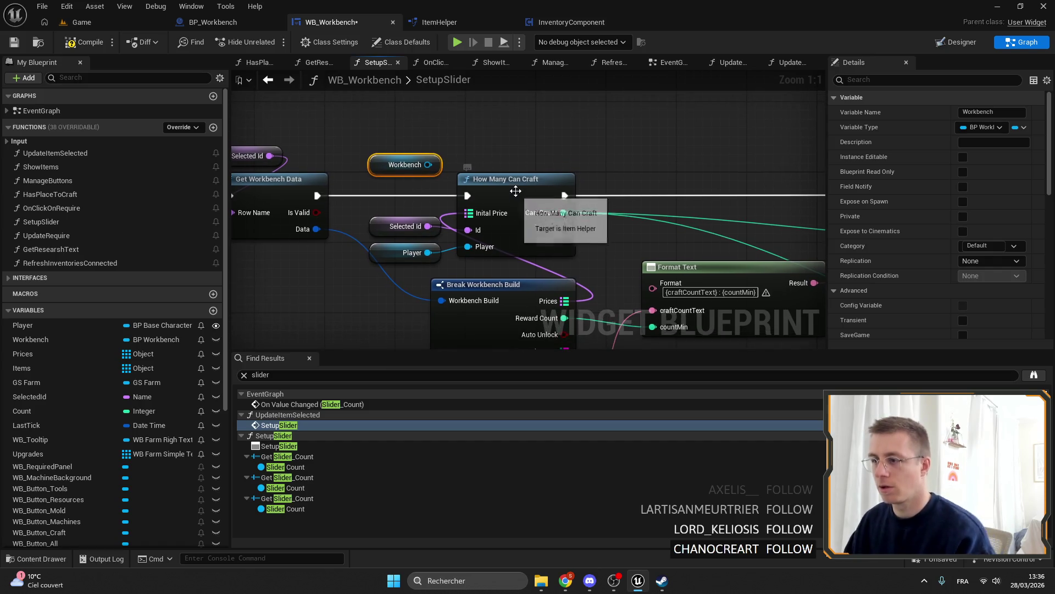
pyautogui.doubleClick(517, 189)
pyautogui.scroll(3, 392, 234)
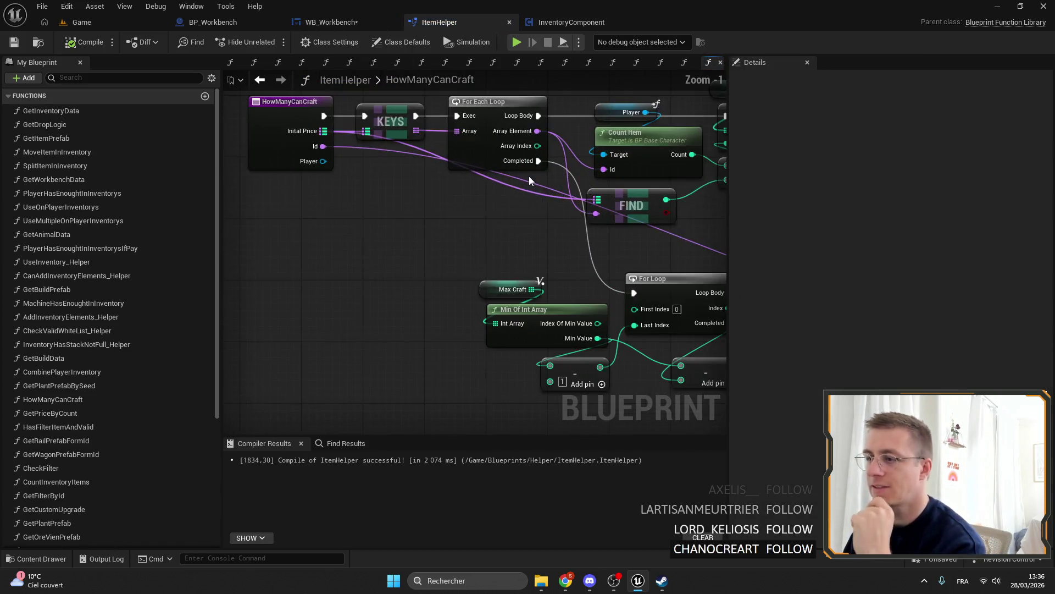
pyautogui.click(340, 22)
# Move the Craft count Format Text node up beside Break Workbench Build, then open HowManyCanCraft.
pyautogui.moveTo(569, 188); pyautogui.dragTo(517, 231)
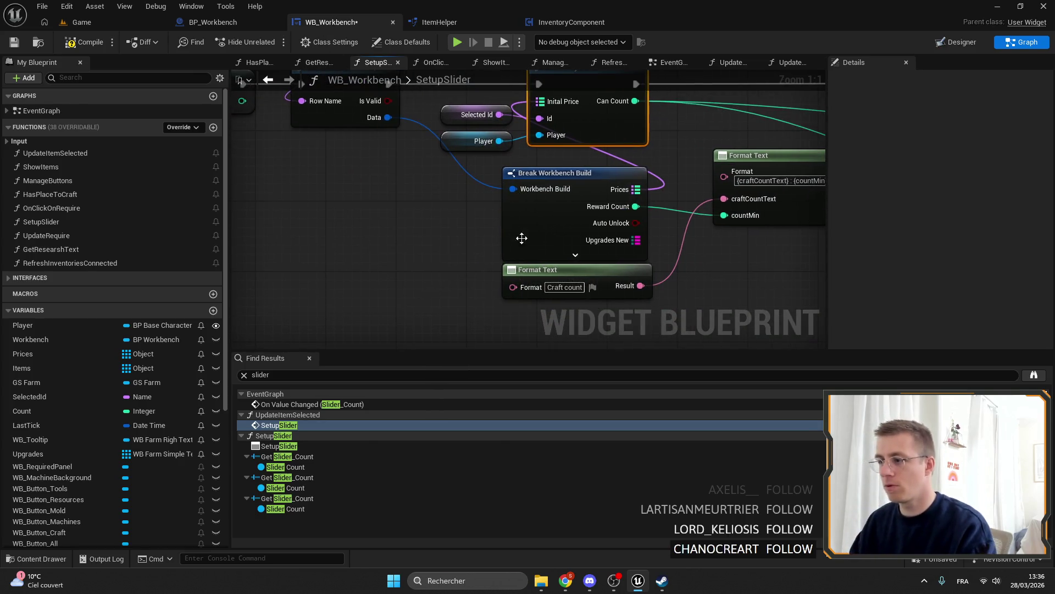
pyautogui.moveTo(603, 282)
pyautogui.mouseDown()
pyautogui.moveTo(605, 242)
pyautogui.moveTo(619, 262)
pyautogui.mouseUp()
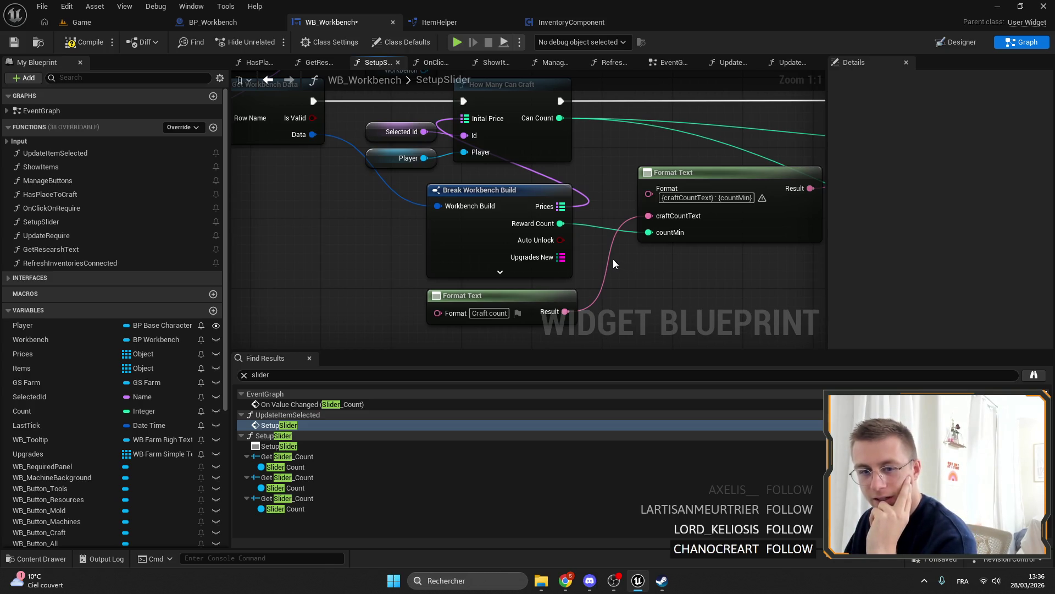
pyautogui.moveTo(578, 245); pyautogui.dragTo(574, 216)
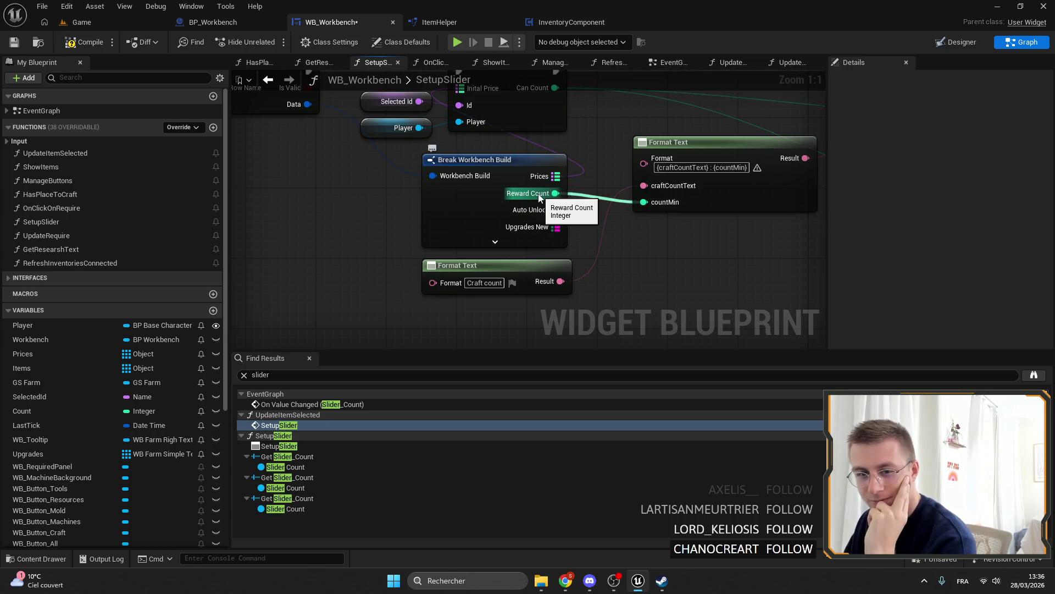
pyautogui.moveTo(581, 238)
pyautogui.mouseDown()
pyautogui.moveTo(518, 234)
pyautogui.moveTo(429, 253)
pyautogui.mouseUp()
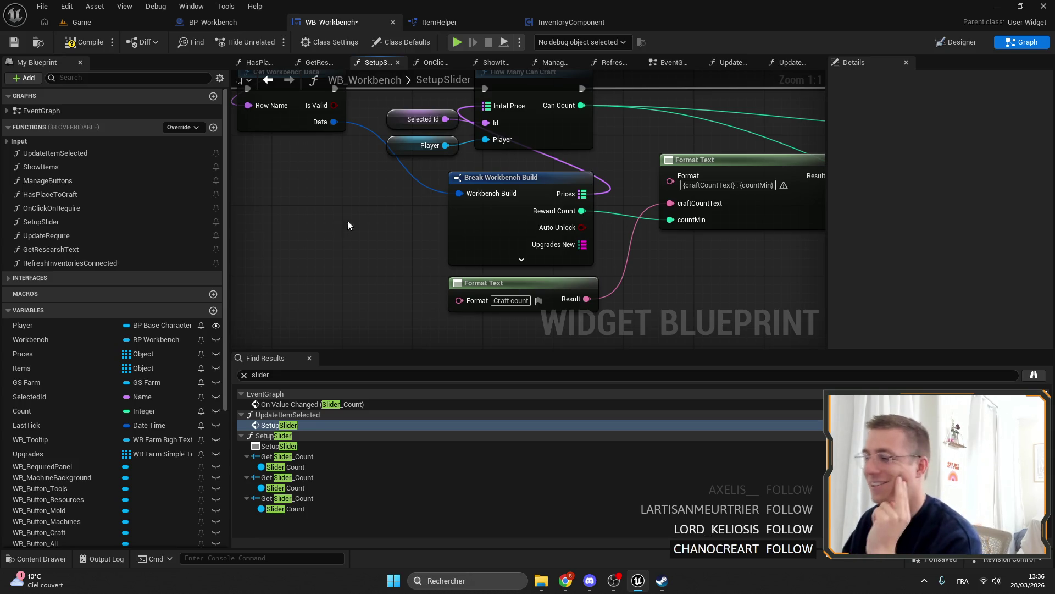
pyautogui.scroll(-3, 435, 201)
pyautogui.scroll(2, 440, 269)
pyautogui.moveTo(391, 259)
pyautogui.mouseDown()
pyautogui.moveTo(562, 100)
pyautogui.moveTo(434, 195)
pyautogui.moveTo(404, 262)
pyautogui.moveTo(562, 304)
pyautogui.mouseUp()
pyautogui.click(544, 220)
pyautogui.moveTo(500, 180); pyautogui.dragTo(457, 165)
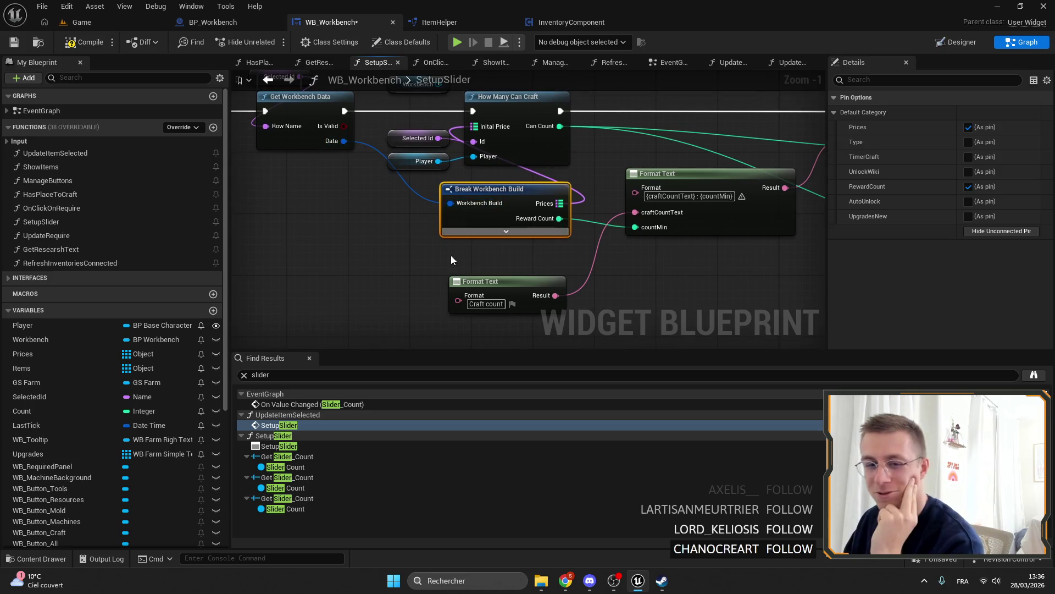
pyautogui.moveTo(520, 288); pyautogui.dragTo(522, 257)
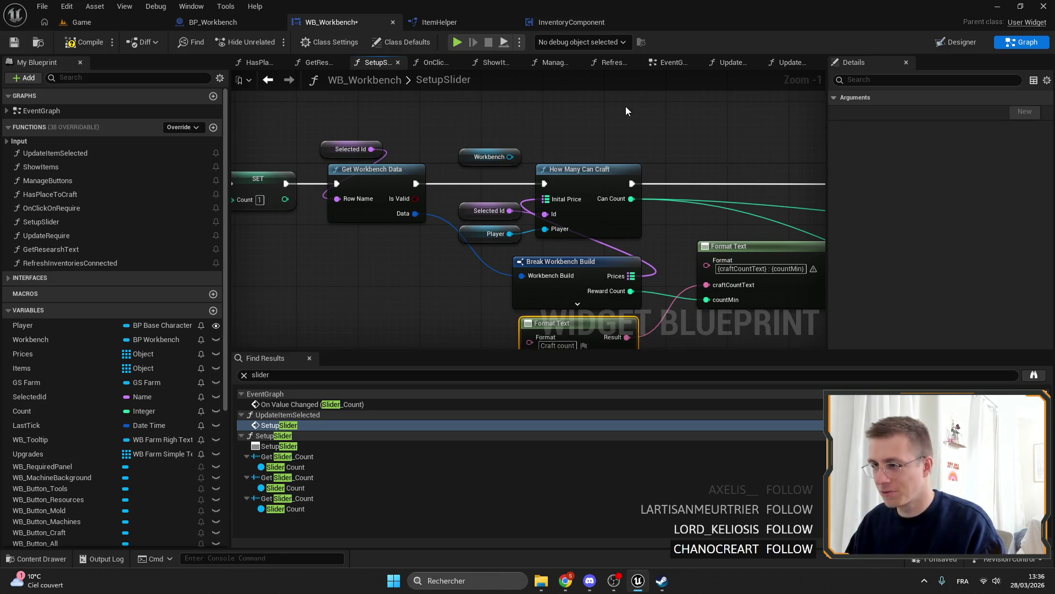
pyautogui.doubleClick(583, 171)
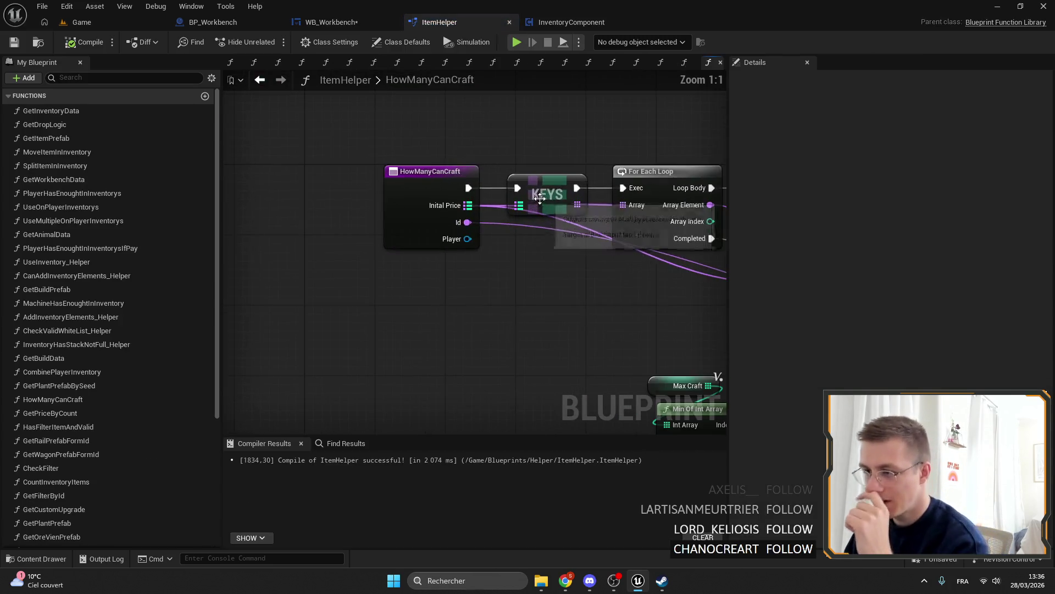
# Look over HowManyCanCraft's entry, Count Item, For Loop and Get Price by Count nodes.
pyautogui.click(432, 181)
pyautogui.scroll(-2, 515, 205)
pyautogui.moveTo(515, 205)
pyautogui.mouseDown()
pyautogui.moveTo(611, 255)
pyautogui.moveTo(505, 182)
pyautogui.moveTo(431, 157)
pyautogui.moveTo(410, 169)
pyautogui.mouseUp()
pyautogui.scroll(-2, 410, 169)
pyautogui.moveTo(371, 126)
pyautogui.mouseDown()
pyautogui.moveTo(341, 136)
pyautogui.moveTo(352, 209)
pyautogui.mouseUp()
pyautogui.scroll(3, 581, 233)
pyautogui.moveTo(580, 233)
pyautogui.mouseDown()
pyautogui.moveTo(505, 209)
pyautogui.moveTo(432, 211)
pyautogui.mouseUp()
pyautogui.moveTo(583, 202)
pyautogui.mouseDown()
pyautogui.moveTo(473, 178)
pyautogui.moveTo(539, 315)
pyautogui.mouseUp()
# Inspect the Player Has Enought check, Branch and Return Node, then view the whole graph.
pyautogui.moveTo(605, 330); pyautogui.dragTo(446, 299)
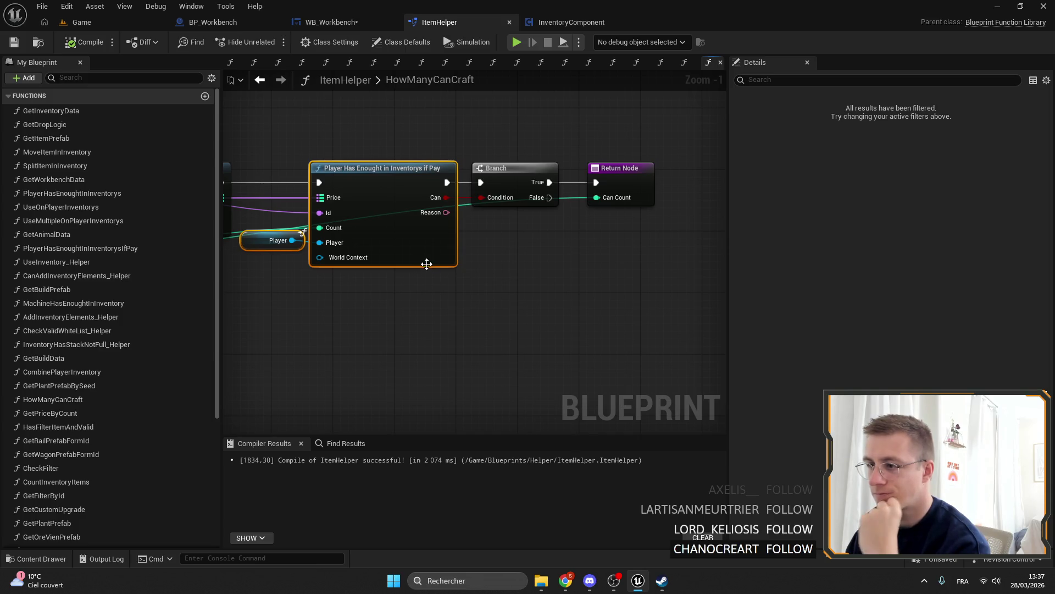
pyautogui.moveTo(427, 262); pyautogui.dragTo(858, 261)
pyautogui.moveTo(639, 290)
pyautogui.mouseDown()
pyautogui.moveTo(597, 333)
pyautogui.moveTo(500, 270)
pyautogui.moveTo(614, 223)
pyautogui.mouseUp()
pyautogui.click(577, 327)
pyautogui.click(583, 263)
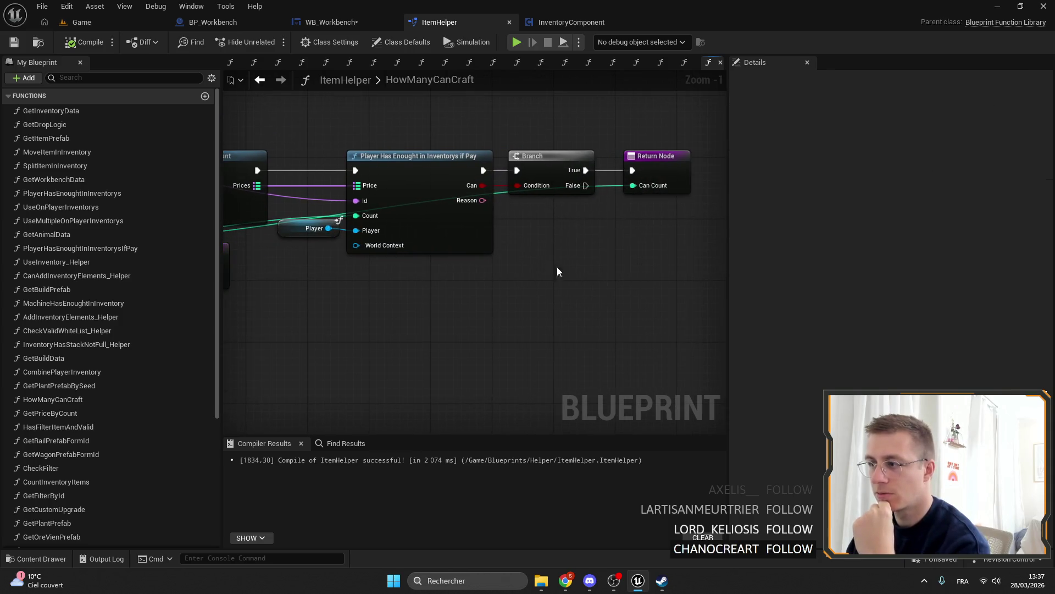
pyautogui.scroll(-2, 583, 264)
pyautogui.moveTo(583, 264)
pyautogui.mouseDown()
pyautogui.moveTo(434, 231)
pyautogui.moveTo(443, 278)
pyautogui.moveTo(348, 239)
pyautogui.moveTo(356, 196)
pyautogui.mouseUp()
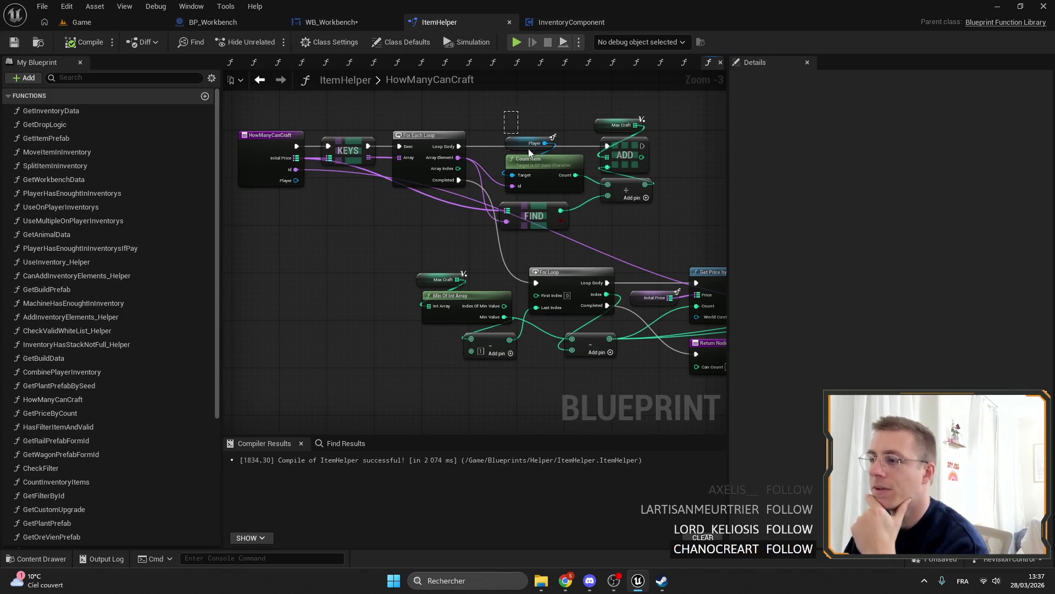
pyautogui.moveTo(507, 115); pyautogui.dragTo(544, 182)
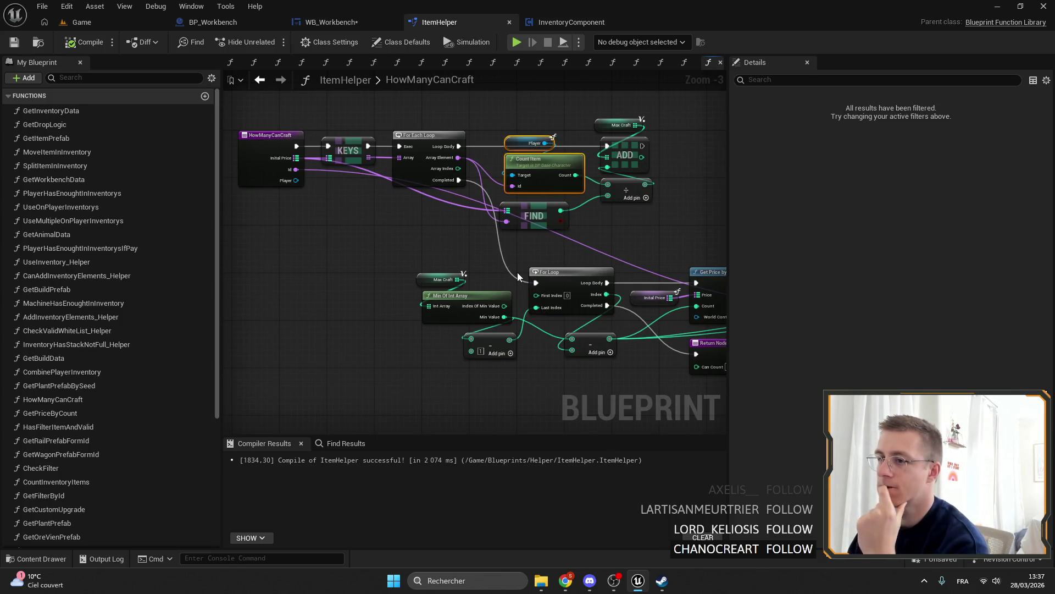
# Find every place the HowManyCanCraft function is used.
pyautogui.rightClick(252, 140)
pyautogui.moveTo(307, 254)
pyautogui.click(429, 267)
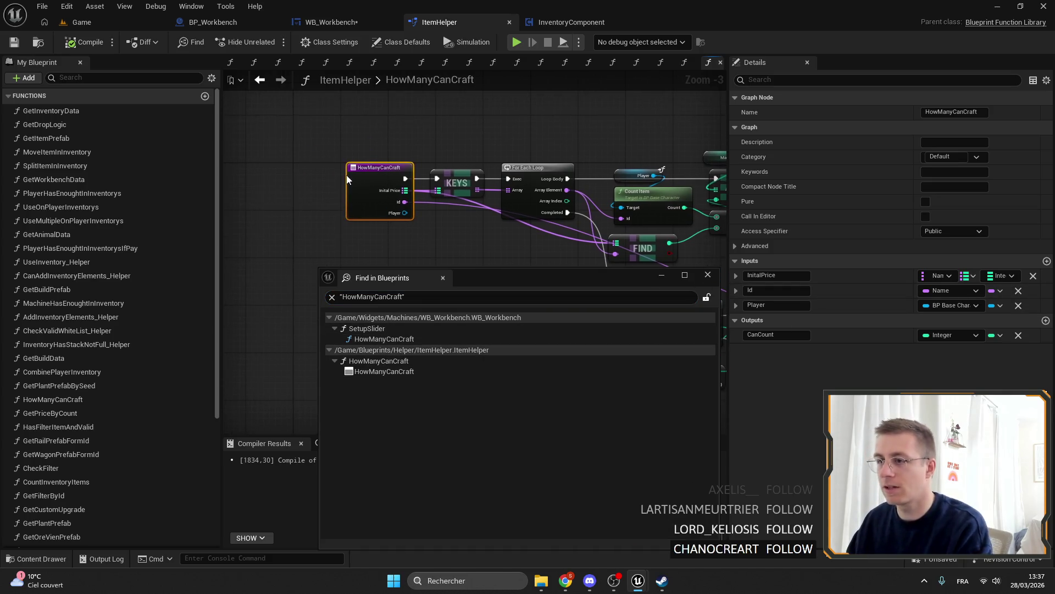
pyautogui.click(708, 275)
# Rename the function to HowManyCanCraftWorkbench and shift its nodes left.
pyautogui.click(376, 169)
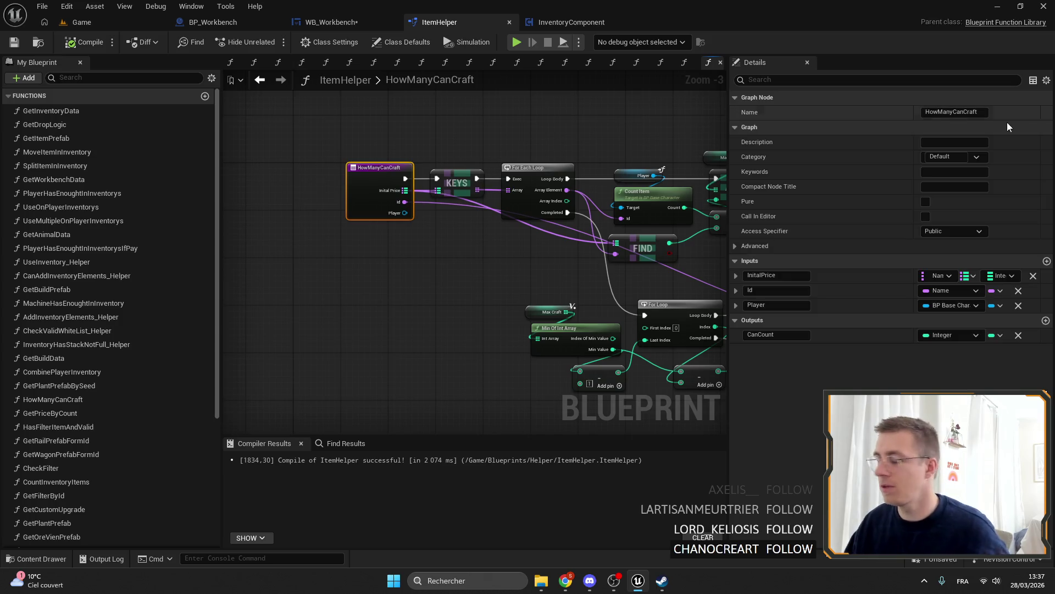
pyautogui.click(986, 111)
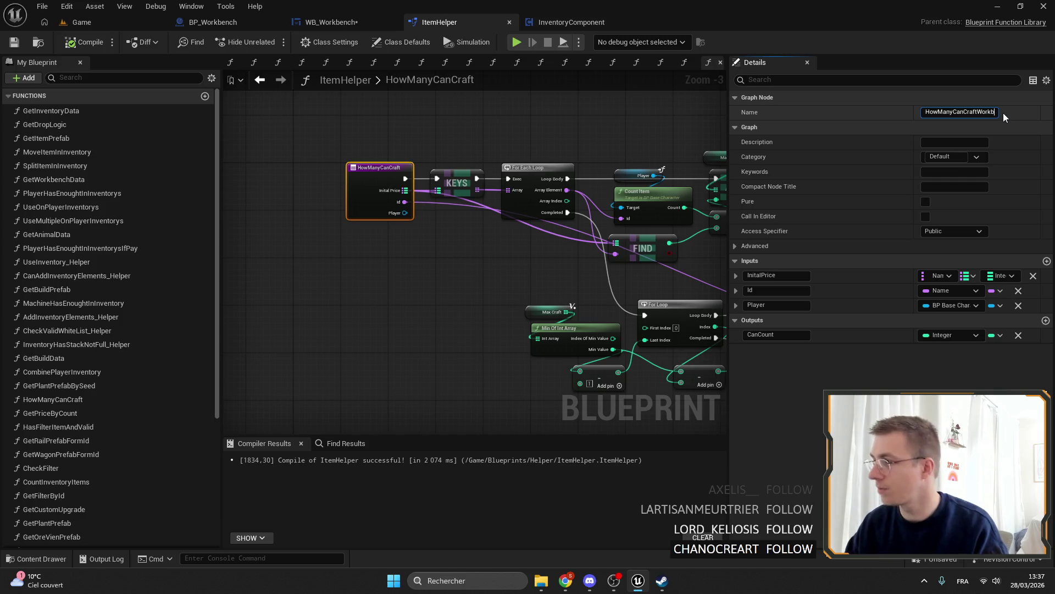
pyautogui.press('Return')
pyautogui.moveTo(406, 173)
pyautogui.mouseDown()
pyautogui.moveTo(354, 172)
pyautogui.moveTo(375, 173)
pyautogui.mouseUp()
pyautogui.click(462, 184)
pyautogui.moveTo(462, 131)
pyautogui.mouseDown()
pyautogui.moveTo(387, 128)
pyautogui.moveTo(322, 107)
pyautogui.mouseUp()
pyautogui.moveTo(654, 258); pyautogui.dragTo(590, 221)
pyautogui.moveTo(538, 189)
pyautogui.mouseDown()
pyautogui.moveTo(490, 126)
pyautogui.moveTo(510, 122)
pyautogui.moveTo(506, 113)
pyautogui.moveTo(487, 104)
pyautogui.moveTo(554, 126)
pyautogui.mouseUp()
pyautogui.click(308, 182)
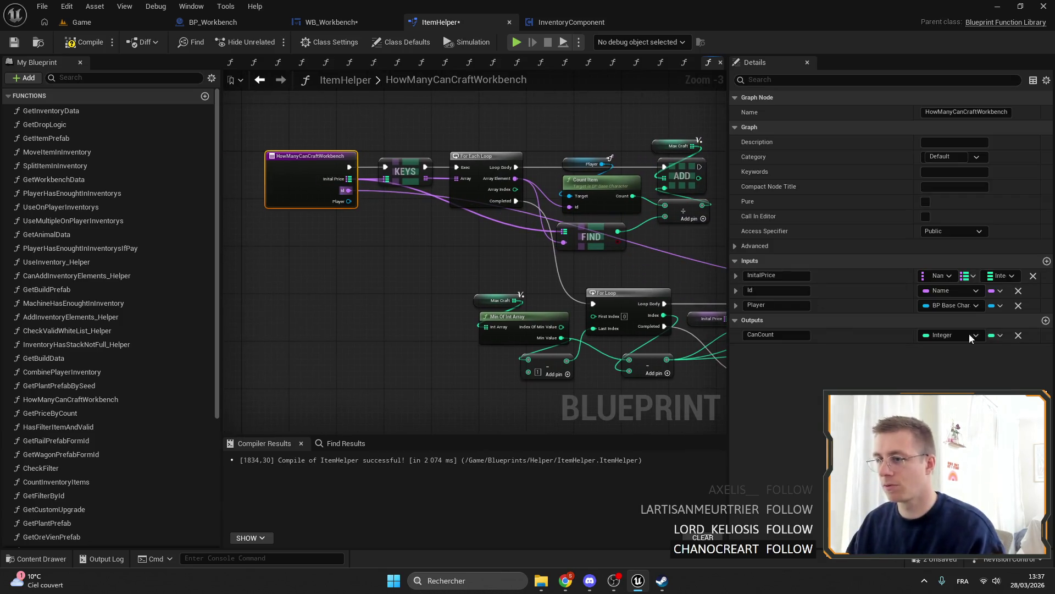
# Add a function input named Workbench with type BP Workbench.
pyautogui.click(1047, 261)
pyautogui.write('Work')
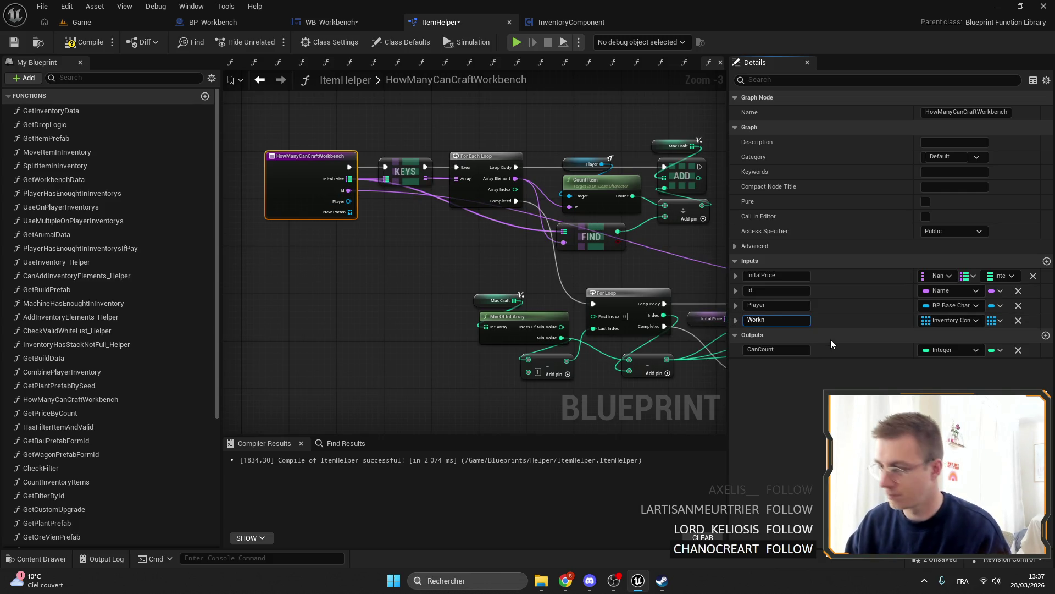
pyautogui.write('bench')
pyautogui.press('Return')
pyautogui.click(955, 320)
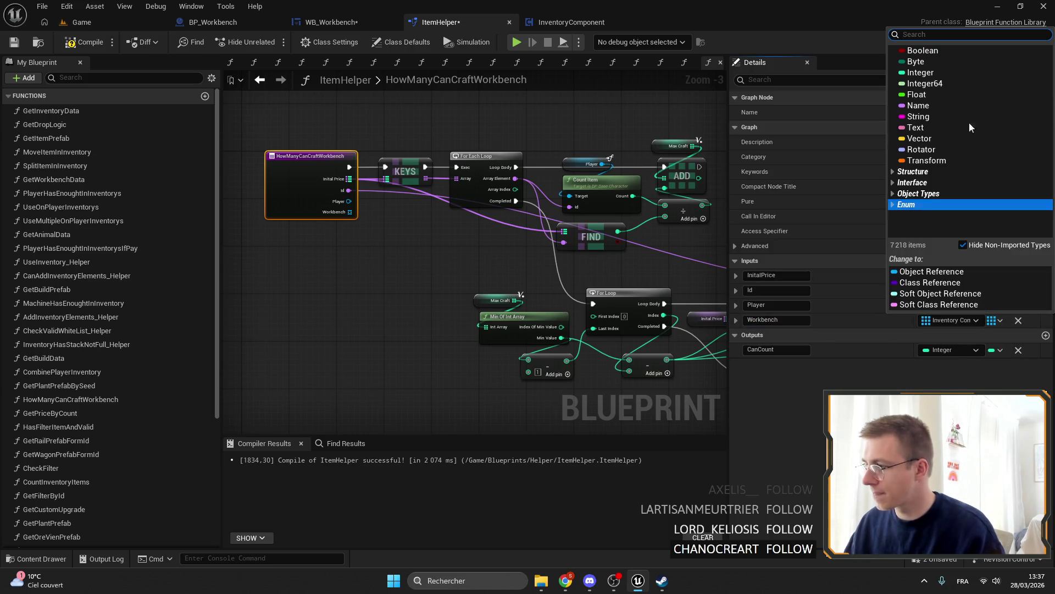
pyautogui.write('work')
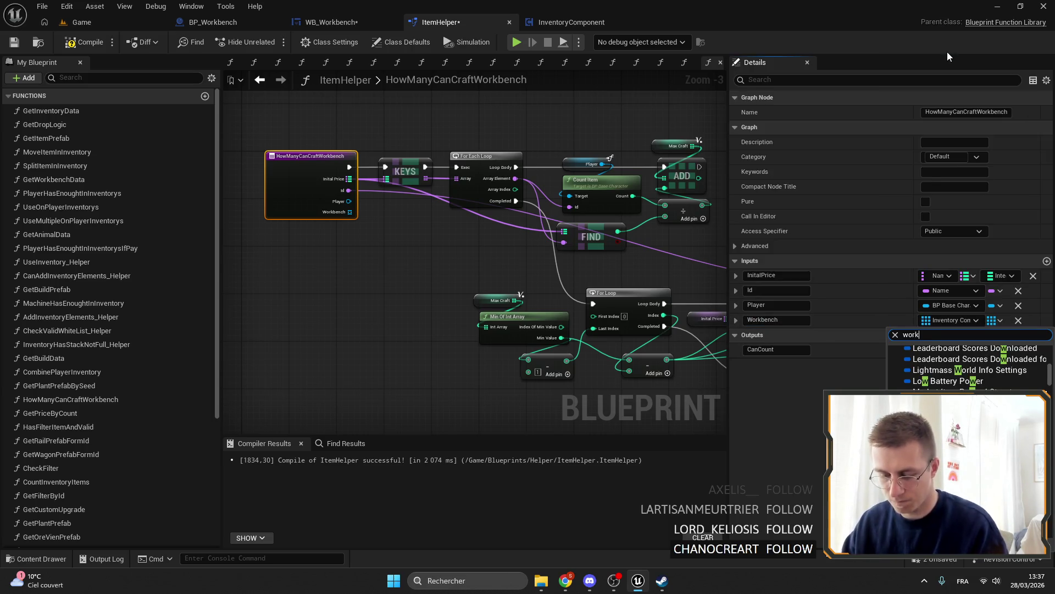
pyautogui.write('bench')
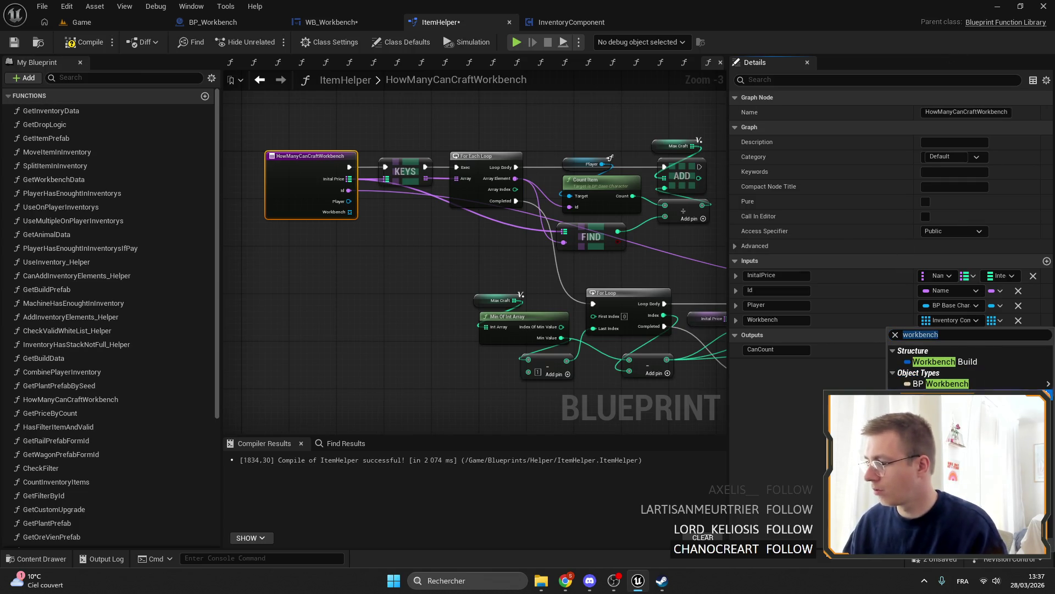
pyautogui.click(941, 383)
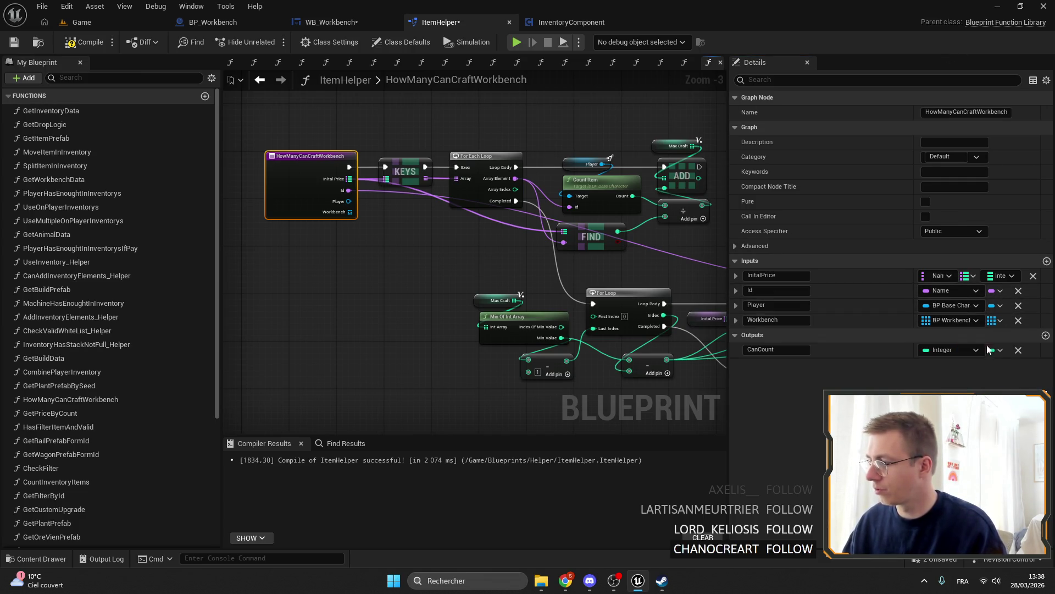
# Add a Count Item in Inventories node from the Workbench pin, replacing a wrongly placed Count Inventory Items node.
pyautogui.moveTo(349, 212); pyautogui.dragTo(457, 240)
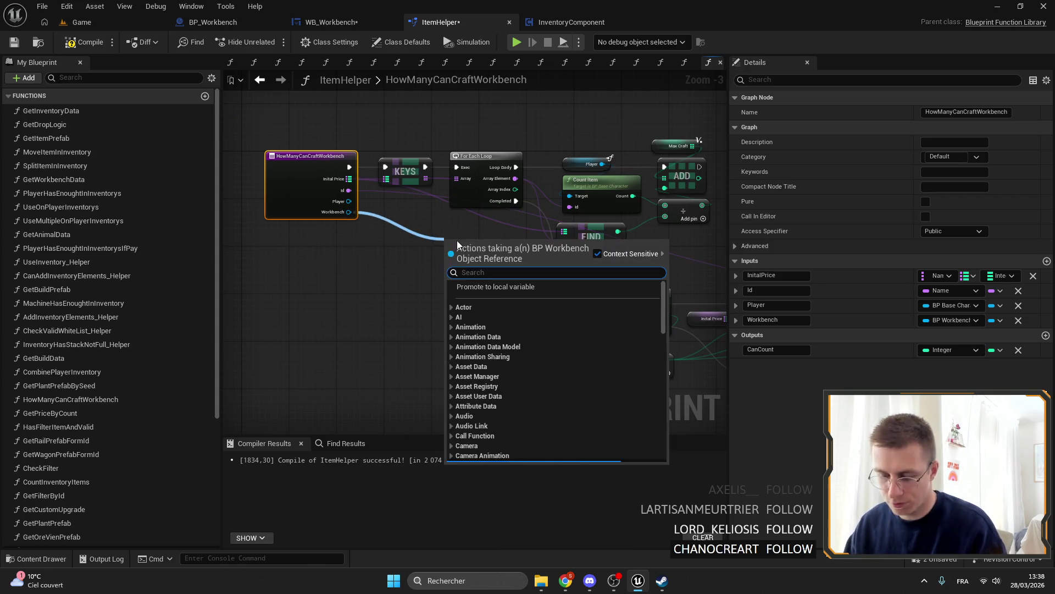
pyautogui.write('con')
pyautogui.write('unt')
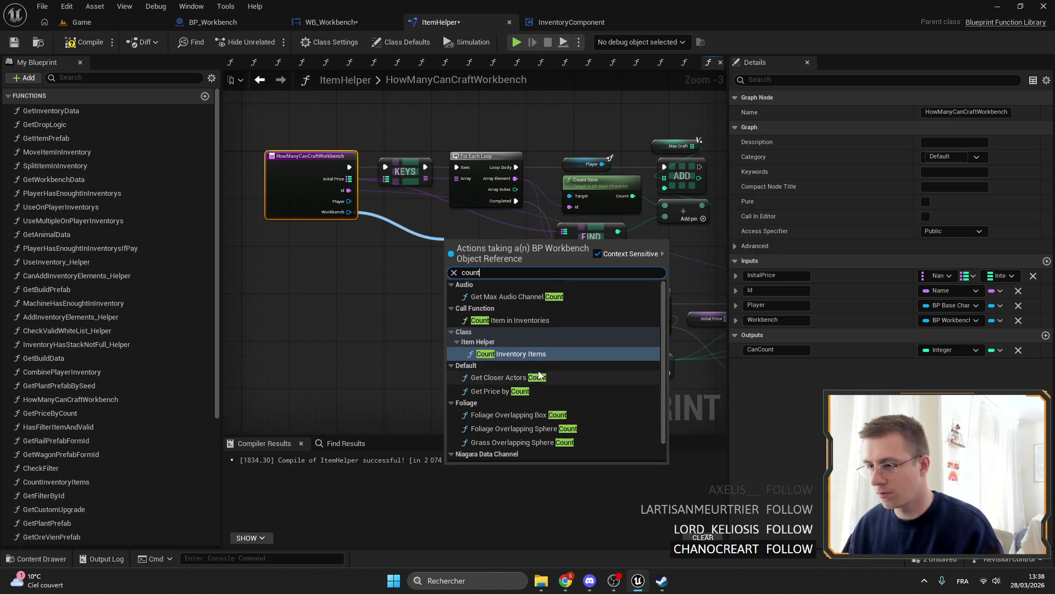
pyautogui.click(525, 354)
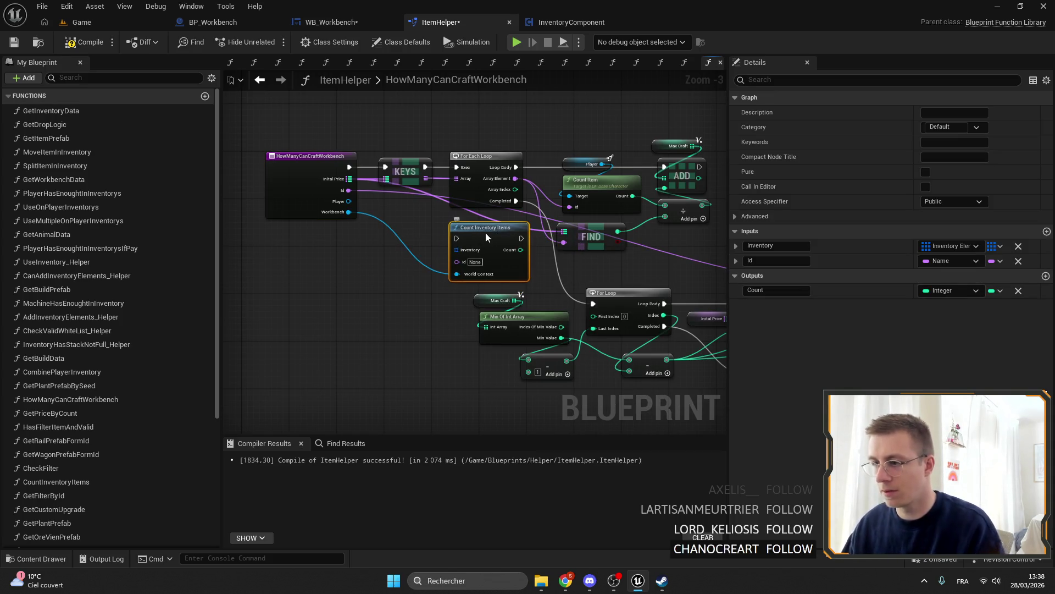
pyautogui.press('Delete')
pyautogui.moveTo(349, 212); pyautogui.dragTo(441, 240)
pyautogui.write('count')
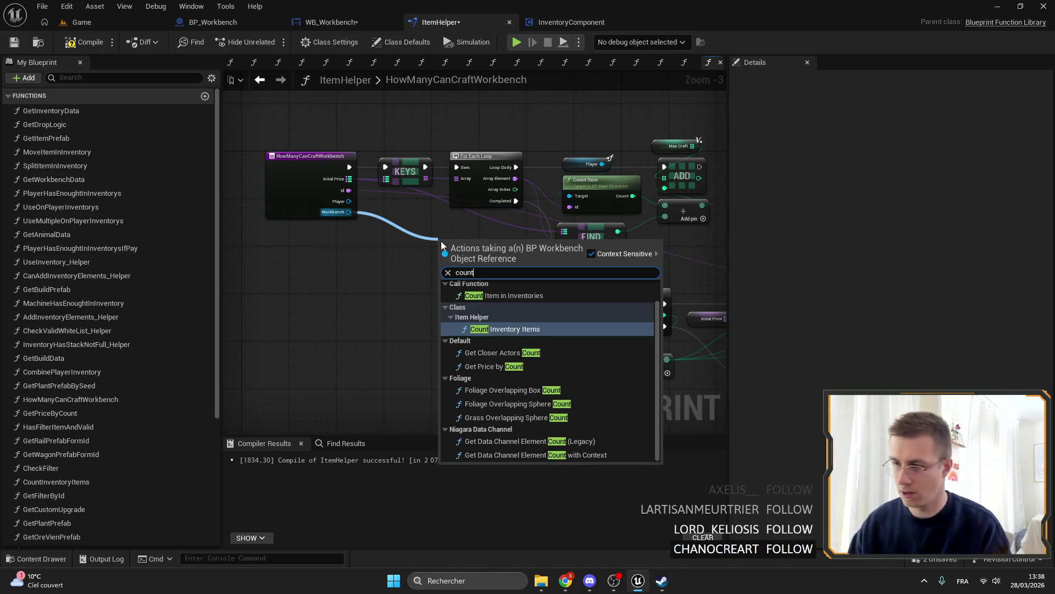
pyautogui.click(503, 295)
# Move Max Craft, ADD and divide nodes right and place Count Item in Inventories beside them.
pyautogui.scroll(1, 466, 266)
pyautogui.moveTo(495, 266); pyautogui.dragTo(602, 153)
pyautogui.press('Escape')
pyautogui.moveTo(478, 162); pyautogui.dragTo(571, 233)
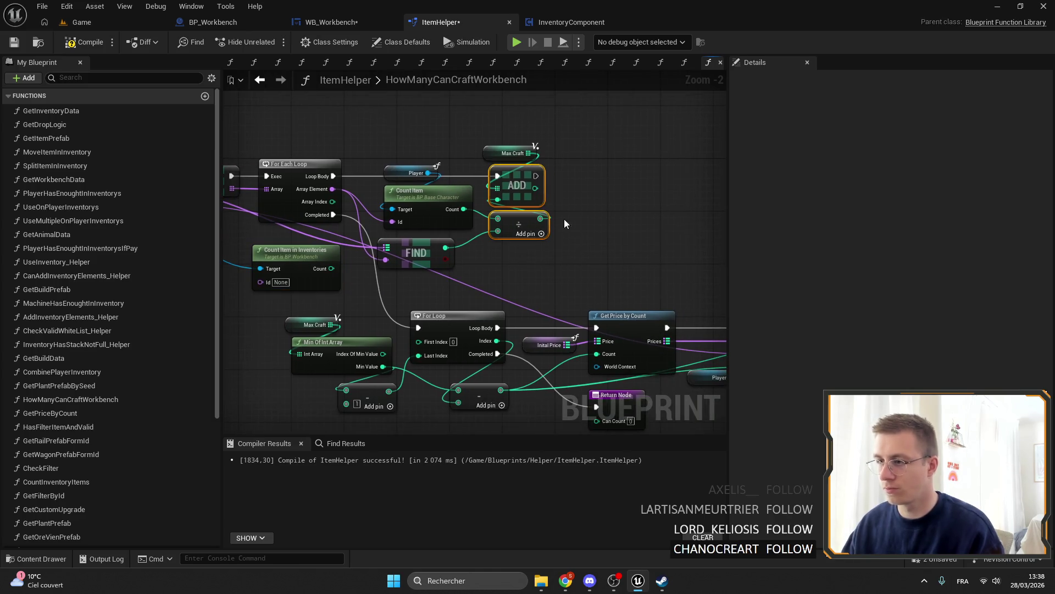
pyautogui.keyDown('shift'); pyautogui.click(511, 152); pyautogui.keyUp('shift')
pyautogui.moveTo(520, 183); pyautogui.dragTo(645, 182)
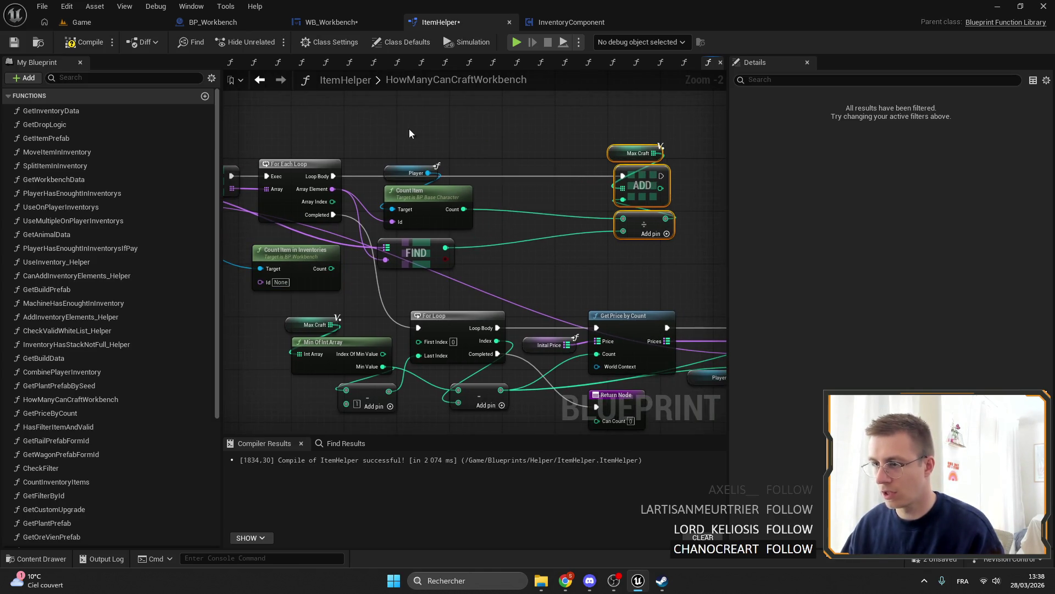
pyautogui.moveTo(417, 129); pyautogui.dragTo(399, 220)
pyautogui.moveTo(256, 261)
pyautogui.mouseDown()
pyautogui.moveTo(497, 122)
pyautogui.moveTo(610, 114)
pyautogui.mouseUp()
# Add an Add node summing Count Item's count and feed the sum into the divide node.
pyautogui.scroll(2, 496, 122)
pyautogui.moveTo(610, 156); pyautogui.dragTo(647, 147)
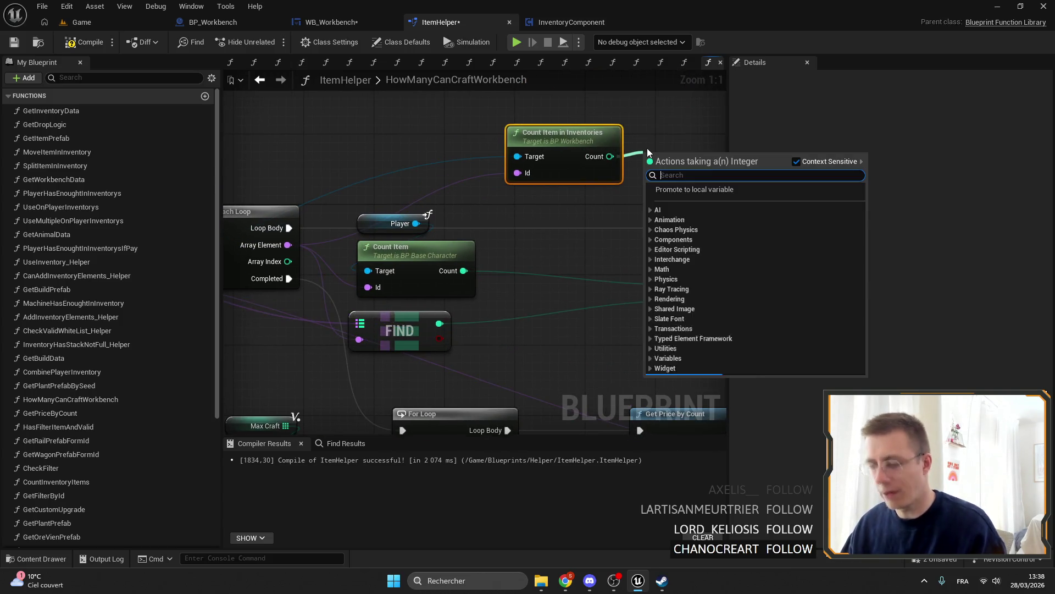
pyautogui.write('+')
pyautogui.press('Return')
pyautogui.moveTo(463, 271)
pyautogui.mouseDown()
pyautogui.moveTo(676, 204)
pyautogui.moveTo(652, 198)
pyautogui.moveTo(556, 259)
pyautogui.moveTo(675, 290)
pyautogui.moveTo(627, 282)
pyautogui.mouseUp()
pyautogui.moveTo(548, 225); pyautogui.dragTo(634, 261)
pyautogui.moveTo(497, 127)
pyautogui.mouseDown()
pyautogui.moveTo(509, 130)
pyautogui.moveTo(476, 215)
pyautogui.moveTo(512, 351)
pyautogui.moveTo(584, 179)
pyautogui.mouseUp()
# Select the FIND node and box-select the neighbouring nodes.
pyautogui.scroll(-2, 550, 242)
pyautogui.click(549, 243)
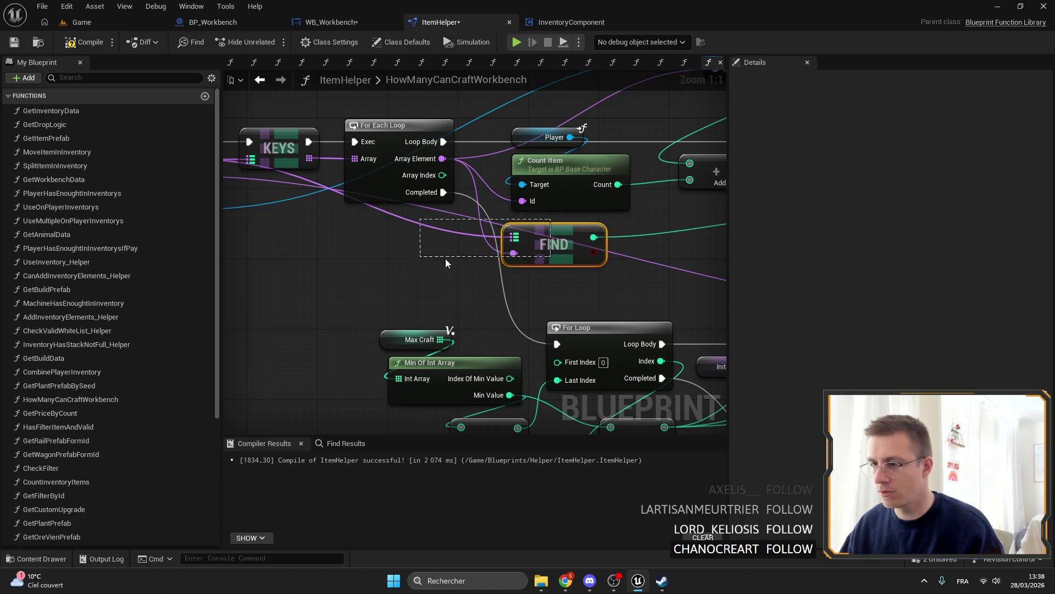
pyautogui.scroll(-4, 429, 258)
pyautogui.moveTo(651, 230); pyautogui.dragTo(385, 162)
pyautogui.scroll(6, 357, 131)
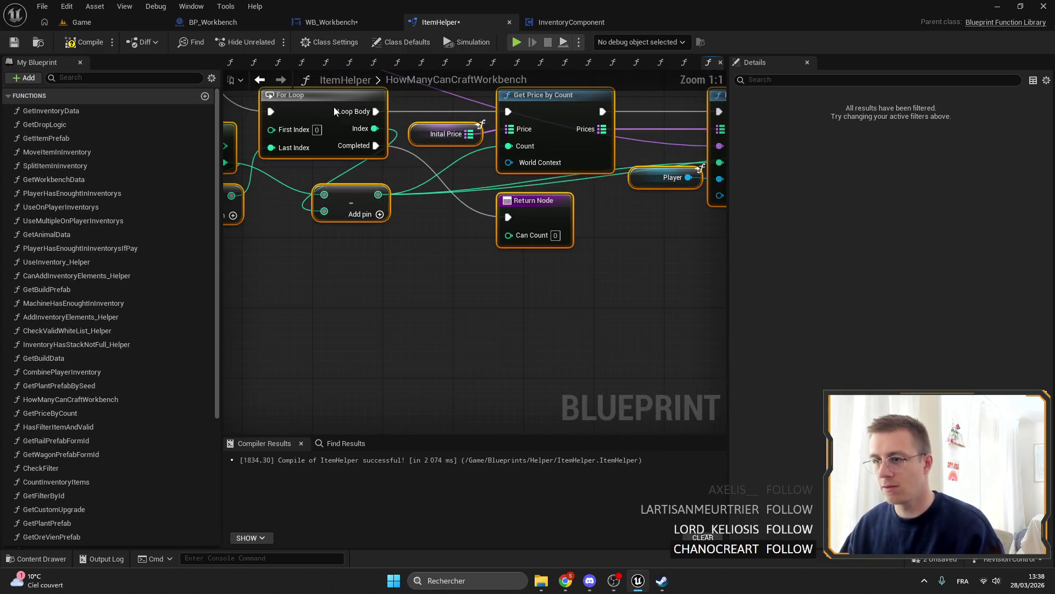
pyautogui.scroll(-2, 421, 210)
pyautogui.scroll(2, 452, 176)
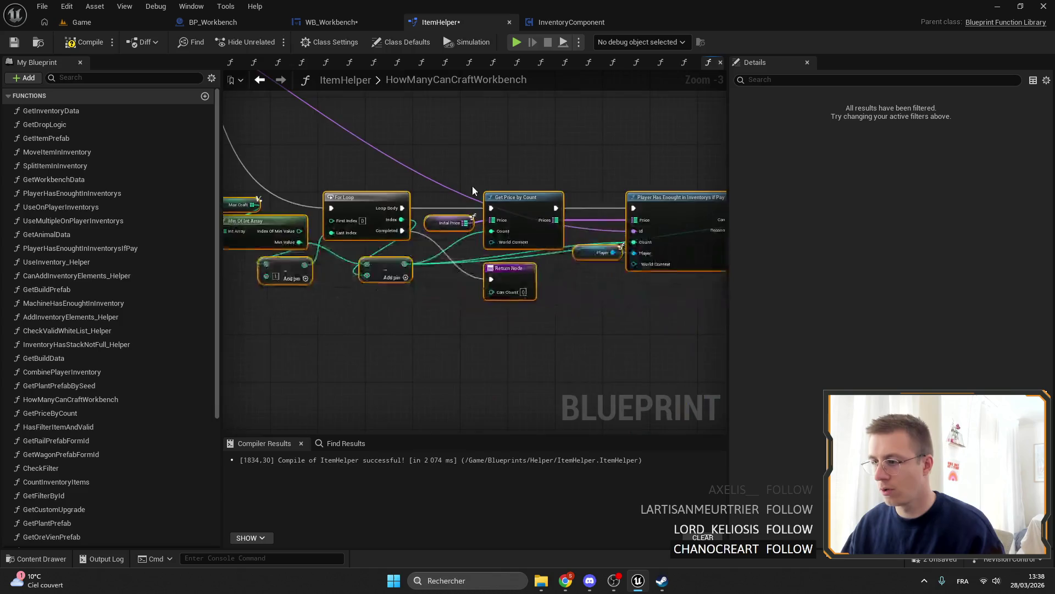
# Wire a Get Id node into the Id pin of Player Has Enought in Inventorys If Pay.
pyautogui.moveTo(475, 219); pyautogui.dragTo(393, 209)
pyautogui.write('id')
pyautogui.scroll(-5, 523, 420)
pyautogui.click(487, 439)
pyautogui.scroll(-4, 392, 209)
pyautogui.scroll(2, 468, 365)
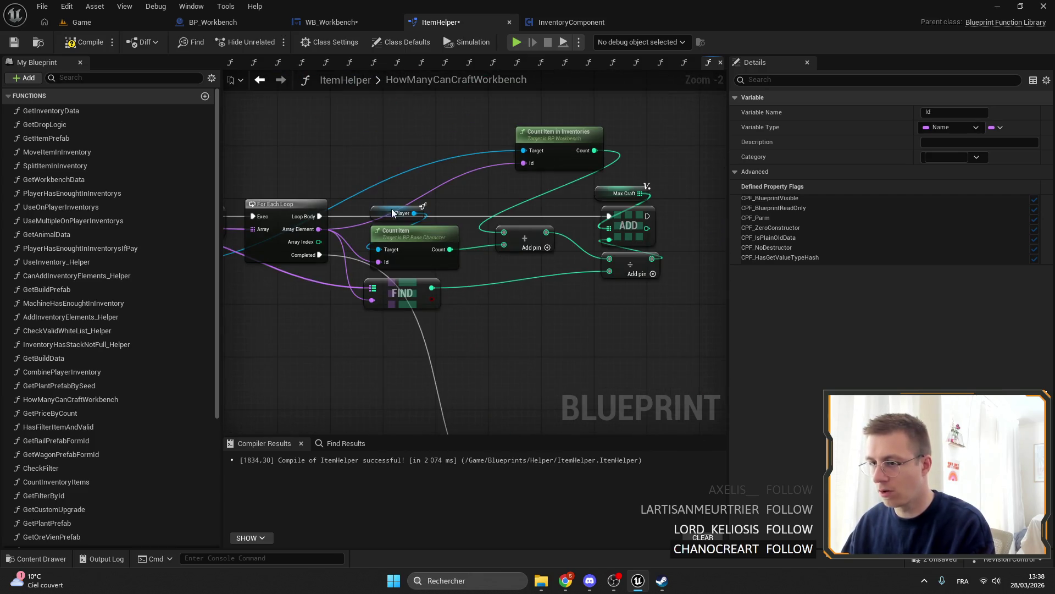
pyautogui.scroll(2, 629, 274)
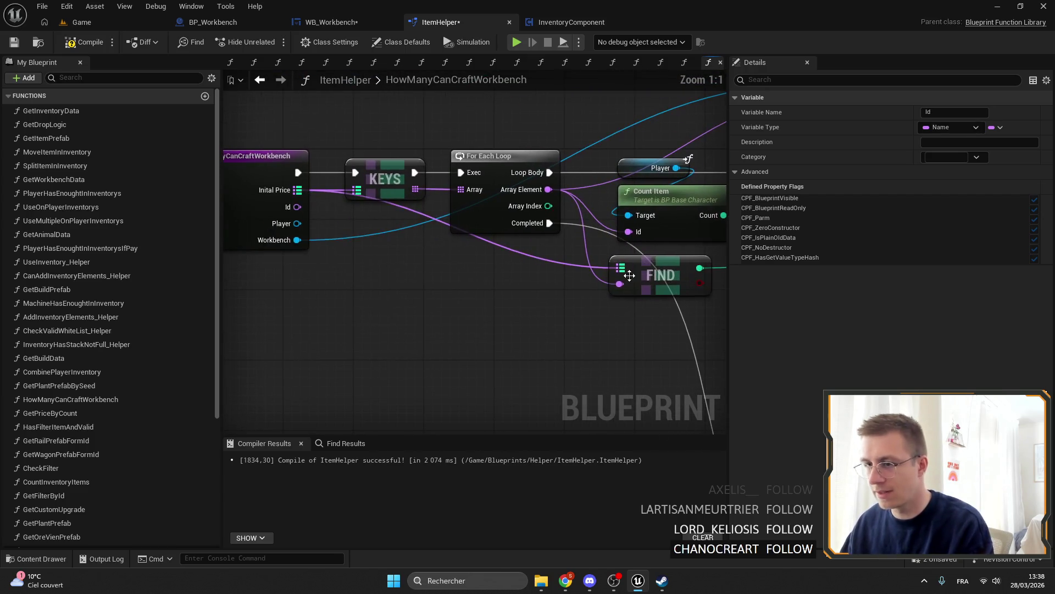
pyautogui.moveTo(620, 268)
pyautogui.mouseDown()
pyautogui.moveTo(548, 277)
pyautogui.moveTo(421, 219)
pyautogui.moveTo(510, 201)
pyautogui.moveTo(667, 269)
pyautogui.moveTo(423, 240)
pyautogui.moveTo(395, 223)
pyautogui.mouseUp()
# Connect a Get Inital Price node to FIND's map input and place it beside FIND.
pyautogui.write('init')
pyautogui.press('Return')
pyautogui.keyDown('ctrl'); pyautogui.click(522, 242); pyautogui.keyUp('ctrl')
pyautogui.scroll(-1, 395, 222)
pyautogui.moveTo(575, 255)
pyautogui.mouseDown()
pyautogui.moveTo(442, 220)
pyautogui.moveTo(419, 281)
pyautogui.mouseUp()
# Rearrange the FIND, Inital Price, Count Item, Add and divide nodes into a tidier layout.
pyautogui.moveTo(646, 289); pyautogui.dragTo(544, 363)
pyautogui.moveTo(604, 326)
pyautogui.mouseDown()
pyautogui.moveTo(681, 350)
pyautogui.moveTo(627, 297)
pyautogui.moveTo(579, 315)
pyautogui.mouseUp()
pyautogui.moveTo(656, 237); pyautogui.dragTo(532, 362)
pyautogui.moveTo(614, 151); pyautogui.dragTo(569, 229)
pyautogui.moveTo(630, 168)
pyautogui.mouseDown()
pyautogui.moveTo(523, 259)
pyautogui.moveTo(546, 283)
pyautogui.mouseUp()
pyautogui.scroll(-3, 401, 190)
pyautogui.moveTo(351, 150)
pyautogui.mouseDown()
pyautogui.moveTo(457, 150)
pyautogui.moveTo(500, 24)
pyautogui.mouseUp()
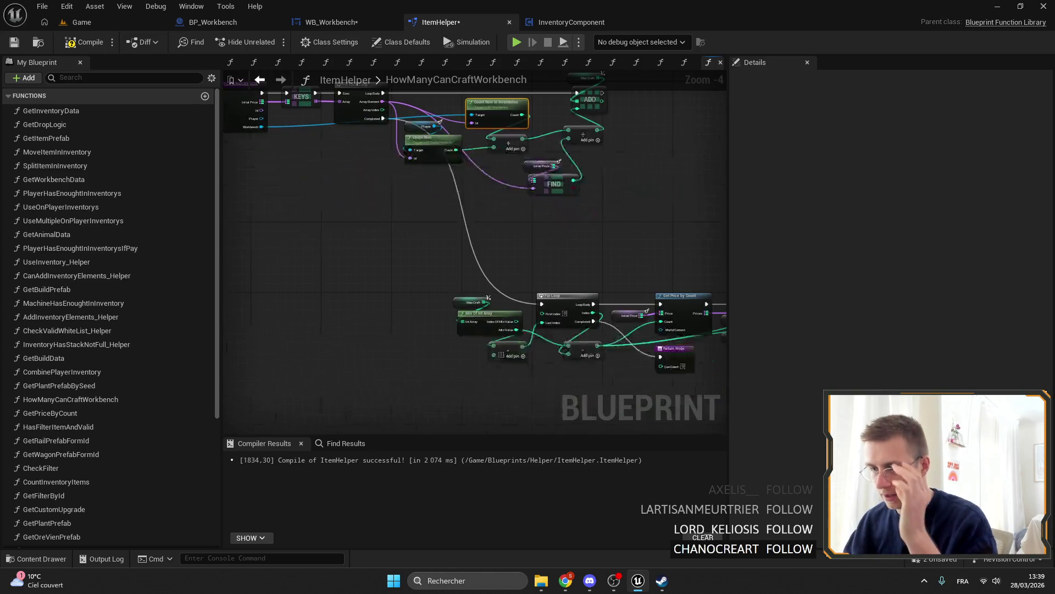
pyautogui.moveTo(473, 190); pyautogui.dragTo(361, 121)
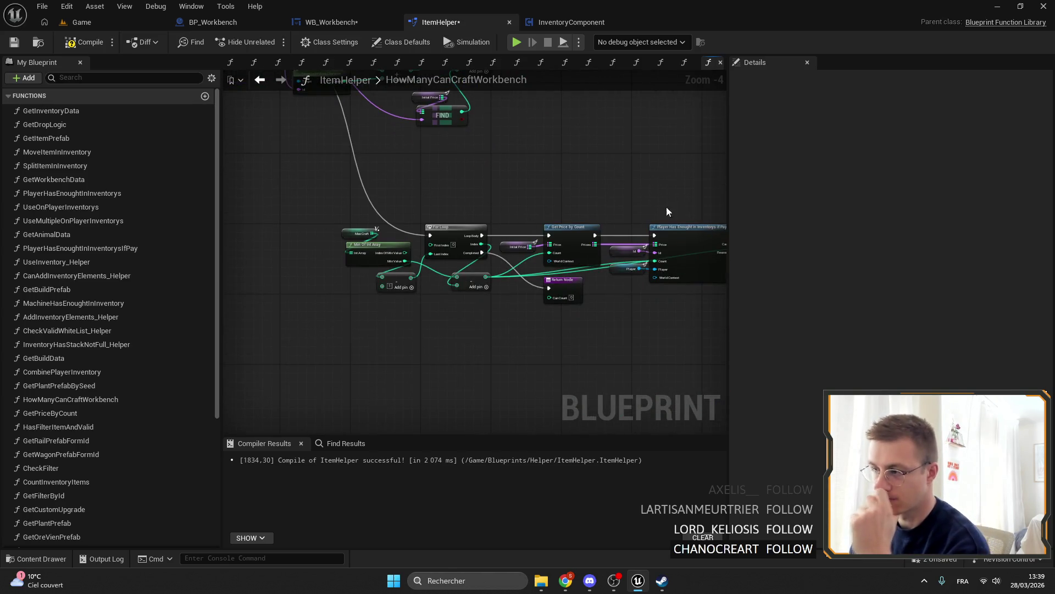
pyautogui.scroll(3, 657, 212)
# Move Player Has Enough, Branch and Return Node right to make room around Get Price by Count.
pyautogui.moveTo(494, 198); pyautogui.dragTo(572, 361)
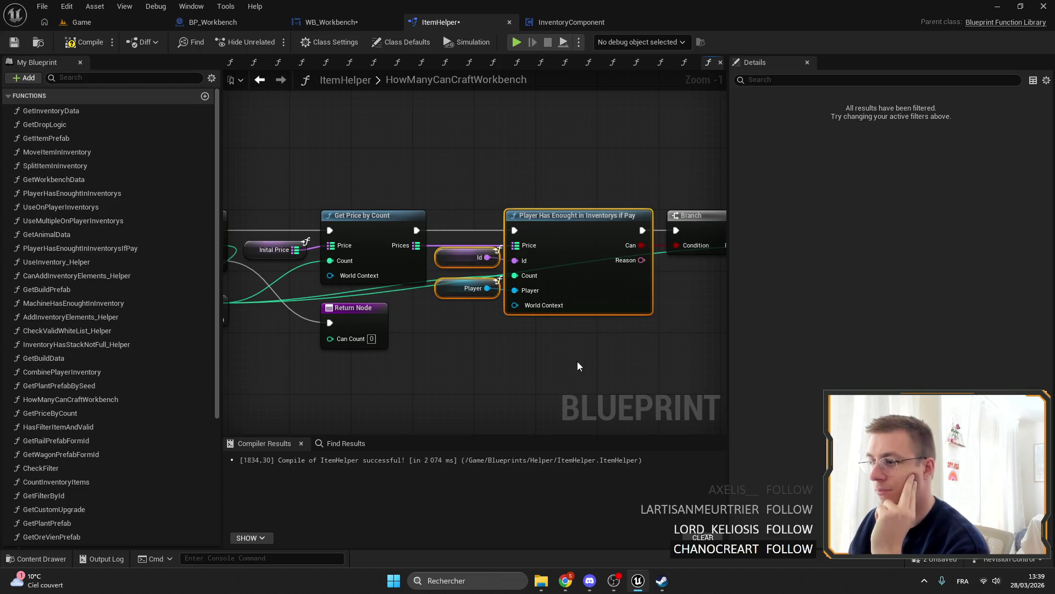
pyautogui.moveTo(409, 181); pyautogui.dragTo(441, 213)
pyautogui.click(529, 256)
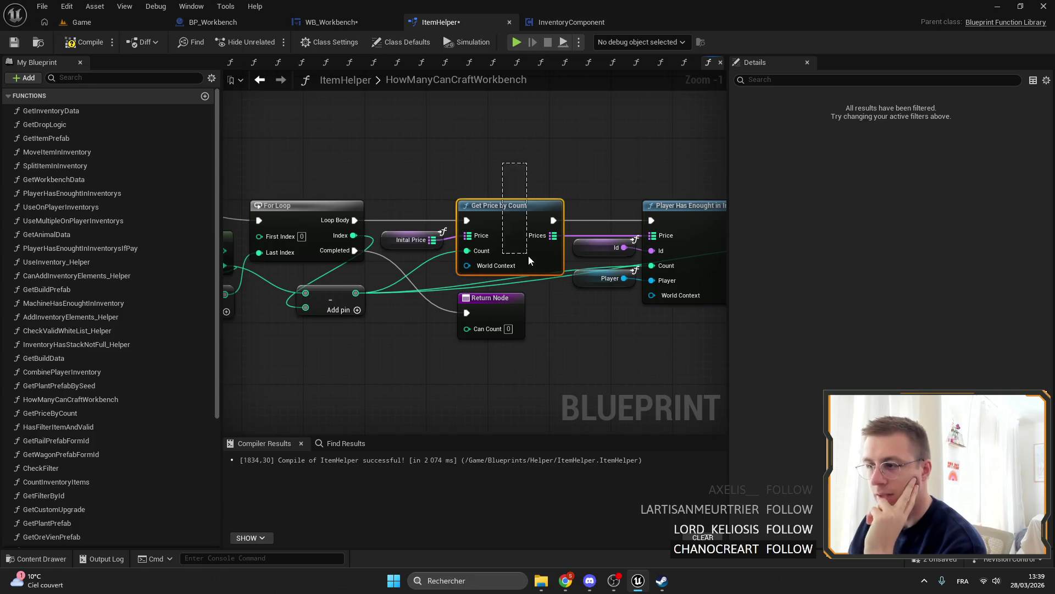
pyautogui.moveTo(504, 171); pyautogui.dragTo(512, 165)
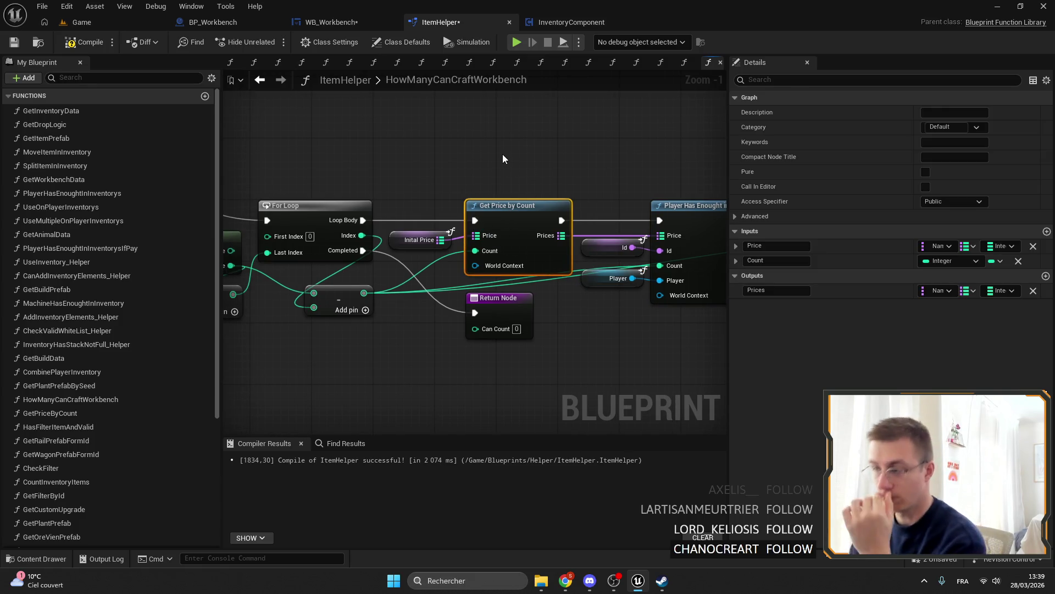
pyautogui.scroll(-2, 498, 148)
pyautogui.moveTo(698, 260)
pyautogui.mouseDown()
pyautogui.moveTo(413, 136)
pyautogui.moveTo(587, 166)
pyautogui.mouseUp()
pyautogui.moveTo(248, 141)
pyautogui.mouseDown()
pyautogui.moveTo(530, 189)
pyautogui.moveTo(326, 217)
pyautogui.mouseUp()
pyautogui.scroll(-5, 110, 291)
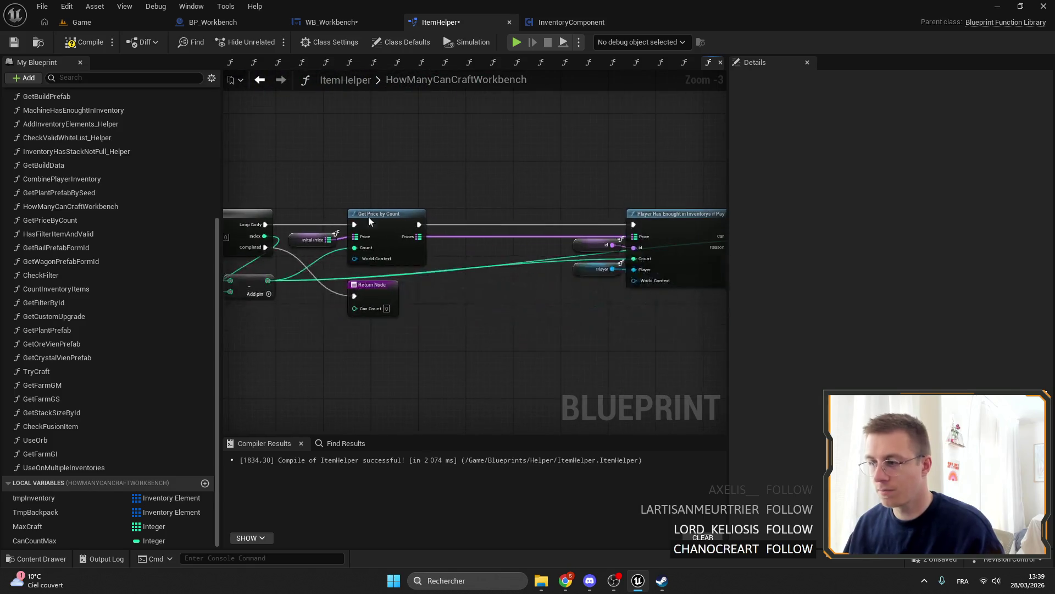
# Place a Get Workbench input getter node in the graph.
pyautogui.rightClick(455, 195)
pyautogui.write('work')
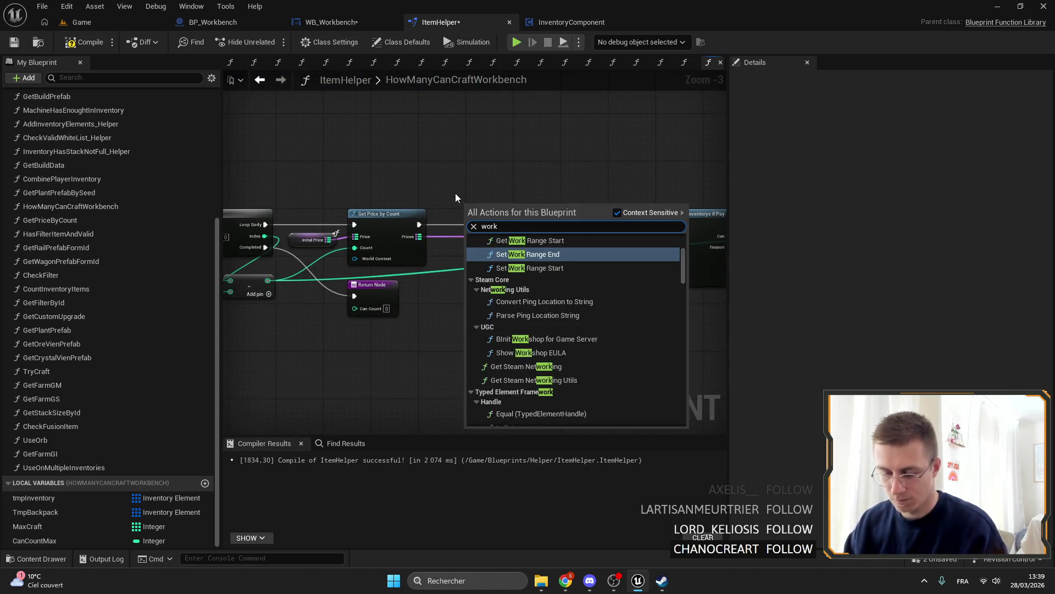
pyautogui.write('ben')
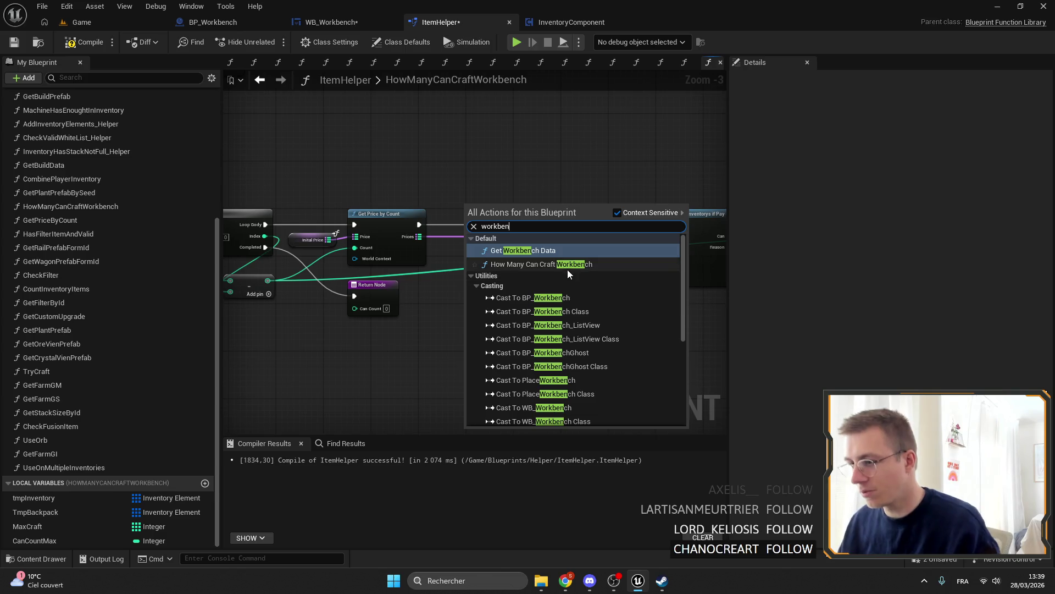
pyautogui.scroll(-5, 568, 269)
pyautogui.click(528, 420)
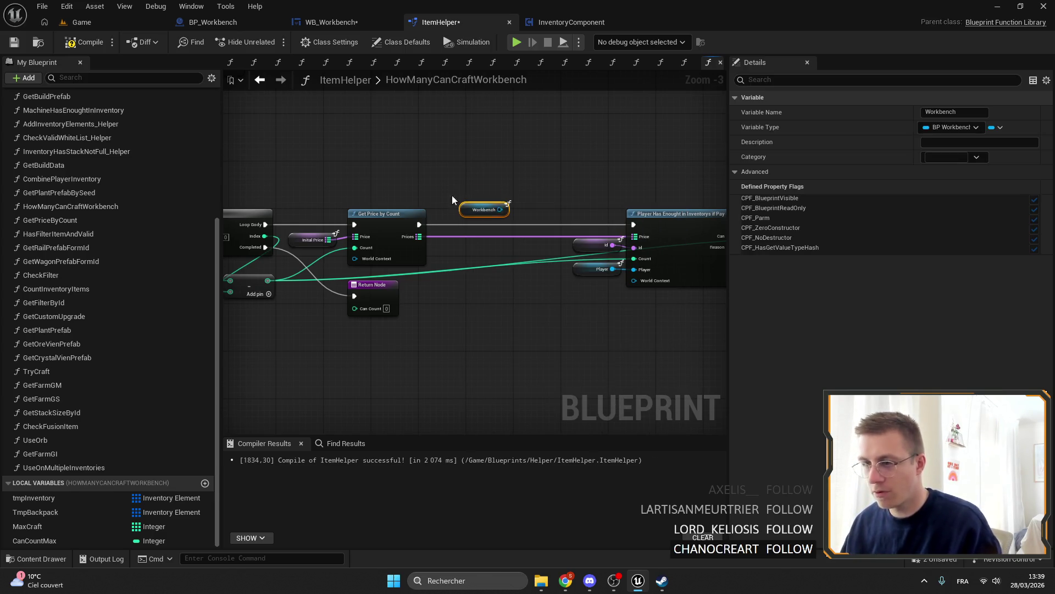
pyautogui.moveTo(459, 207); pyautogui.dragTo(424, 159)
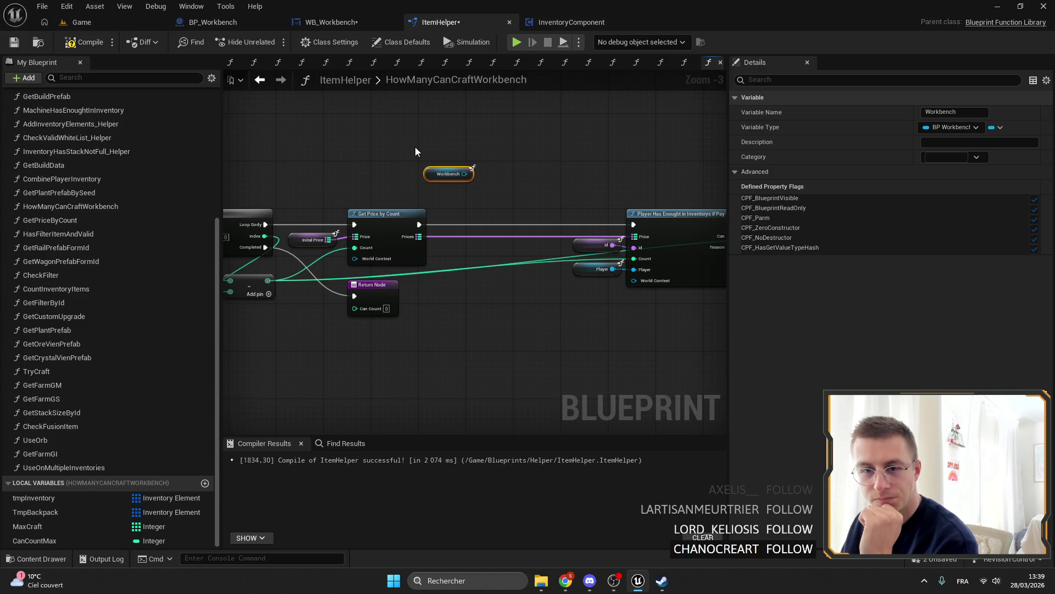
pyautogui.moveTo(512, 142); pyautogui.dragTo(469, 138)
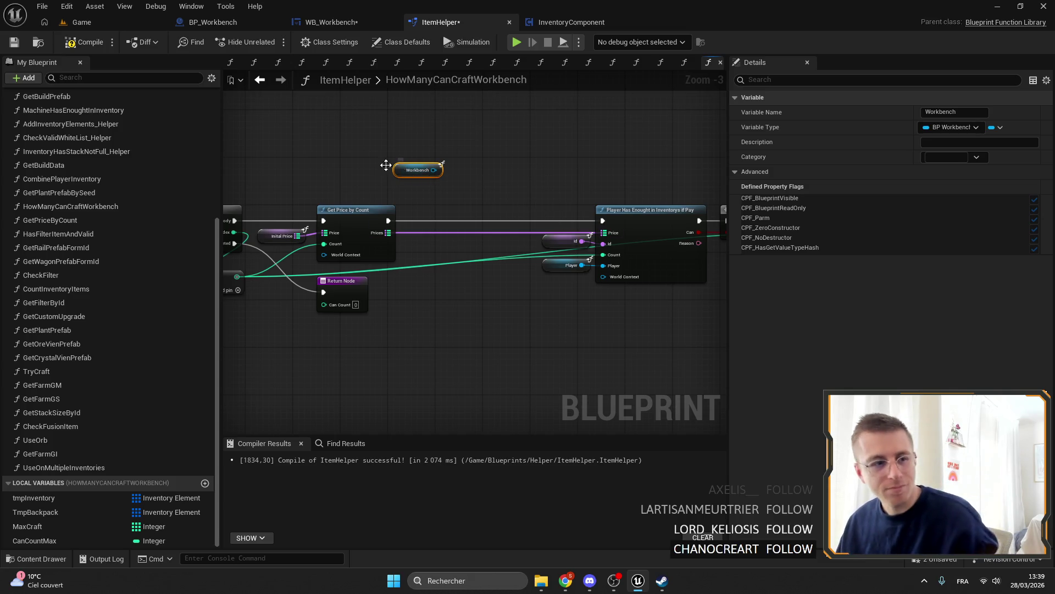
# Add a Get Price Left node targeting Workbench below the getter and open its function graph.
pyautogui.moveTo(432, 176); pyautogui.dragTo(480, 150)
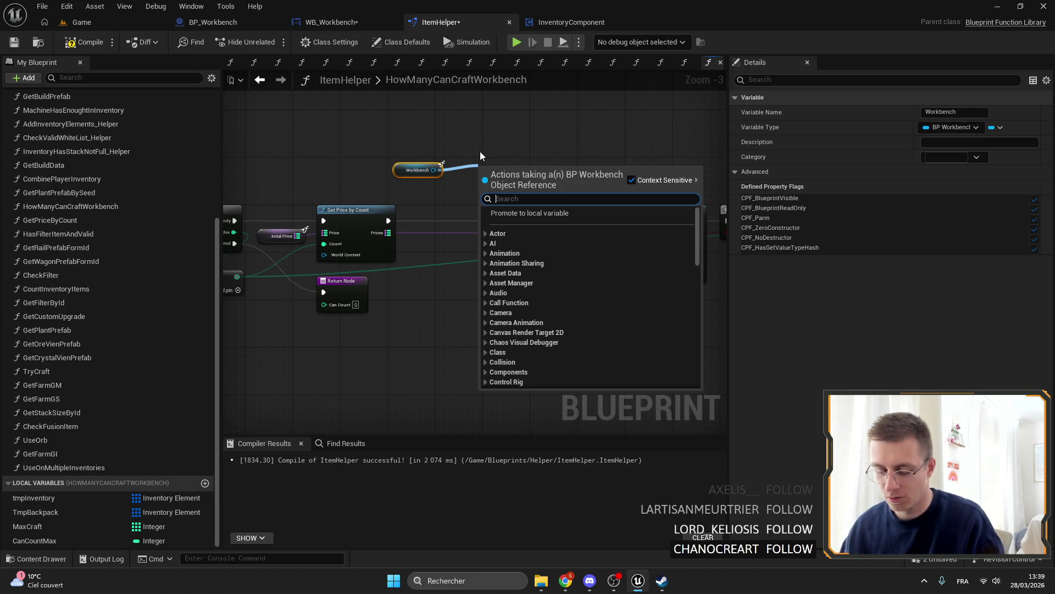
pyautogui.write('price')
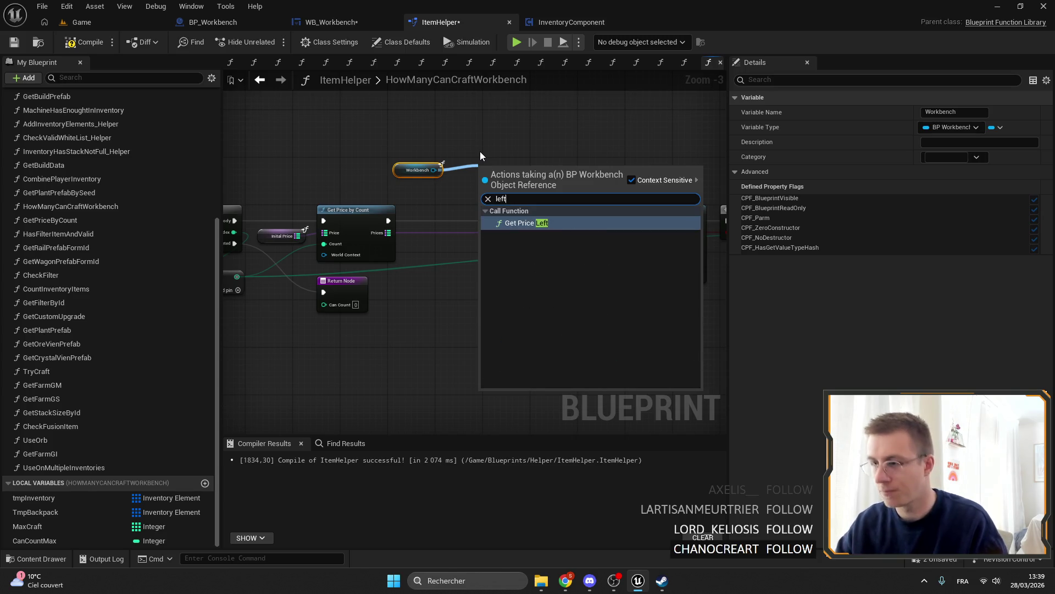
pyautogui.press('Return')
pyautogui.scroll(3, 470, 171)
pyautogui.moveTo(543, 170)
pyautogui.mouseDown()
pyautogui.moveTo(511, 199)
pyautogui.moveTo(444, 196)
pyautogui.moveTo(572, 174)
pyautogui.moveTo(484, 160)
pyautogui.mouseUp()
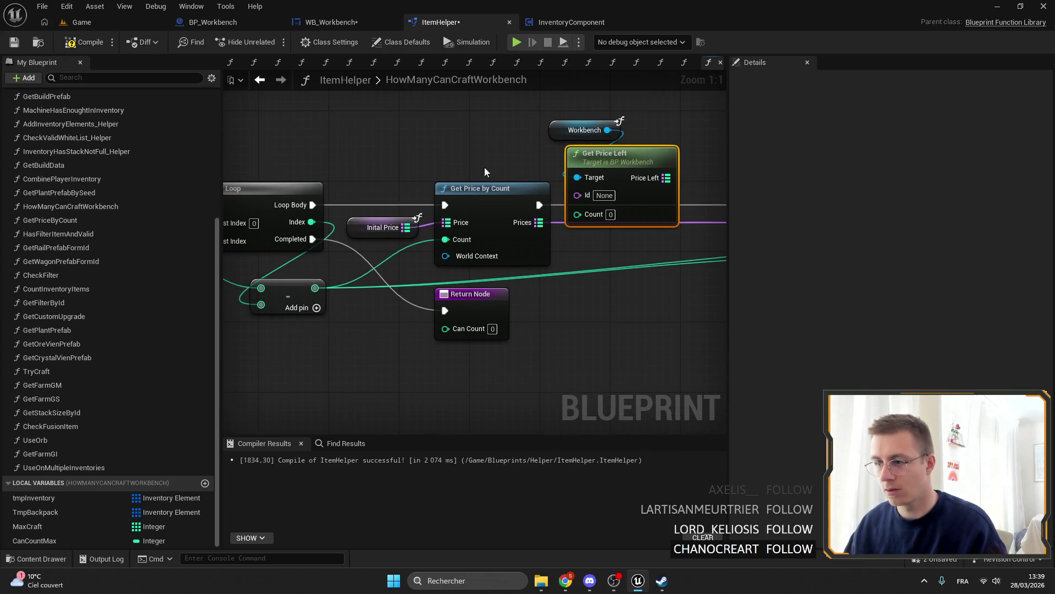
pyautogui.click(462, 205)
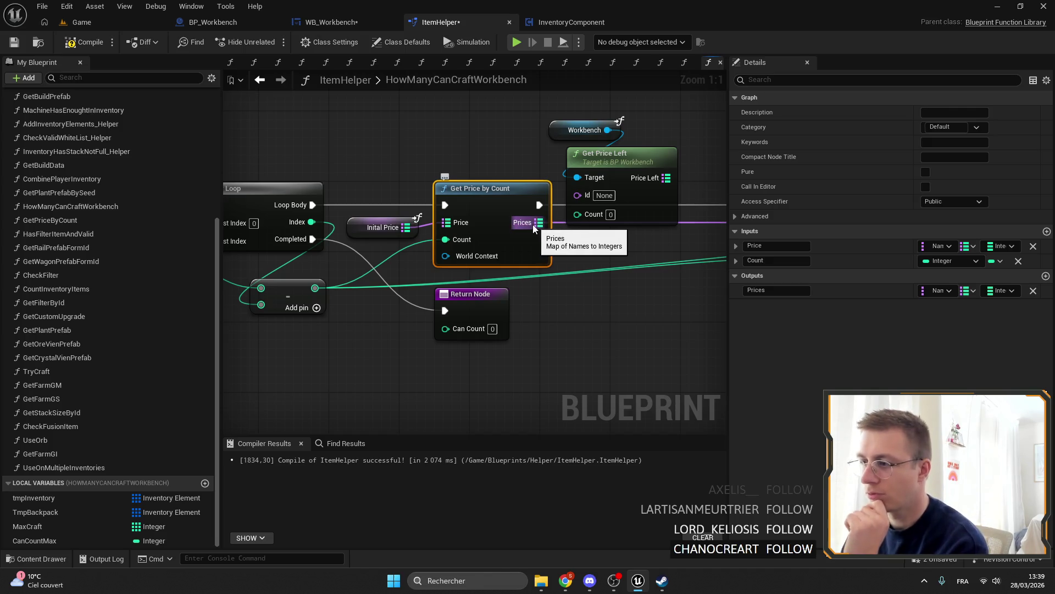
pyautogui.doubleClick(602, 154)
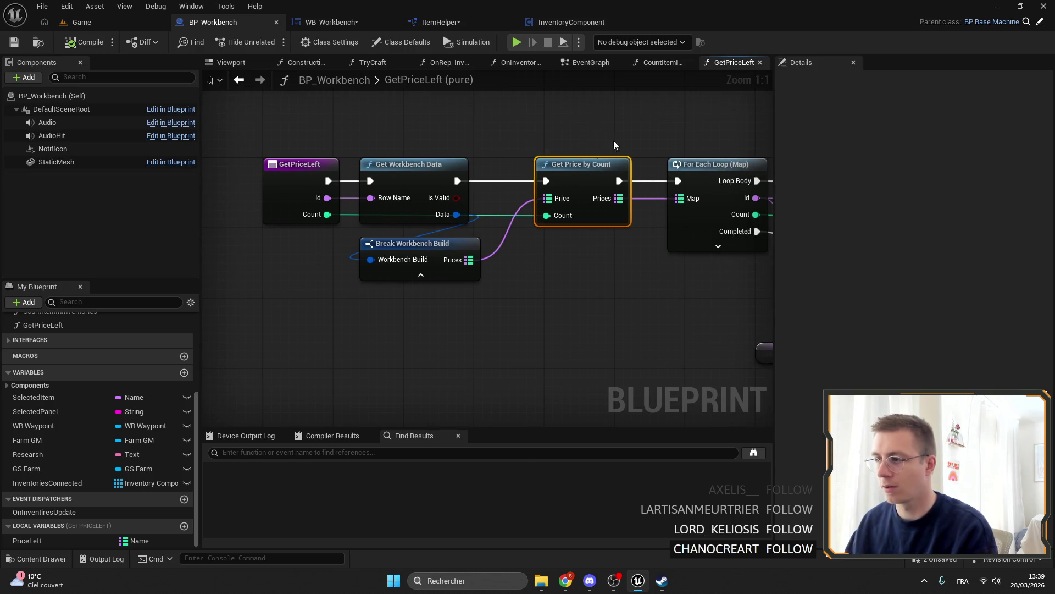
# Wire the subtract result into Get Price Left's Count, undoing an attempted Inital Price deletion.
pyautogui.click(442, 22)
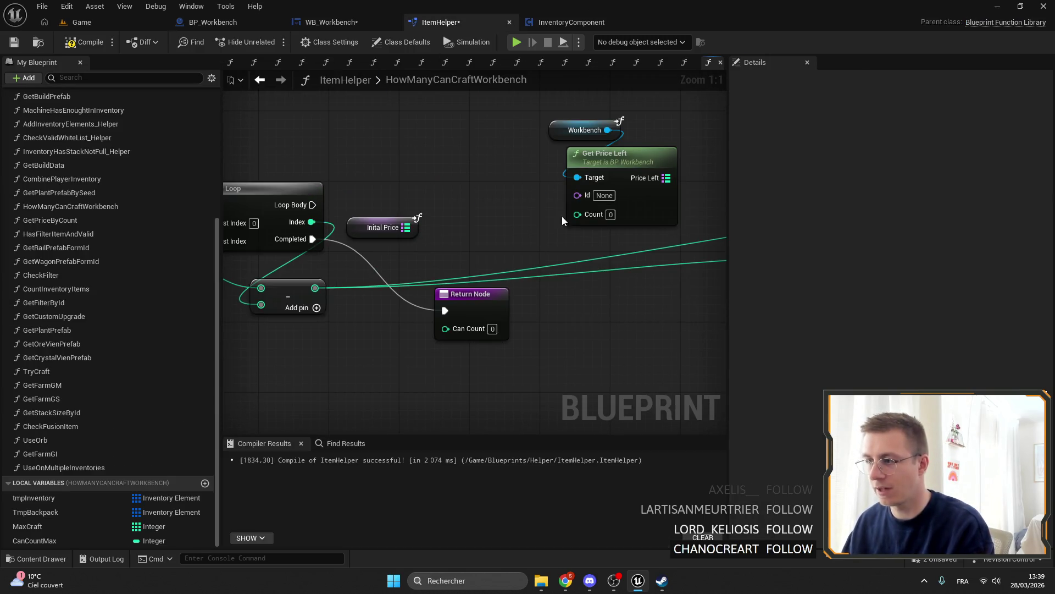
pyautogui.moveTo(314, 288)
pyautogui.mouseDown()
pyautogui.moveTo(620, 205)
pyautogui.moveTo(577, 213)
pyautogui.mouseUp()
pyautogui.moveTo(409, 177); pyautogui.dragTo(431, 250)
pyautogui.press('Delete')
pyautogui.moveTo(522, 111); pyautogui.dragTo(594, 165)
pyautogui.moveTo(591, 194); pyautogui.dragTo(456, 233)
pyautogui.scroll(-3, 381, 219)
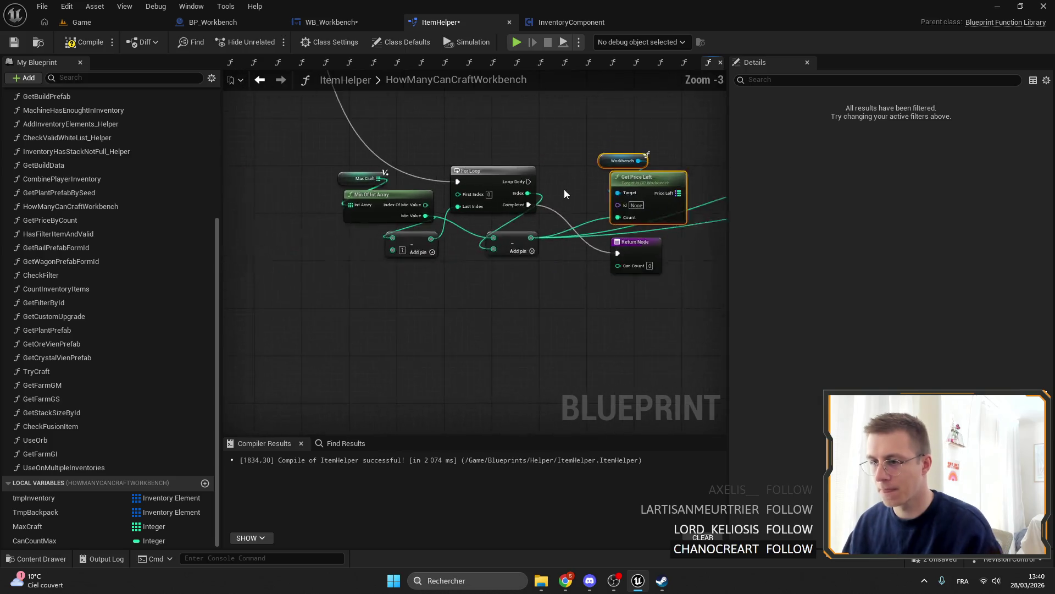
pyautogui.click(493, 216)
pyautogui.hotkey('ctrl', 'z')
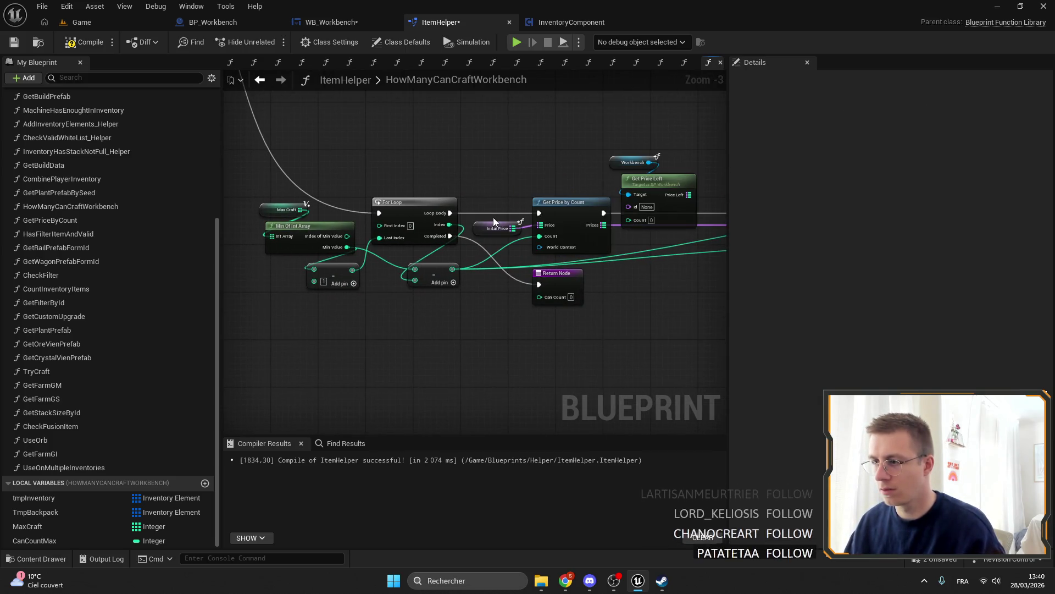
pyautogui.scroll(3, 493, 217)
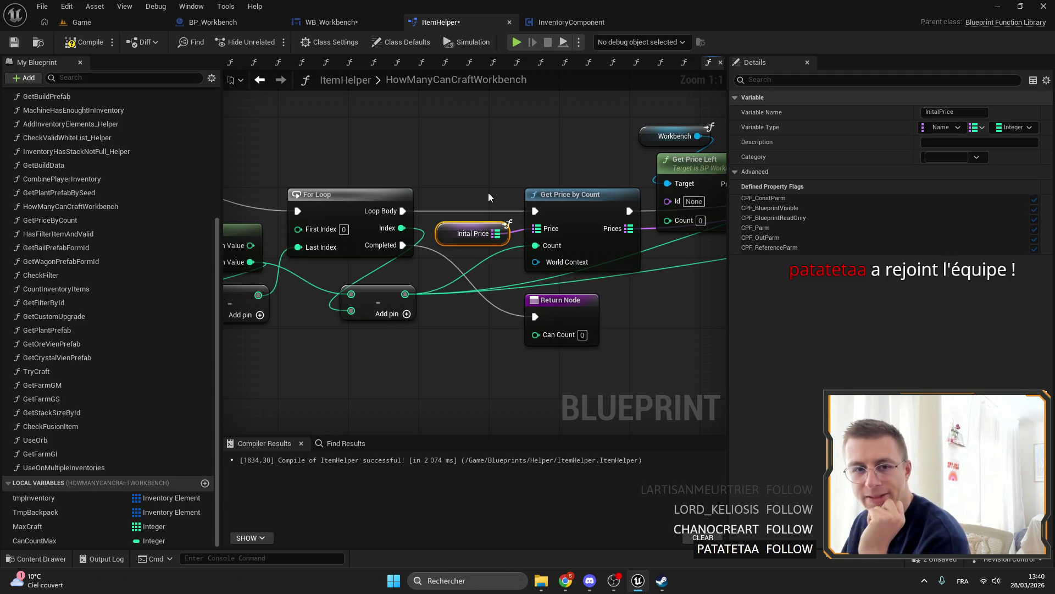
pyautogui.moveTo(709, 188)
pyautogui.mouseDown()
pyautogui.moveTo(533, 200)
pyautogui.moveTo(440, 182)
pyautogui.moveTo(595, 188)
pyautogui.mouseUp()
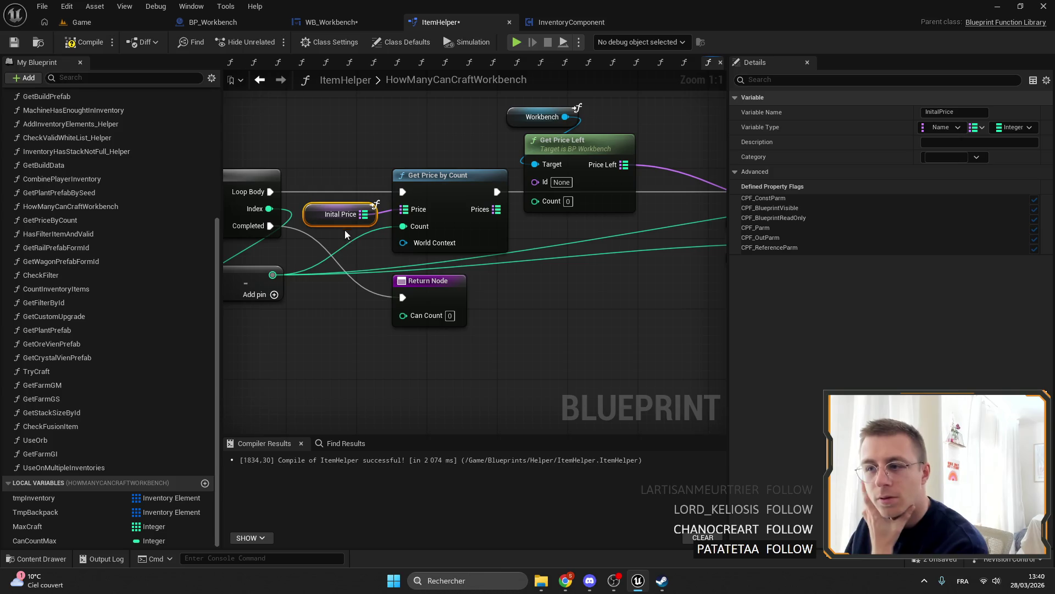
# Compare BP_Workbench's GetPriceLeft graph, then open GetPriceByCount and select all its nodes.
pyautogui.doubleClick(445, 194)
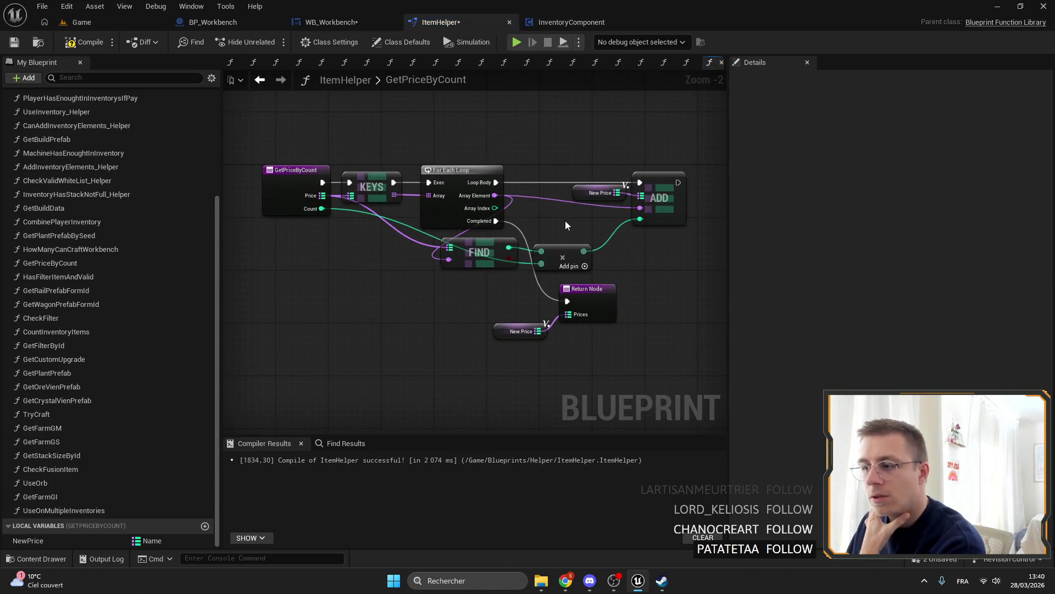
pyautogui.click(237, 19)
pyautogui.moveTo(571, 159)
pyautogui.mouseDown()
pyautogui.moveTo(336, 159)
pyautogui.moveTo(491, 165)
pyautogui.mouseUp()
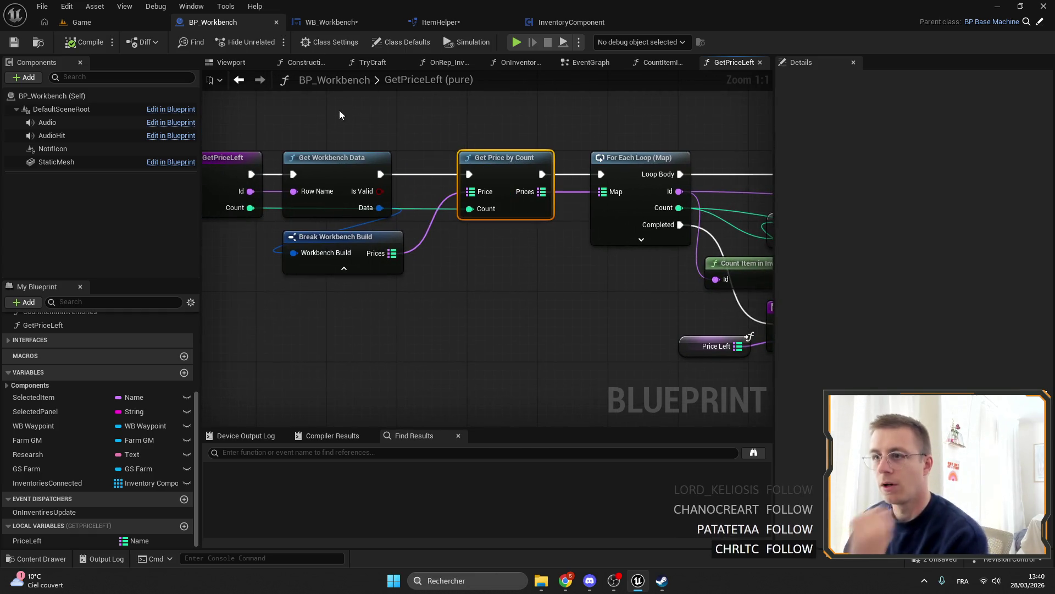
pyautogui.moveTo(401, 86); pyautogui.dragTo(488, 101)
pyautogui.moveTo(277, 128); pyautogui.dragTo(410, 239)
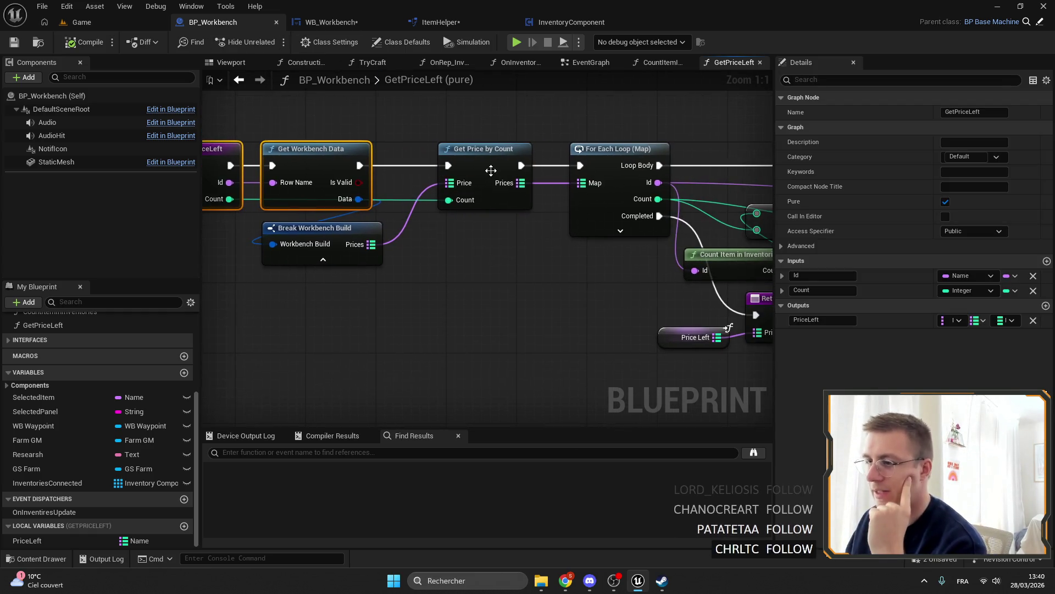
pyautogui.doubleClick(494, 159)
pyautogui.scroll(-1, 349, 173)
pyautogui.moveTo(303, 157); pyautogui.dragTo(632, 366)
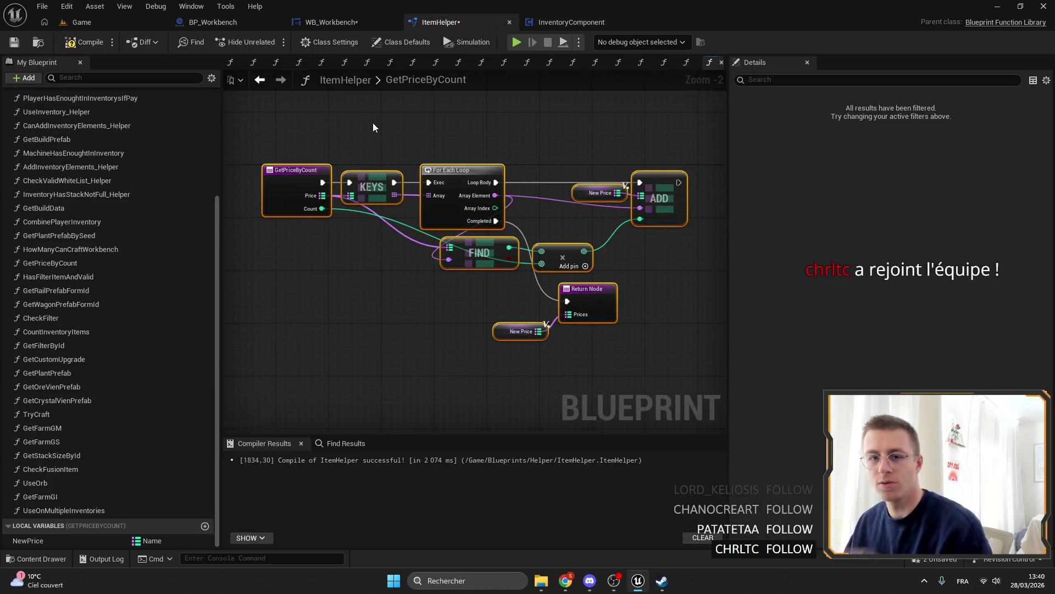
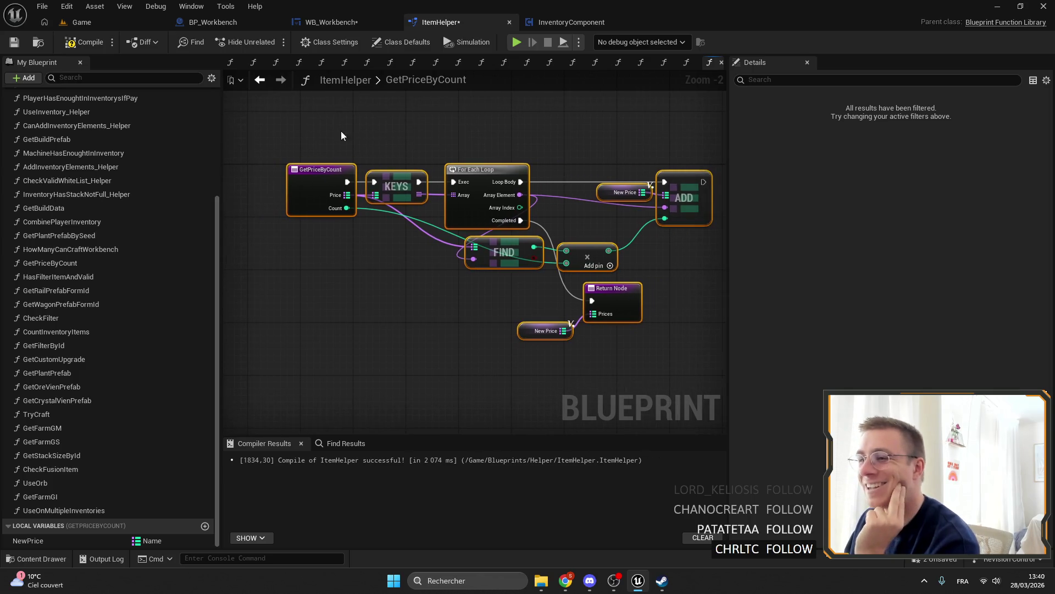
# Inspect WB_Workbench's SetupSlider graph and open the GetPriceByCount function it relies on.
pyautogui.click(329, 20)
pyautogui.scroll(-2, 430, 131)
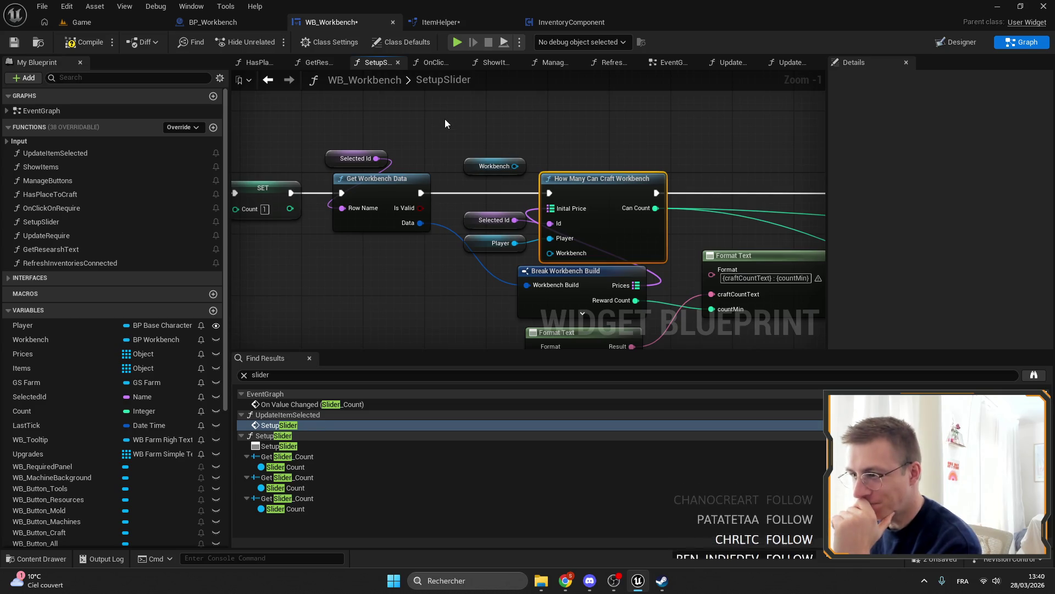
pyautogui.moveTo(498, 166); pyautogui.dragTo(507, 266)
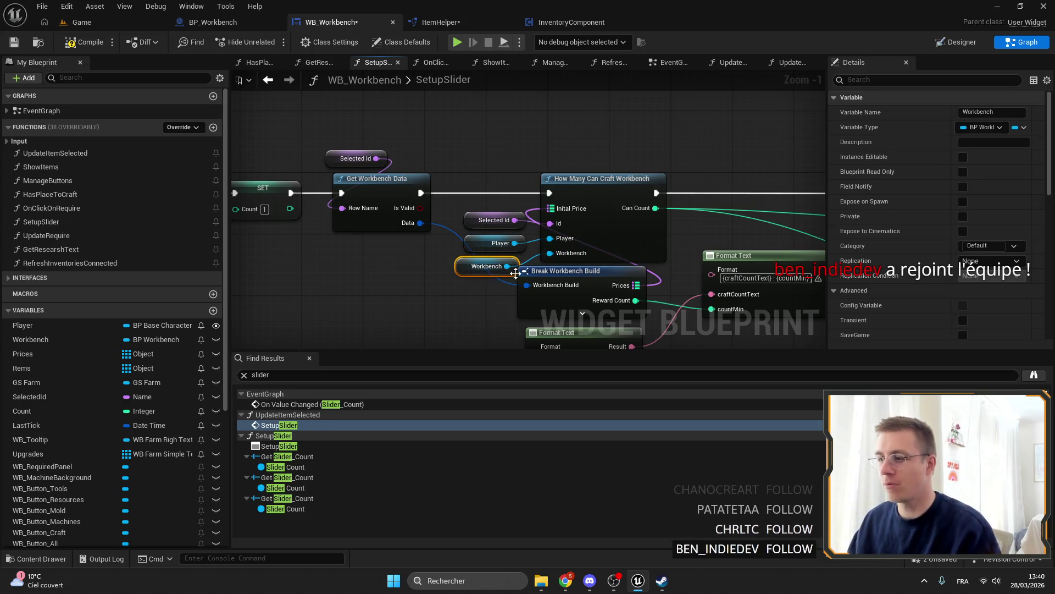
pyautogui.moveTo(636, 273); pyautogui.dragTo(539, 158)
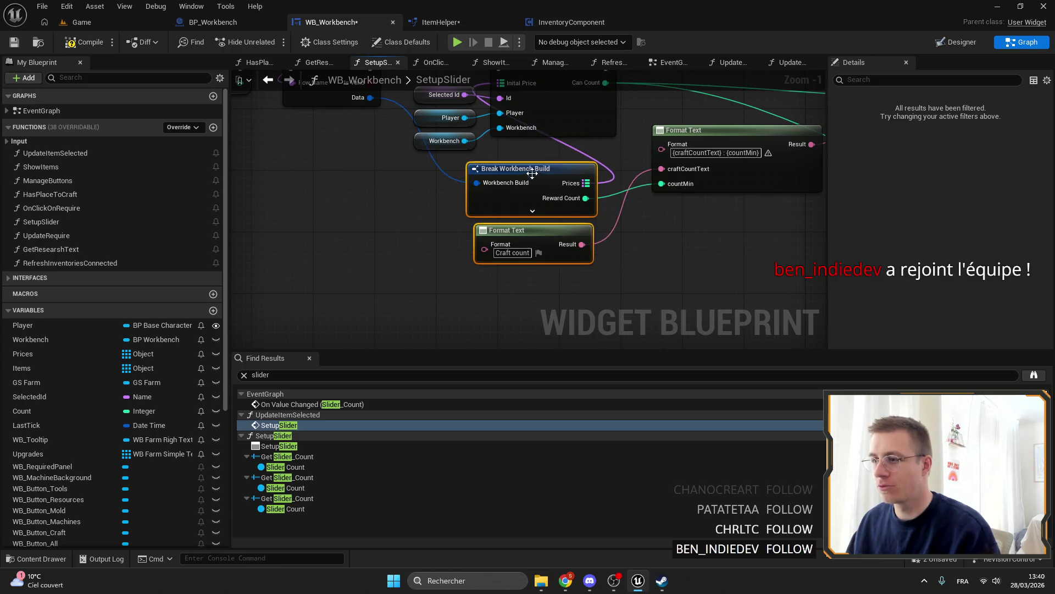
pyautogui.doubleClick(700, 159)
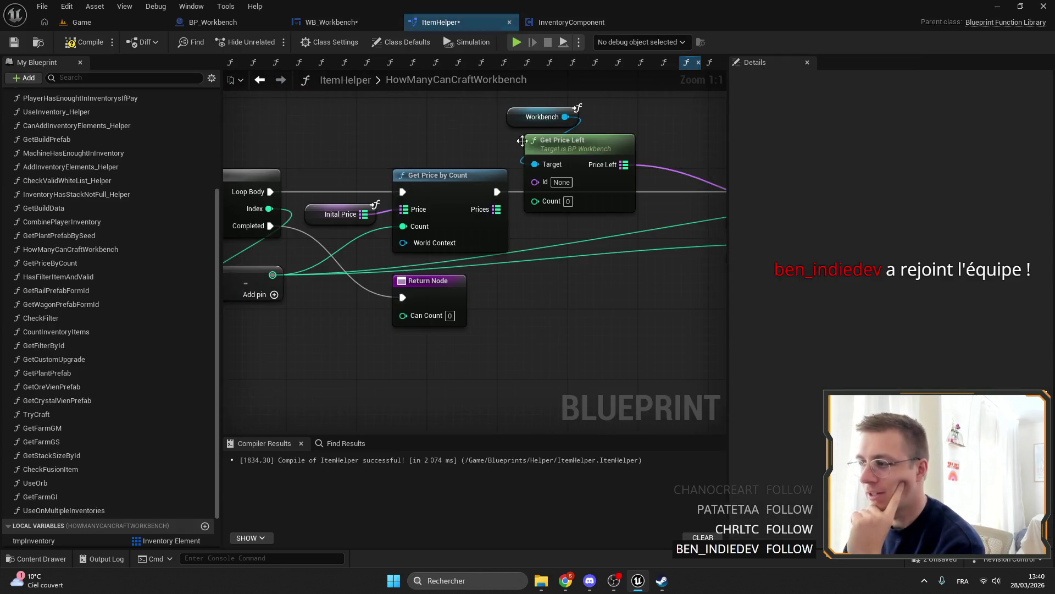
pyautogui.scroll(1, 505, 203)
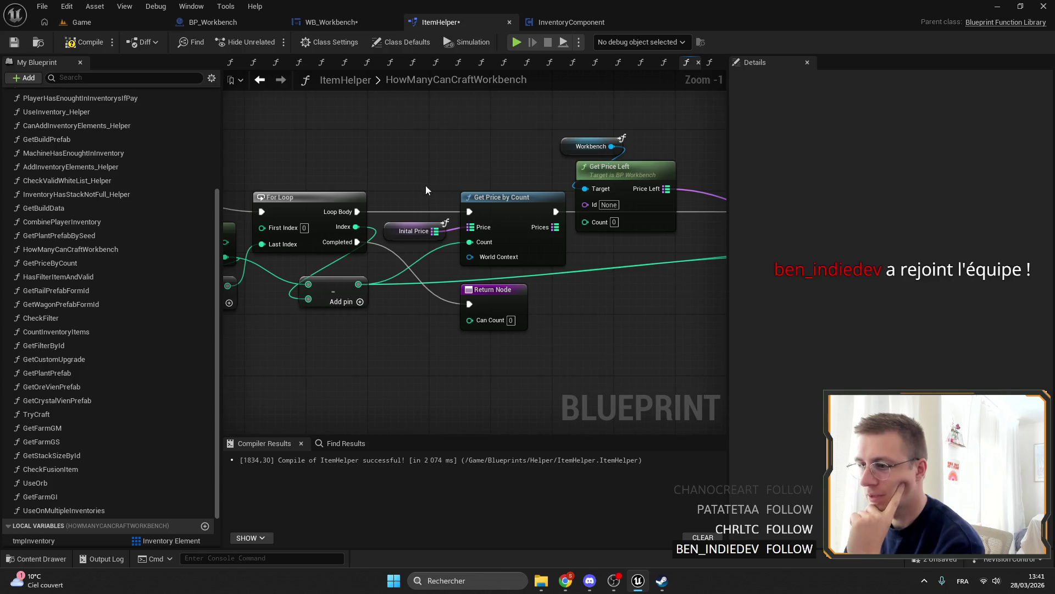
pyautogui.click(511, 219)
pyautogui.moveTo(511, 219); pyautogui.dragTo(554, 198)
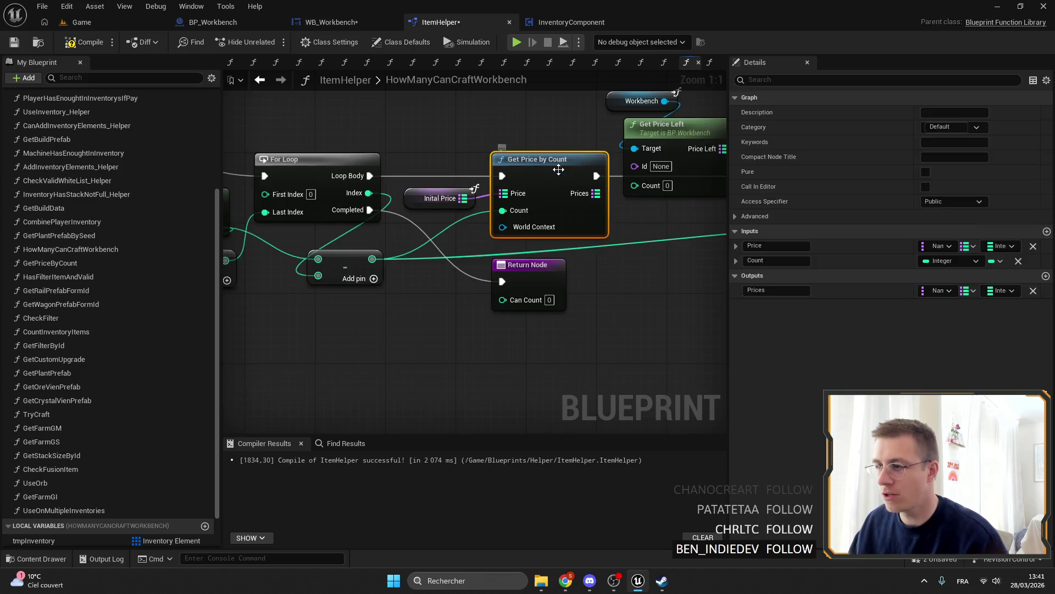
pyautogui.doubleClick(558, 169)
# Review the Get Price by Count lookup in BP_Workbench's GetPriceLeft graph.
pyautogui.click(219, 25)
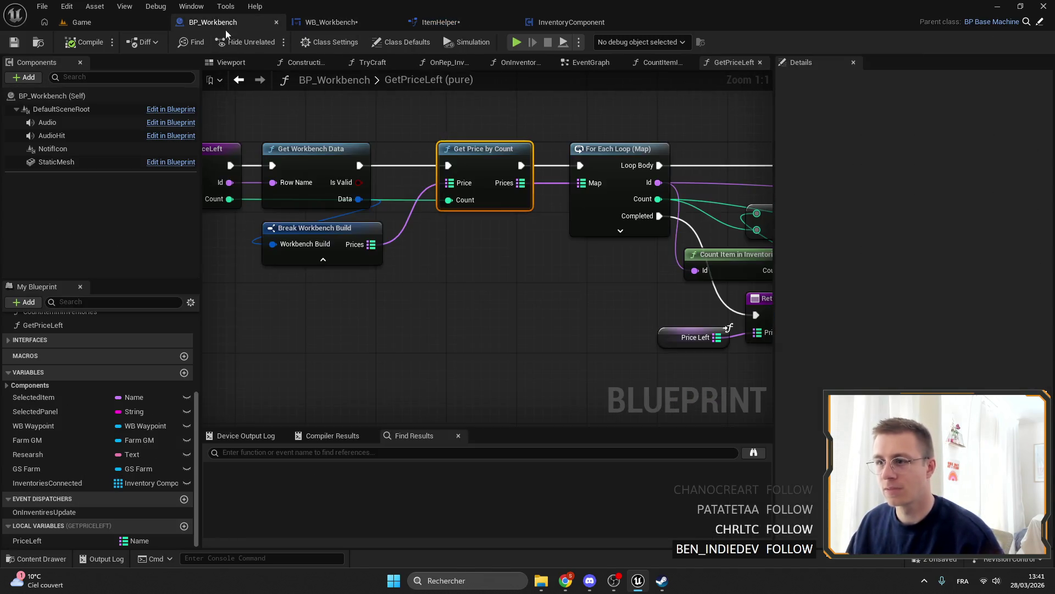
pyautogui.moveTo(405, 126); pyautogui.dragTo(520, 170)
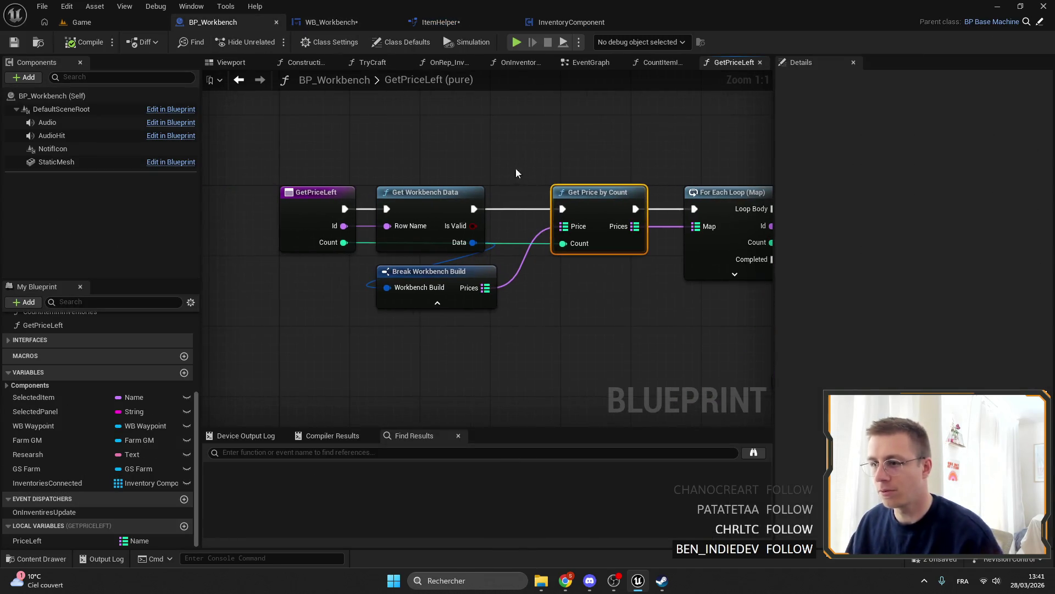
pyautogui.moveTo(435, 173); pyautogui.dragTo(596, 353)
pyautogui.moveTo(540, 282)
pyautogui.mouseDown()
pyautogui.moveTo(472, 255)
pyautogui.moveTo(325, 233)
pyautogui.moveTo(633, 269)
pyautogui.mouseUp()
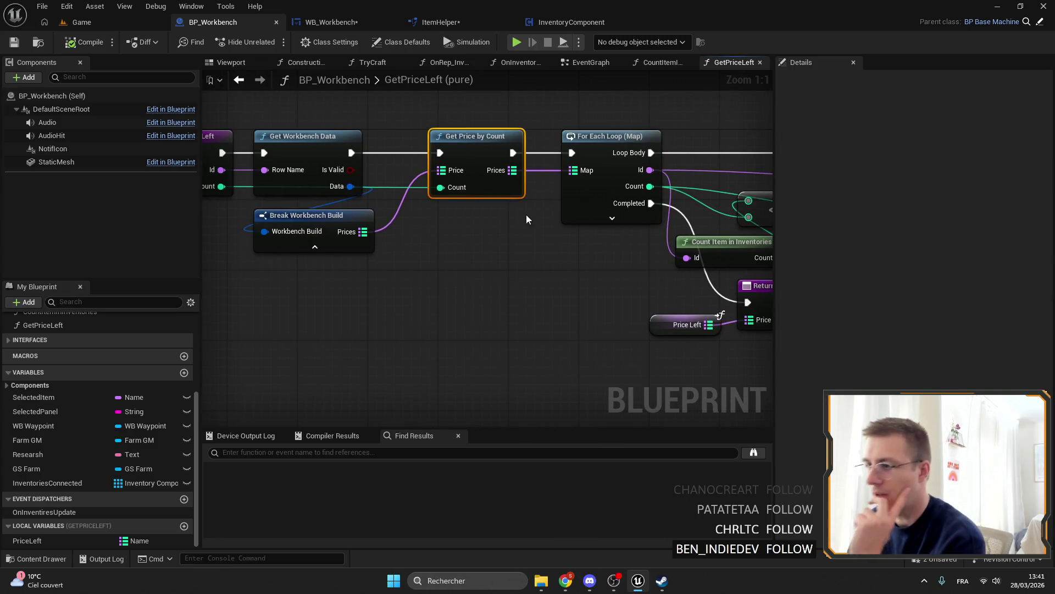
pyautogui.moveTo(557, 116); pyautogui.dragTo(513, 127)
pyautogui.moveTo(398, 150); pyautogui.dragTo(520, 169)
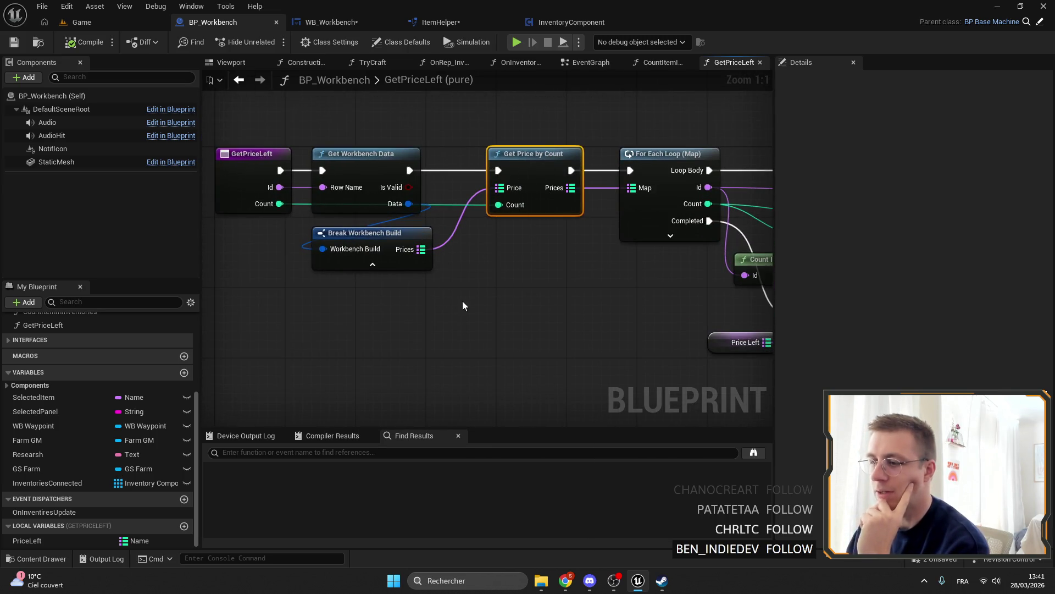
pyautogui.click(406, 233)
# Return to WB_Workbench and open HowManyCanCraftWorkbench in ItemHelper.
pyautogui.click(329, 23)
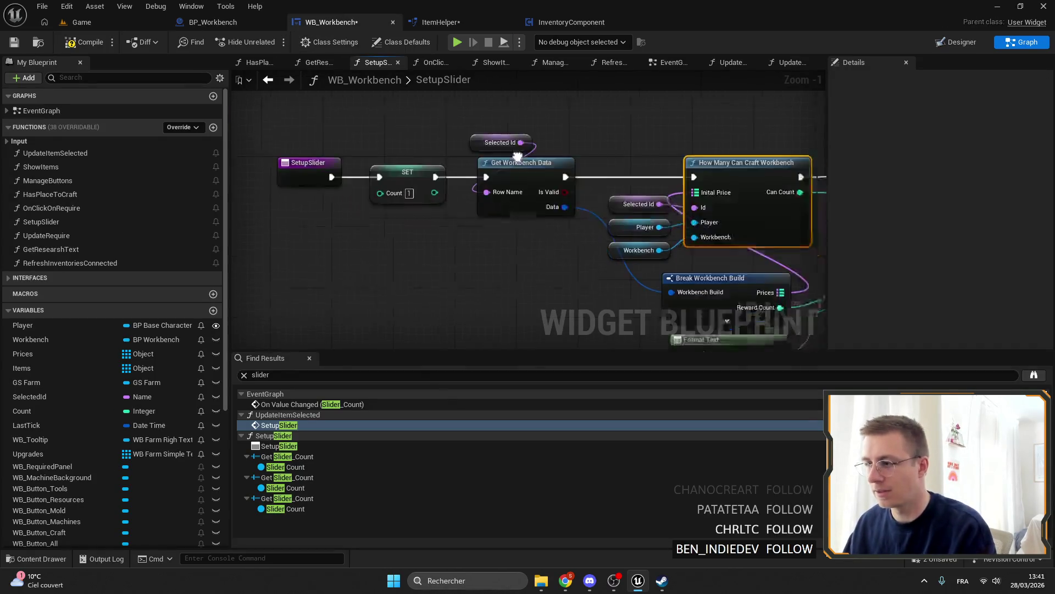
pyautogui.click(588, 23)
pyautogui.click(440, 22)
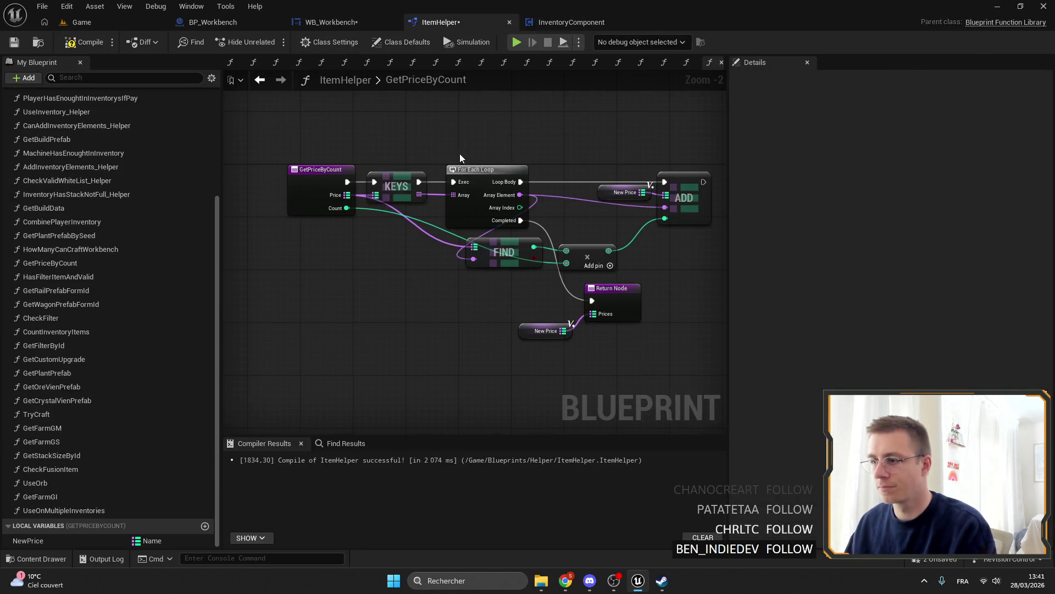
pyautogui.click(324, 25)
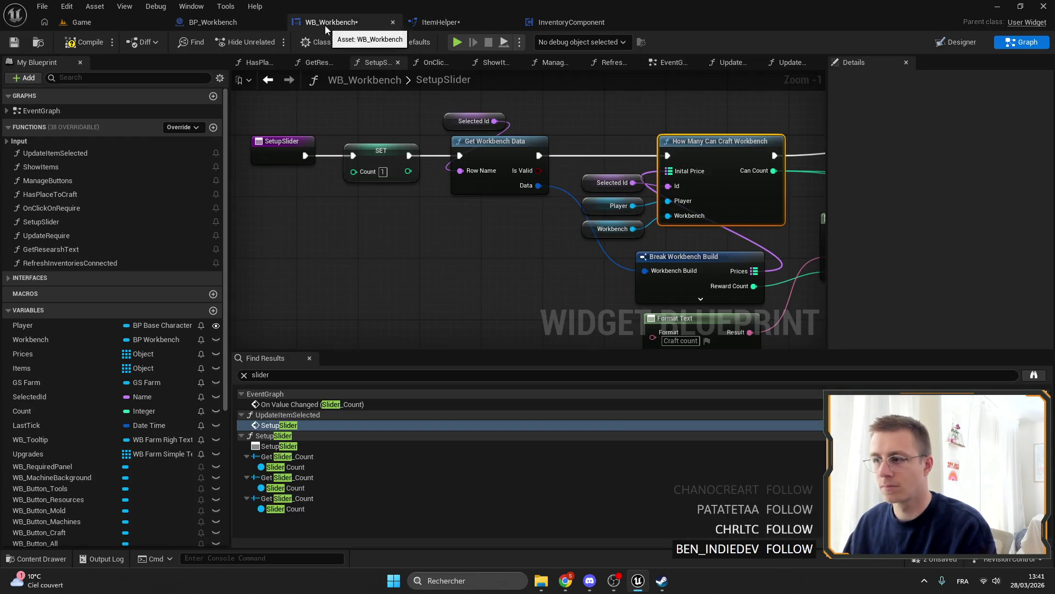
pyautogui.doubleClick(725, 170)
pyautogui.scroll(-1, 725, 170)
pyautogui.rightClick(528, 233)
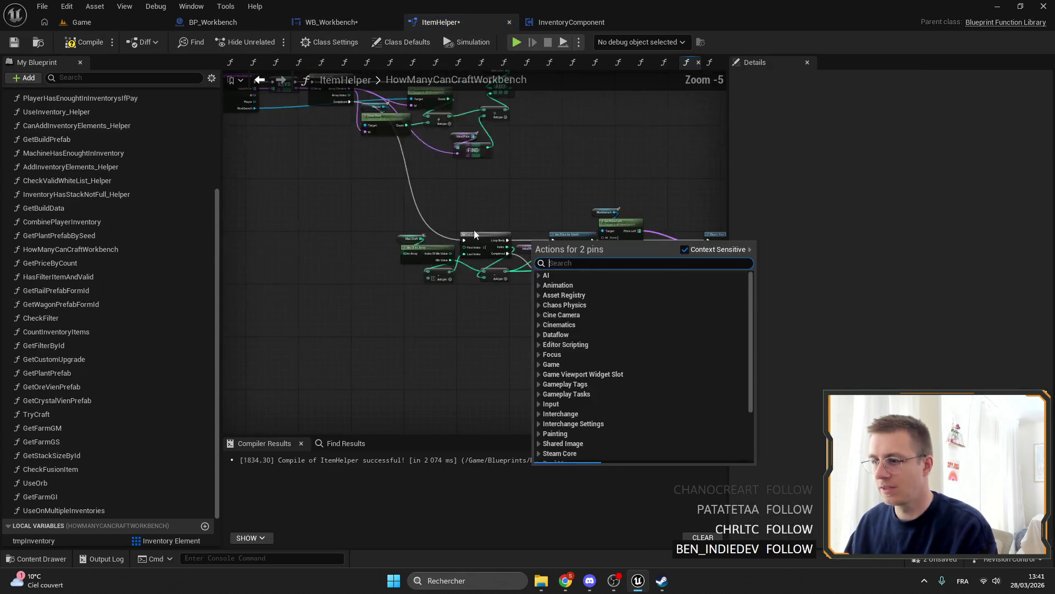
# Delete the KEYS node from the HowManyCanCraftWorkbench graph.
pyautogui.click(483, 229)
pyautogui.scroll(-1, 519, 323)
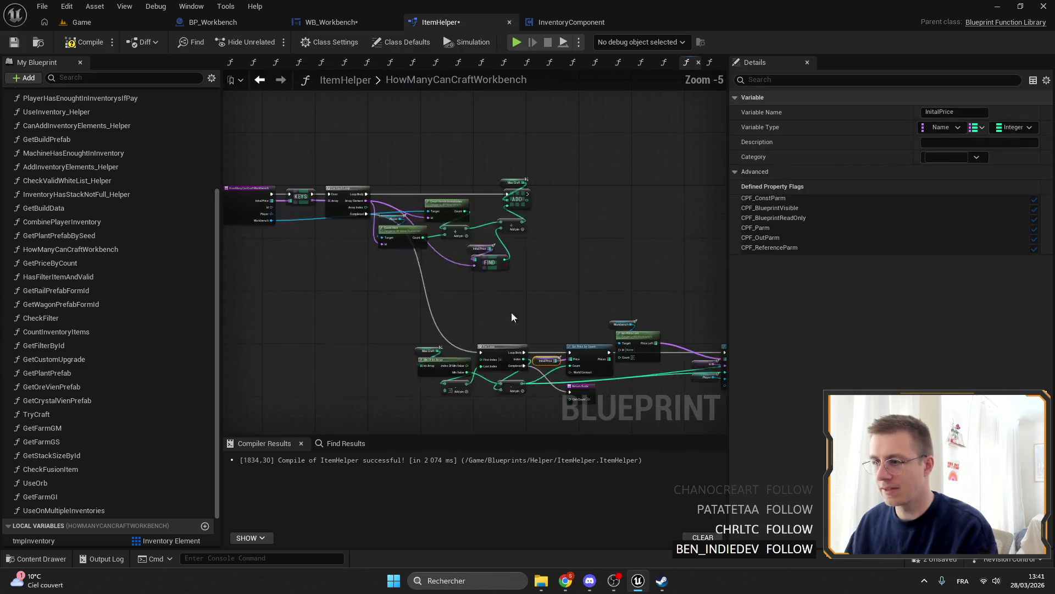
pyautogui.moveTo(382, 248); pyautogui.dragTo(572, 243)
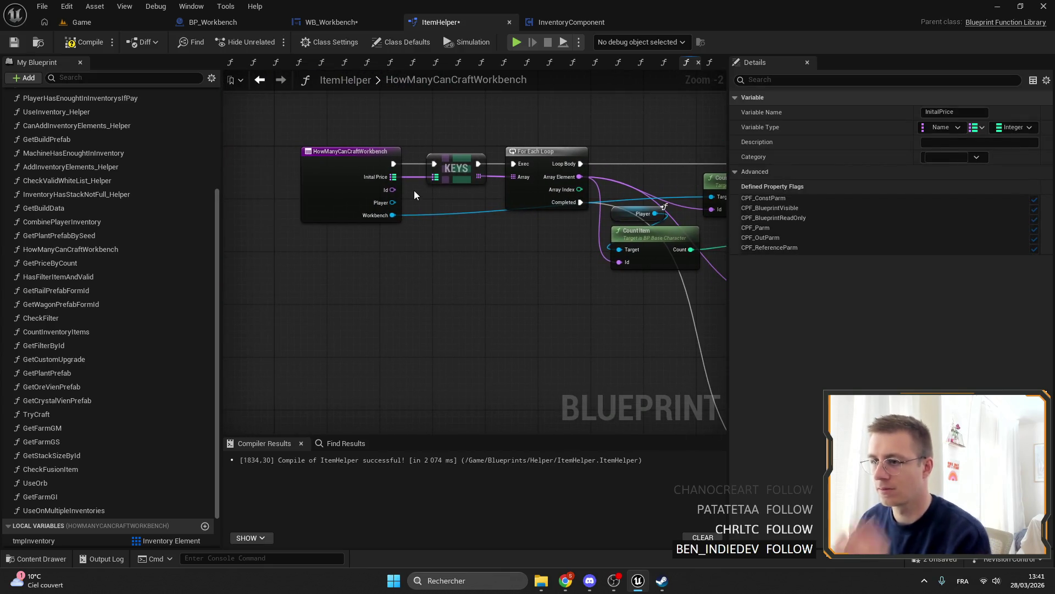
pyautogui.moveTo(452, 211); pyautogui.dragTo(404, 197)
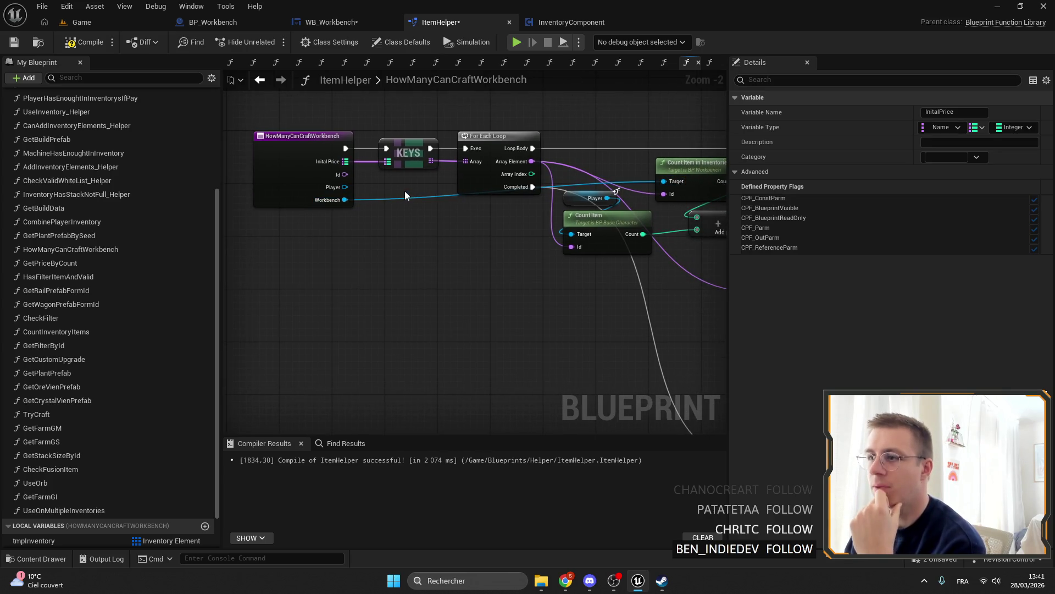
pyautogui.click(350, 203)
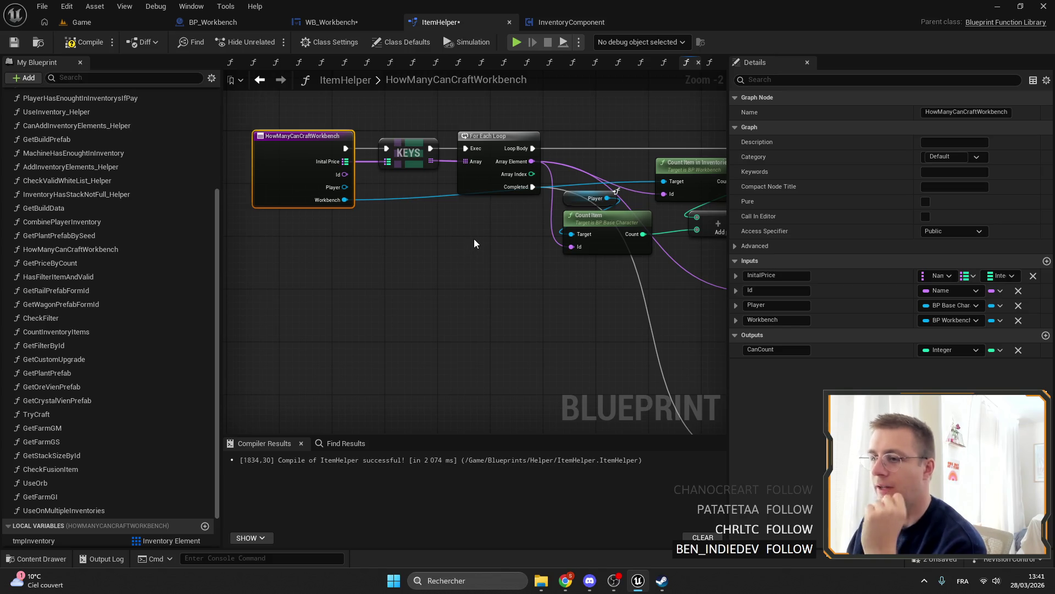
pyautogui.moveTo(522, 252)
pyautogui.mouseDown()
pyautogui.moveTo(384, 278)
pyautogui.moveTo(393, 323)
pyautogui.moveTo(369, 203)
pyautogui.mouseUp()
pyautogui.click(374, 157)
pyautogui.moveTo(373, 157); pyautogui.dragTo(451, 191)
pyautogui.press('Delete')
# Remove the Initial Price input from the function's entry node.
pyautogui.click(333, 196)
pyautogui.click(1018, 276)
pyautogui.moveTo(379, 167); pyautogui.dragTo(319, 179)
pyautogui.scroll(-2, 319, 179)
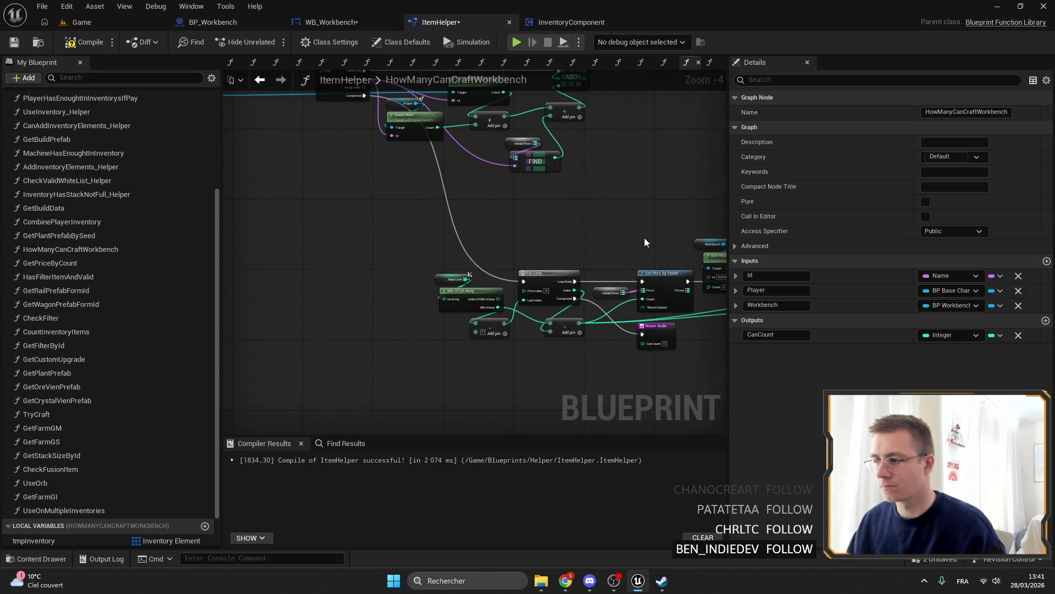
pyautogui.click(656, 275)
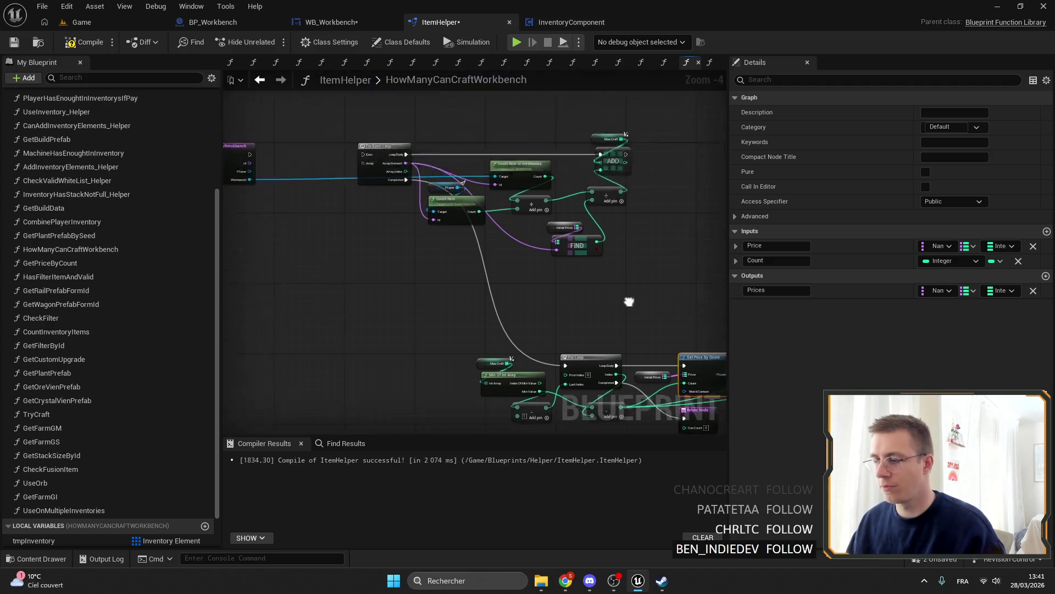
# Check WB_Workbench's SetupSlider call, then view BP_Workbench and InventoryComponent.
pyautogui.click(330, 22)
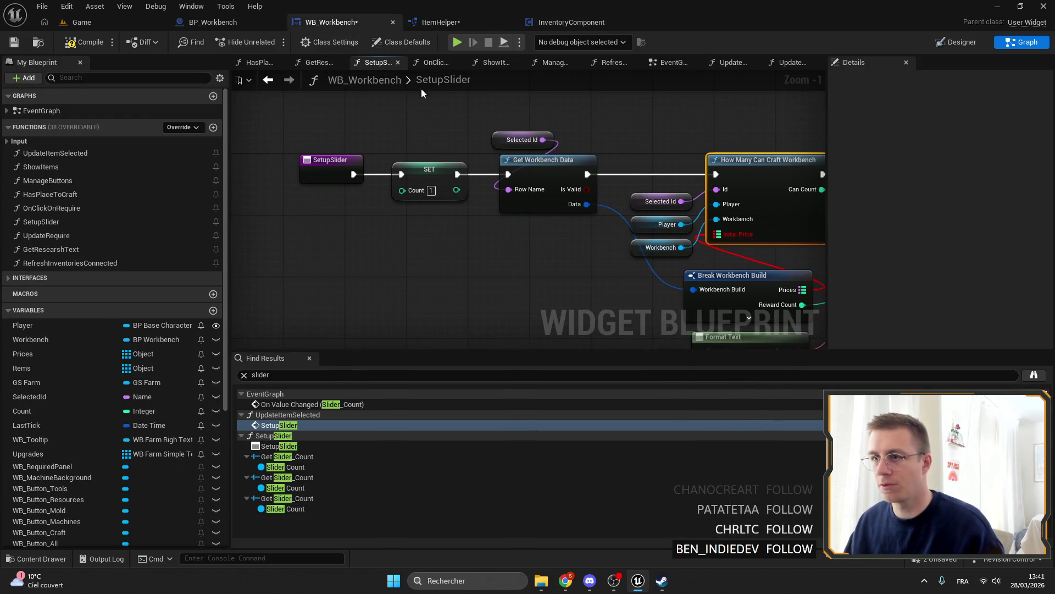
pyautogui.click(214, 22)
pyautogui.moveTo(526, 301)
pyautogui.mouseDown()
pyautogui.moveTo(343, 158)
pyautogui.moveTo(440, 220)
pyautogui.moveTo(436, 286)
pyautogui.moveTo(348, 165)
pyautogui.mouseUp()
pyautogui.click(308, 24)
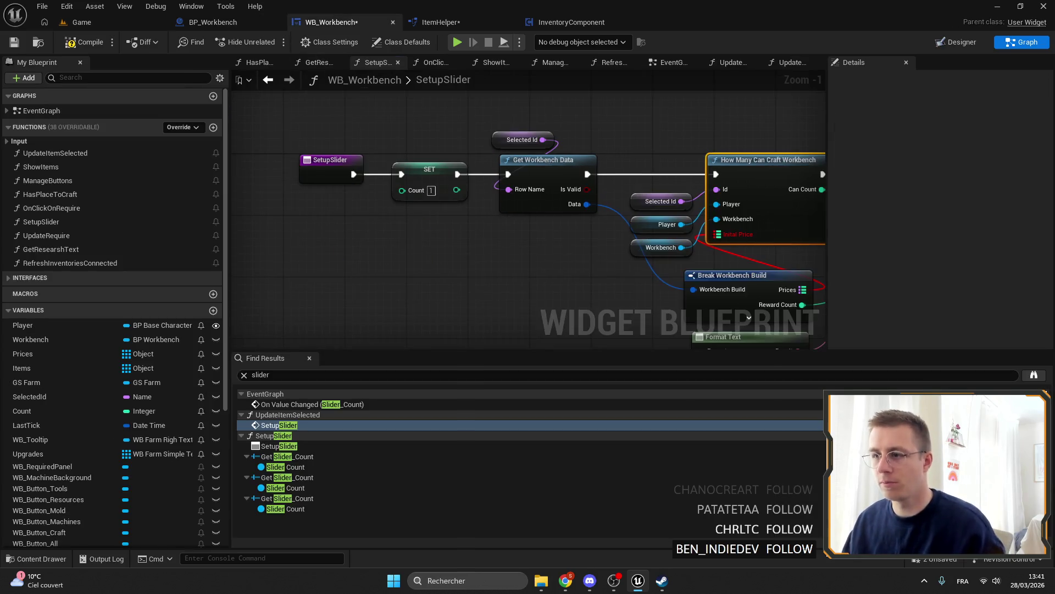
pyautogui.click(214, 22)
pyautogui.click(572, 22)
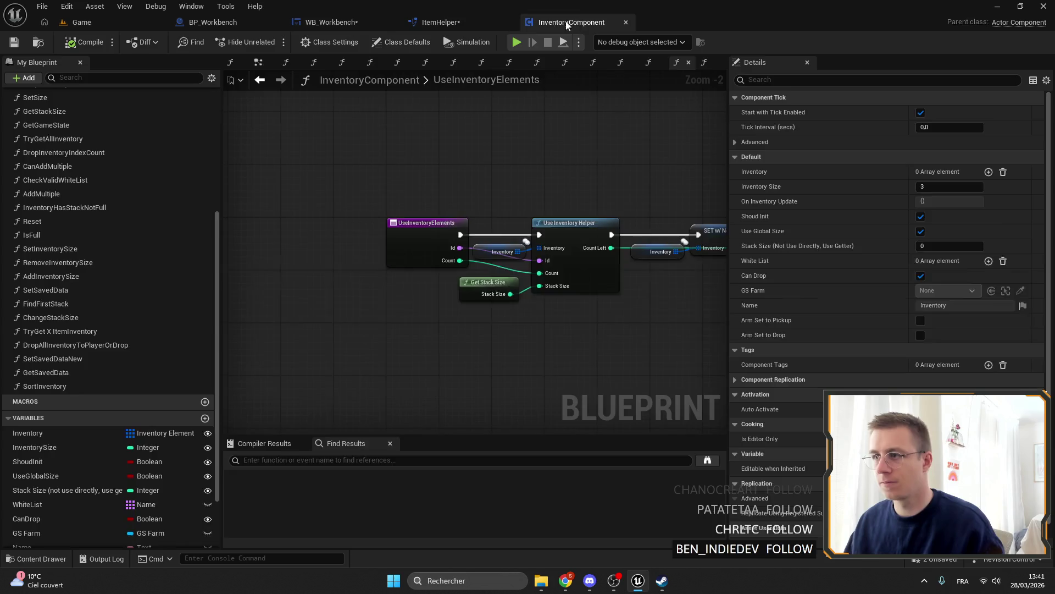
# Place Get Workbench Data beside HowManyCanCraftWorkbench's entry node.
pyautogui.click(440, 22)
pyautogui.scroll(5, 477, 196)
pyautogui.click(514, 170)
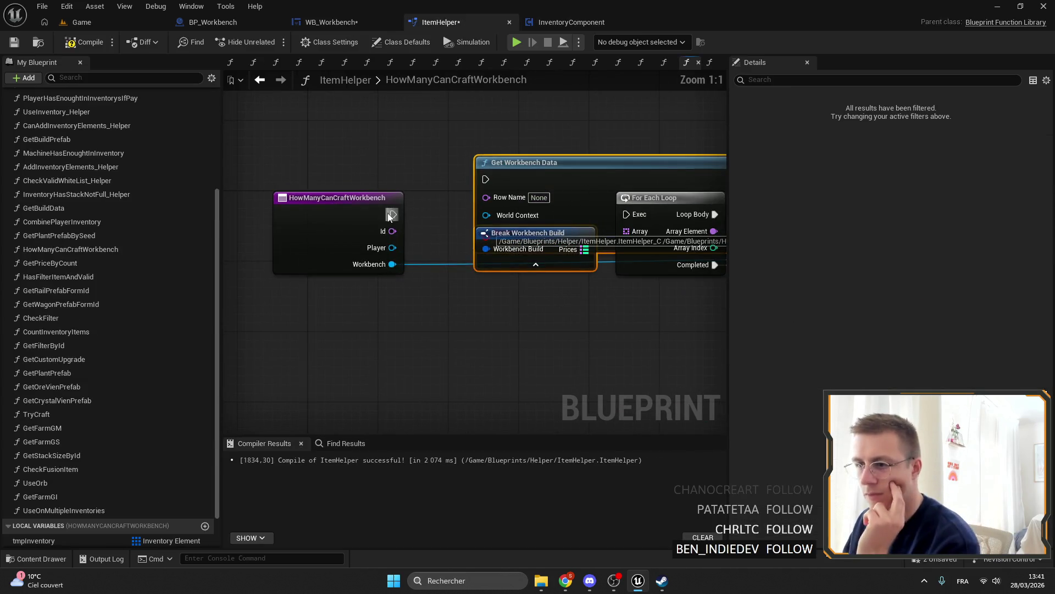
pyautogui.moveTo(514, 170)
pyautogui.mouseDown()
pyautogui.moveTo(502, 200)
pyautogui.moveTo(400, 216)
pyautogui.mouseUp()
pyautogui.keyDown('ctrl'); pyautogui.click(330, 198); pyautogui.keyUp('ctrl')
pyautogui.rightClick(406, 212)
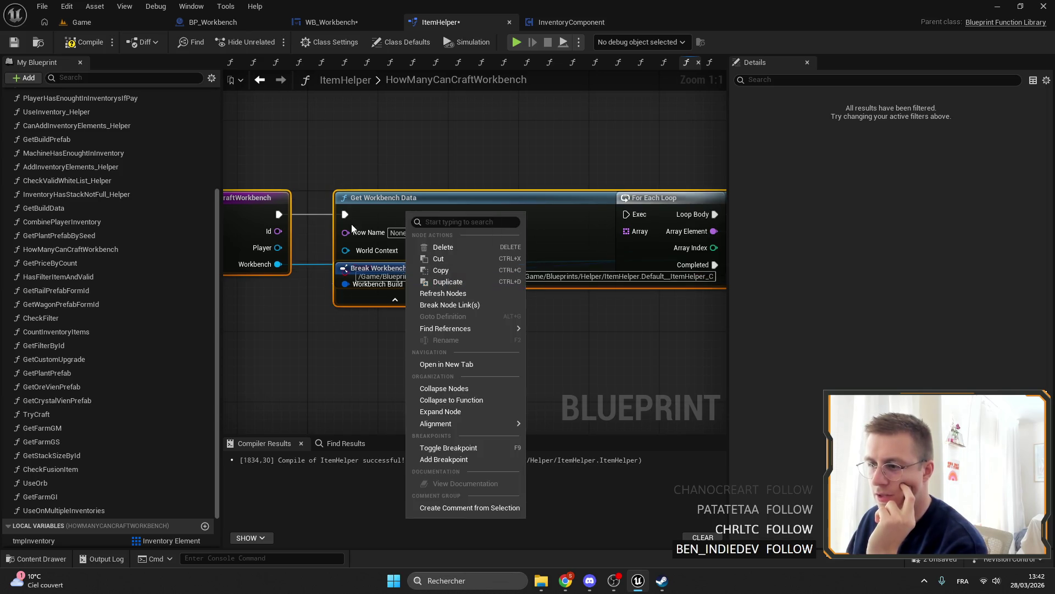
pyautogui.press('Escape')
pyautogui.click(404, 208)
pyautogui.rightClick(411, 205)
pyautogui.press('Escape')
pyautogui.moveTo(410, 261); pyautogui.dragTo(469, 245)
# Wire the entry node's Id into Get Workbench Data's Row Name.
pyautogui.moveTo(337, 215); pyautogui.dragTo(404, 216)
pyautogui.moveTo(502, 271)
pyautogui.mouseDown()
pyautogui.moveTo(326, 223)
pyautogui.moveTo(473, 217)
pyautogui.mouseUp()
pyautogui.scroll(-2, 444, 253)
pyautogui.scroll(1, 251, 199)
pyautogui.scroll(1, 371, 222)
pyautogui.press('Escape')
pyautogui.hotkey('ctrl', 'z')
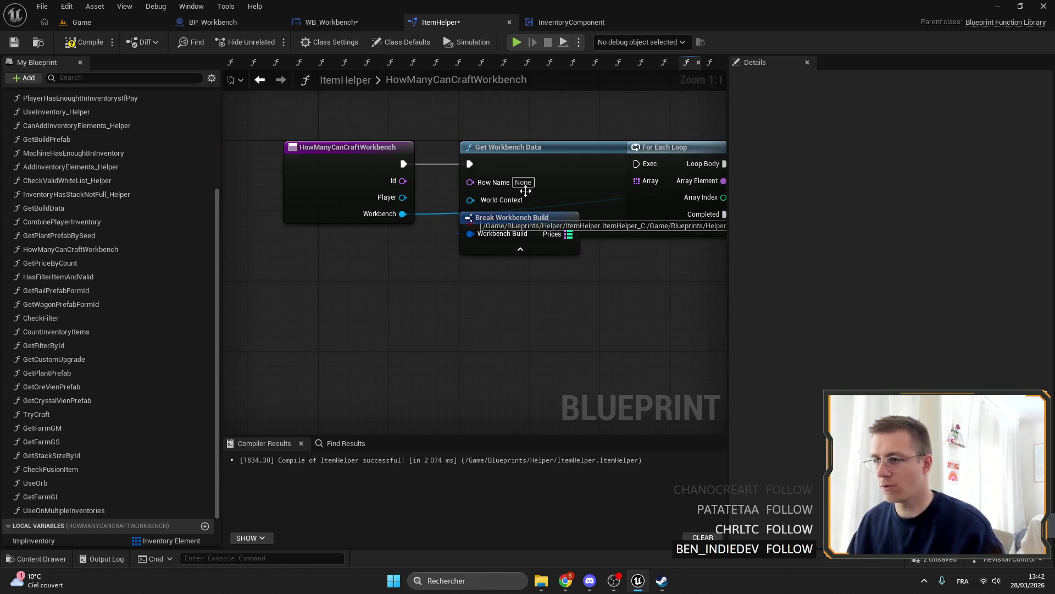
pyautogui.hotkey('ctrl', 'z')
pyautogui.hotkey('ctrl', 'z')
pyautogui.hotkey('ctrl', 'z')
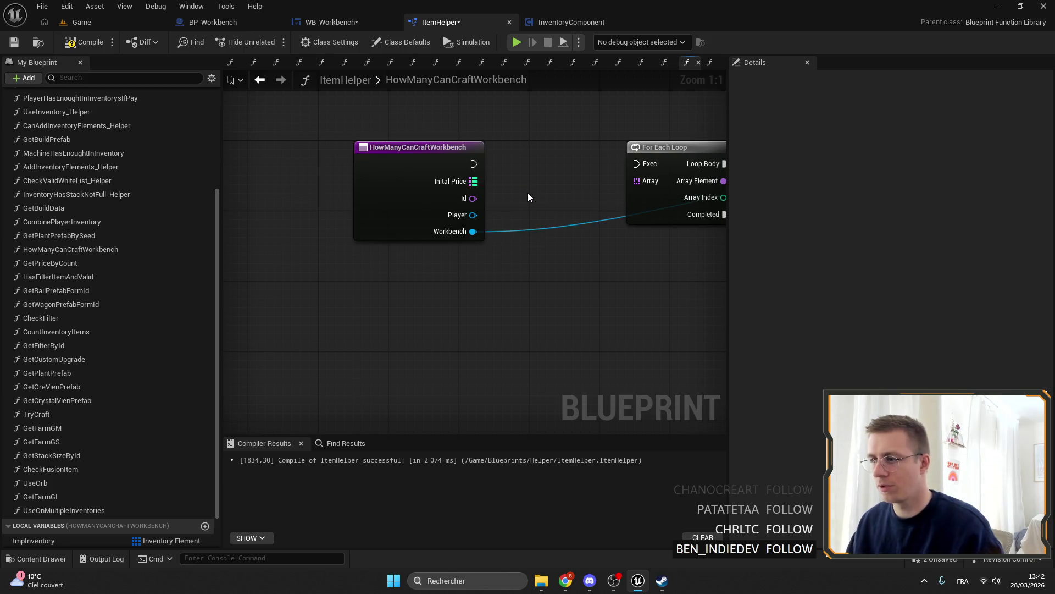
pyautogui.hotkey('ctrl', 'y')
pyautogui.hotkey('ctrl', 'y')
pyautogui.hotkey('ctrl', 'y')
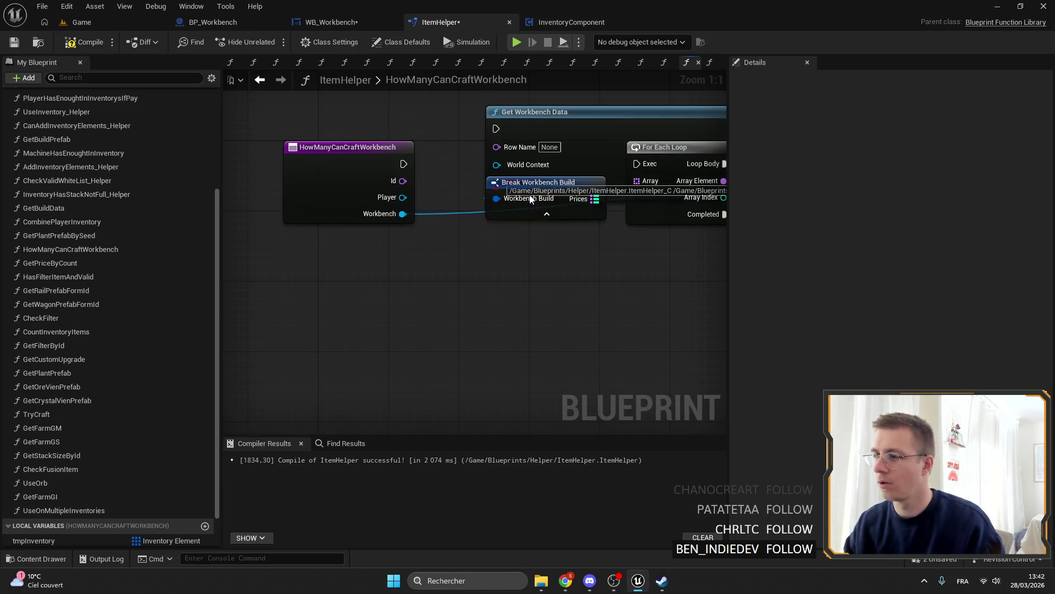
# Add a Keys node from Break Workbench Build's Prices and chain execution into the For Each Loop.
pyautogui.click(462, 241)
pyautogui.moveTo(454, 233)
pyautogui.mouseDown()
pyautogui.moveTo(522, 226)
pyautogui.moveTo(553, 154)
pyautogui.mouseUp()
pyautogui.write('keys')
pyautogui.press('Return')
pyautogui.click(459, 165)
pyautogui.moveTo(442, 161); pyautogui.dragTo(522, 155)
pyautogui.moveTo(588, 153); pyautogui.dragTo(636, 163)
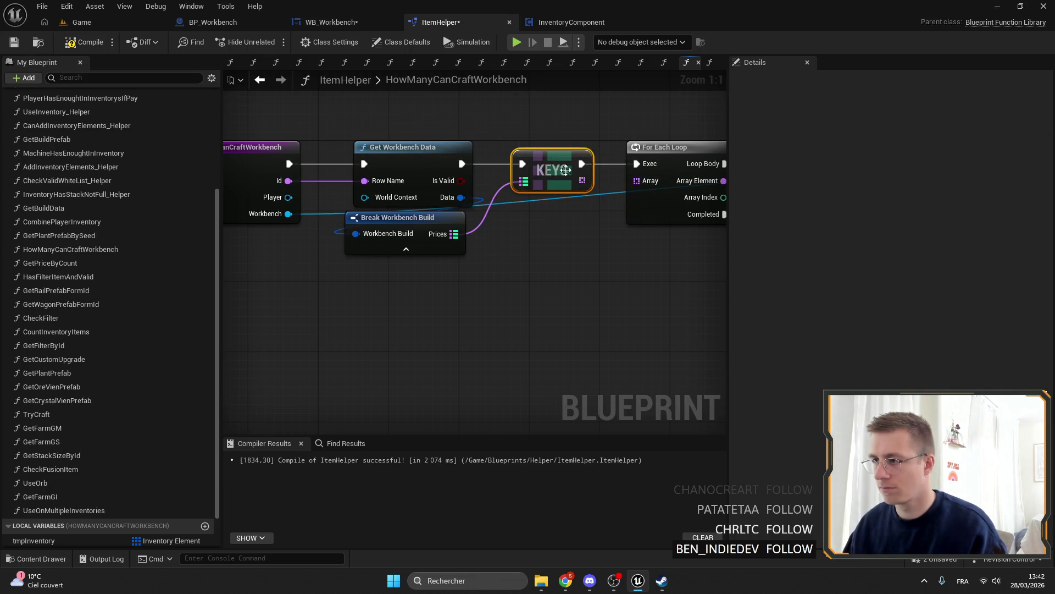
pyautogui.moveTo(569, 252); pyautogui.dragTo(491, 190)
pyautogui.scroll(-1, 490, 190)
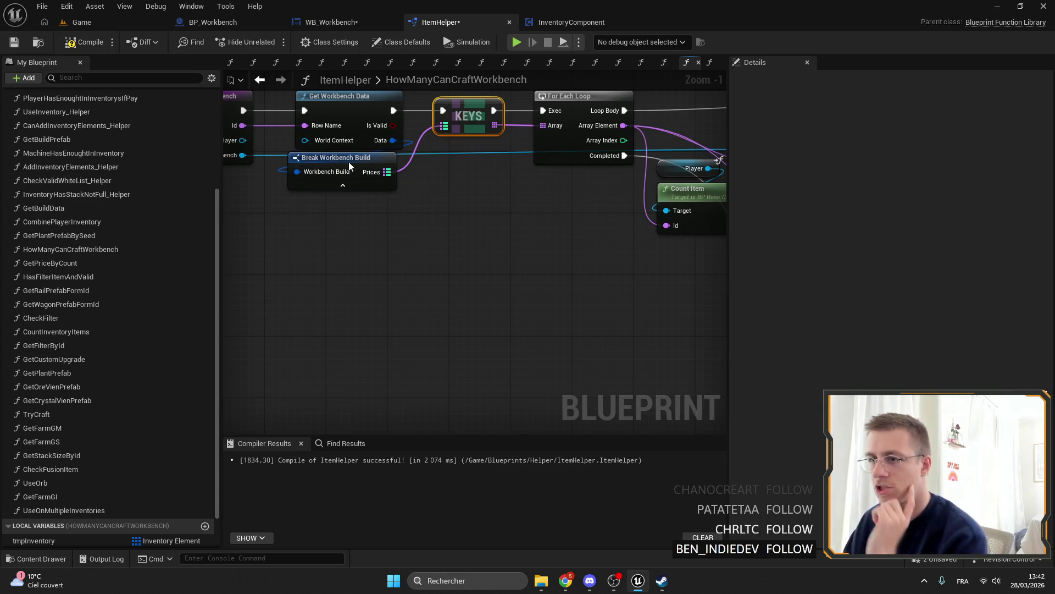
pyautogui.click(379, 172)
pyautogui.scroll(-3, 395, 166)
pyautogui.moveTo(394, 167)
pyautogui.mouseDown()
pyautogui.moveTo(529, 410)
pyautogui.moveTo(583, 326)
pyautogui.moveTo(577, 259)
pyautogui.moveTo(550, 231)
pyautogui.mouseUp()
# Delete the Initial Price getter and Get Price by Count node.
pyautogui.scroll(1, 512, 196)
pyautogui.moveTo(474, 227); pyautogui.dragTo(525, 322)
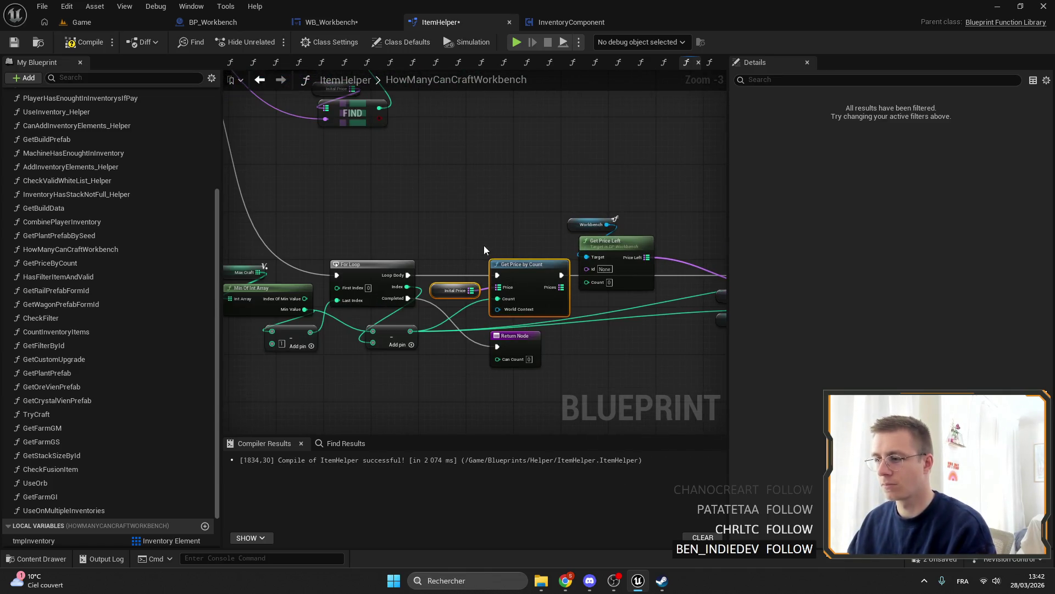
pyautogui.scroll(-2, 493, 235)
pyautogui.scroll(2, 512, 282)
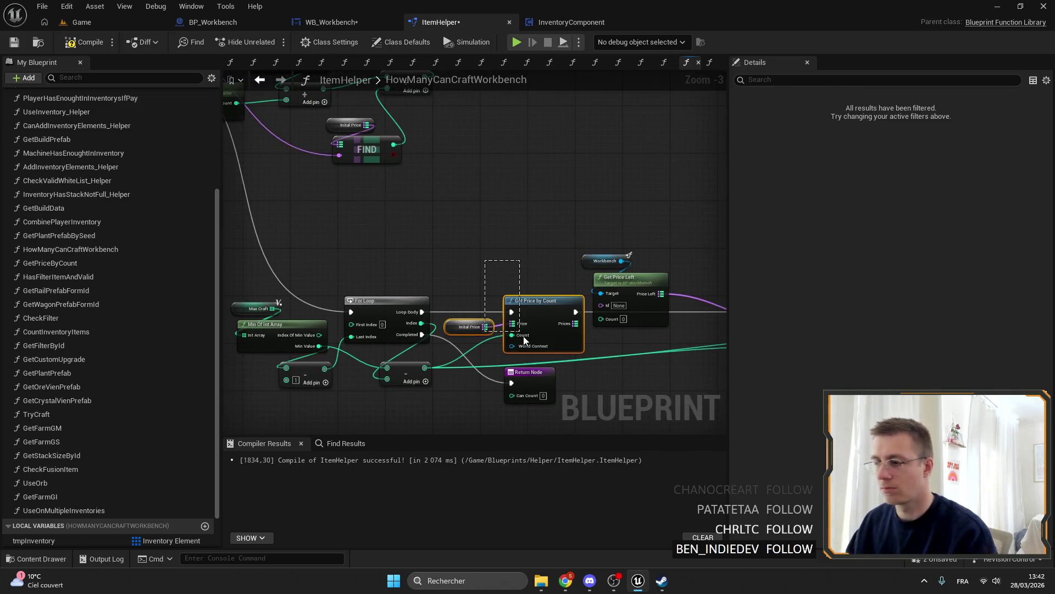
pyautogui.press('Delete')
# Feed Get Price Left the subtract result as Count and an Id getter.
pyautogui.moveTo(483, 266)
pyautogui.mouseDown()
pyautogui.moveTo(587, 233)
pyautogui.moveTo(487, 193)
pyautogui.moveTo(275, 187)
pyautogui.moveTo(566, 220)
pyautogui.moveTo(345, 212)
pyautogui.mouseUp()
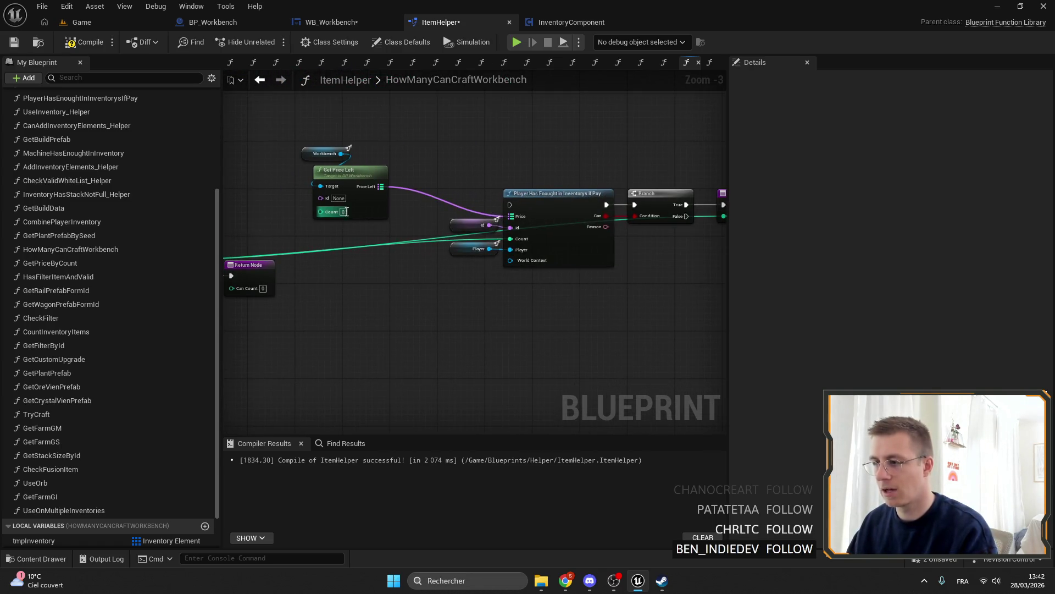
pyautogui.moveTo(554, 247)
pyautogui.mouseDown()
pyautogui.moveTo(341, 240)
pyautogui.moveTo(566, 252)
pyautogui.moveTo(726, 245)
pyautogui.mouseUp()
pyautogui.moveTo(452, 252)
pyautogui.mouseDown()
pyautogui.moveTo(562, 269)
pyautogui.moveTo(331, 243)
pyautogui.moveTo(681, 267)
pyautogui.mouseUp()
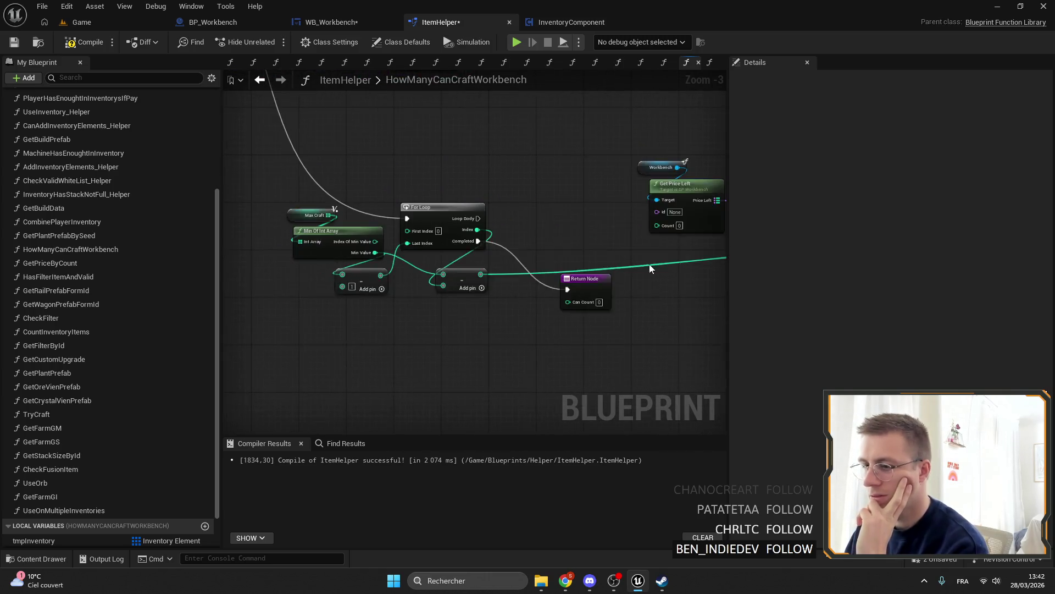
pyautogui.scroll(1, 657, 226)
pyautogui.moveTo(480, 274)
pyautogui.mouseDown()
pyautogui.moveTo(657, 225)
pyautogui.moveTo(515, 212)
pyautogui.moveTo(603, 187)
pyautogui.moveTo(599, 371)
pyautogui.moveTo(618, 360)
pyautogui.moveTo(549, 294)
pyautogui.mouseUp()
pyautogui.click(637, 212)
pyautogui.scroll(2, 548, 294)
pyautogui.moveTo(515, 258); pyautogui.dragTo(446, 257)
pyautogui.click(583, 473)
# Route the loop's execution into the inventory payment check and align Branch with Return Node.
pyautogui.moveTo(391, 215)
pyautogui.mouseDown()
pyautogui.moveTo(413, 238)
pyautogui.moveTo(649, 216)
pyautogui.mouseUp()
pyautogui.scroll(-3, 496, 158)
pyautogui.moveTo(484, 156); pyautogui.dragTo(582, 262)
pyautogui.moveTo(575, 190); pyautogui.dragTo(492, 179)
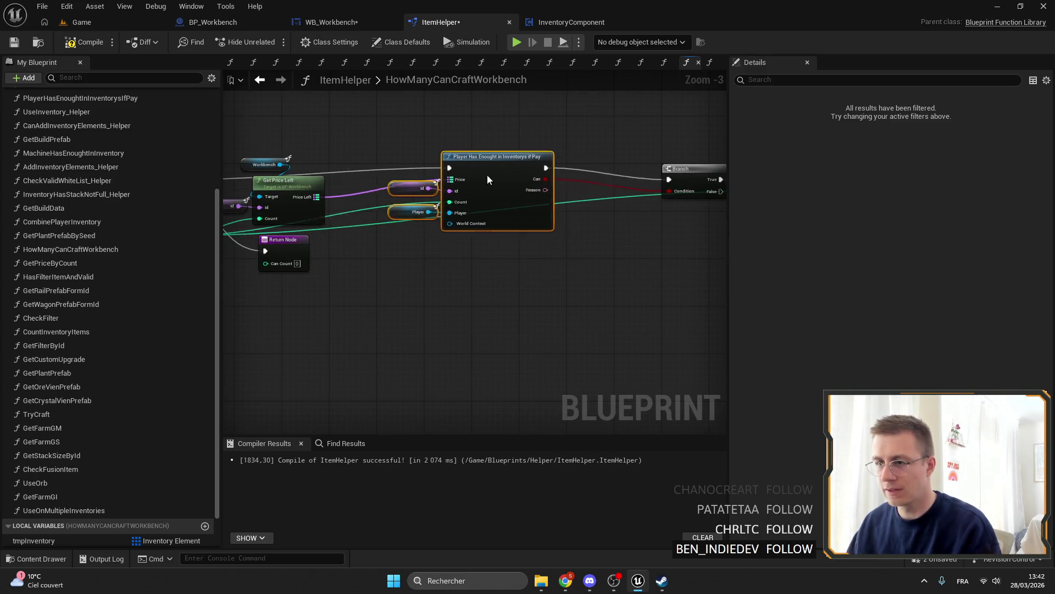
pyautogui.moveTo(283, 240); pyautogui.dragTo(637, 175)
pyautogui.keyDown('shift'); pyautogui.click(549, 161); pyautogui.keyUp('shift')
pyautogui.moveTo(533, 161); pyautogui.dragTo(405, 159)
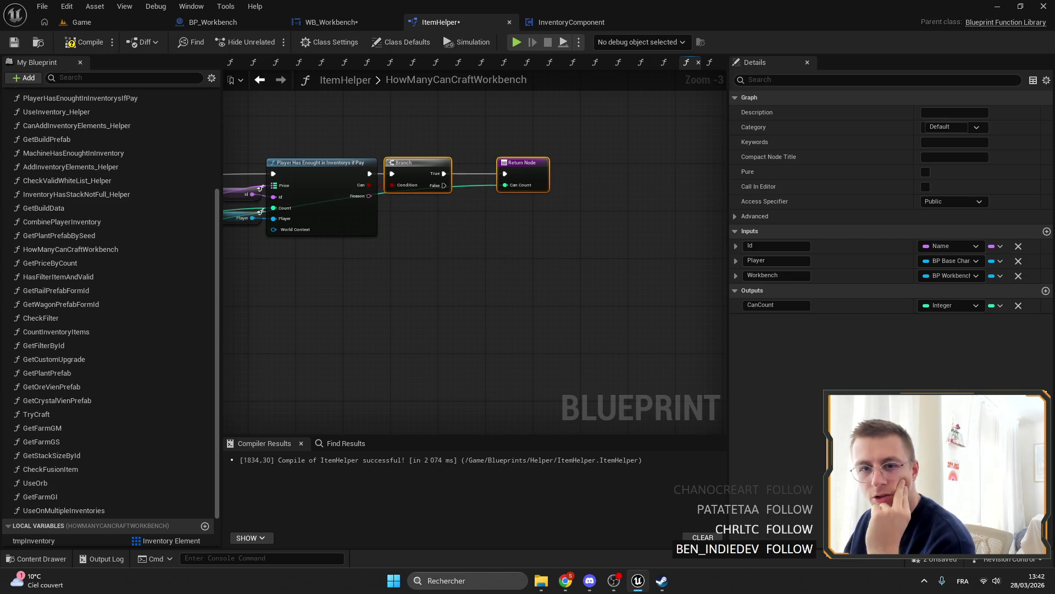